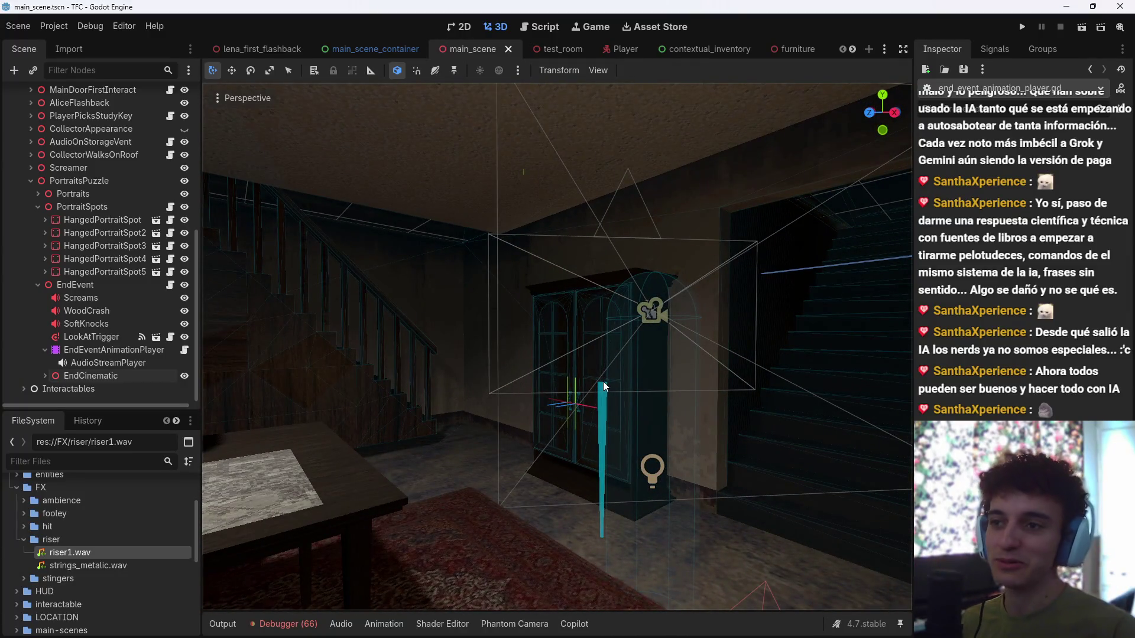
Step: Fly through the basement past the staircase, cabinet and table with freelook
mouse_move(604, 386)
left_mouse_down()
mouse_move(502, 390)
mouse_move(628, 435)
mouse_move(617, 435)
mouse_move(676, 434)
mouse_move(638, 438)
left_mouse_up()
scroll(620, 435, "up", 2)
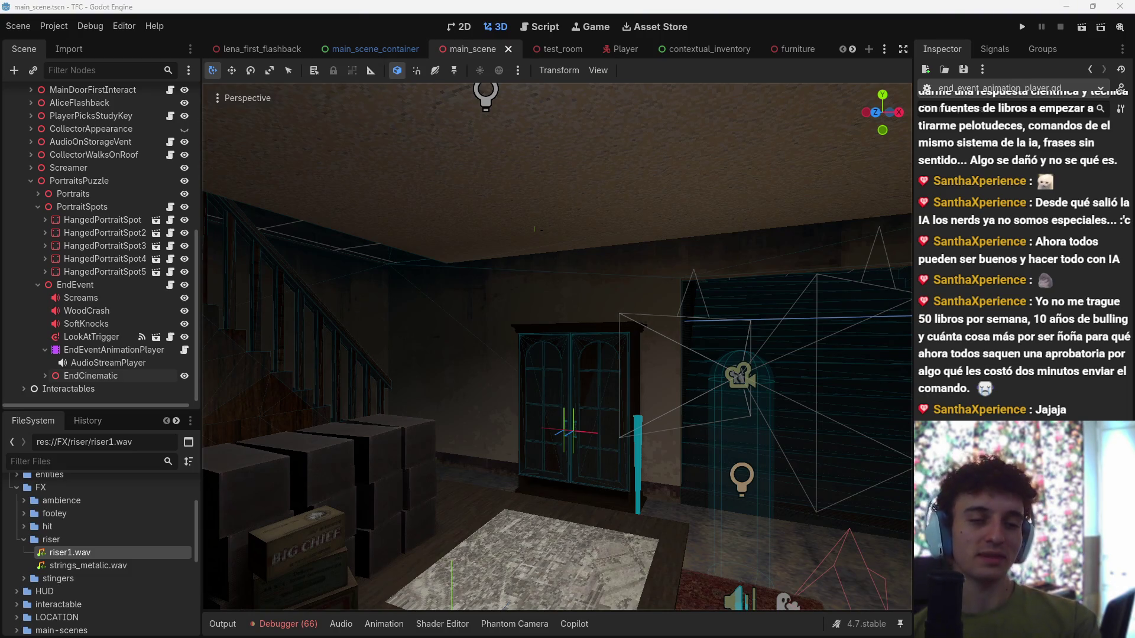
key("w")
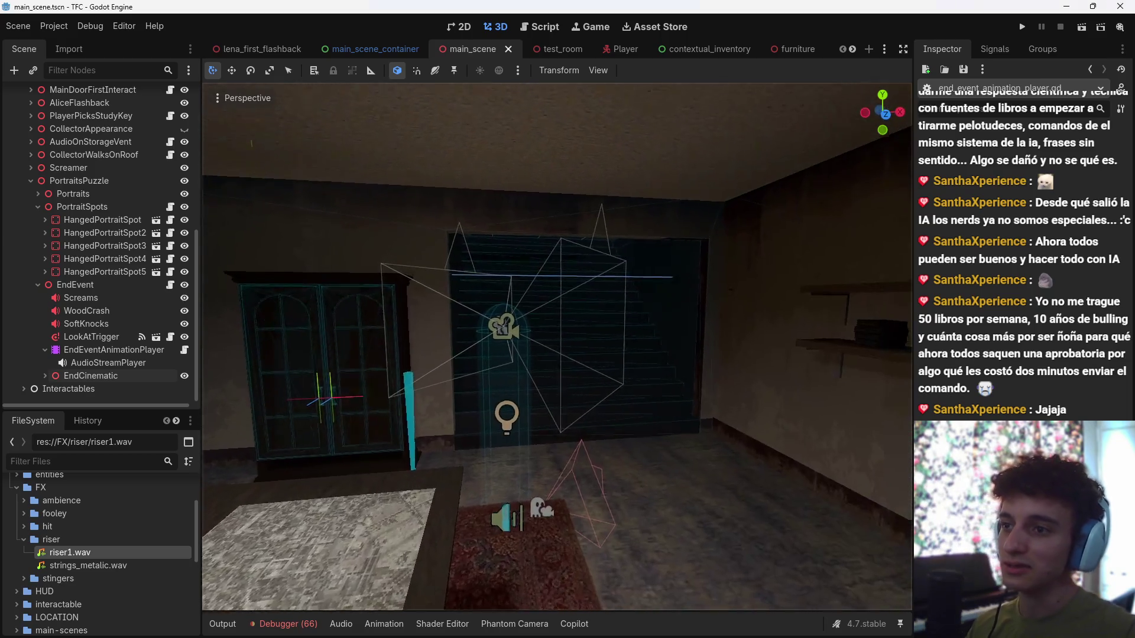
scroll(557, 347, "down", 3)
key("s")
scroll(557, 347, "down", 9)
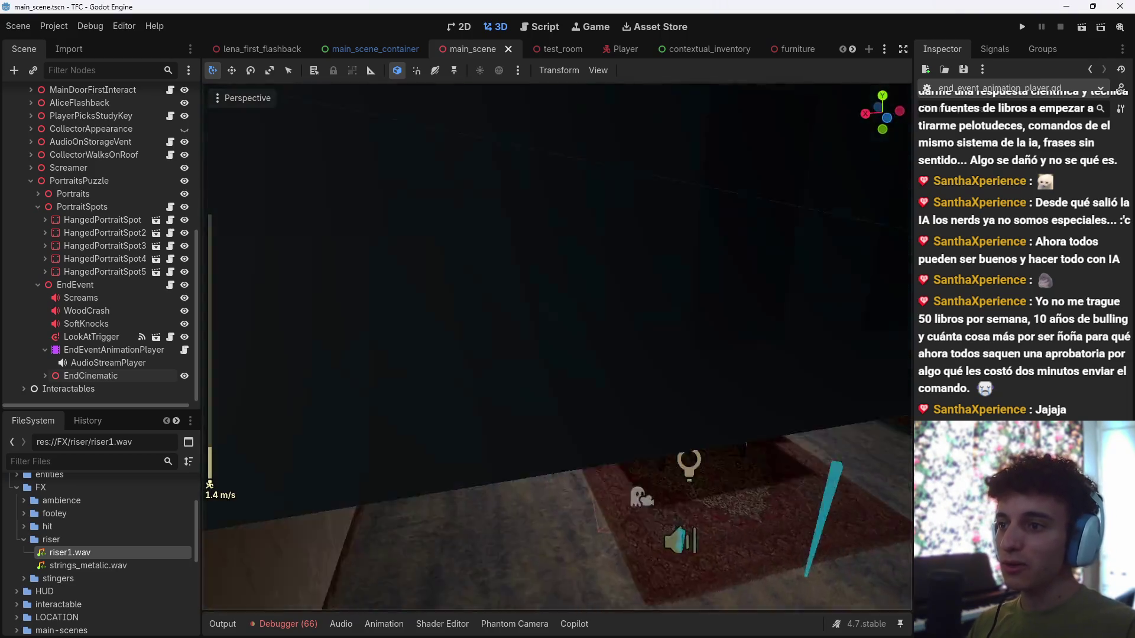
key("w")
scroll(628, 325, "up", 4)
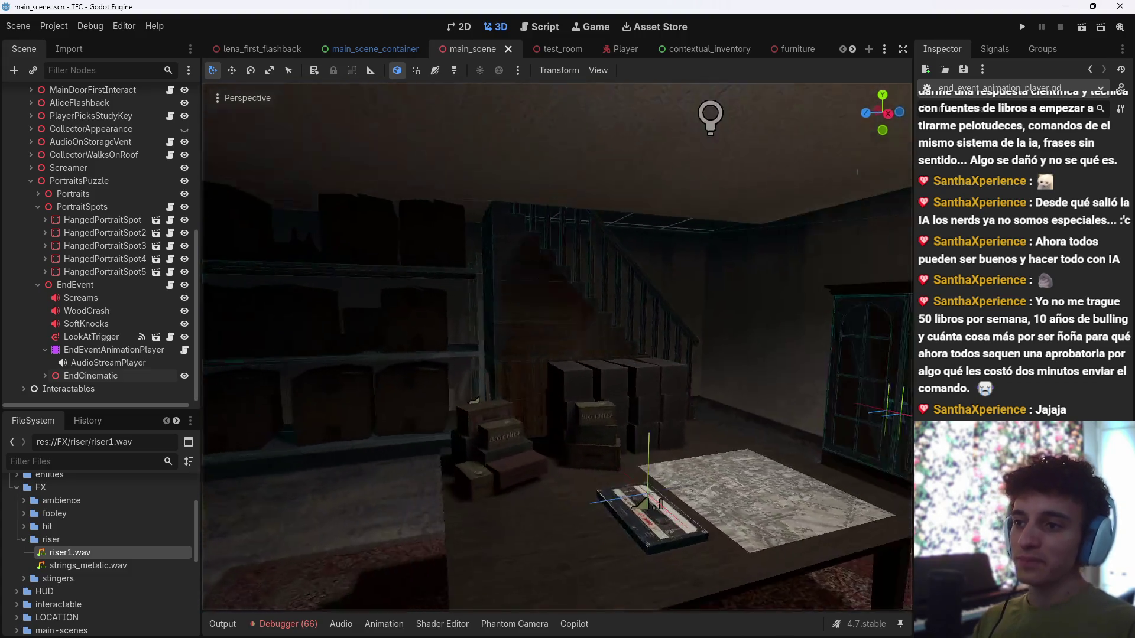
scroll(618, 275, "down", 3)
scroll(624, 301, "up", 4)
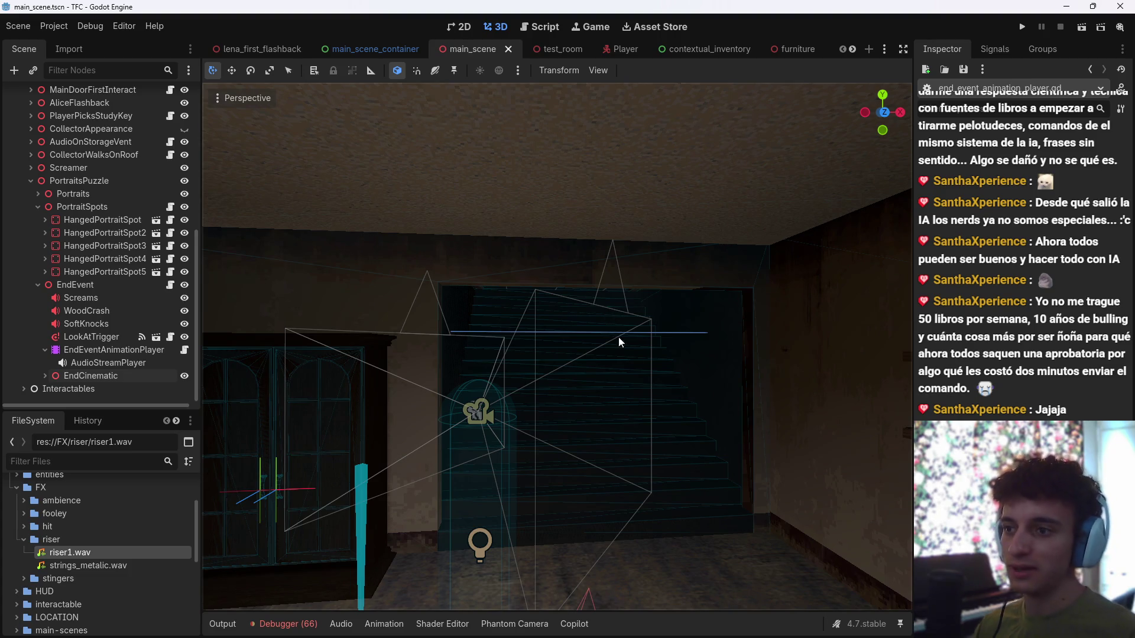
scroll(612, 328, "down", 3)
key("s")
scroll(632, 353, "up", 2)
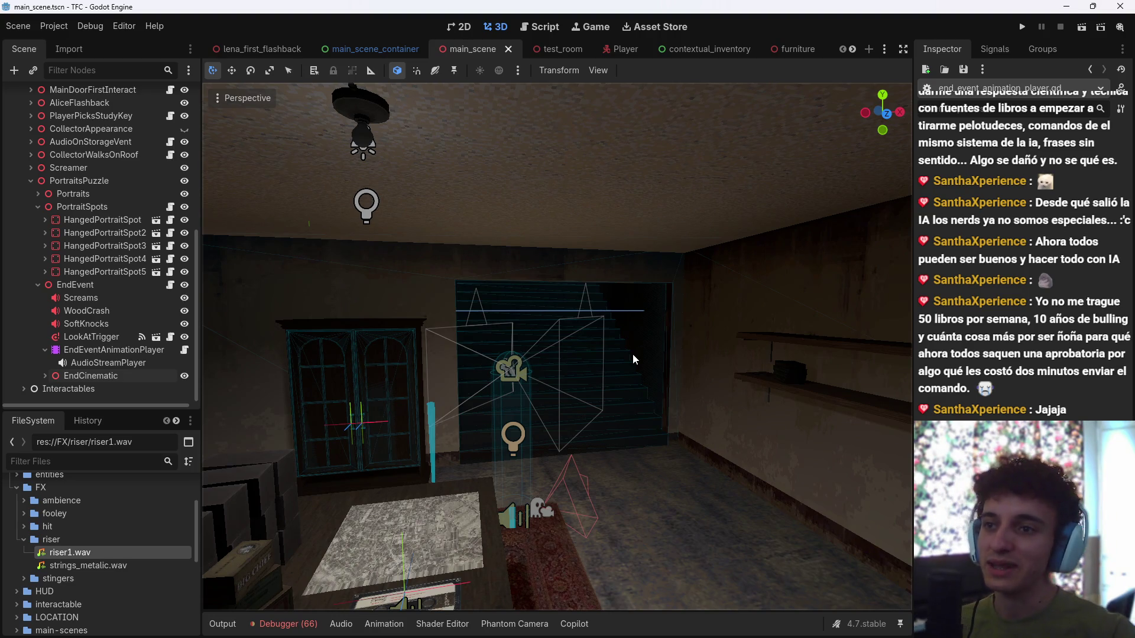
Step: Look over the portrait wall, workbench and box shelves, then run the game with F5
key("w")
scroll(560, 358, "up", 3)
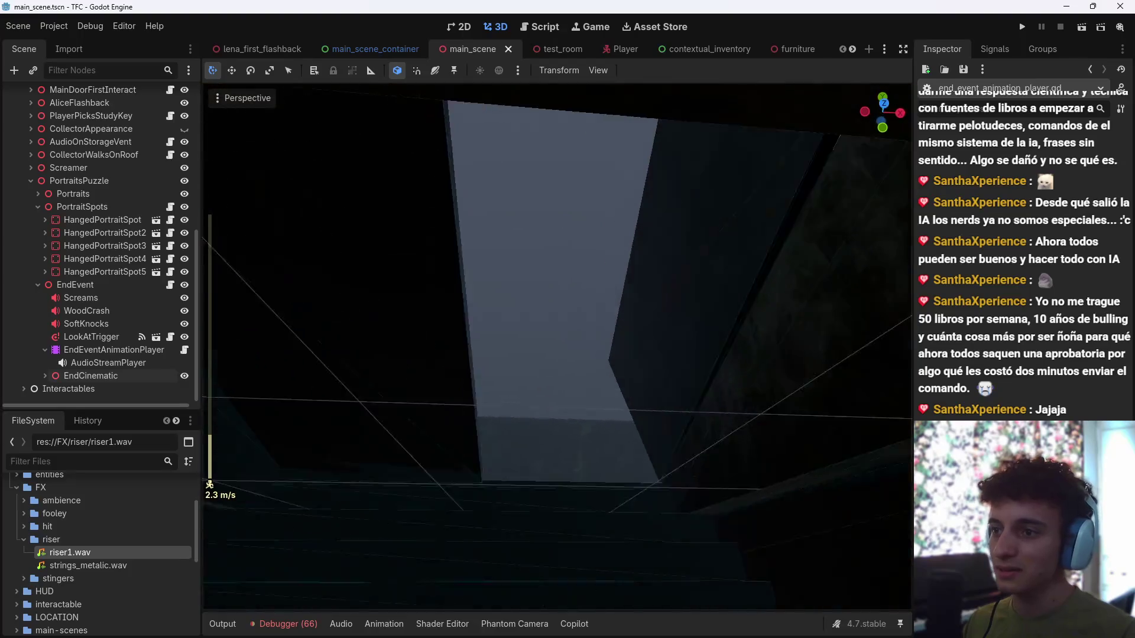
scroll(557, 346, "down", 6)
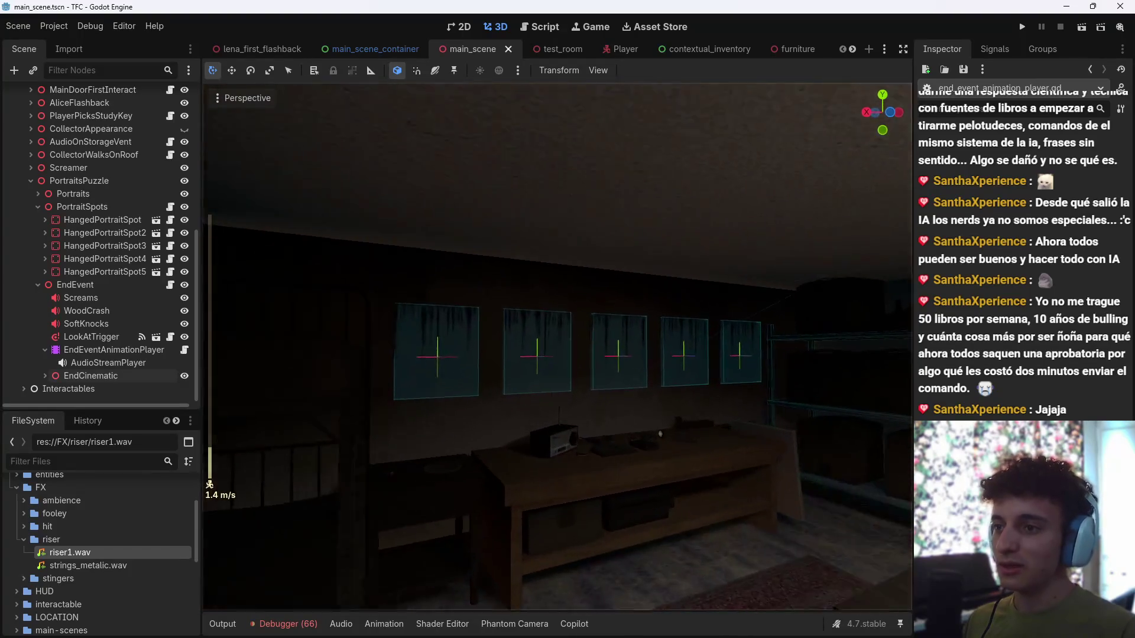
key("s")
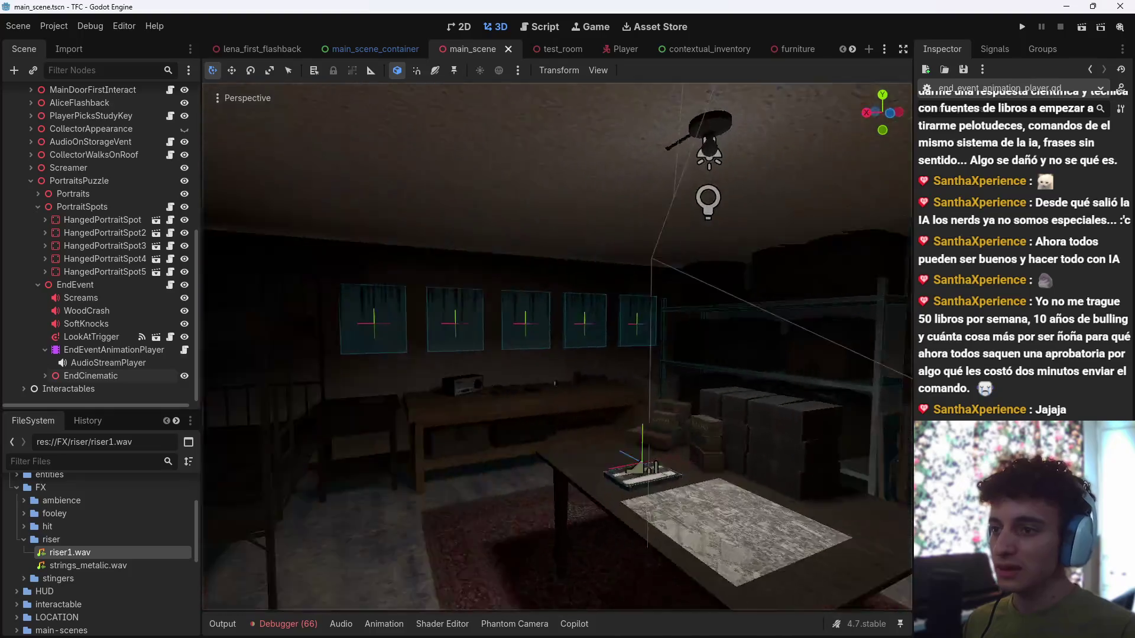
key("w")
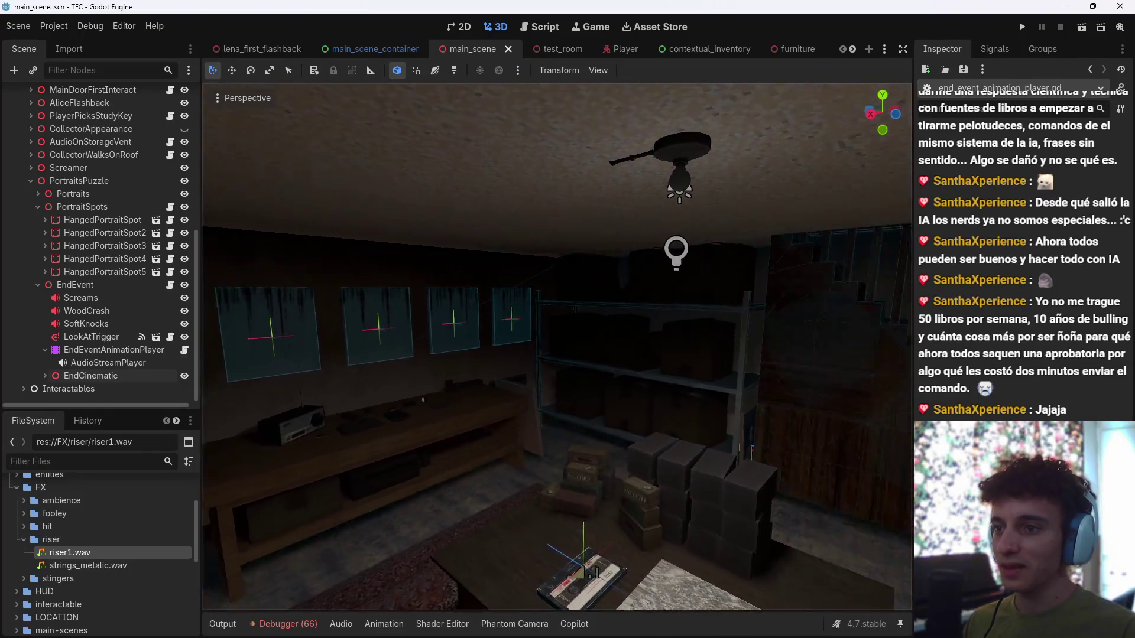
key("w")
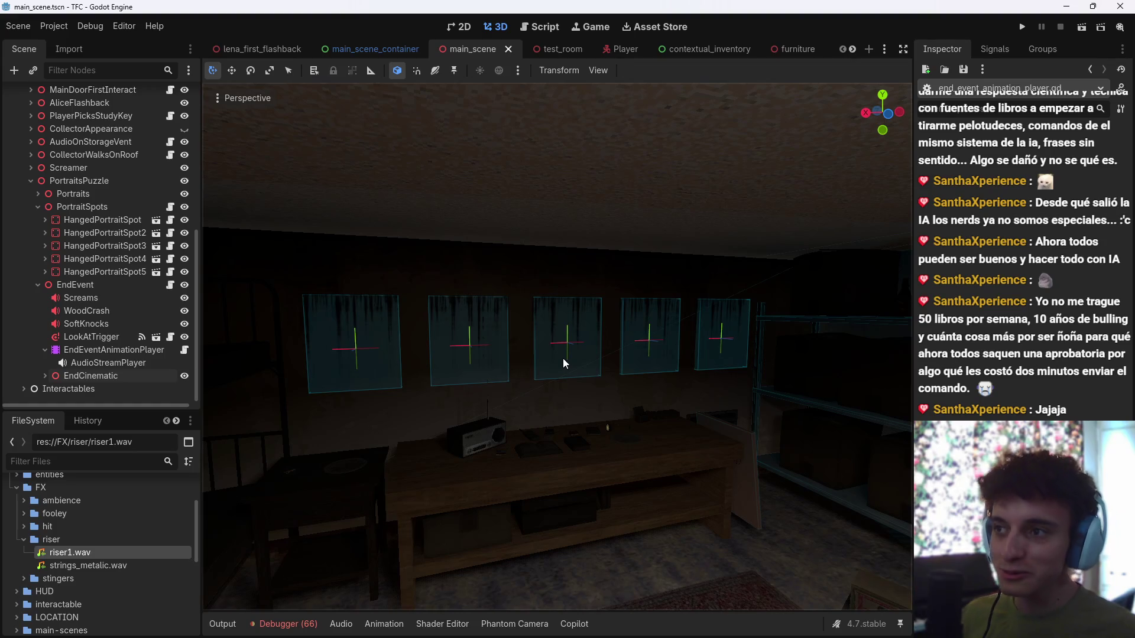
key("w")
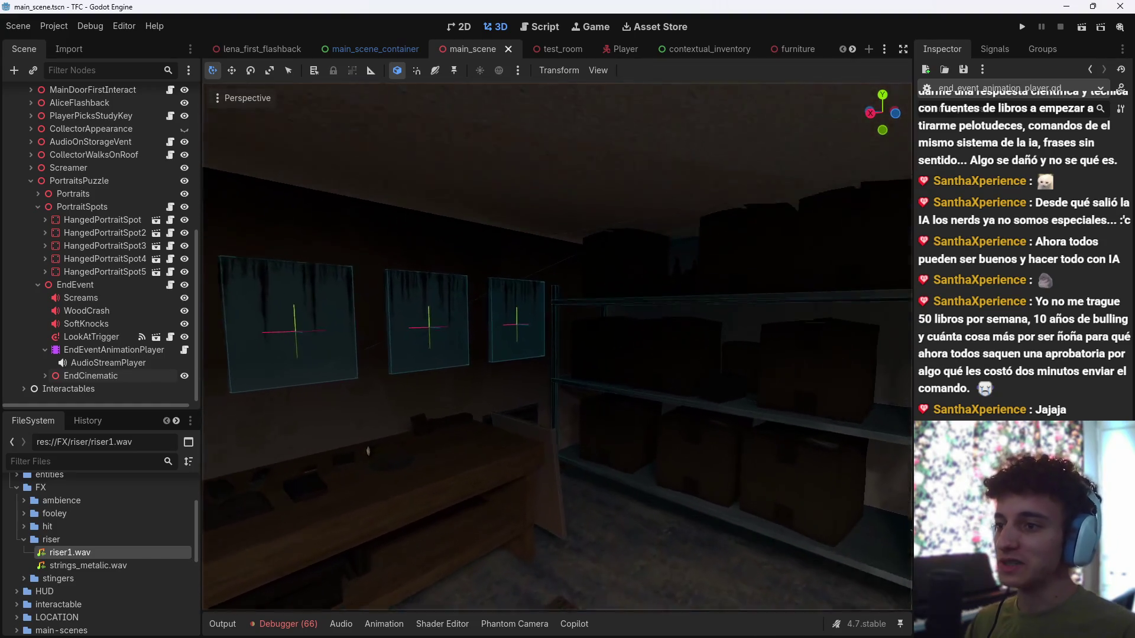
key("w")
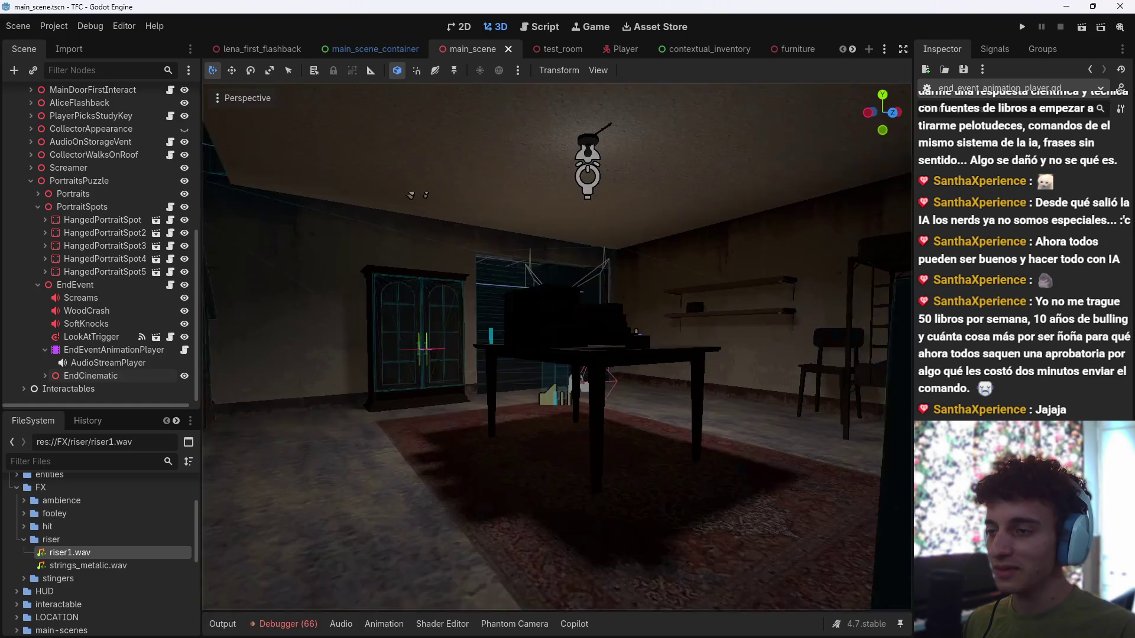
key("w")
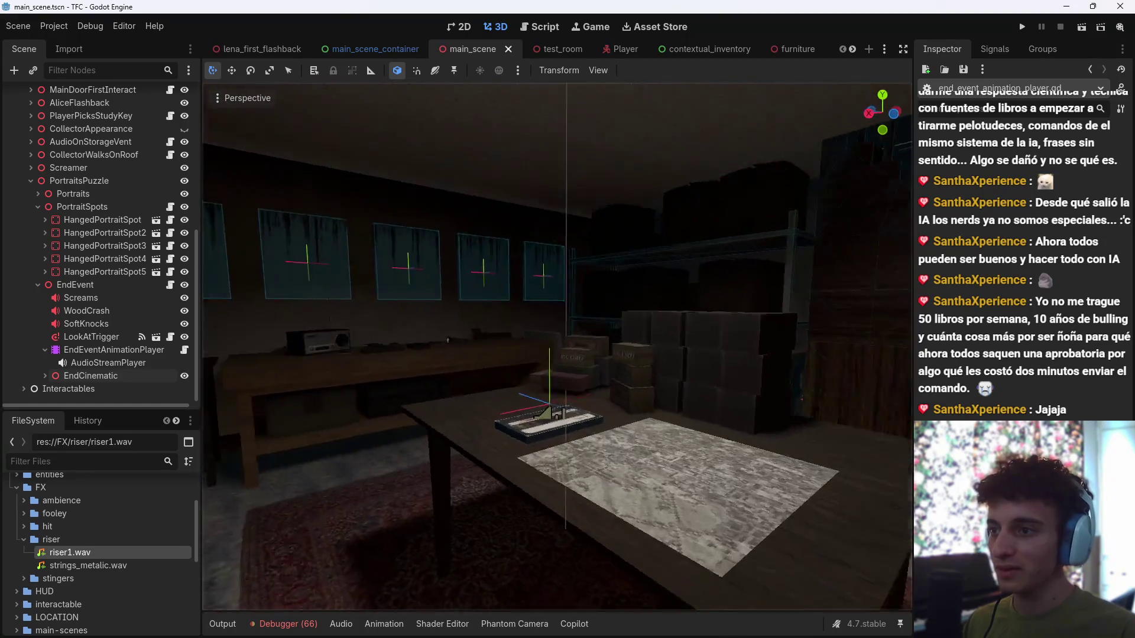
key("w")
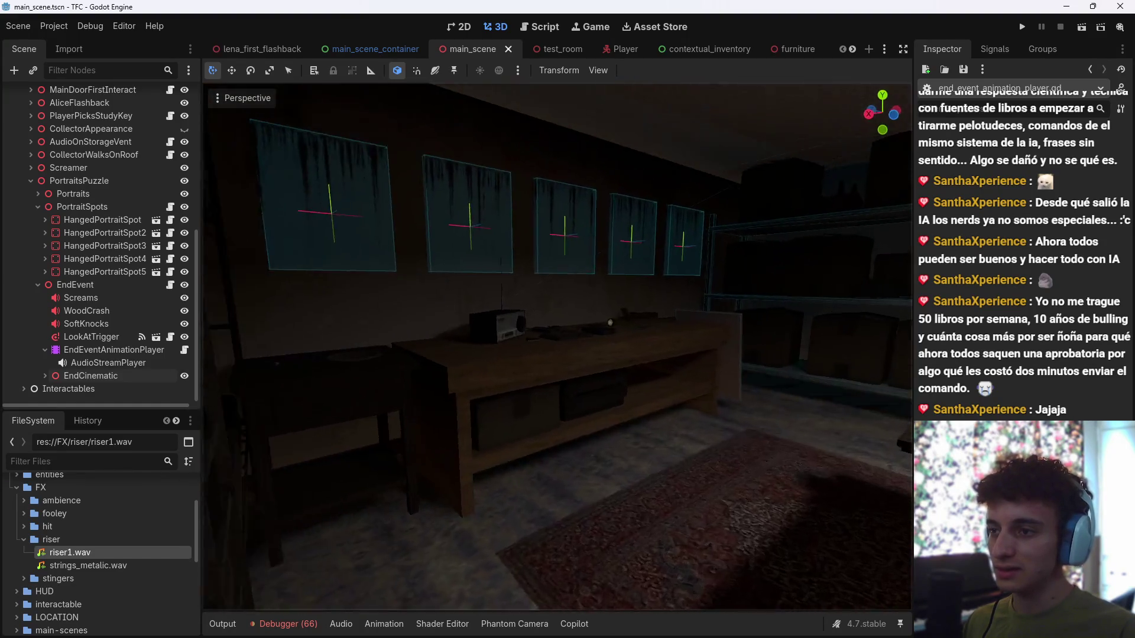
key("w")
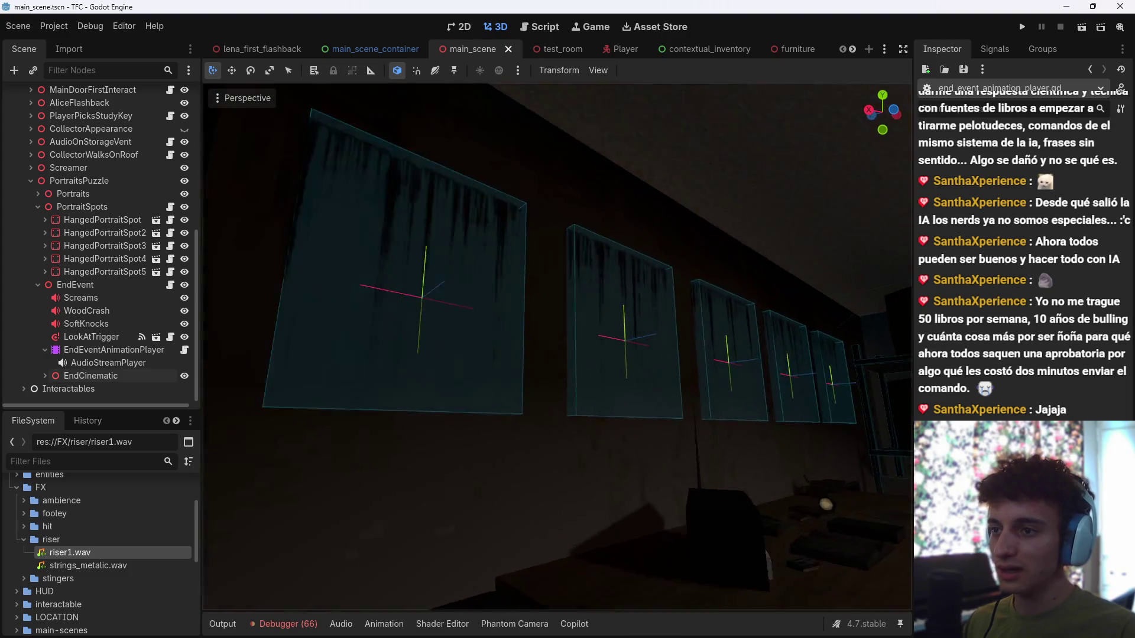
key("s")
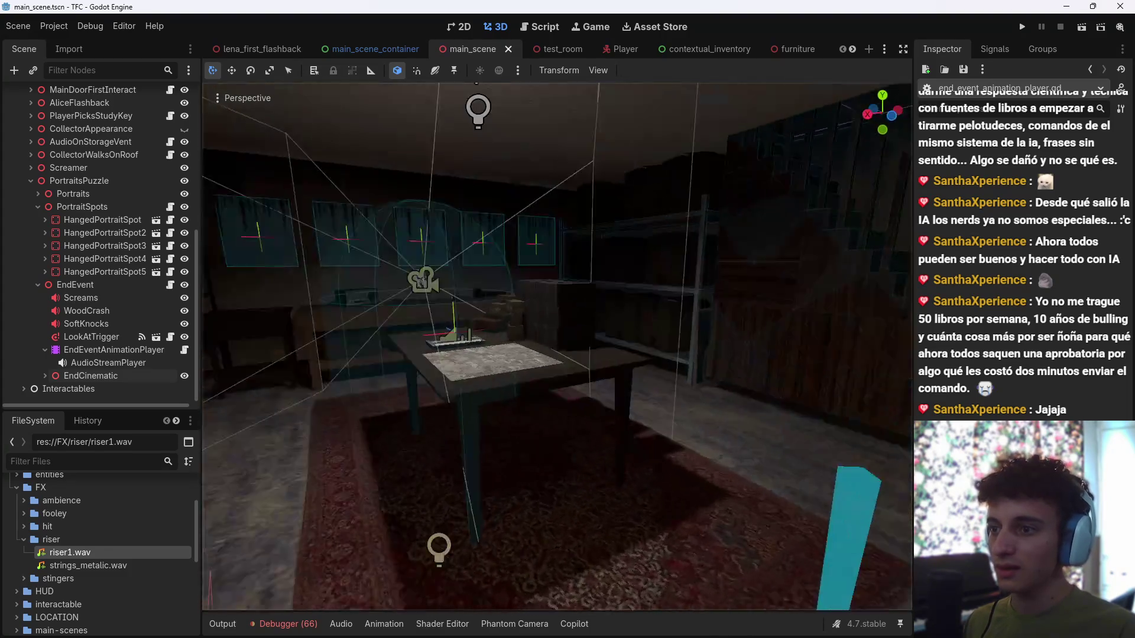
key("w")
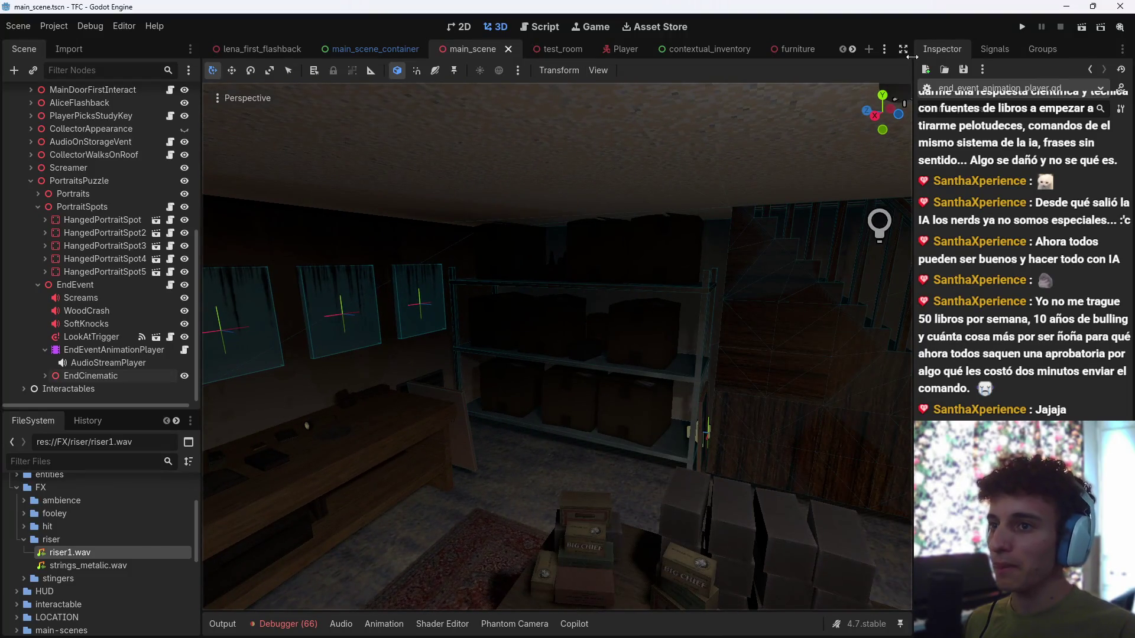
key("F5")
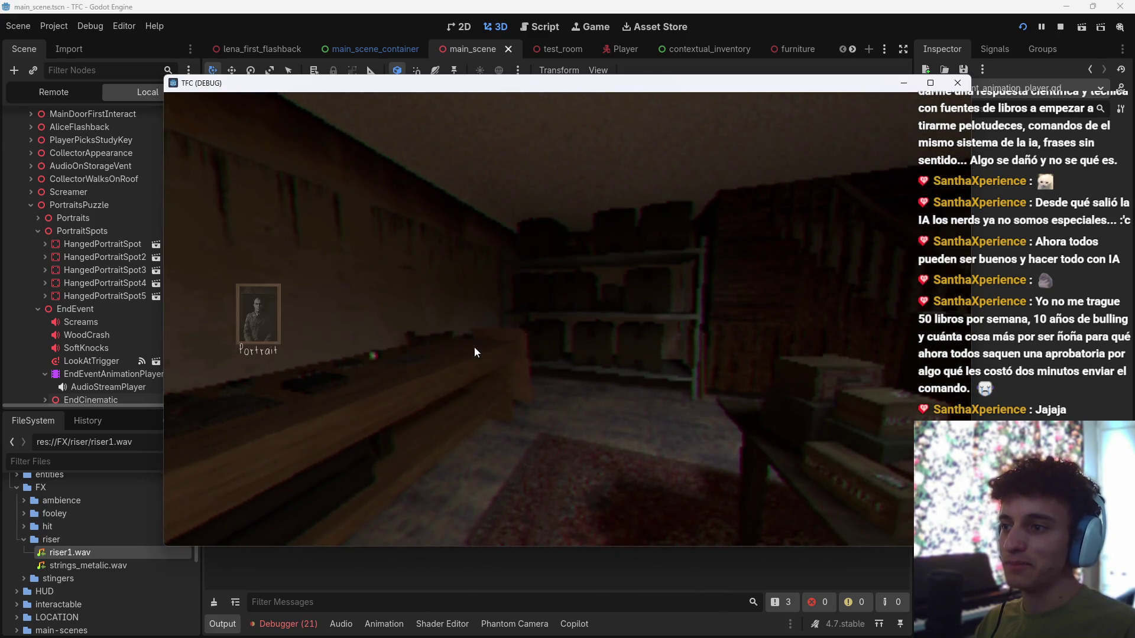
Step: Pick up the portrait, rotate and tilt it, put it down, then inspect it again
left_click(266, 312)
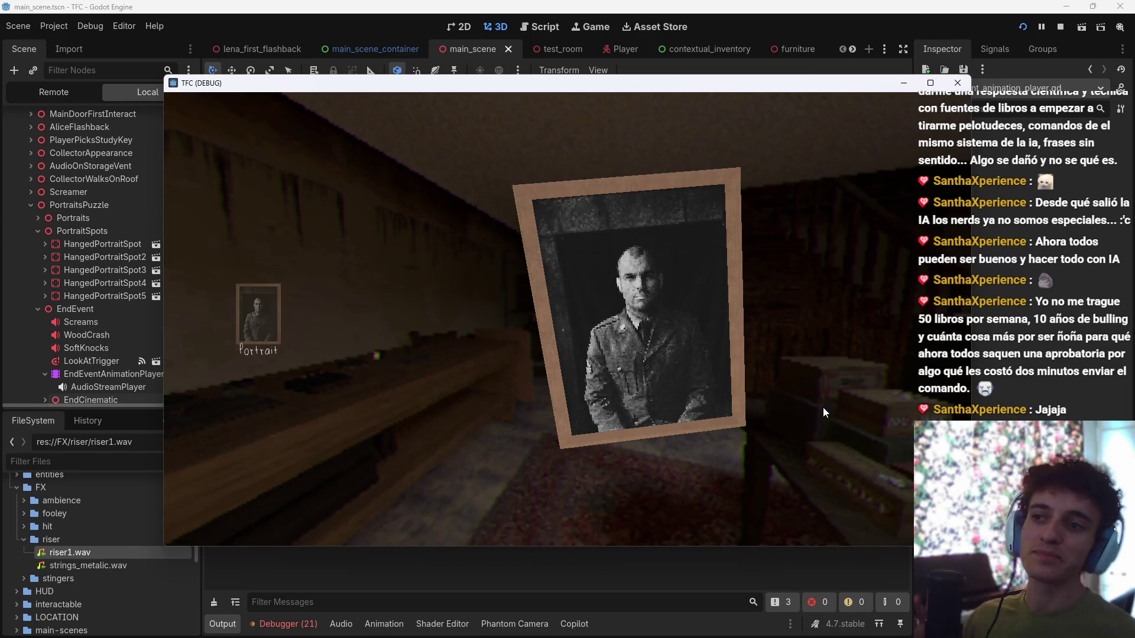
mouse_move(657, 327)
left_mouse_down()
mouse_move(730, 312)
mouse_move(779, 343)
mouse_move(665, 349)
mouse_move(669, 374)
mouse_move(789, 374)
left_mouse_up()
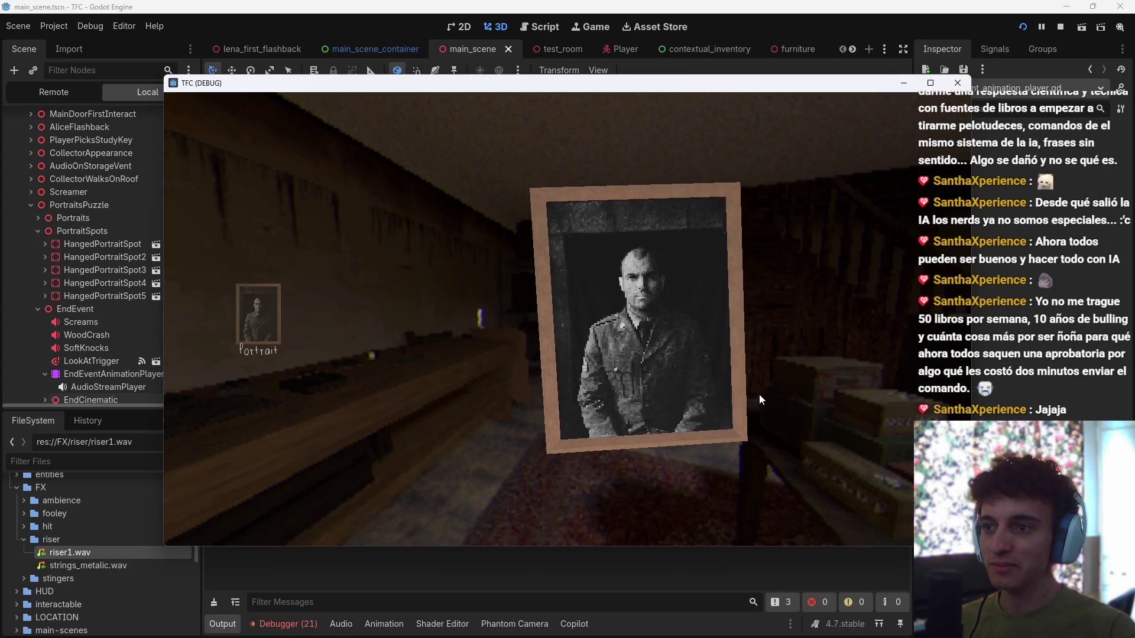
mouse_move(681, 349)
left_mouse_down()
mouse_move(707, 353)
mouse_move(676, 365)
left_mouse_up()
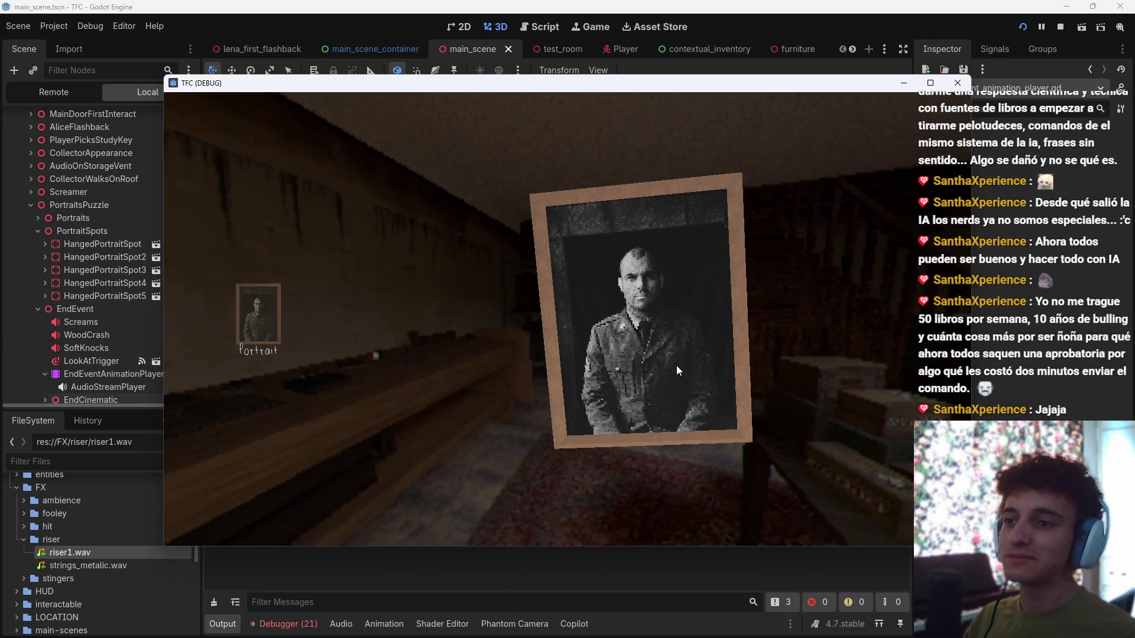
right_click(676, 365)
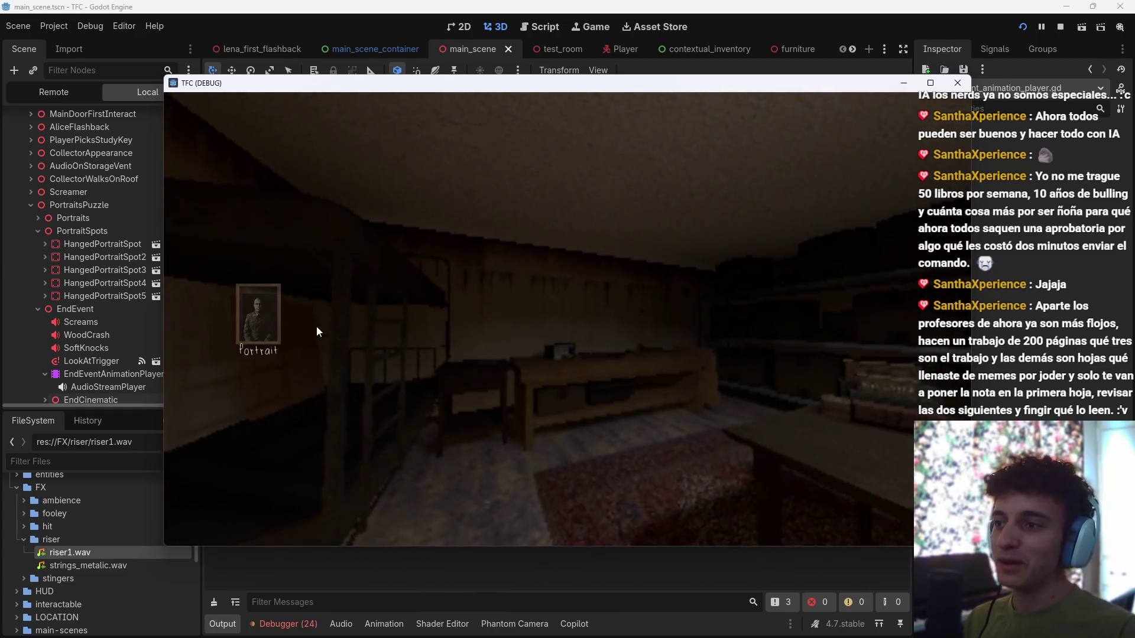
left_click(258, 313)
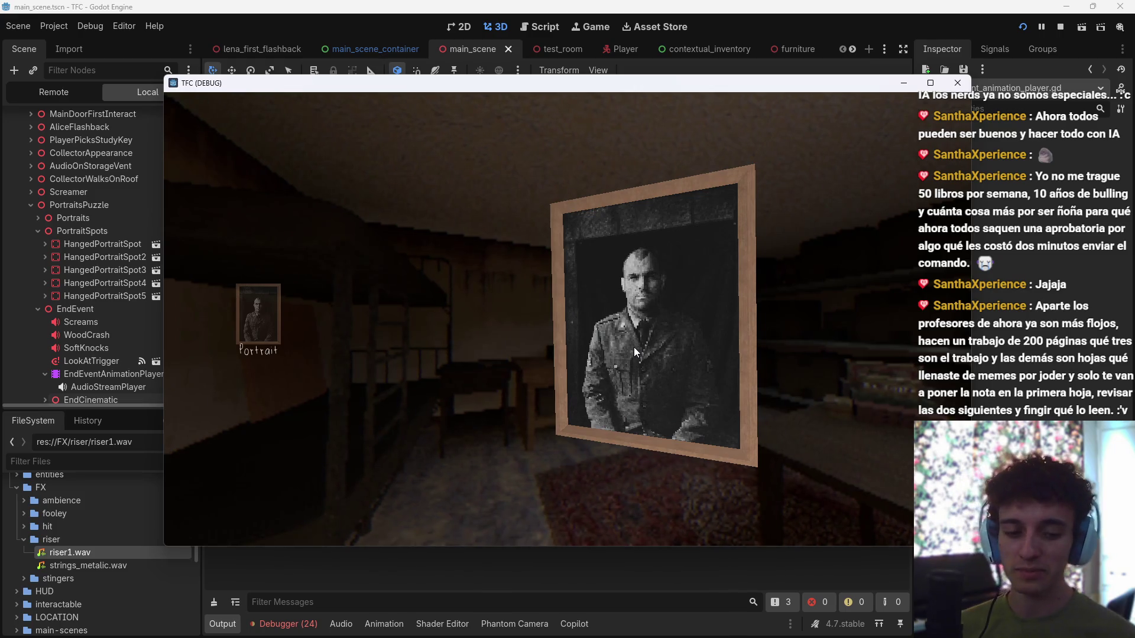
left_click(634, 346)
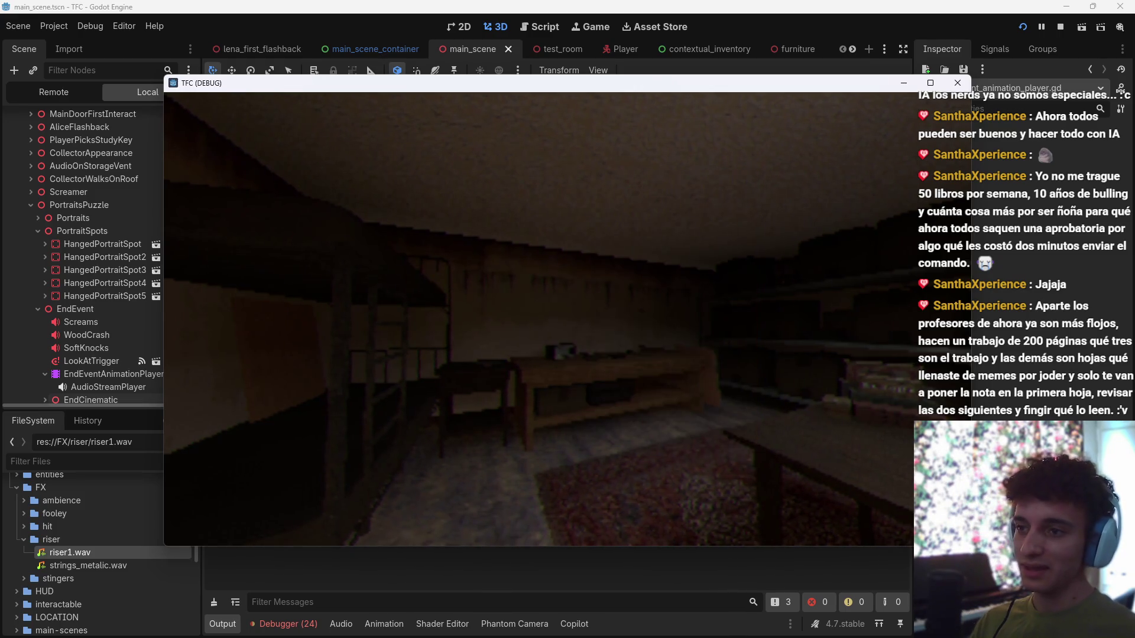
Step: Walk the player up to the table with papers, step back, and approach again
key("w")
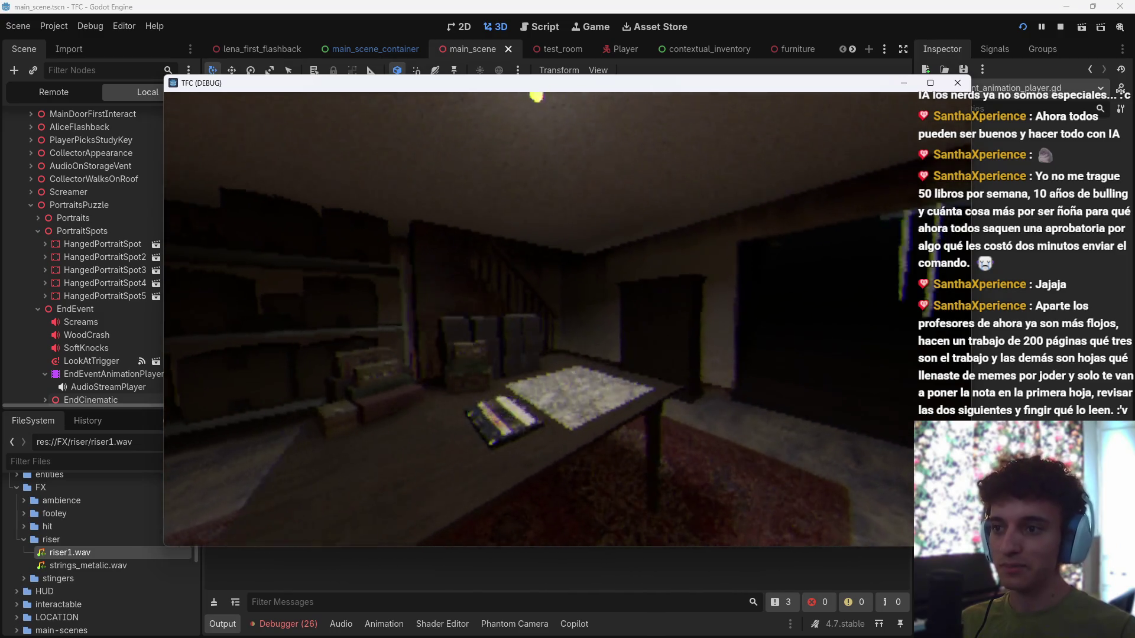
key("s")
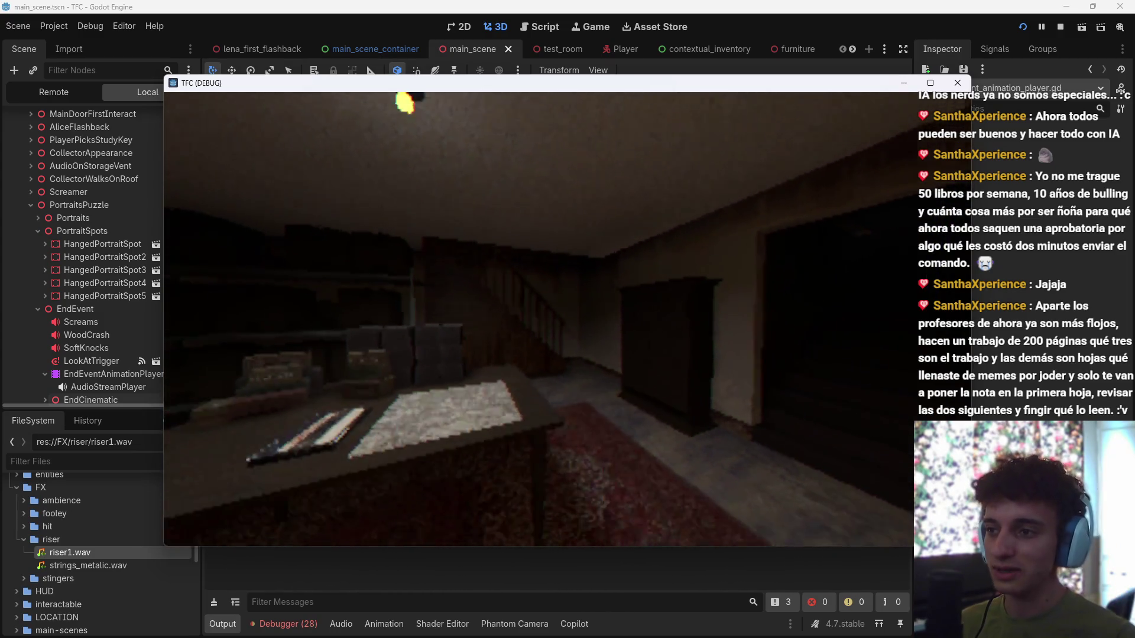
key("w")
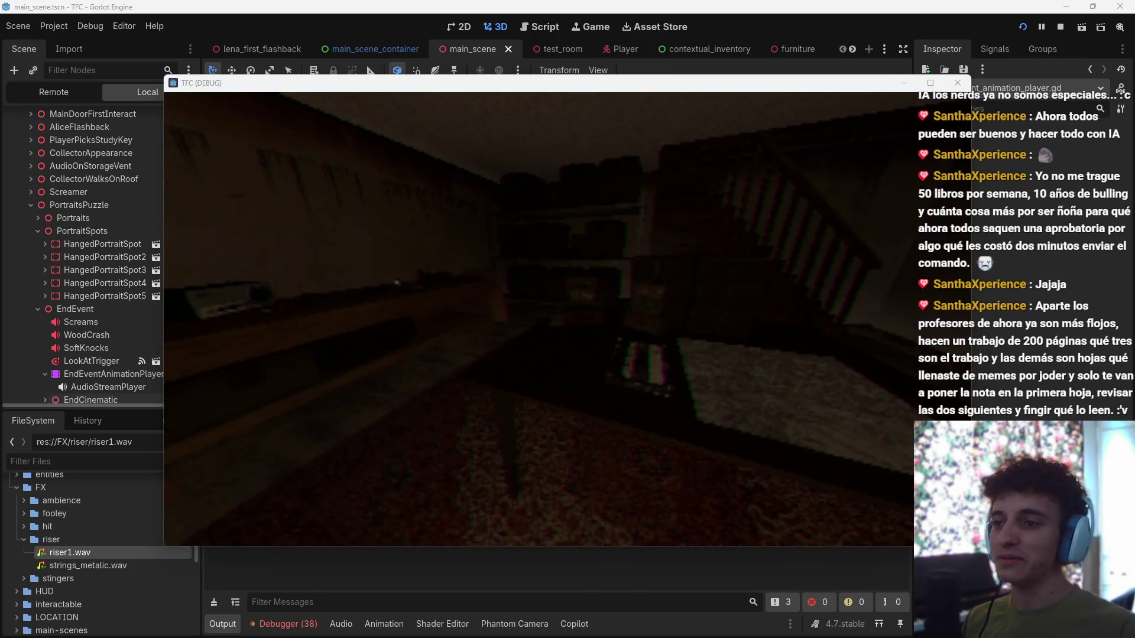
key("super")
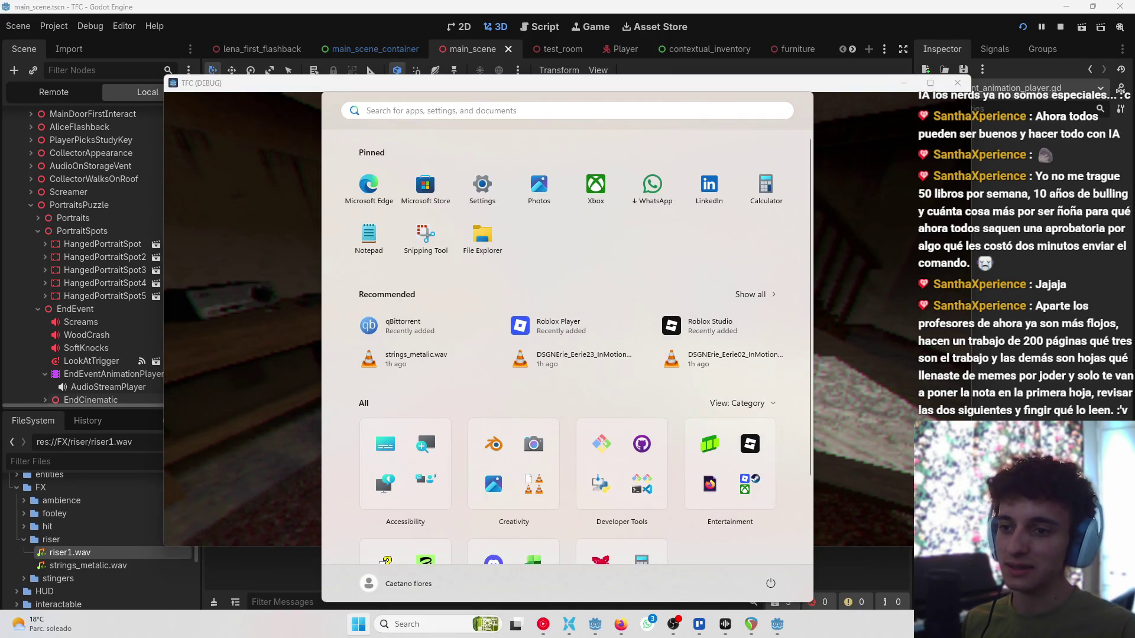
Step: Stop the game with F8, dismiss the Windows notification panel, and select the House node
key("super")
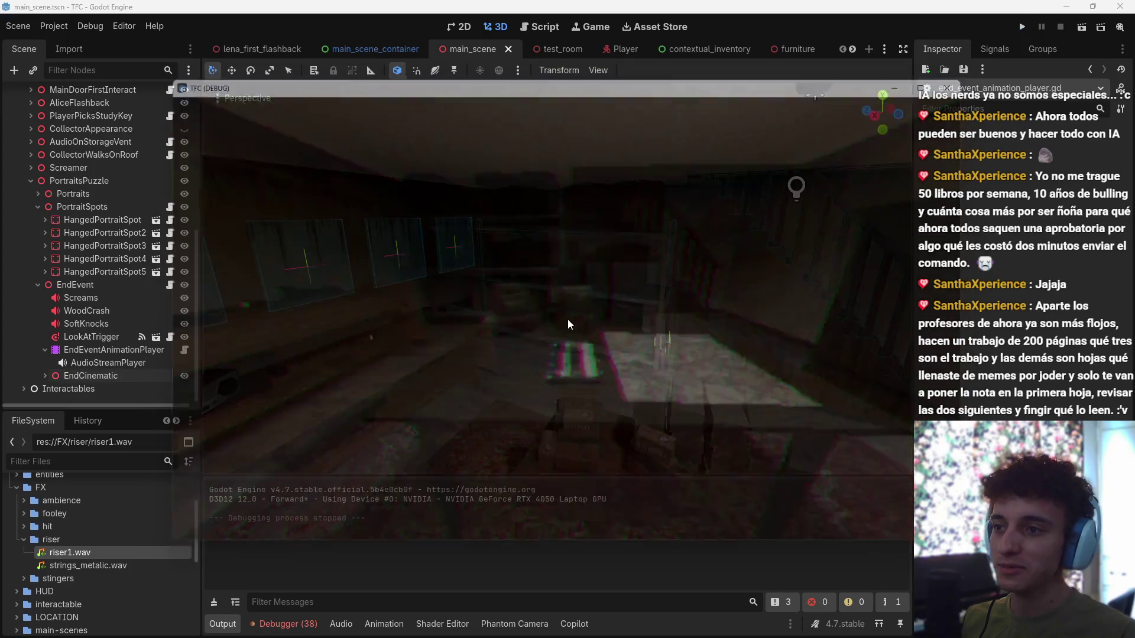
key("F8")
key("super+n")
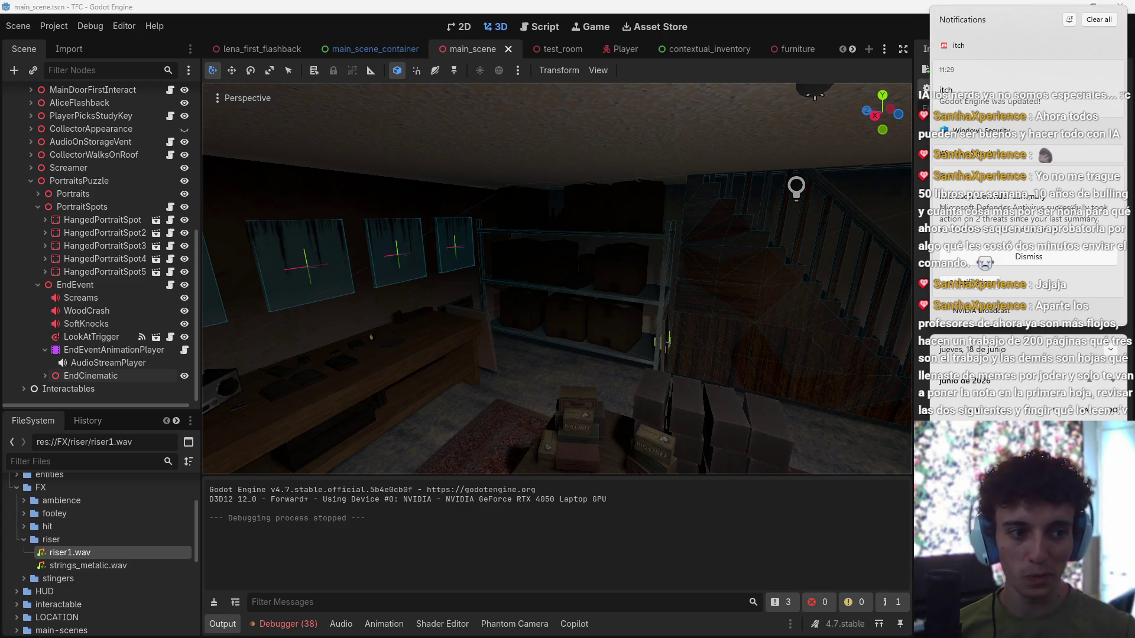
left_click(714, 285)
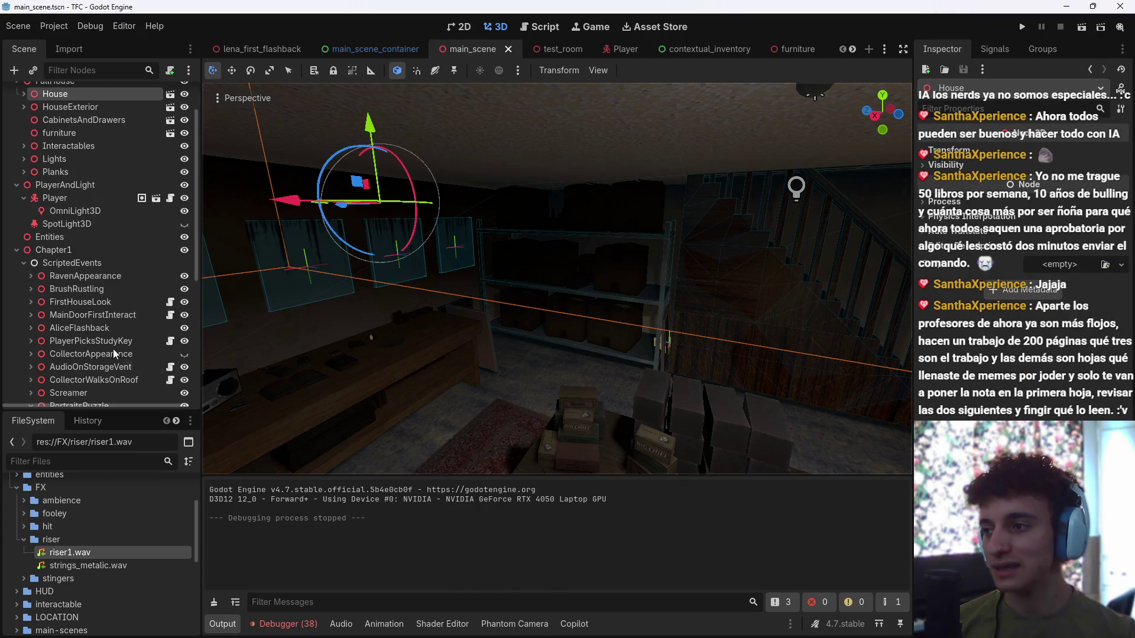
Step: Deselect House, hide the output log, and turn the view toward the portrait wall
scroll(110, 360, "down", 5)
left_click(109, 396)
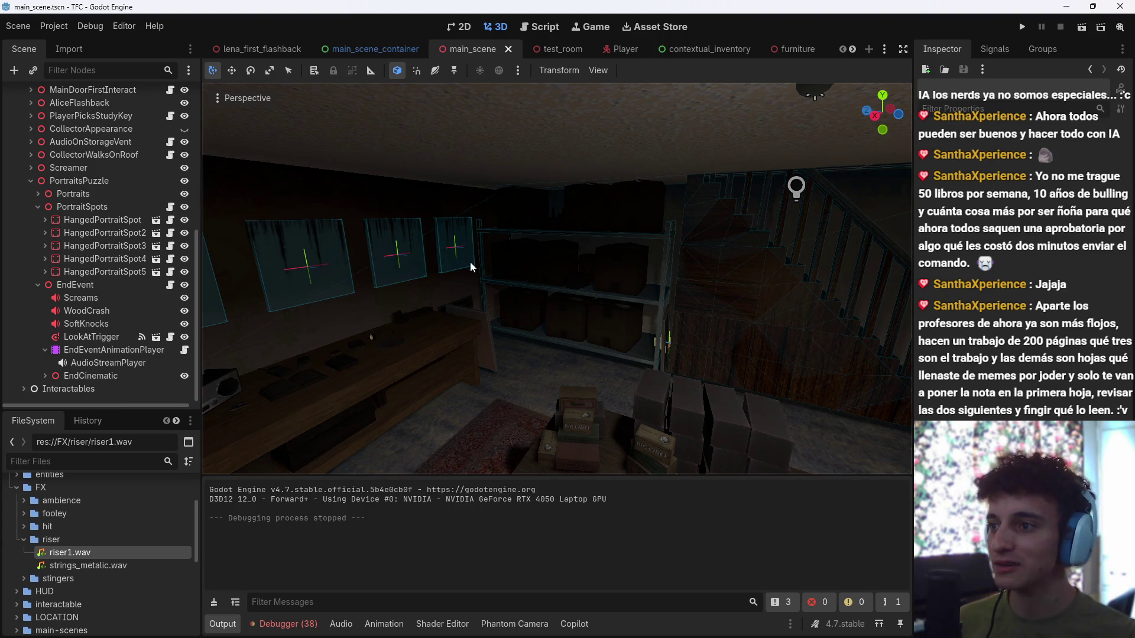
left_click(224, 623)
left_click_drag(281, 594, 583, 416)
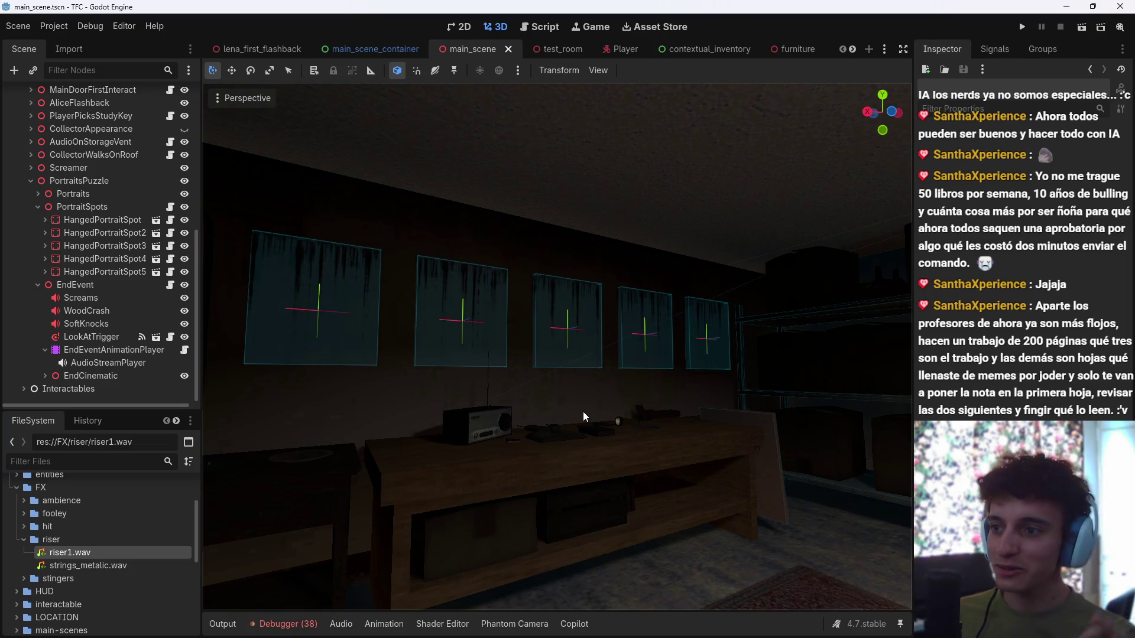
mouse_move(583, 411)
left_mouse_down()
mouse_move(532, 390)
mouse_move(621, 413)
mouse_move(583, 405)
left_mouse_up()
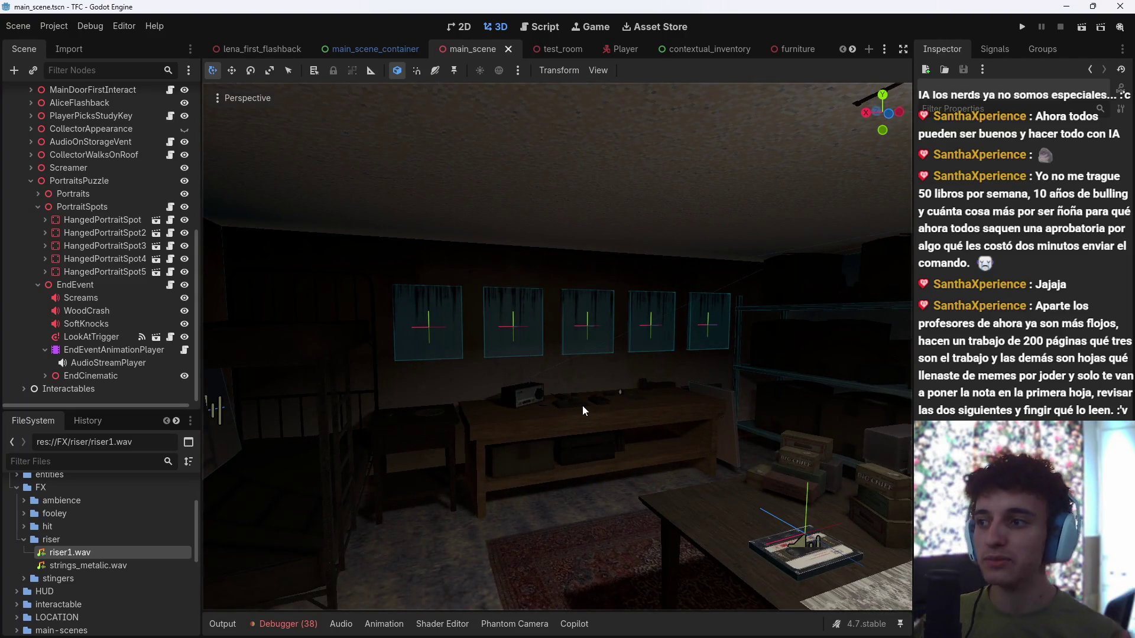
mouse_move(583, 405)
left_mouse_down()
mouse_move(585, 390)
mouse_move(596, 419)
mouse_move(585, 407)
mouse_move(597, 408)
left_mouse_up()
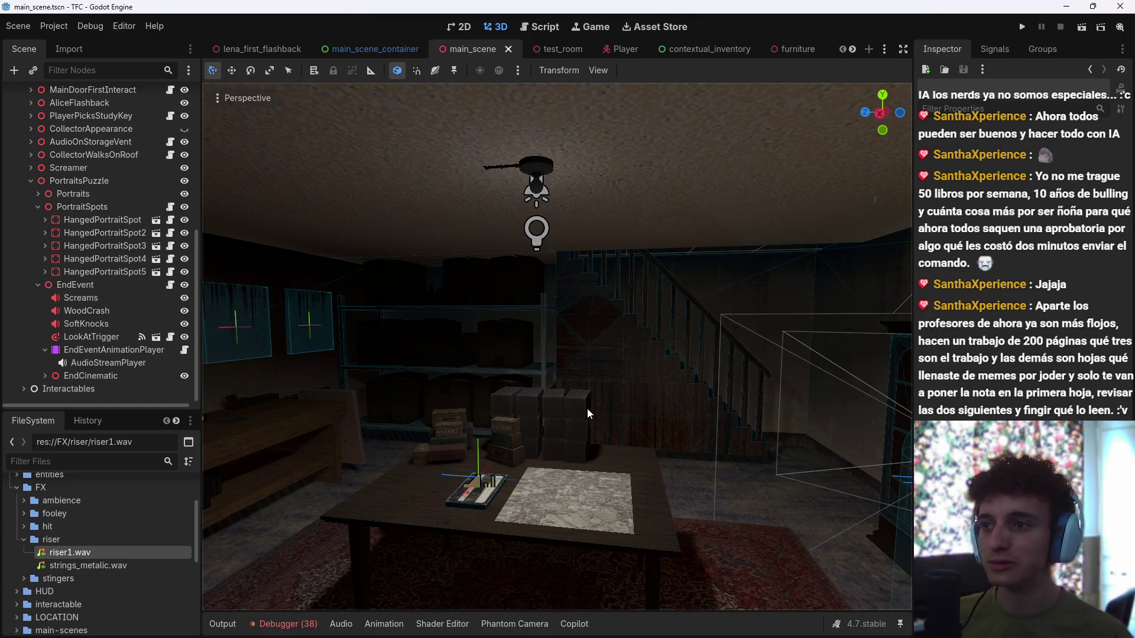
Step: Fly back to frame all five portraits, the shelves and the table
right_click(664, 360)
key("s")
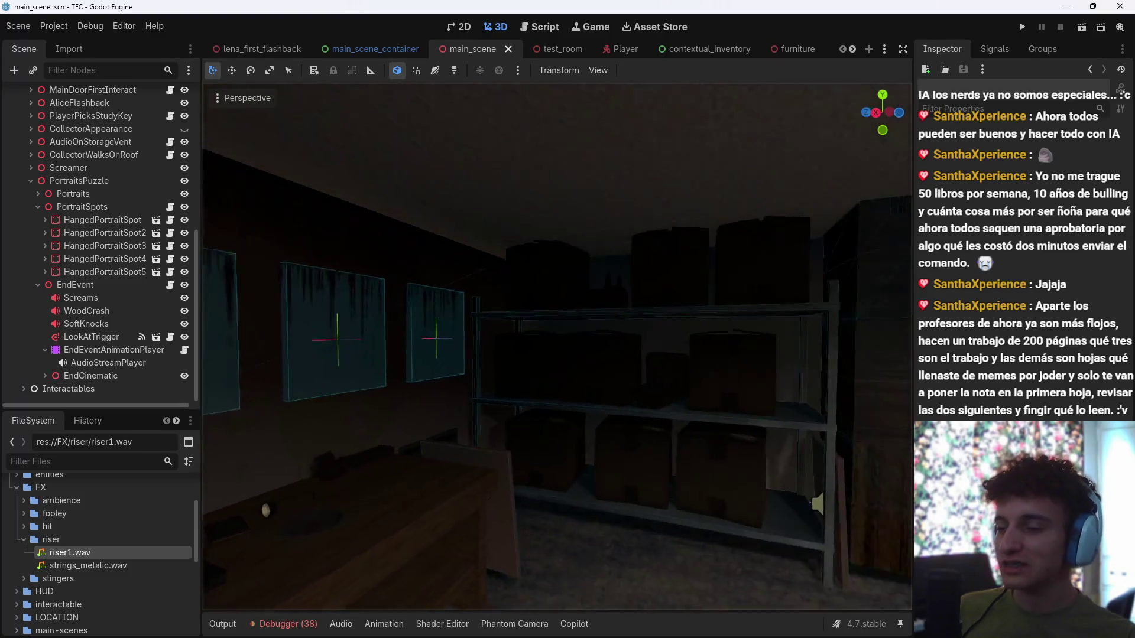
key("s")
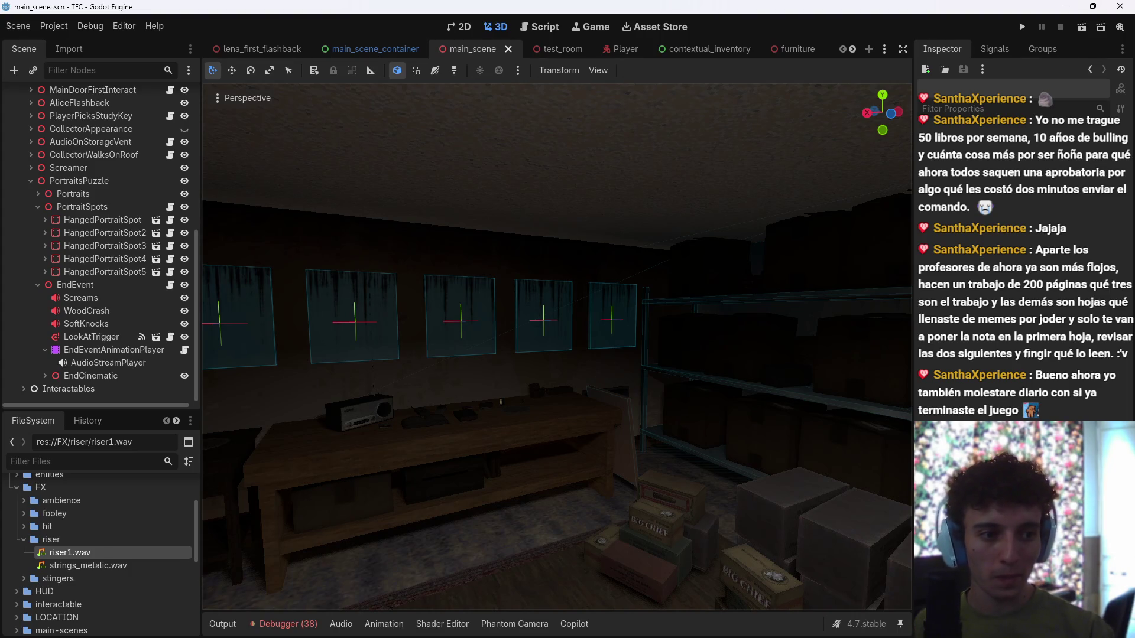
mouse_move(841, 313)
left_mouse_down()
mouse_move(834, 260)
mouse_move(841, 312)
mouse_move(905, 313)
left_mouse_up()
mouse_move(618, 339)
left_mouse_down()
mouse_move(614, 319)
mouse_move(618, 339)
left_mouse_up()
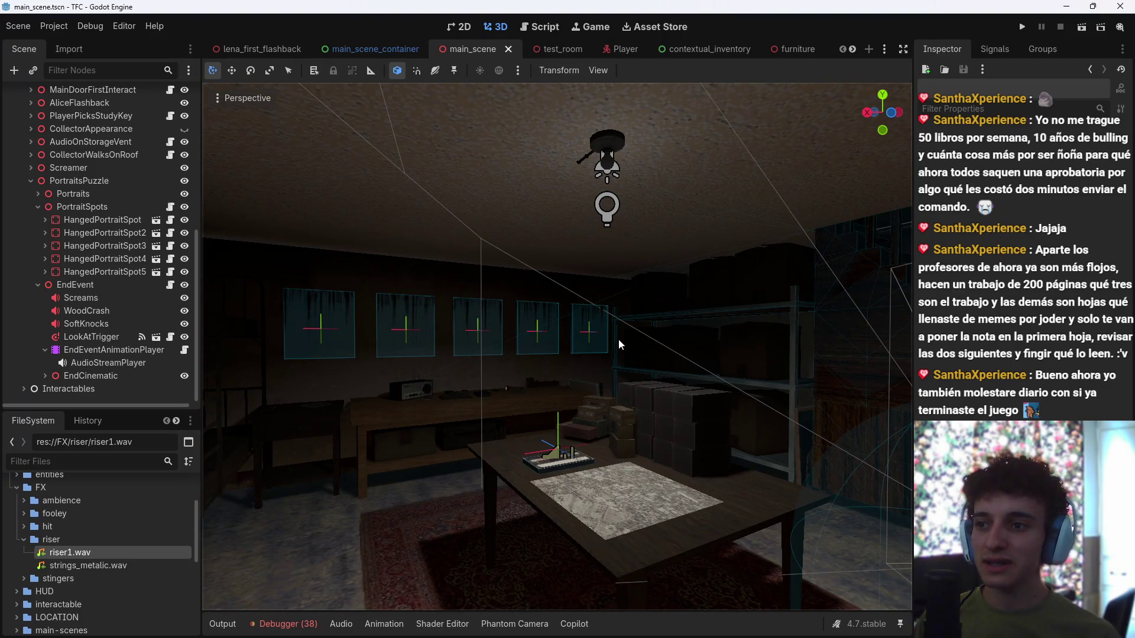
mouse_move(618, 338)
left_mouse_down()
mouse_move(618, 296)
mouse_move(579, 330)
mouse_move(657, 356)
left_mouse_up()
scroll(557, 347, "down", 1)
scroll(622, 342, "down", 10)
scroll(617, 346, "down", 3)
scroll(609, 340, "up", 3)
key("w")
key("s")
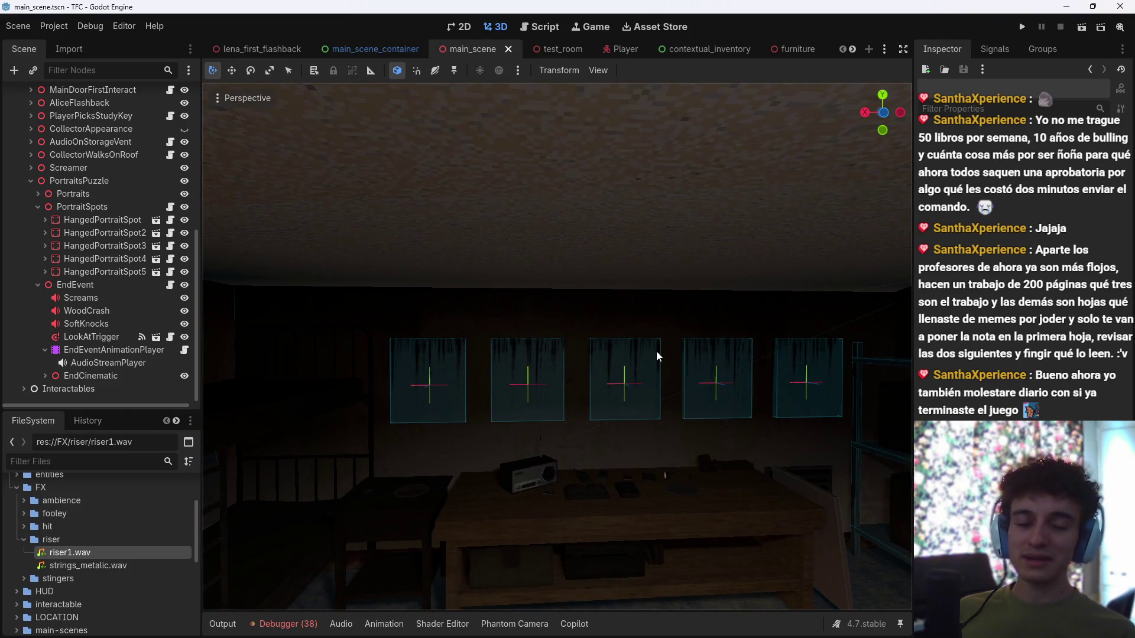
Step: Swing the view across the shelves and over to the staircase and cabinet
mouse_move(586, 322)
left_mouse_down()
mouse_move(644, 328)
mouse_move(590, 313)
mouse_move(580, 353)
left_mouse_up()
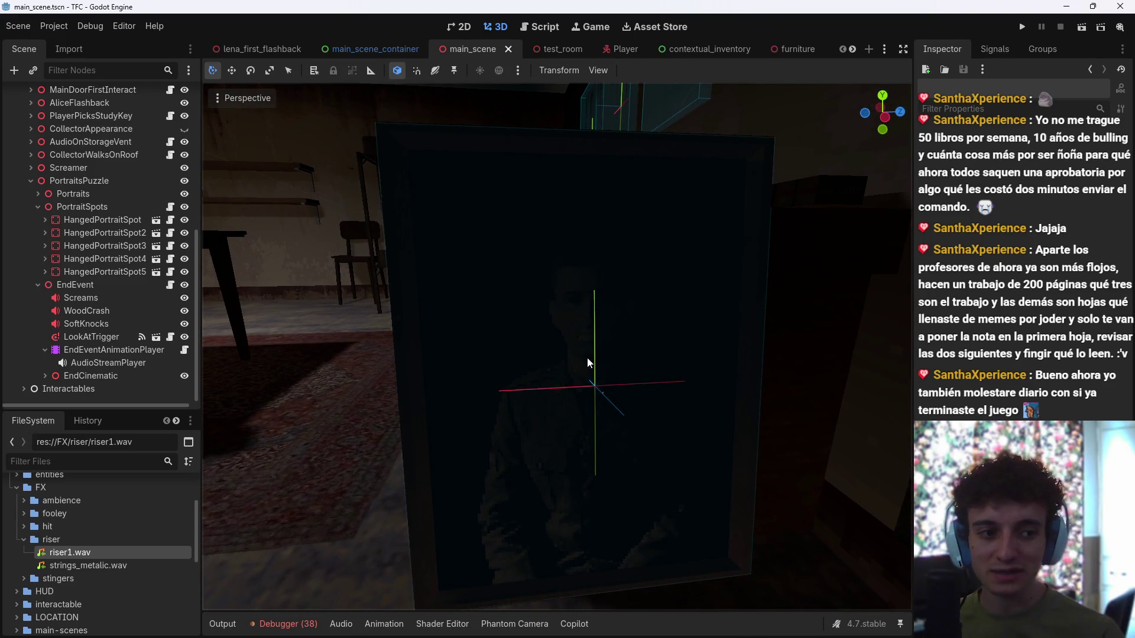
mouse_move(638, 306)
left_mouse_down()
mouse_move(614, 316)
mouse_move(633, 304)
left_mouse_up()
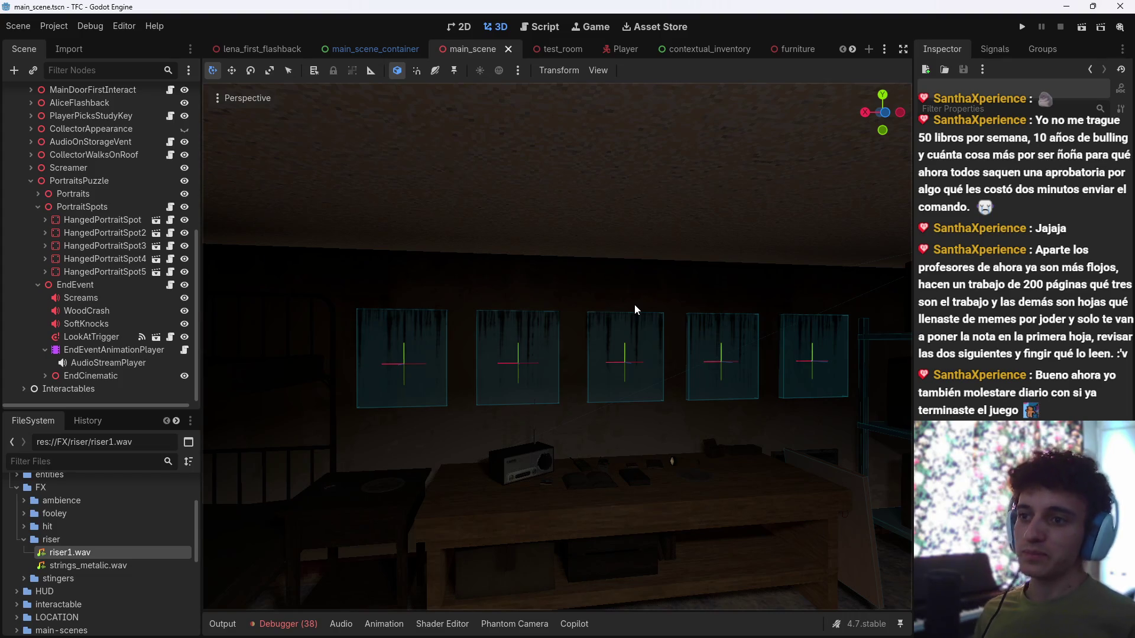
right_click(634, 304)
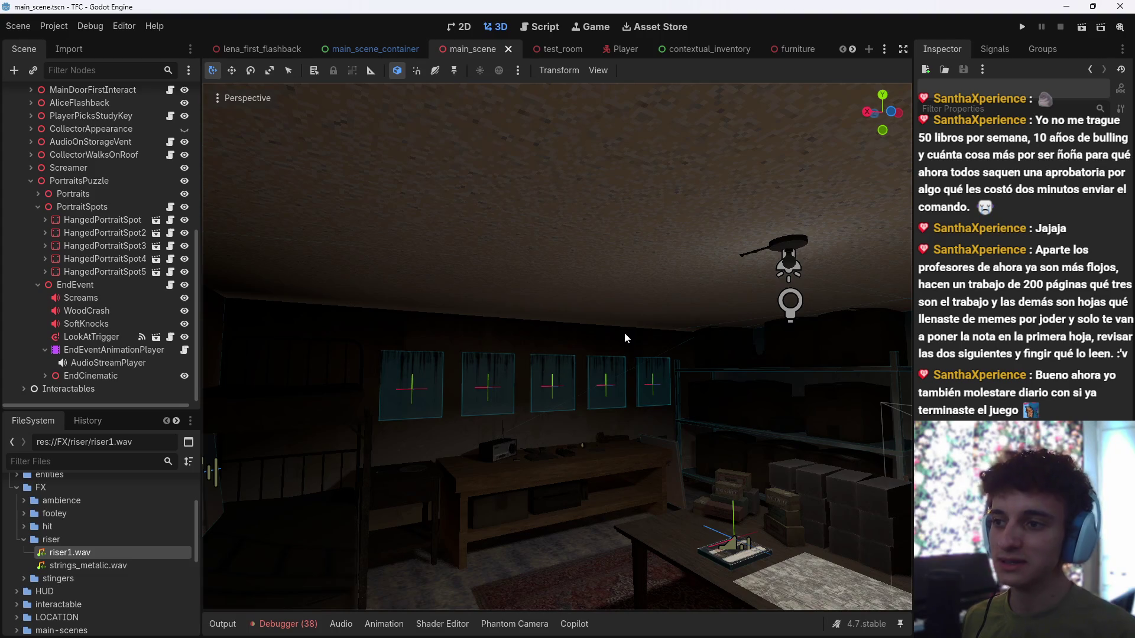
right_click(624, 336)
scroll(624, 332, "down", 3)
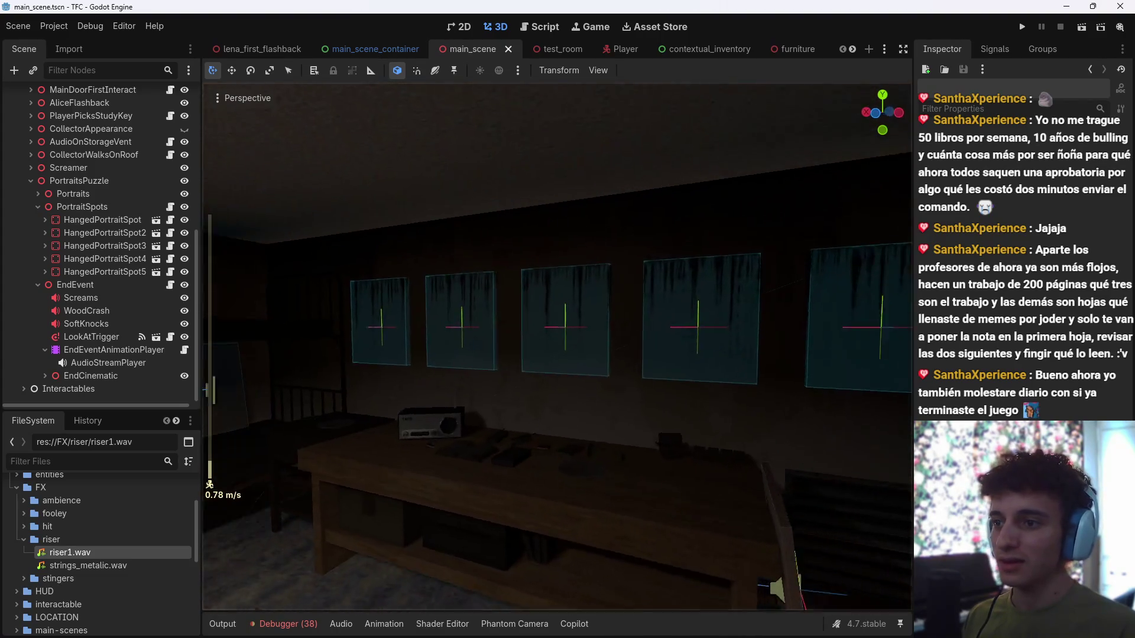
key("w")
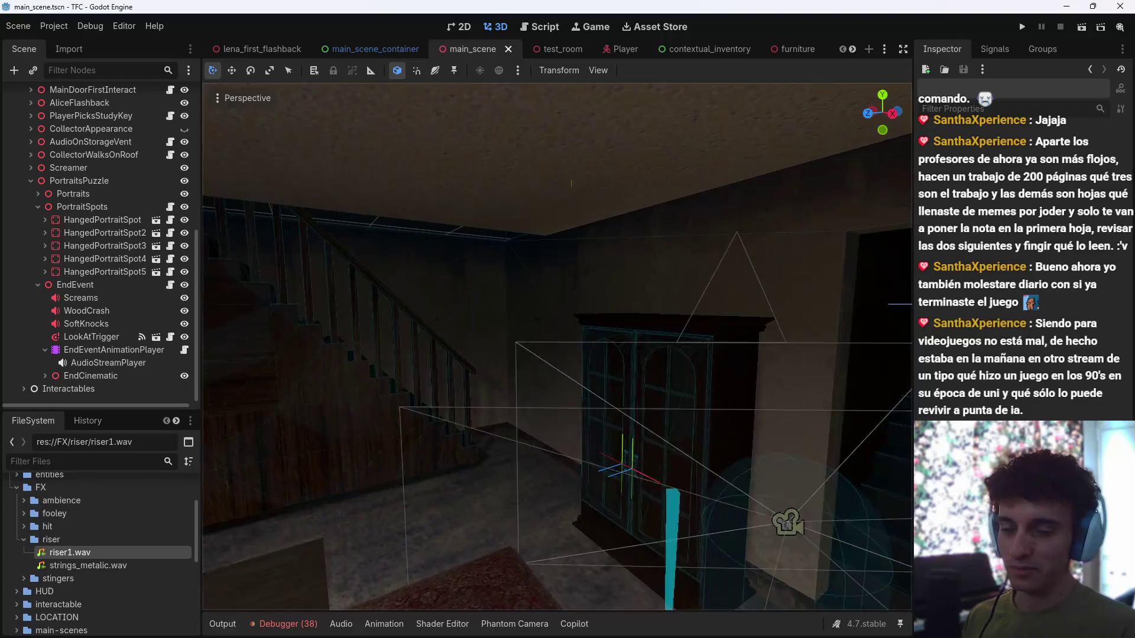
key("w")
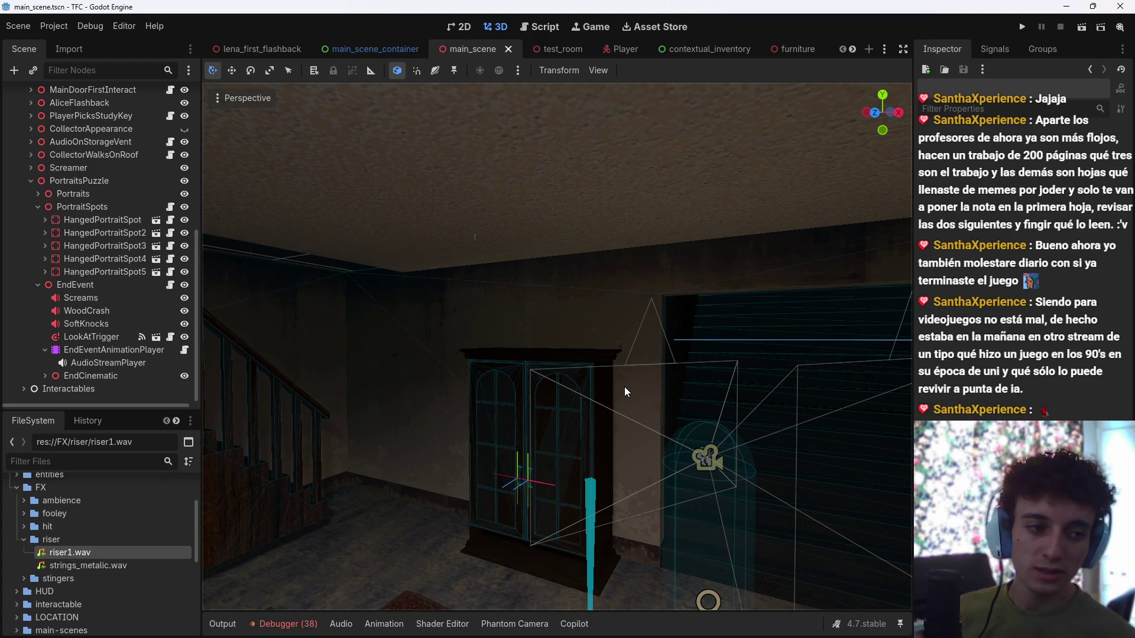
Step: Fly from the hallway through the storage room and up along the staircase
right_click(671, 474)
key("w")
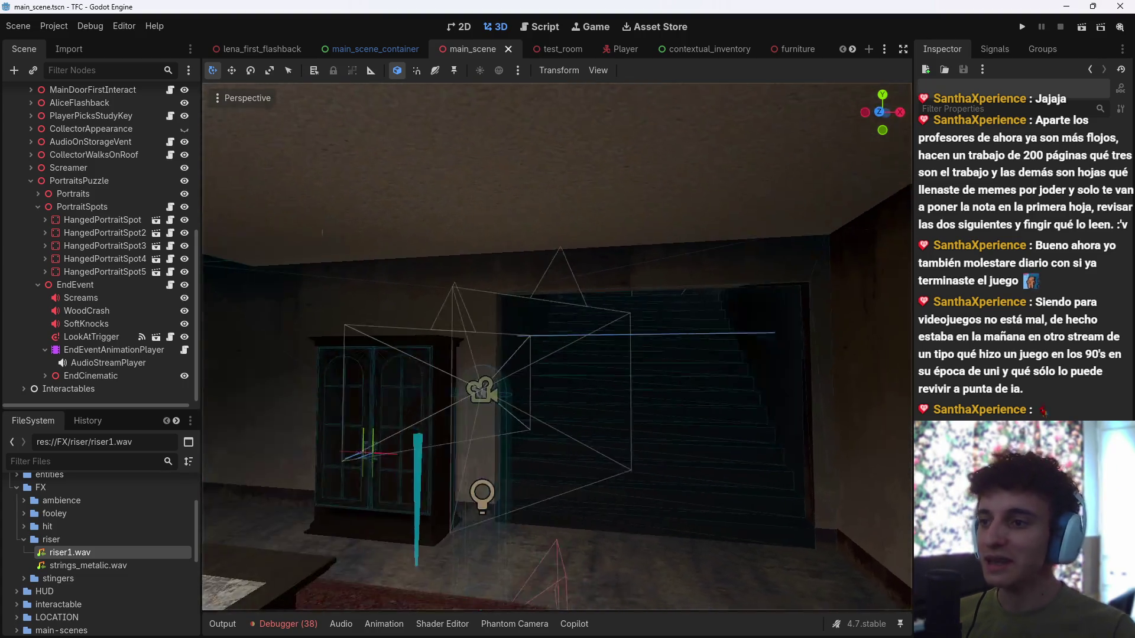
key("w")
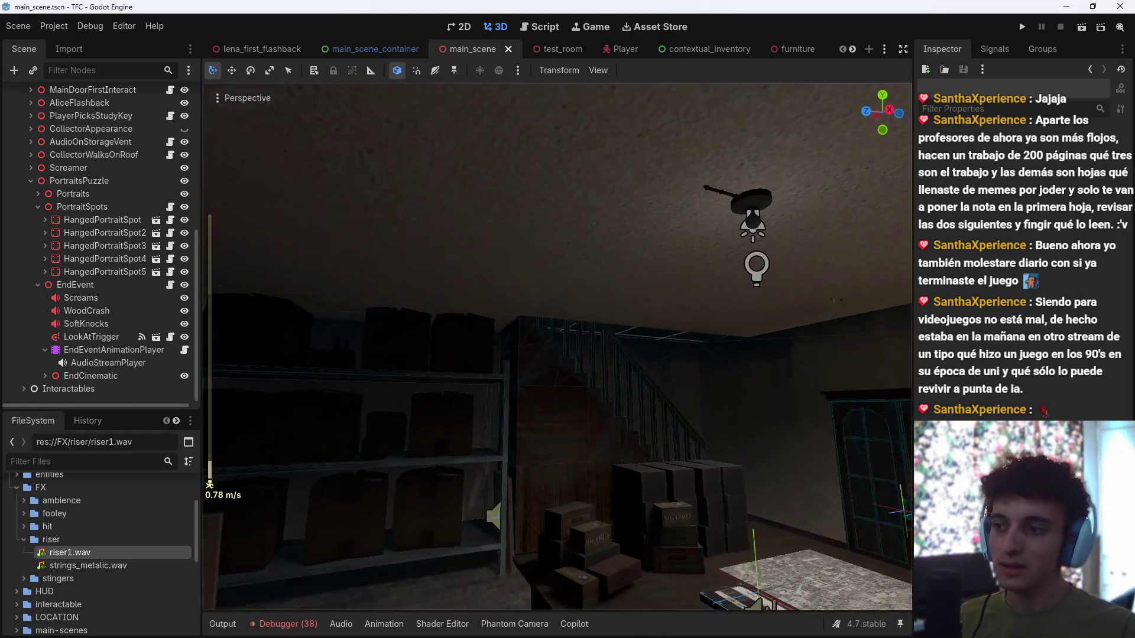
key("s")
scroll(557, 346, "down", 2)
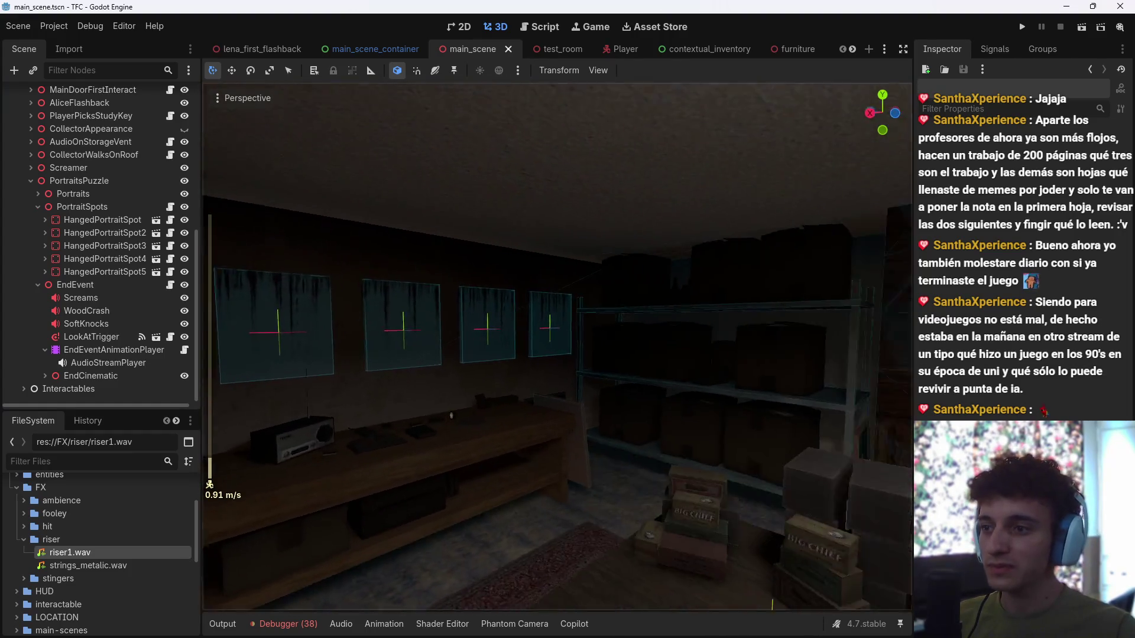
key("w")
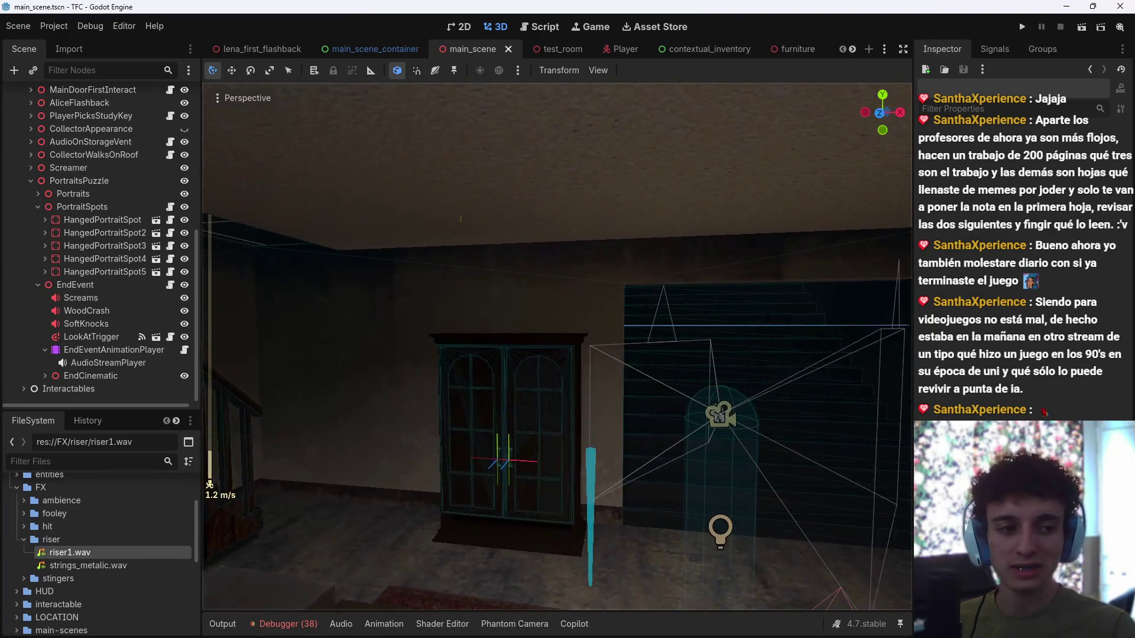
key("w")
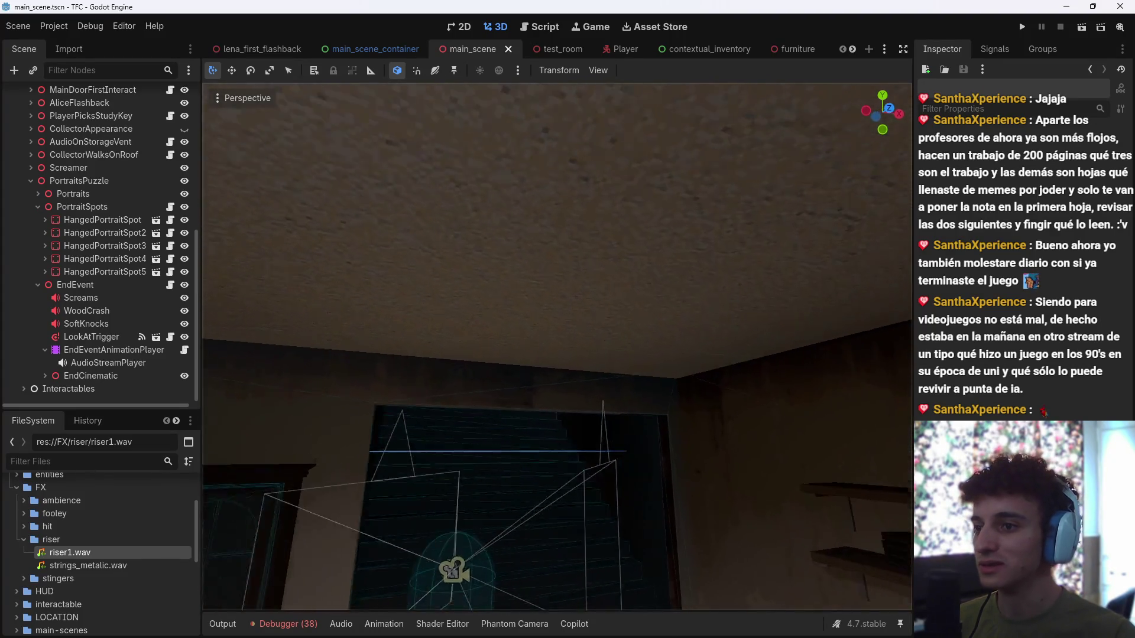
scroll(589, 471, "up", 5)
key("s")
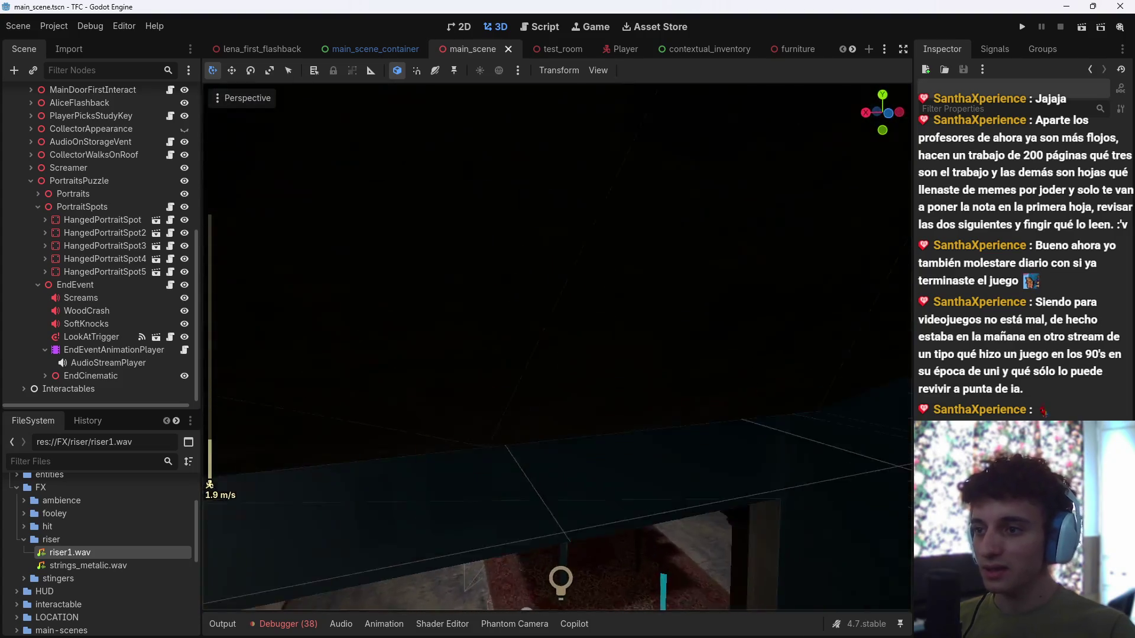
key("d")
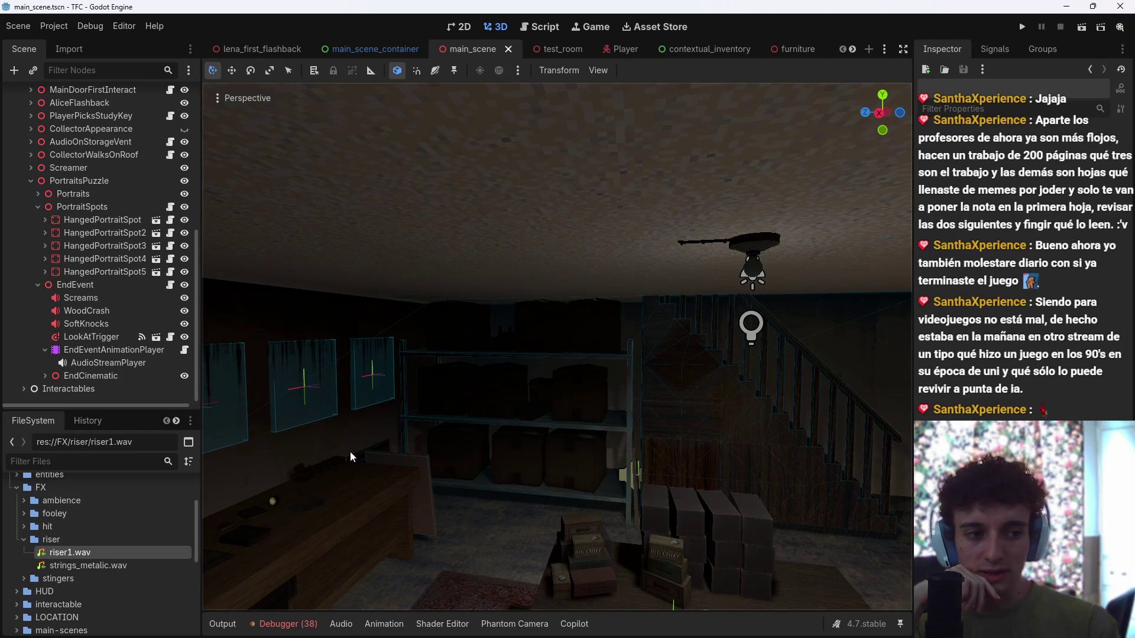
key("e")
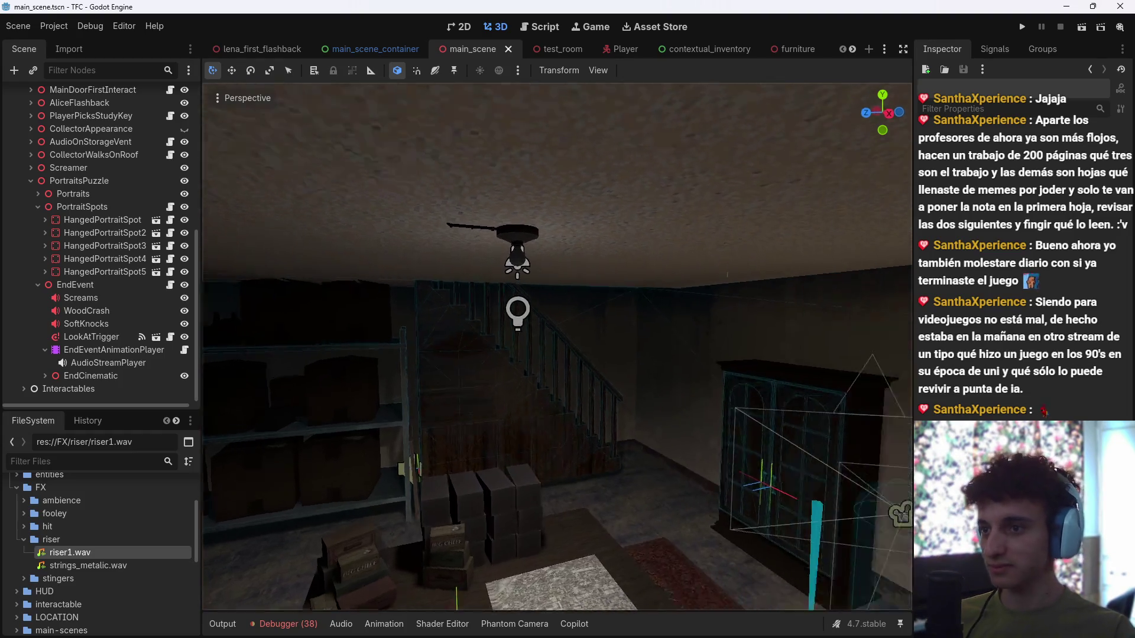
scroll(474, 354, "down", 3)
Step: Settle the view on the portrait frames and workbench beside the staircase
key("s")
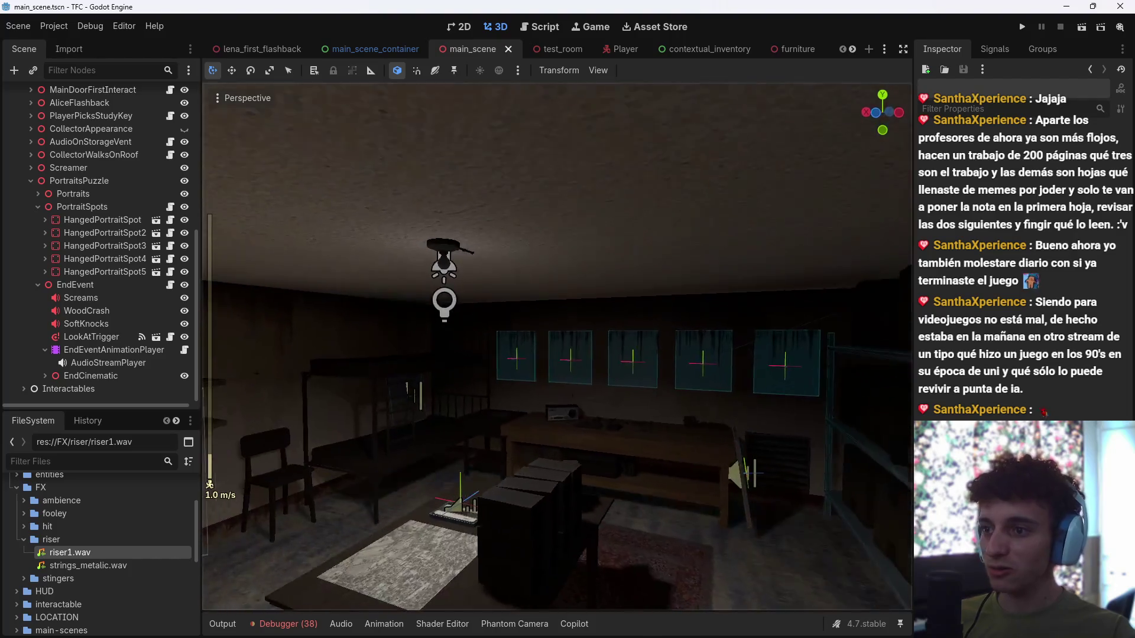
scroll(556, 345, "down", 3)
key("a")
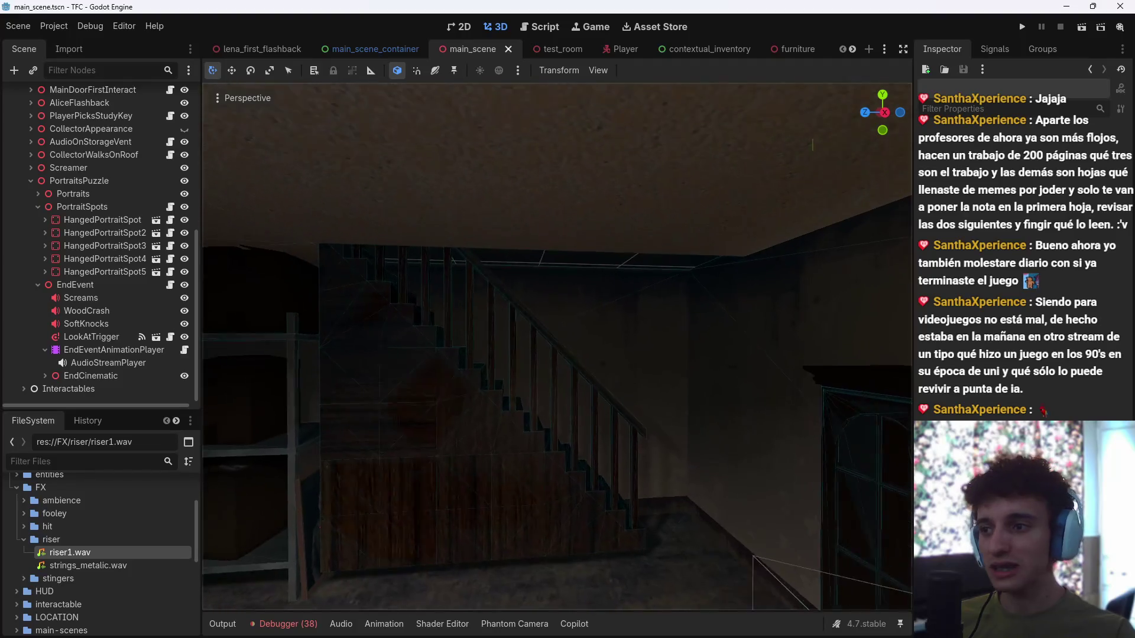
scroll(557, 345, "down", 2)
key("s")
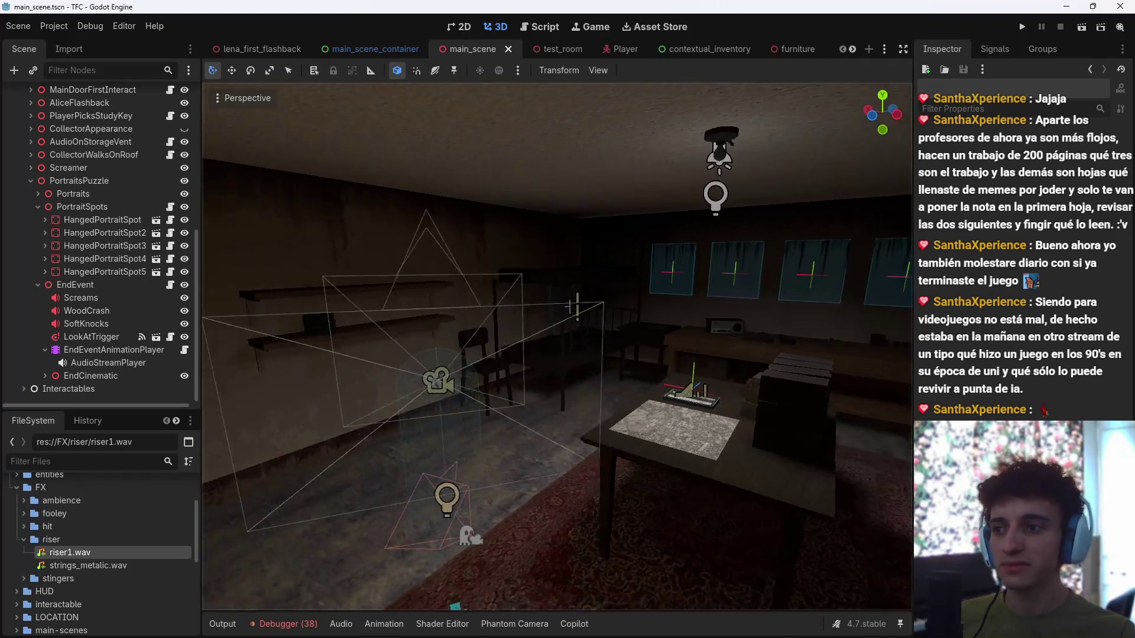
key("a")
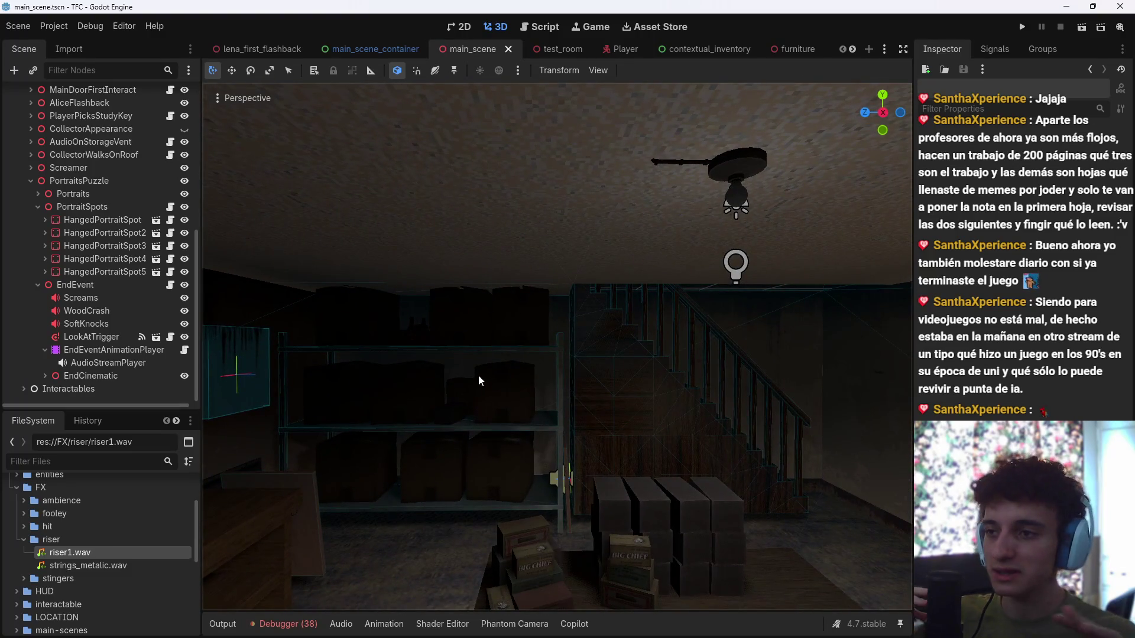
right_click(483, 404)
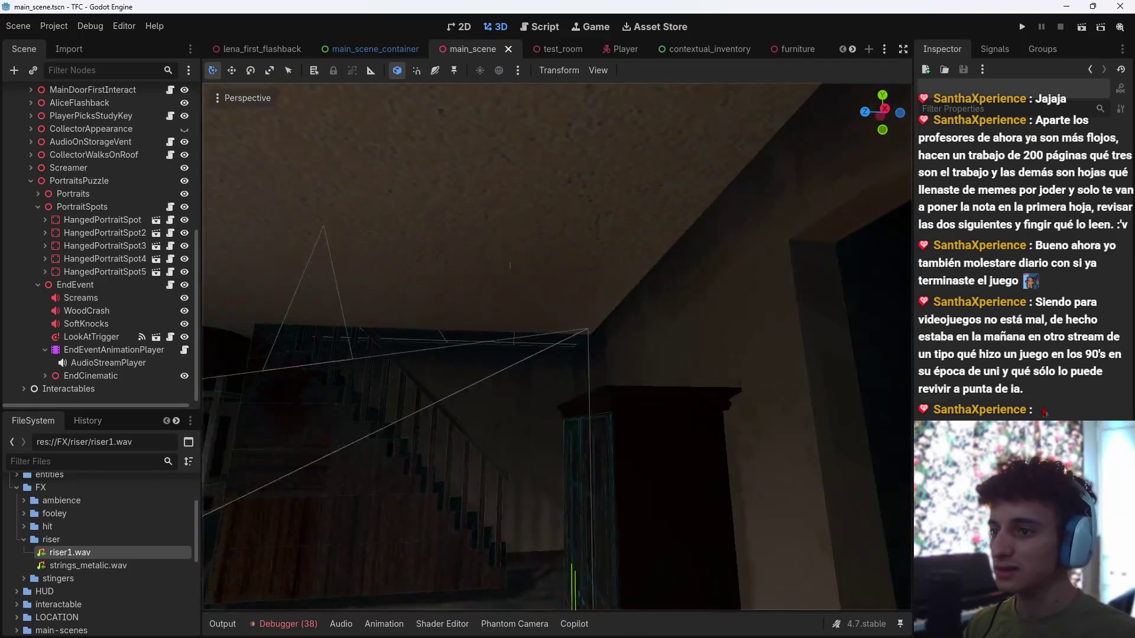
left_click_drag(483, 404, 764, 567)
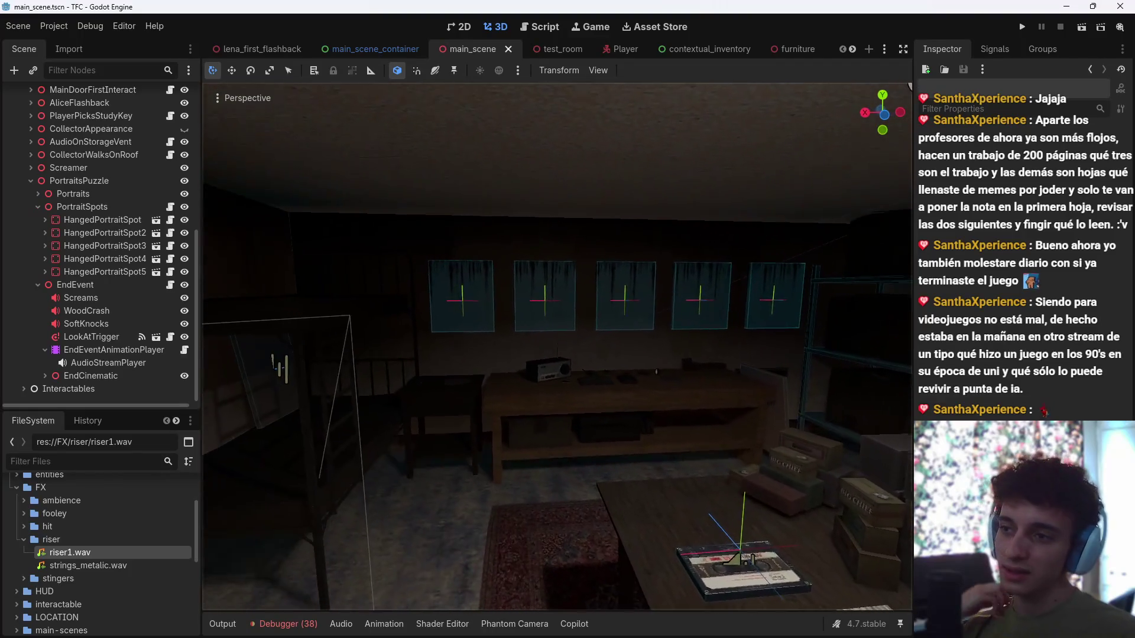
mouse_move(764, 566)
left_mouse_down()
mouse_move(532, 502)
mouse_move(473, 473)
mouse_move(449, 426)
mouse_move(414, 408)
mouse_move(508, 19)
left_mouse_up()
scroll(461, 449, "down", 2)
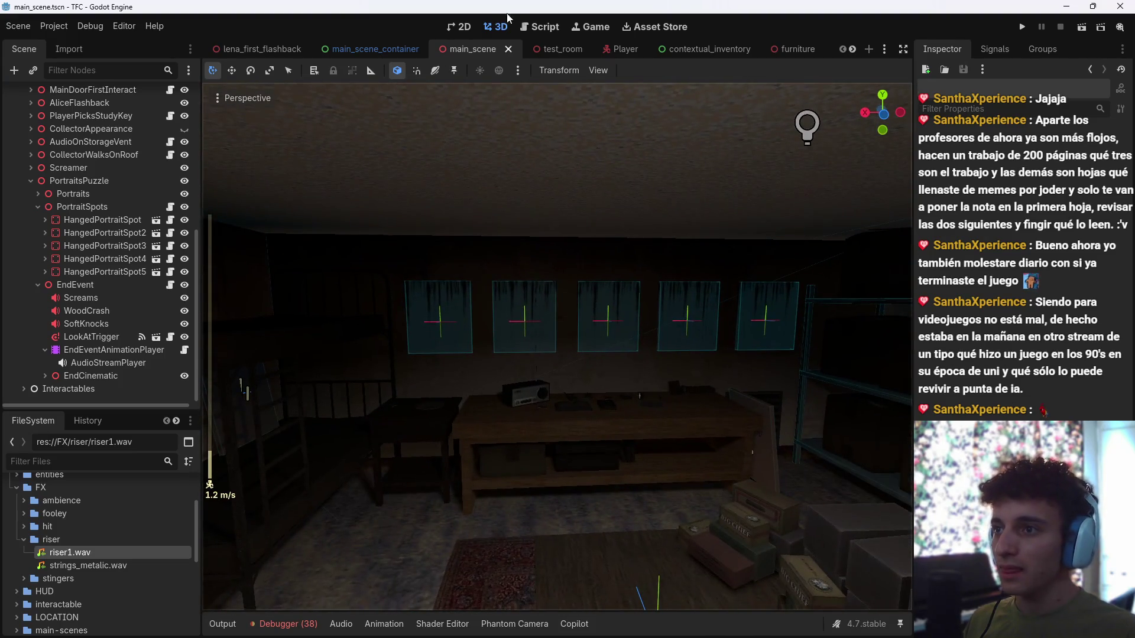
Step: Open end_event_animation_player.gd in the script editor
left_click(538, 26)
scroll(538, 304, "down", 3)
scroll(532, 319, "down", 1)
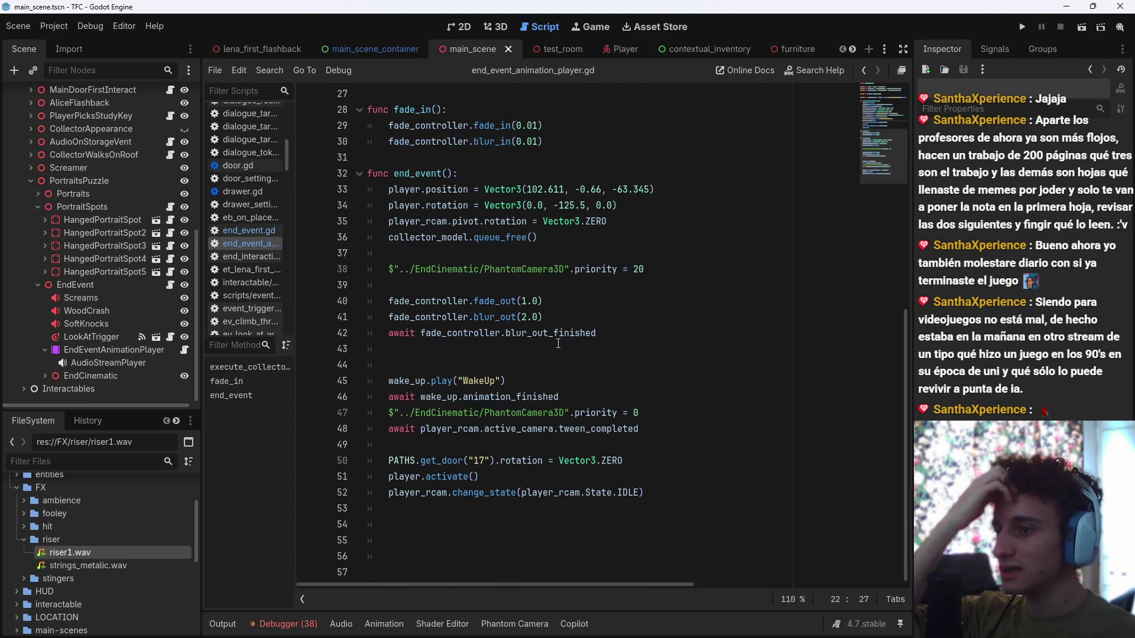
scroll(509, 356, "up", 6)
scroll(509, 357, "up", 3)
left_click(250, 230)
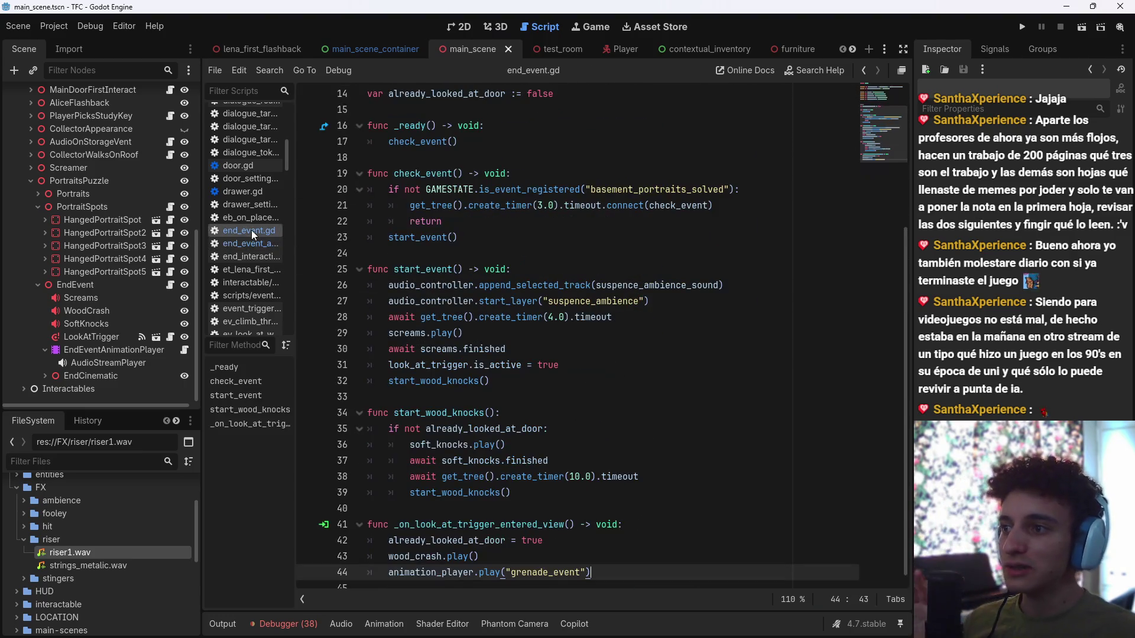
left_click(184, 349)
scroll(571, 326, "down", 8)
scroll(461, 295, "up", 2)
scroll(472, 266, "down", 1)
scroll(502, 237, "up", 1)
Step: Insert 'await get_tree().create_timer(2.0).timeout' as end_event()'s first line and save
left_click(516, 226)
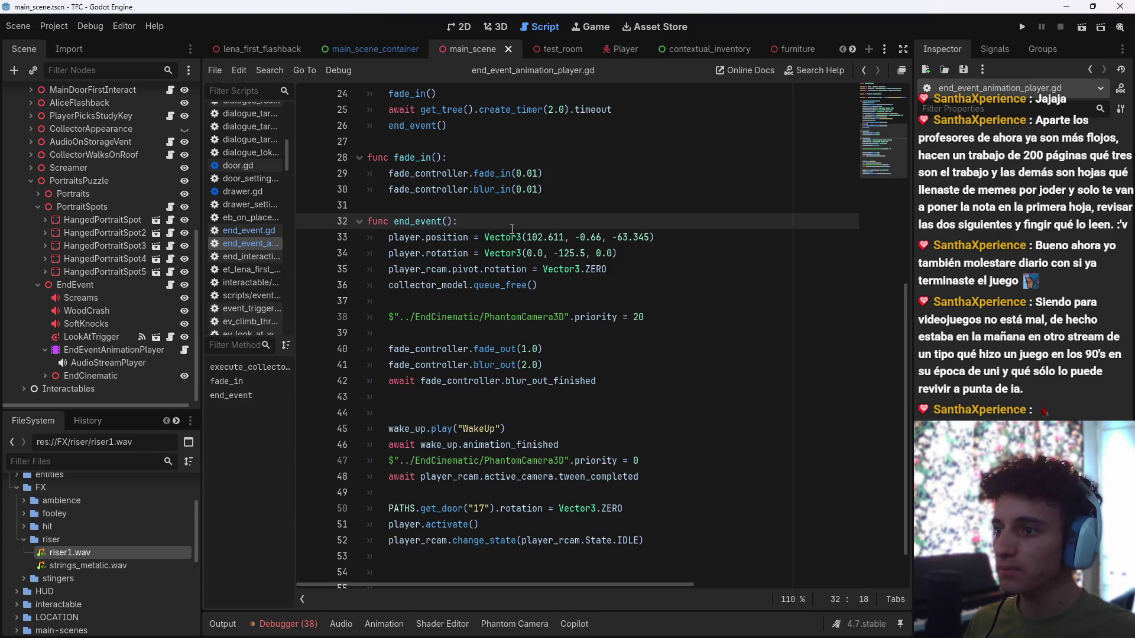
key("Return")
type("await ge")
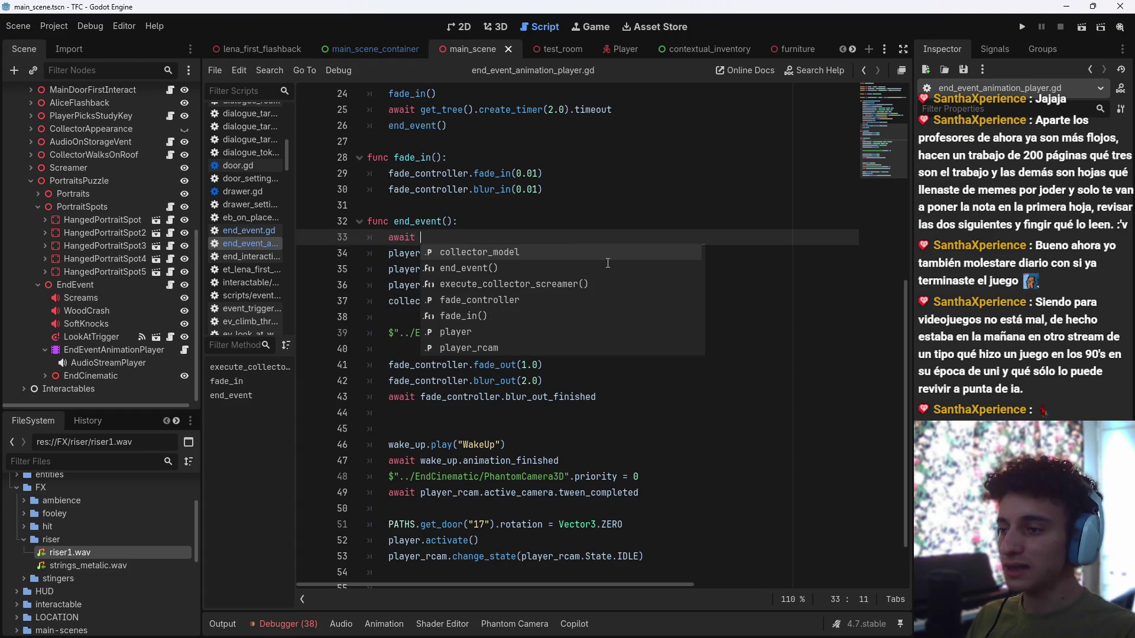
type("t_tr")
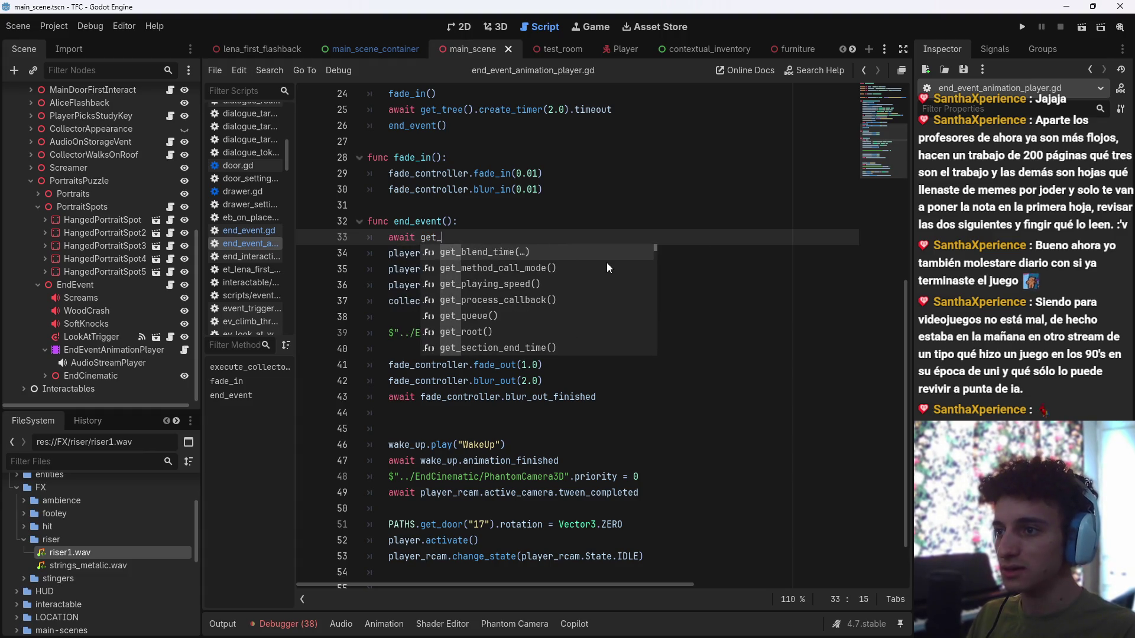
key("Return")
type(".cre")
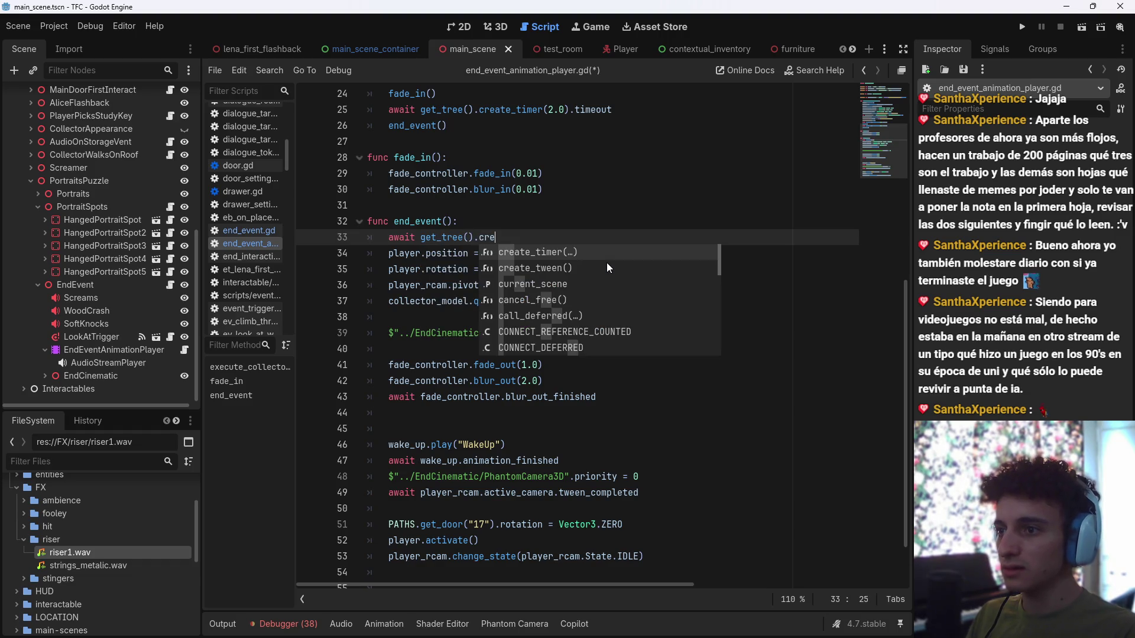
key("Return")
type("3.0")
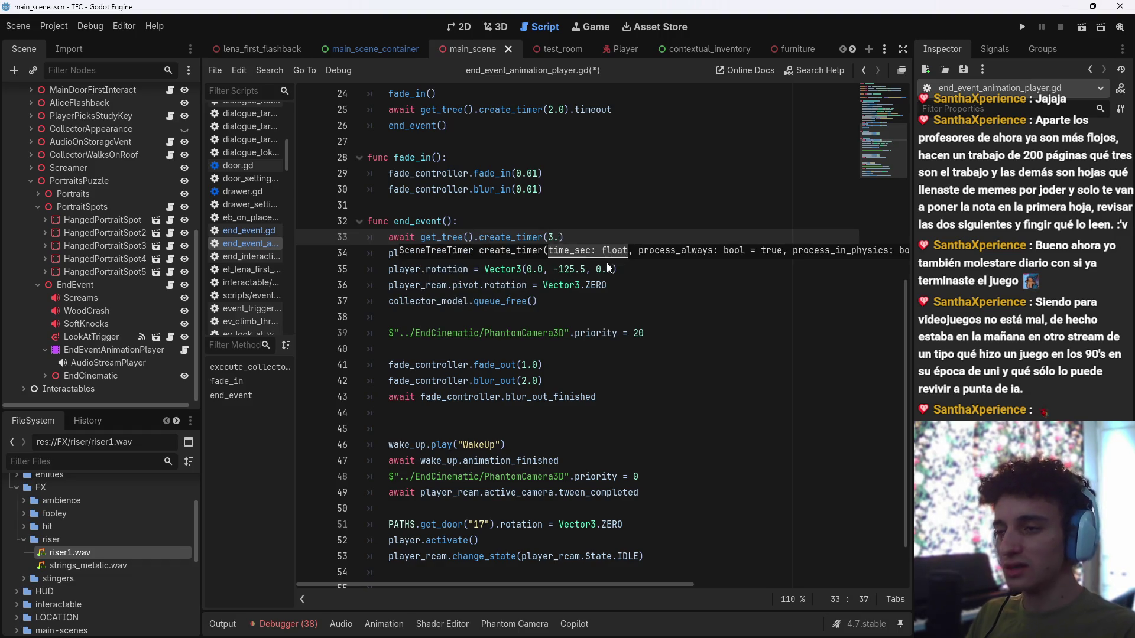
key("BackSpace")
key("BackSpace")
key("BackSpace")
type("2.0).timeout")
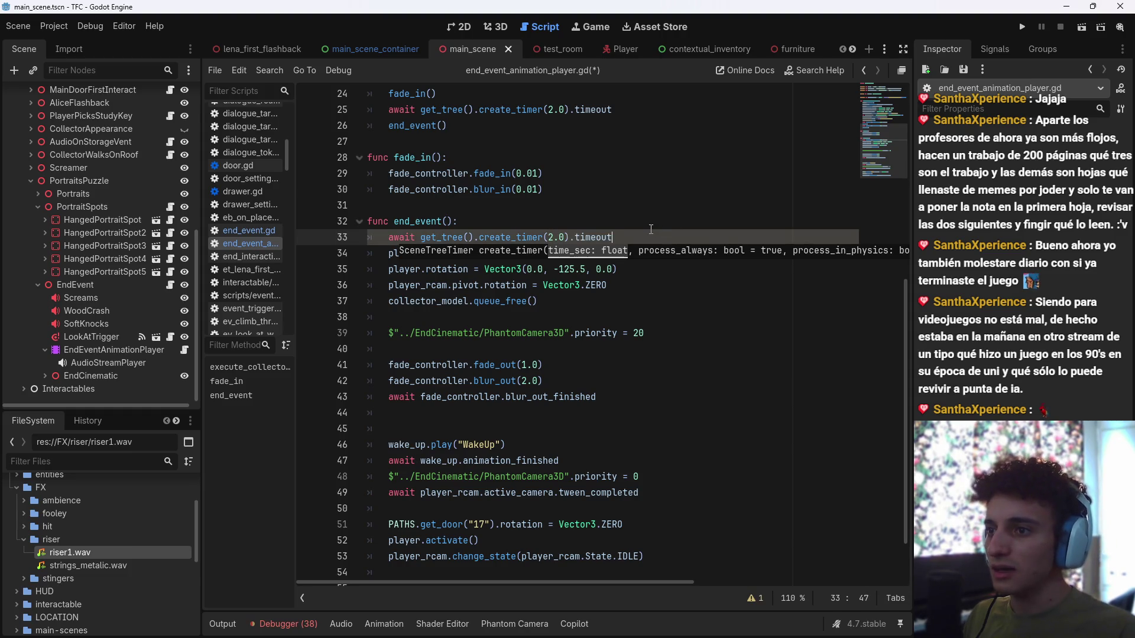
key("ctrl+s")
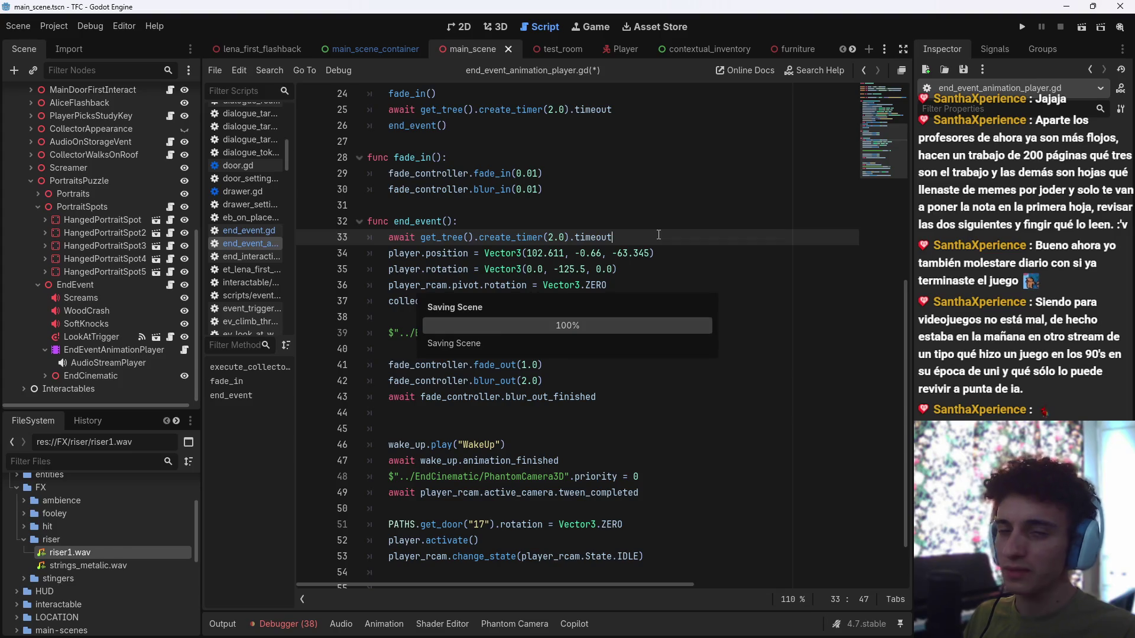
Step: Switch to the 3D view and fly to the staircase beside the glass cabinet
left_click(504, 30)
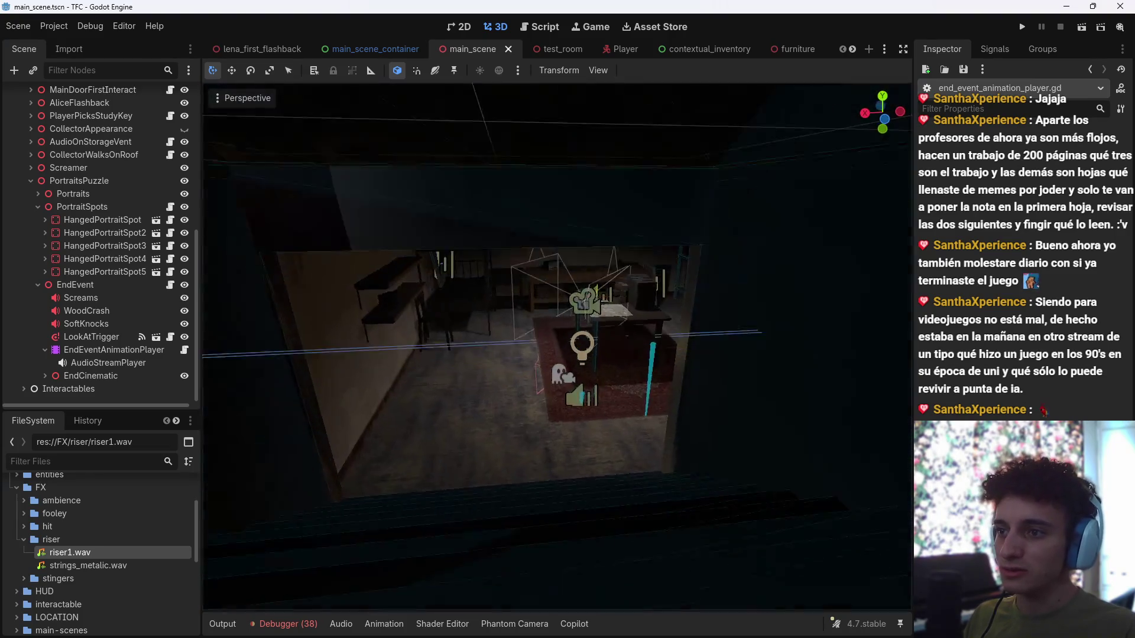
scroll(557, 347, "down", 2)
scroll(557, 346, "up", 5)
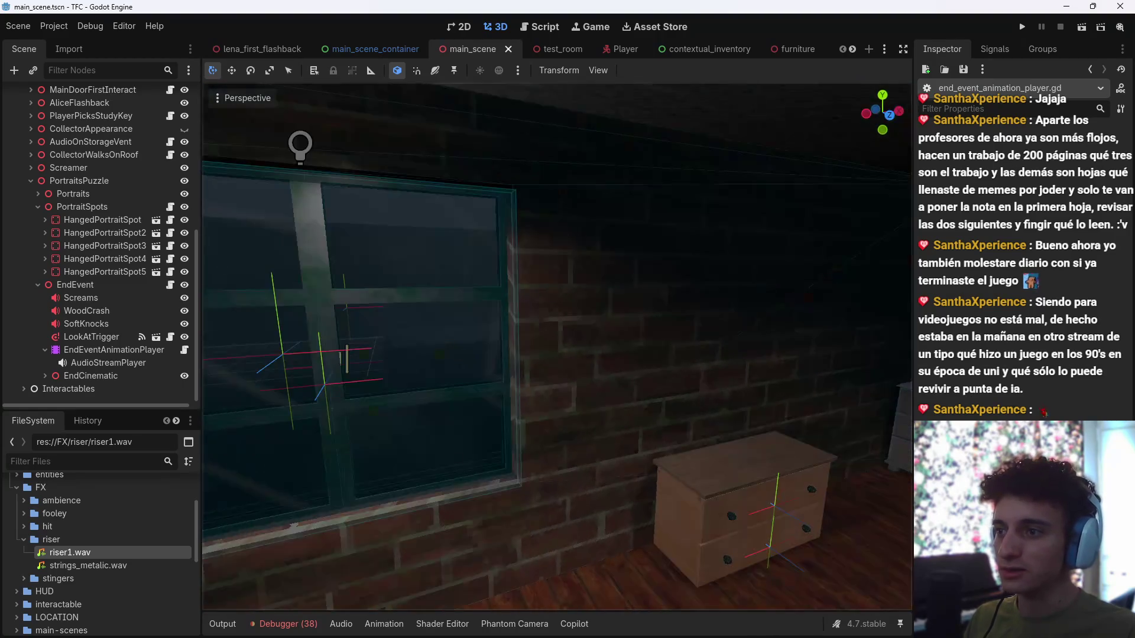
scroll(557, 346, "down", 5)
scroll(557, 347, "up", 1)
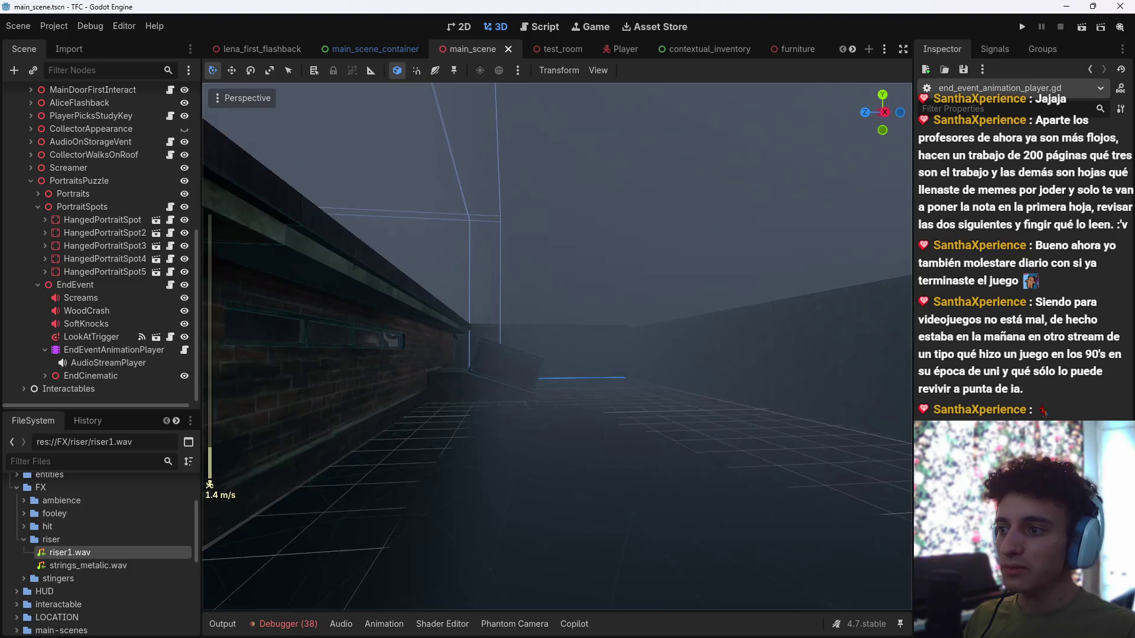
key("w")
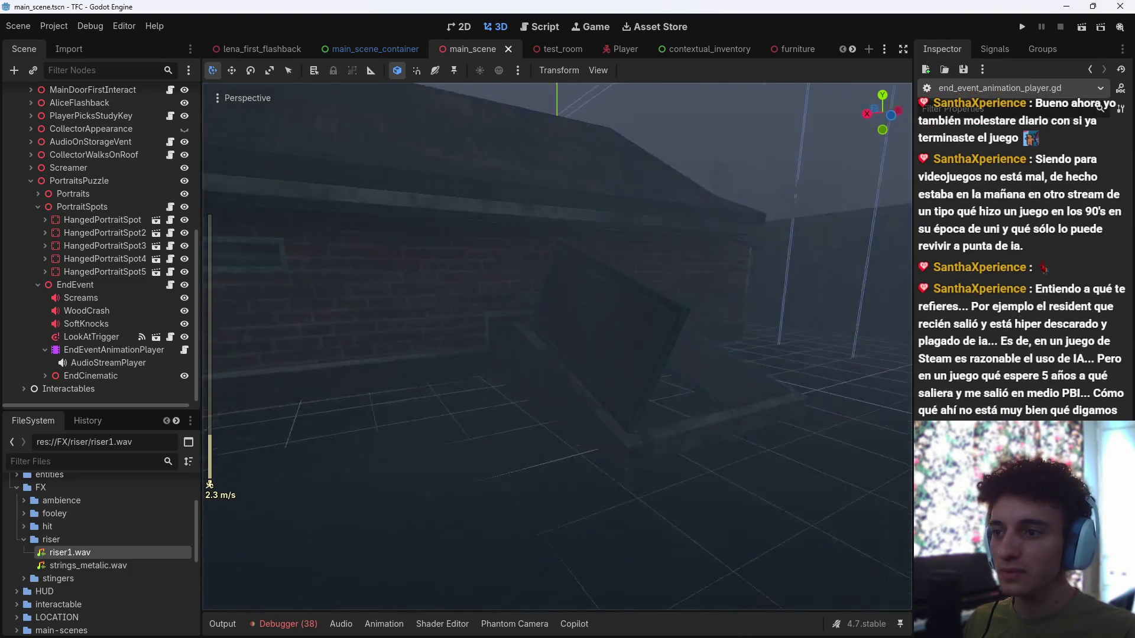
key("w")
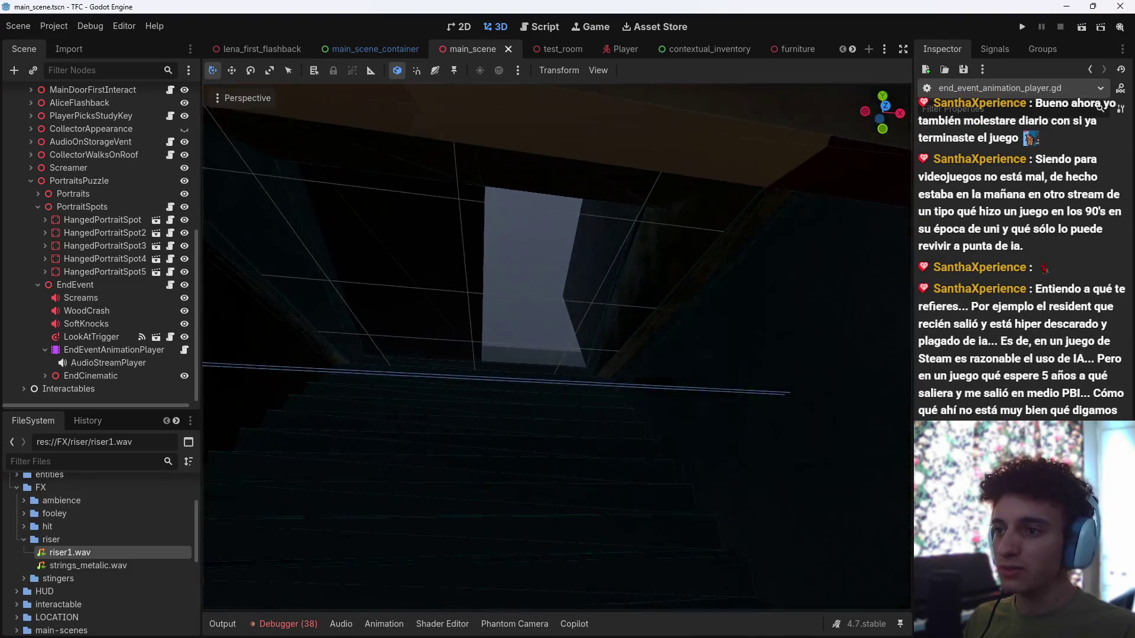
key("w")
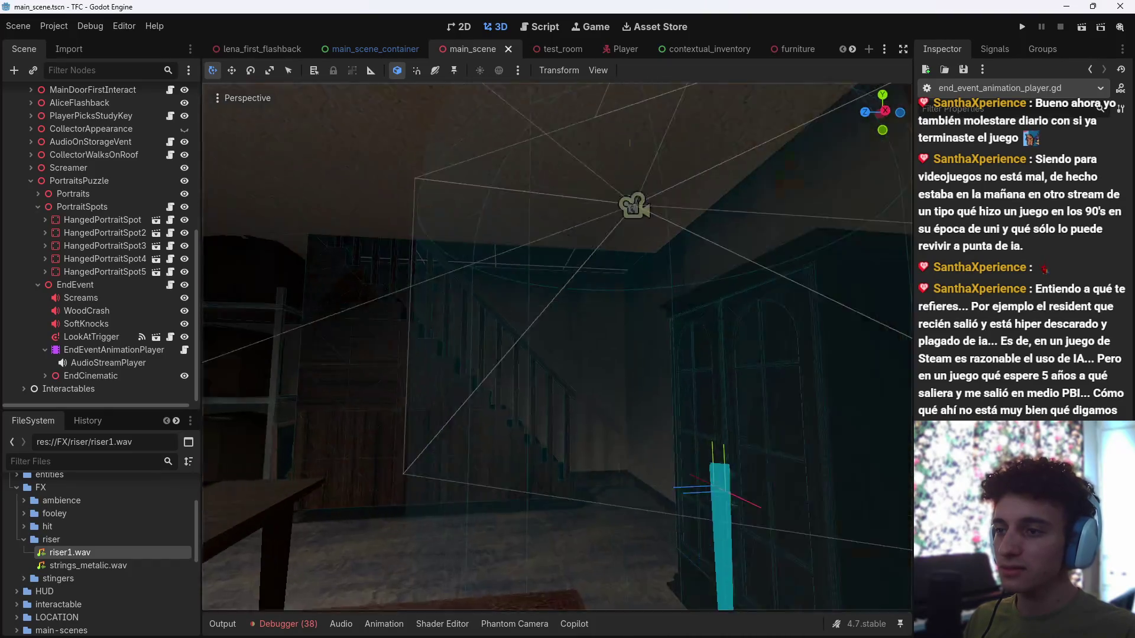
key("s")
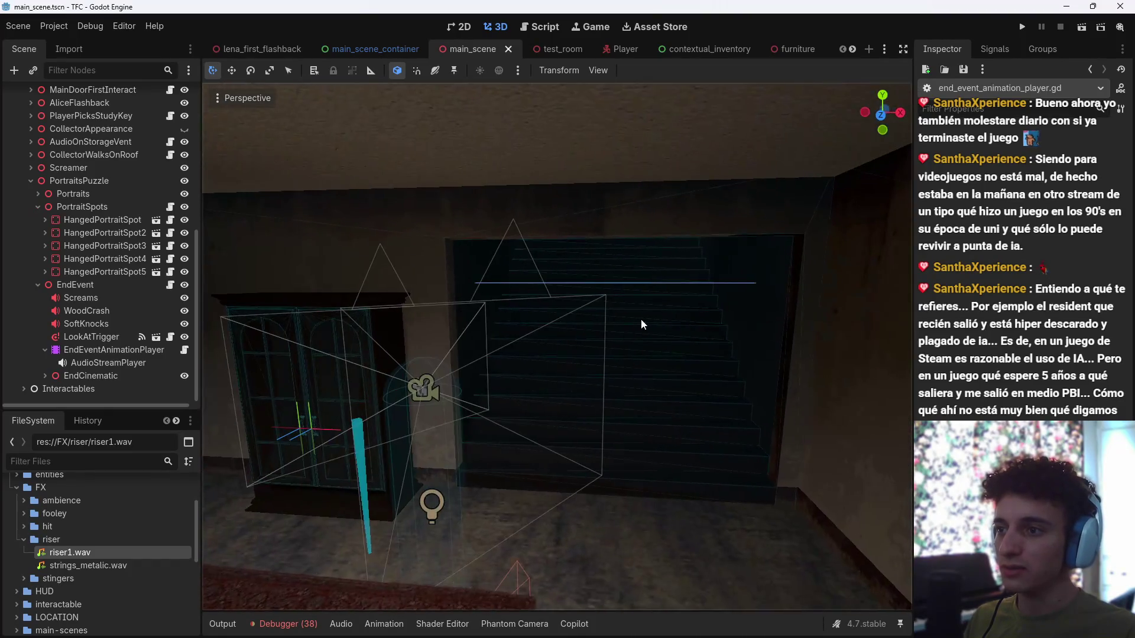
Step: Select PortraitSpots in the Scene dock, collapsing the EndEvent and HangedPortraitSpot5 branches
left_click(33, 284)
left_click(45, 272)
left_click(37, 311)
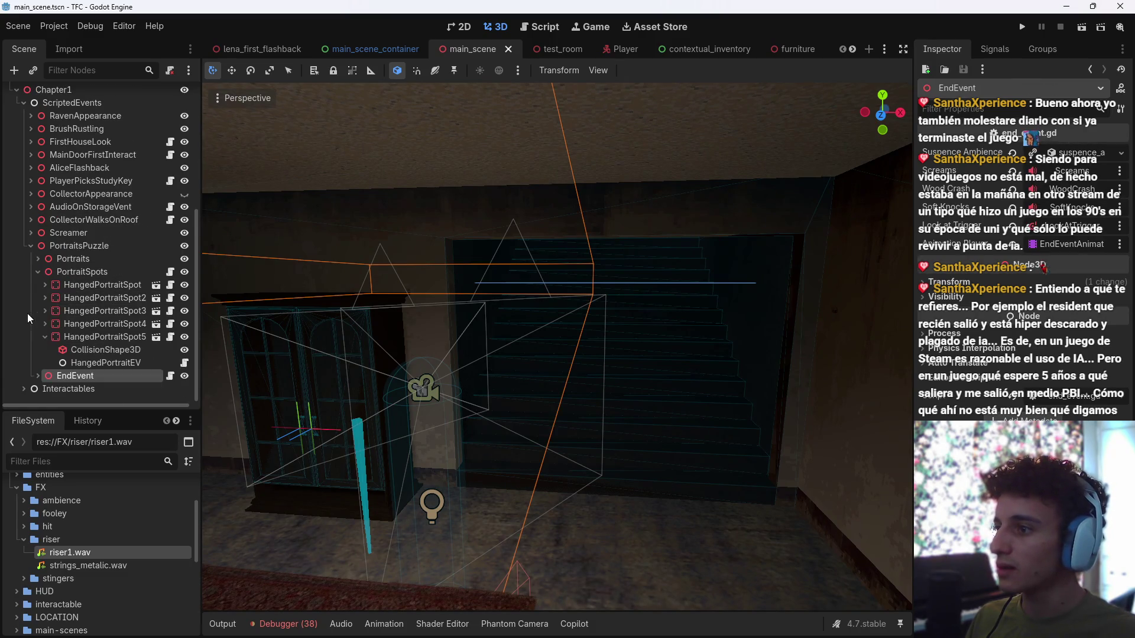
left_click(95, 273)
left_click(45, 336)
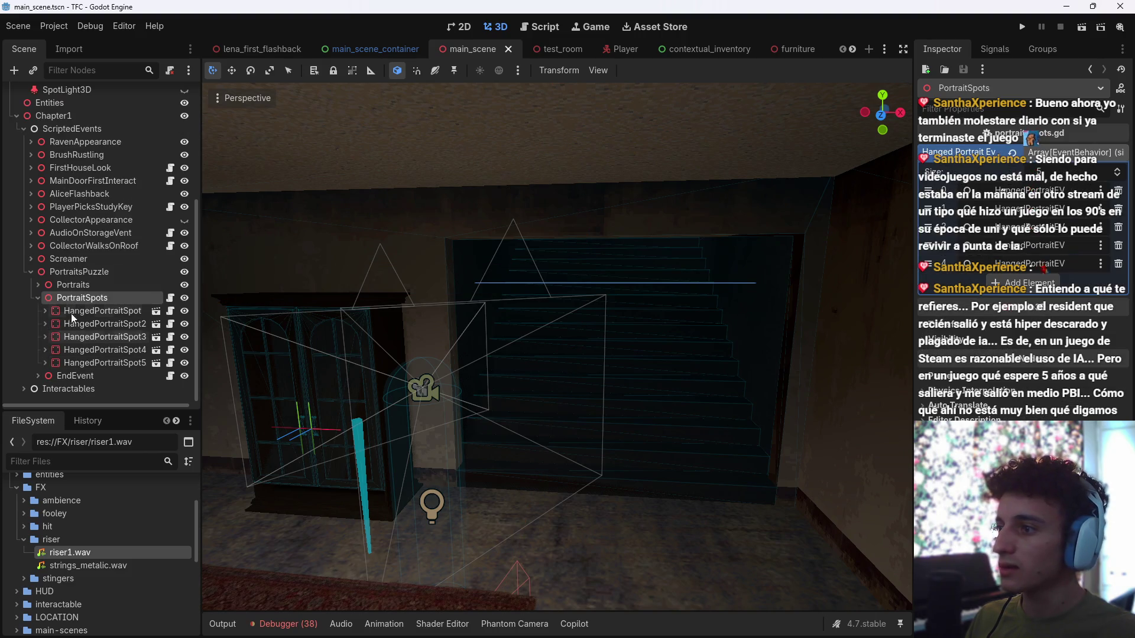
Step: Add an Area3D child under PortraitSpots and rename it OnPlayer
key("ctrl+a")
type("area")
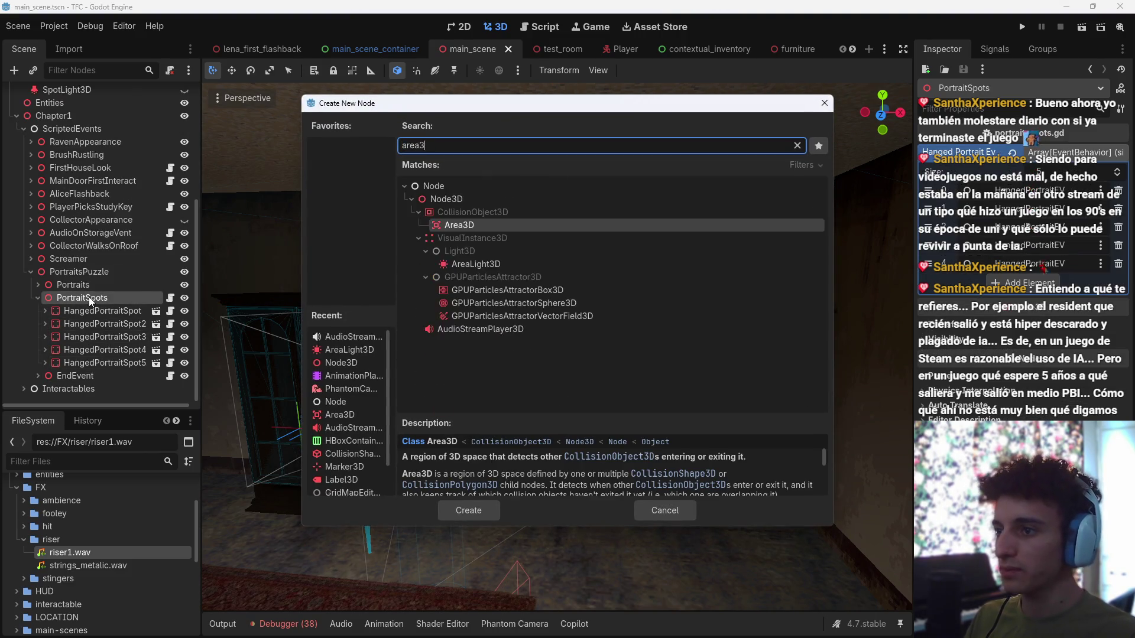
key("Return")
type("OnPlay")
type("y")
key("Return")
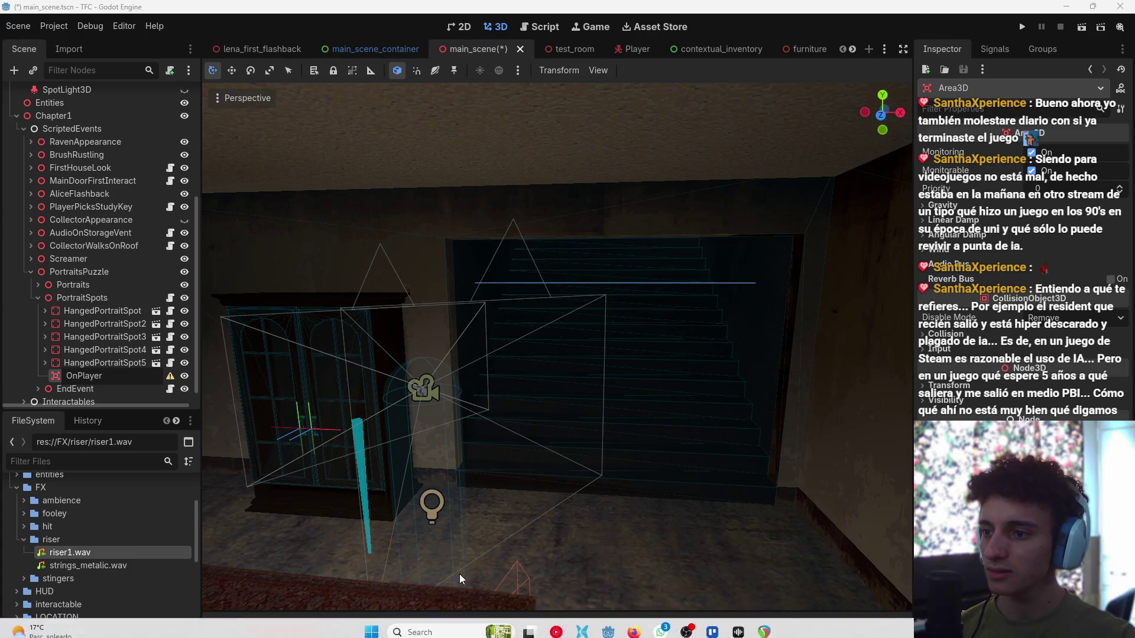
key("Escape")
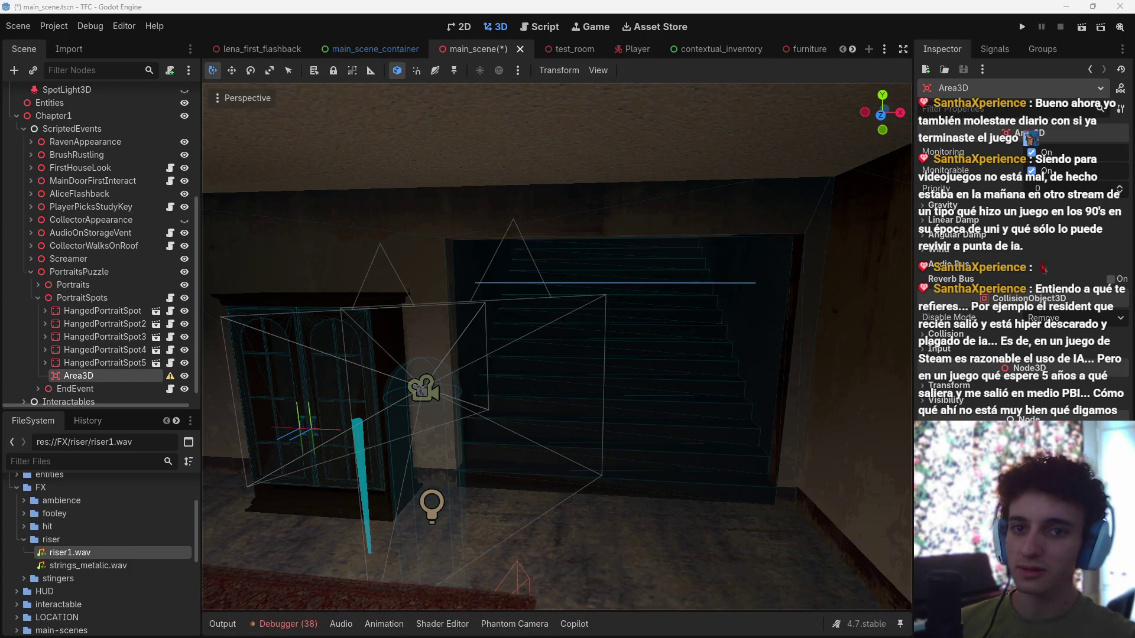
key("ctrl+shift+z")
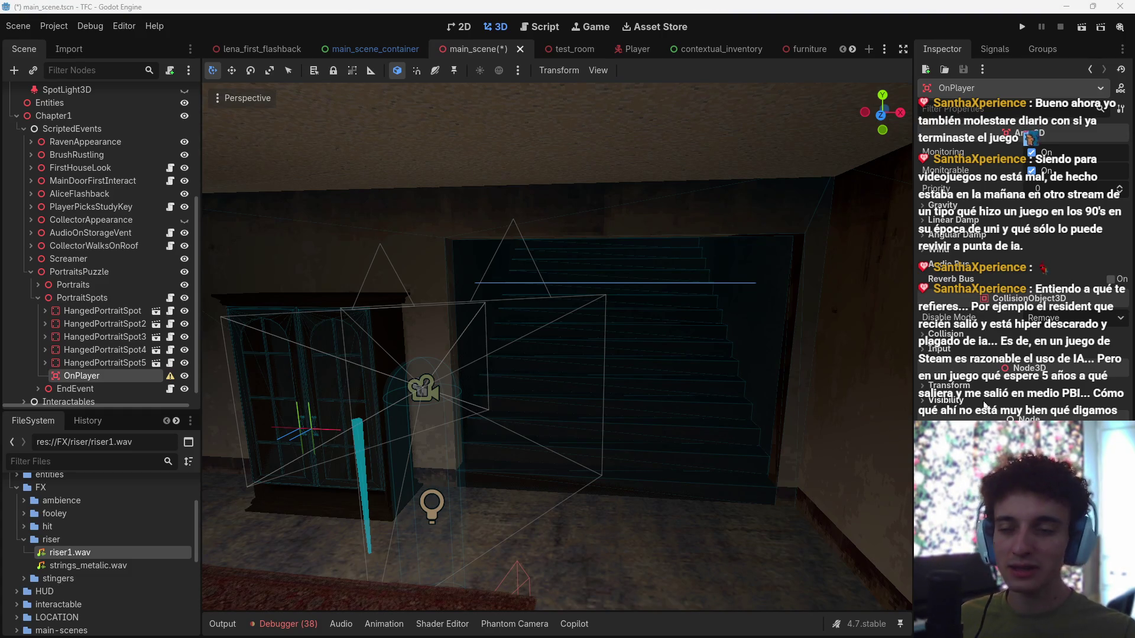
left_click_drag(512, 321, 478, 326)
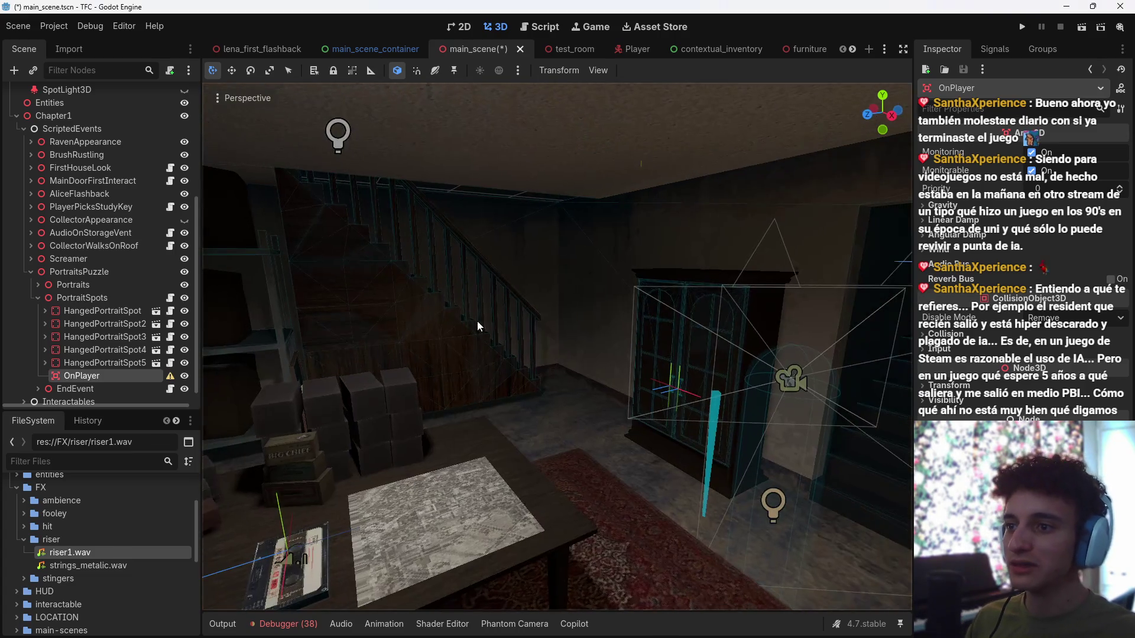
Step: Drag the OnPlayer trigger area to the foot of the basement staircase, beside the glass cabinet
key("f")
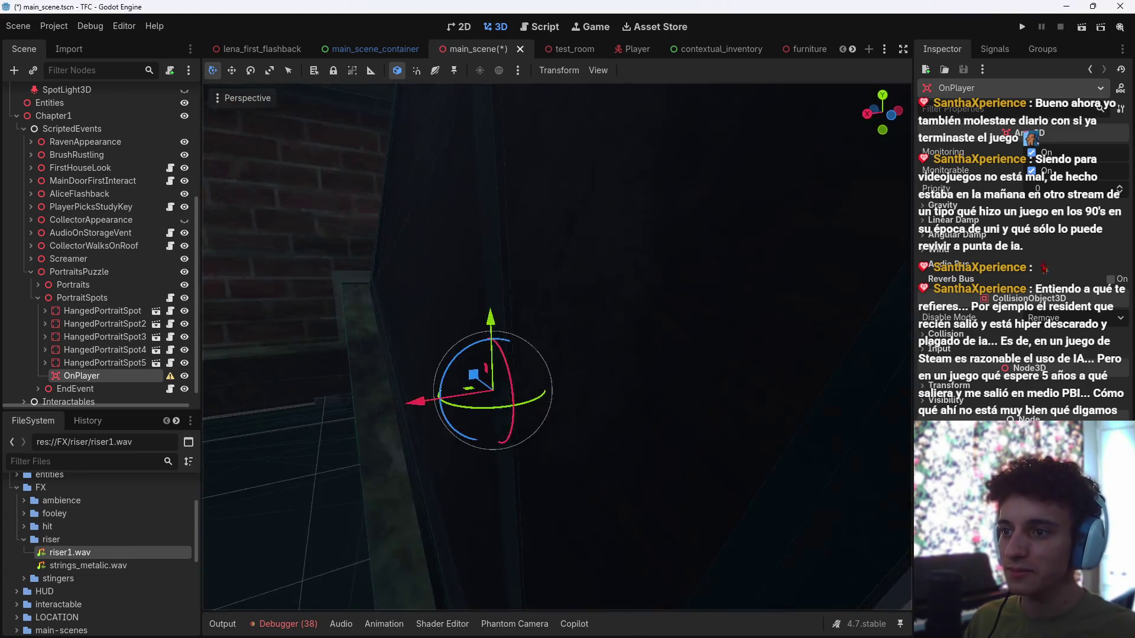
mouse_move(557, 346)
left_mouse_down()
mouse_move(550, 361)
mouse_move(541, 354)
mouse_move(547, 340)
mouse_move(571, 415)
mouse_move(532, 395)
mouse_move(525, 408)
left_mouse_up()
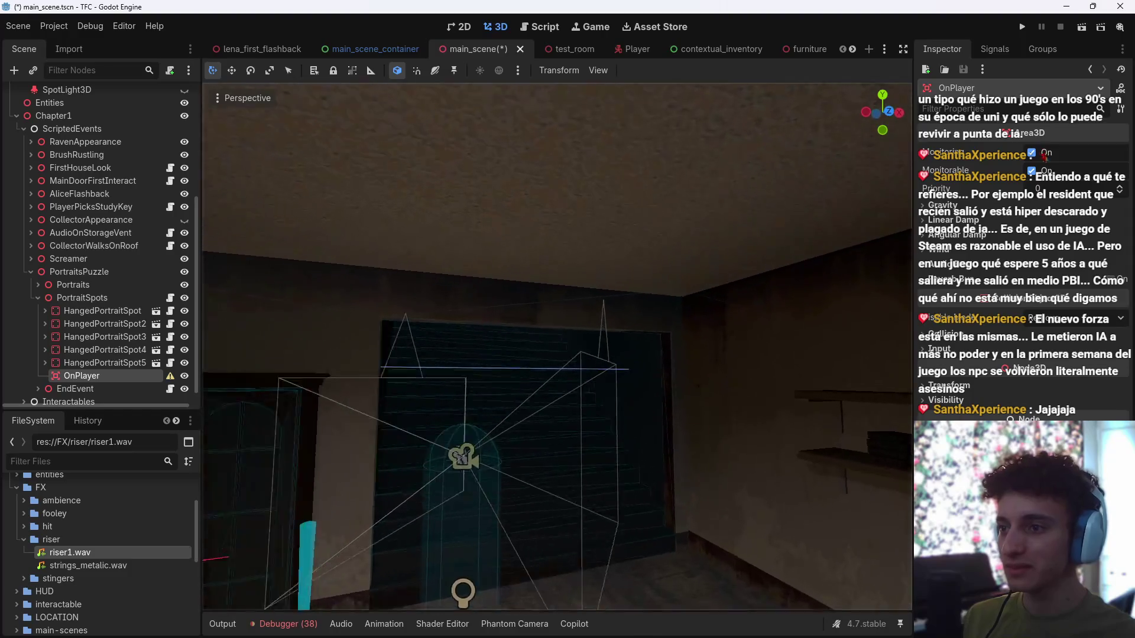
scroll(788, 288, "up", 2)
key("f")
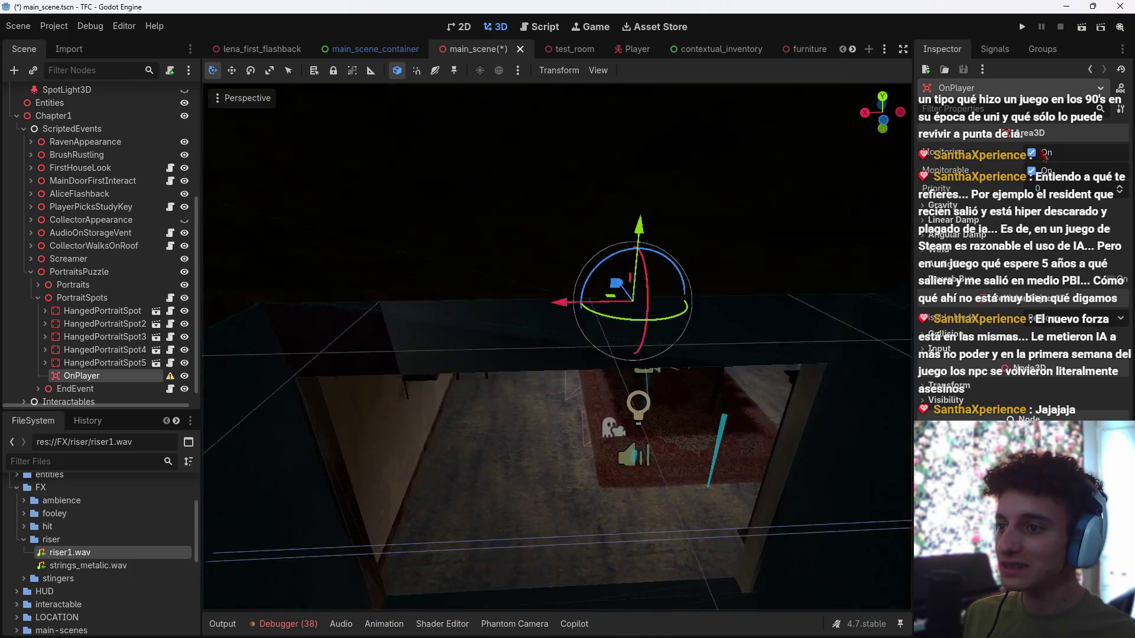
scroll(557, 347, "down", 5)
scroll(558, 346, "down", 8)
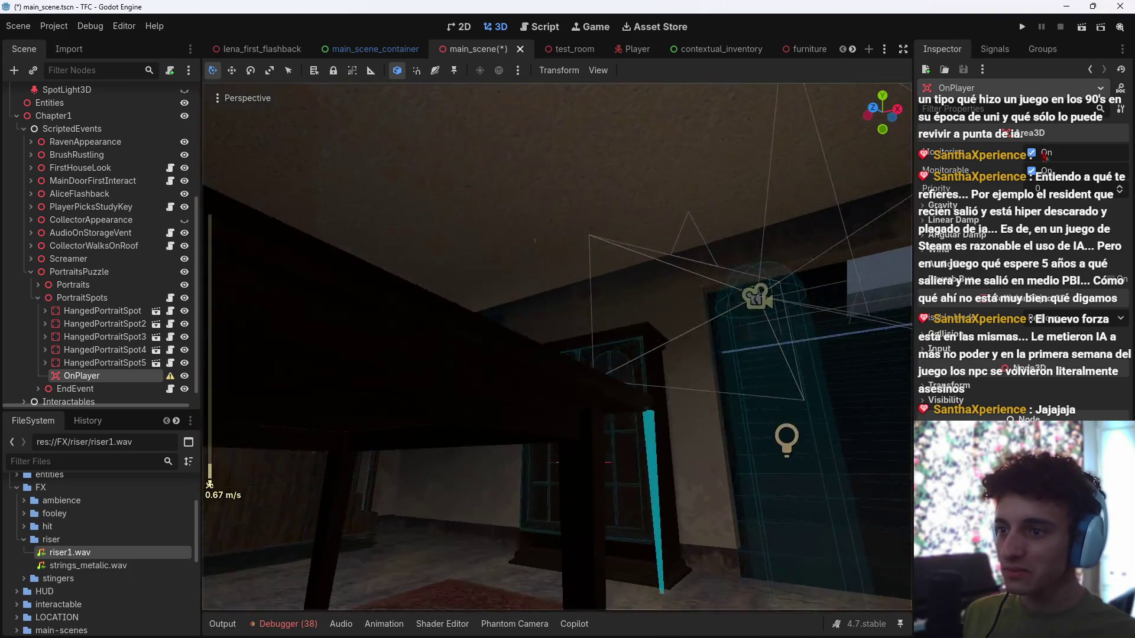
key("f")
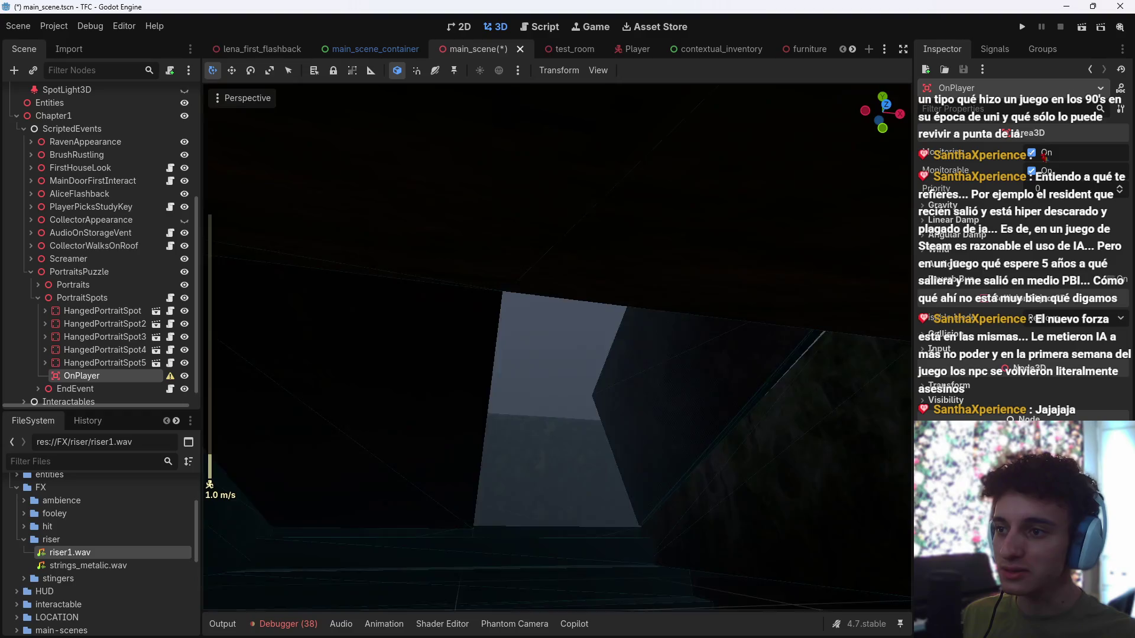
scroll(557, 347, "down", 5)
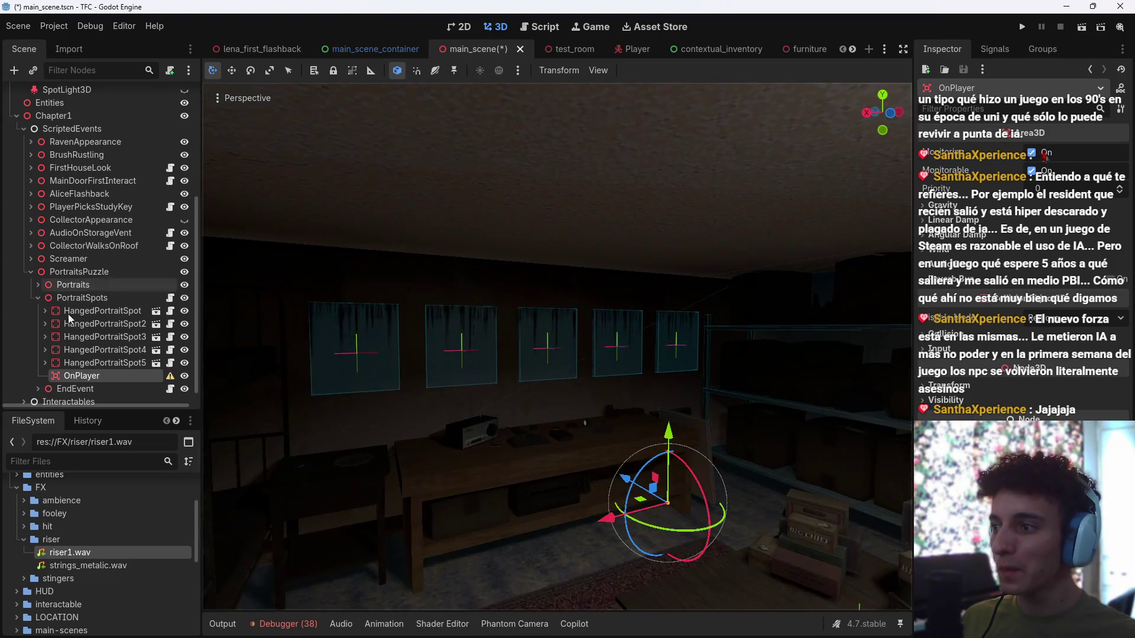
scroll(99, 368, "down", 1)
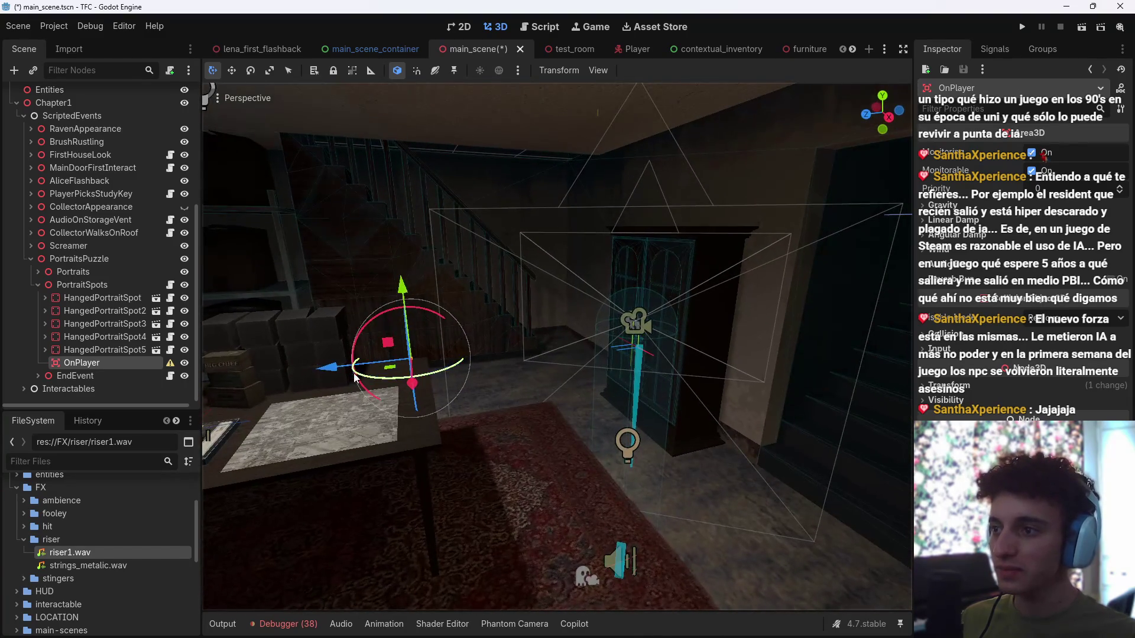
left_click(606, 366)
mouse_move(676, 367)
left_mouse_down()
mouse_move(650, 414)
mouse_move(663, 440)
mouse_move(636, 438)
mouse_move(745, 432)
left_mouse_up()
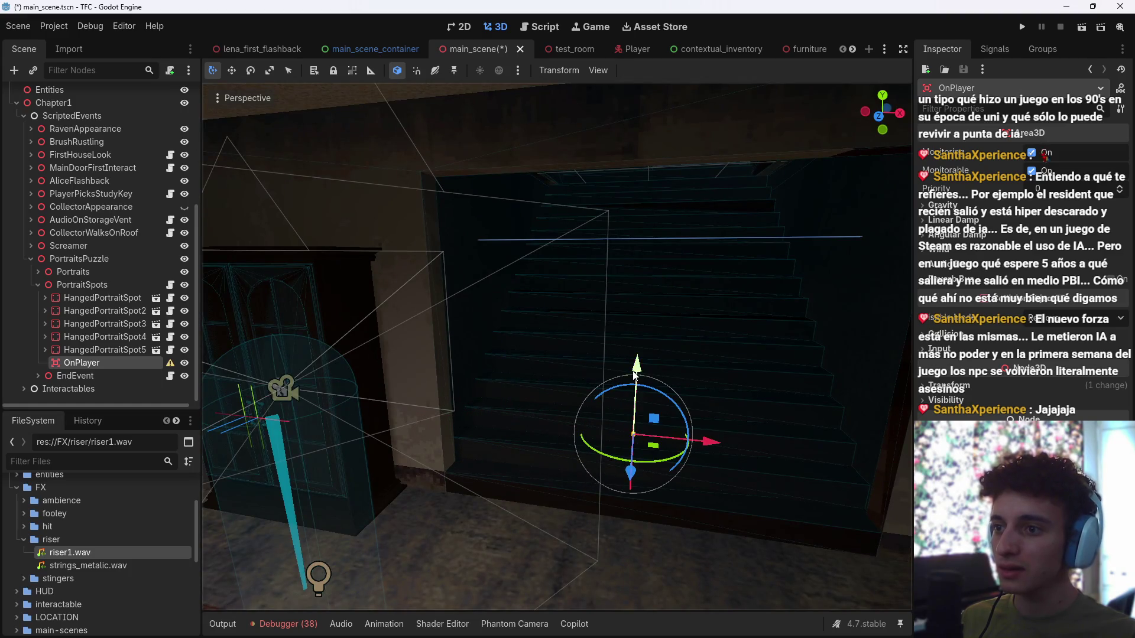
Step: Finish placing OnPlayer before the stairs and give it a CollisionShape3D child with a BoxShape3D shape
left_click_drag(640, 343, 640, 295)
key("ctrl+a")
type("coll")
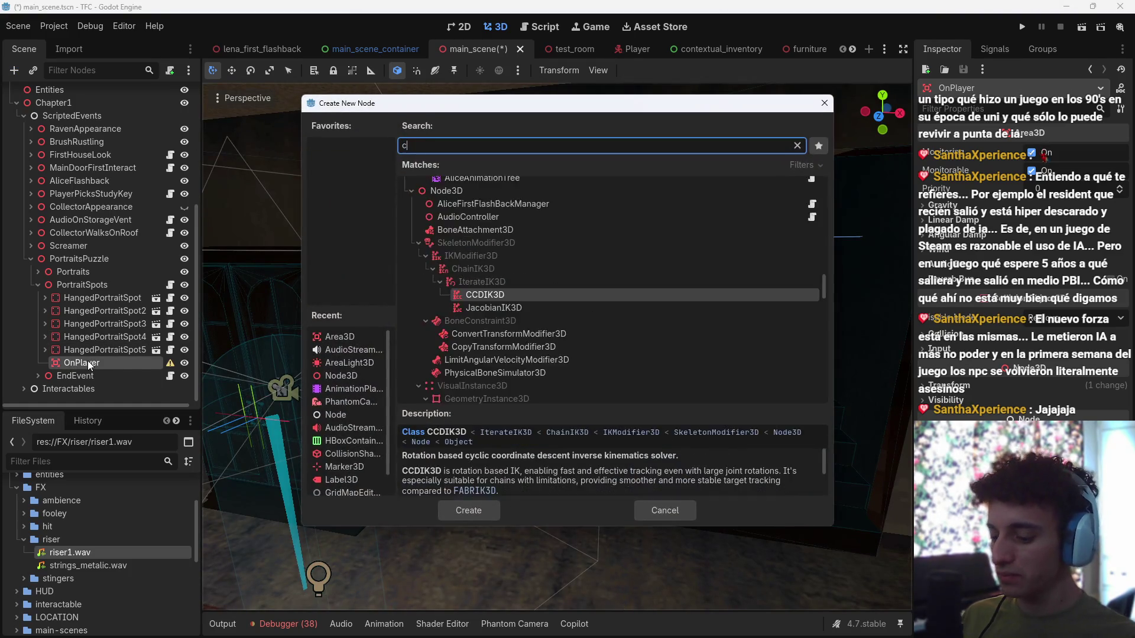
key("Return")
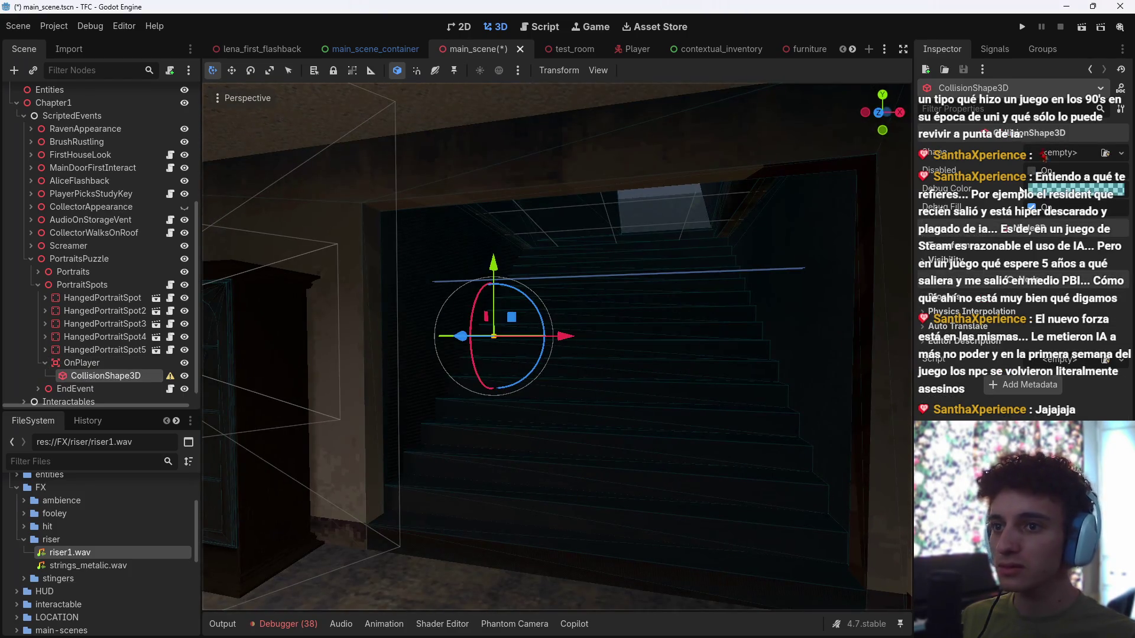
left_click(1073, 155)
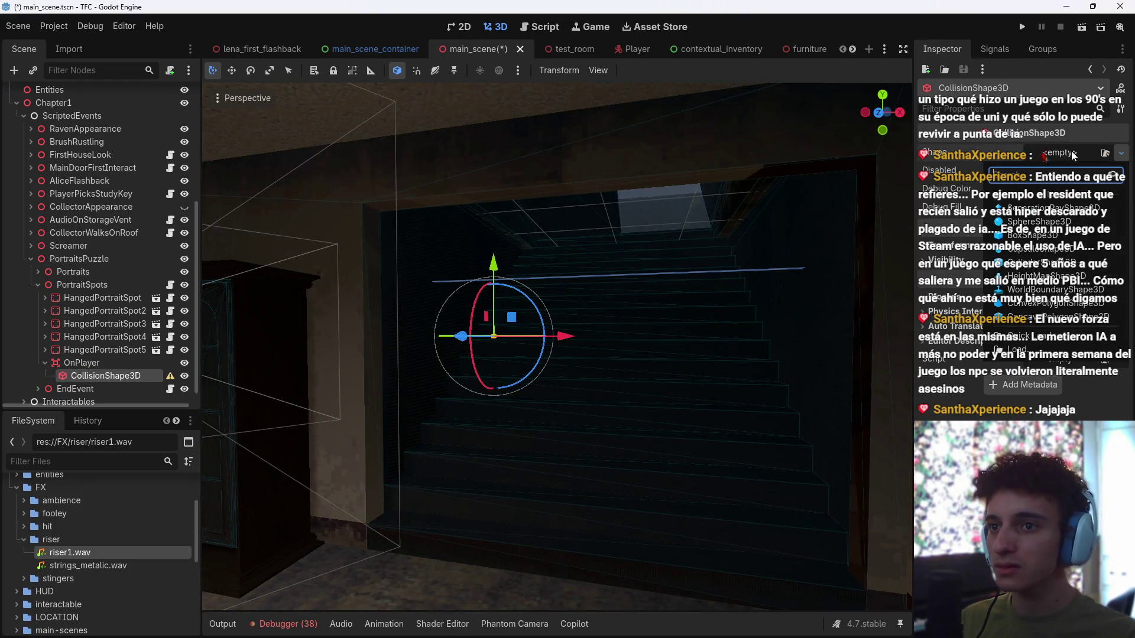
left_click(1038, 238)
Step: Stretch the box collision shape sideways across the stairway
key("f")
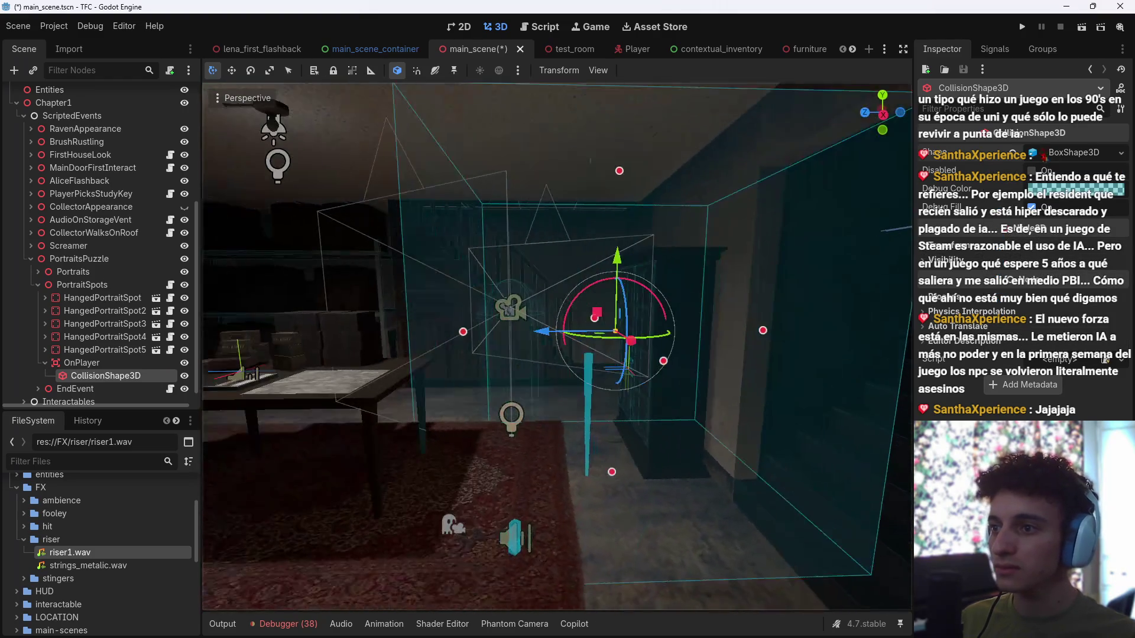
left_click_drag(465, 332, 768, 334)
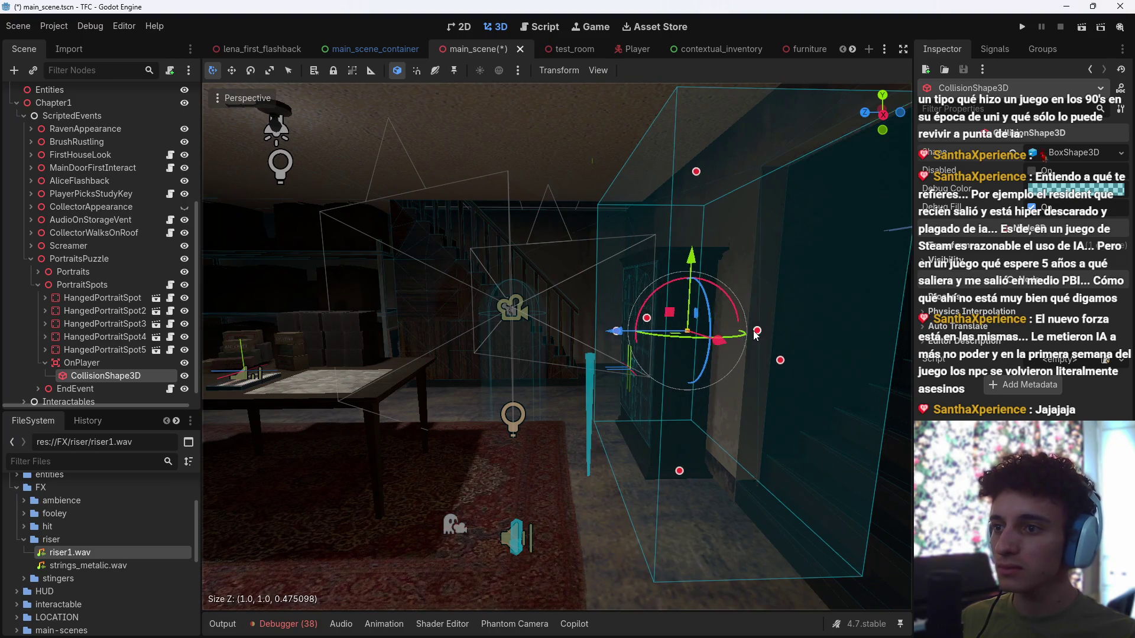
key("f")
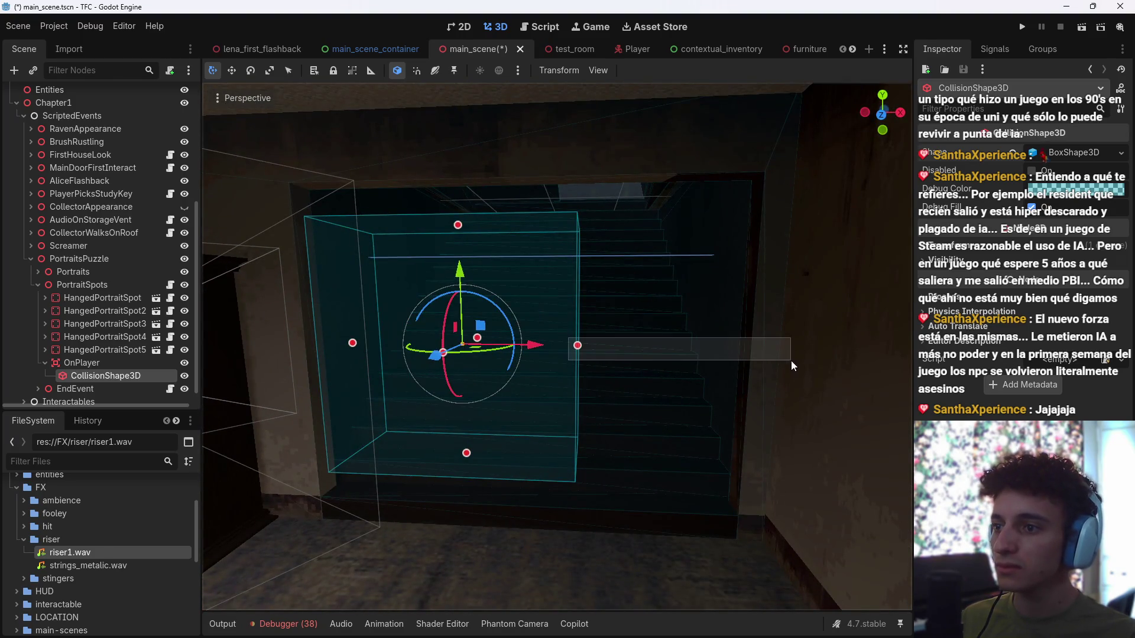
left_click(525, 351)
left_click(89, 372)
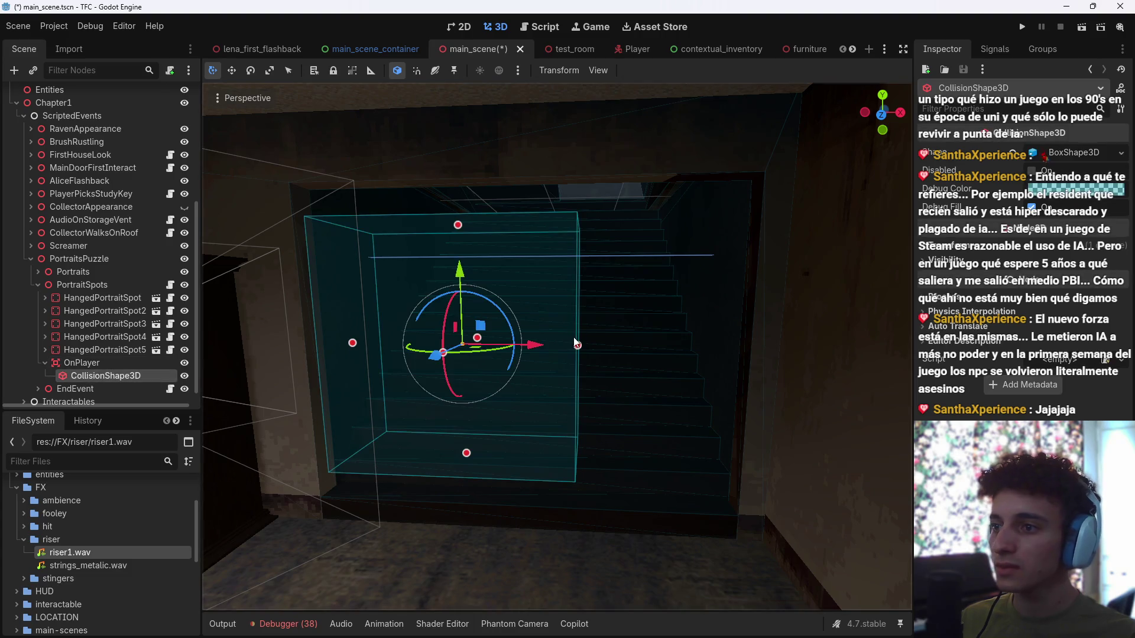
left_click_drag(578, 346, 849, 371)
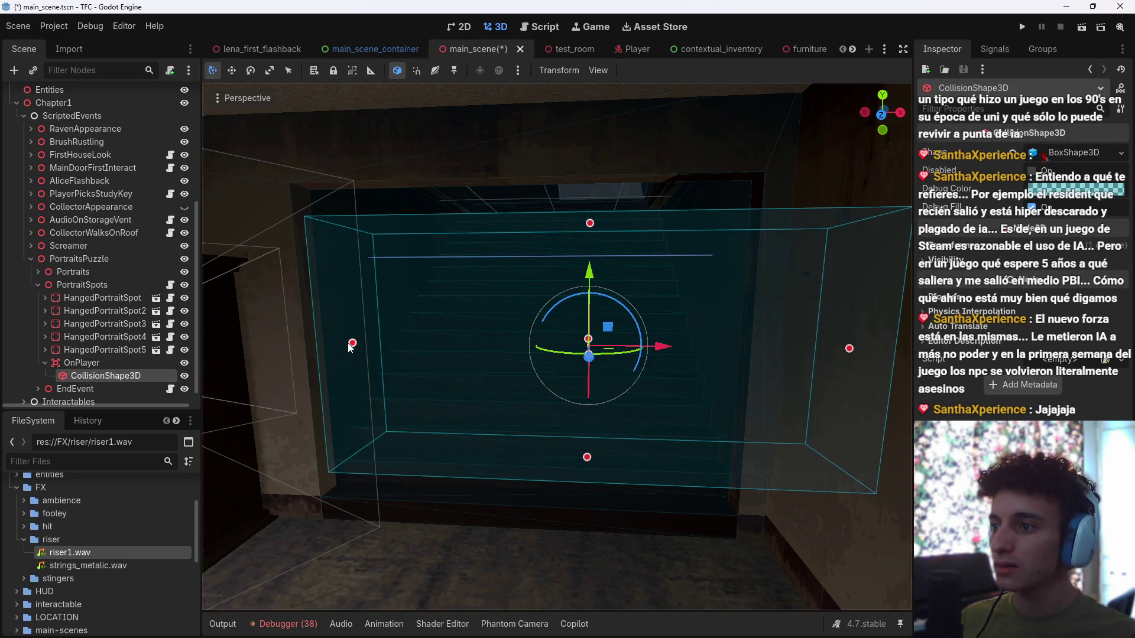
Step: Extend the collision box upward, downward, left and right to fill the stairway opening
left_click_drag(357, 346, 473, 296)
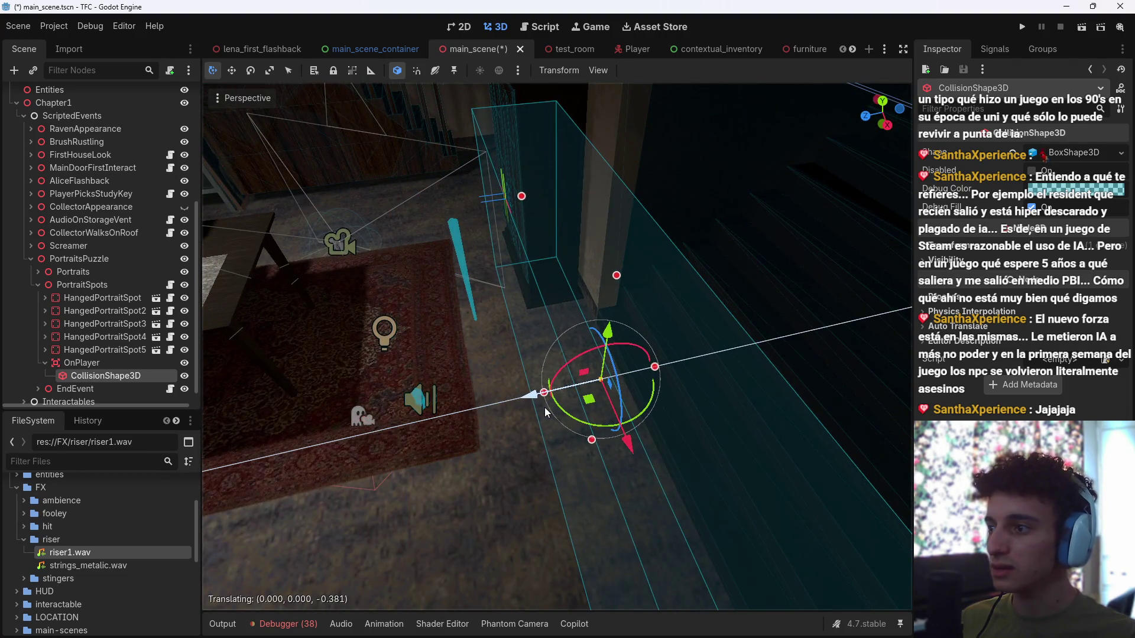
left_click(111, 360)
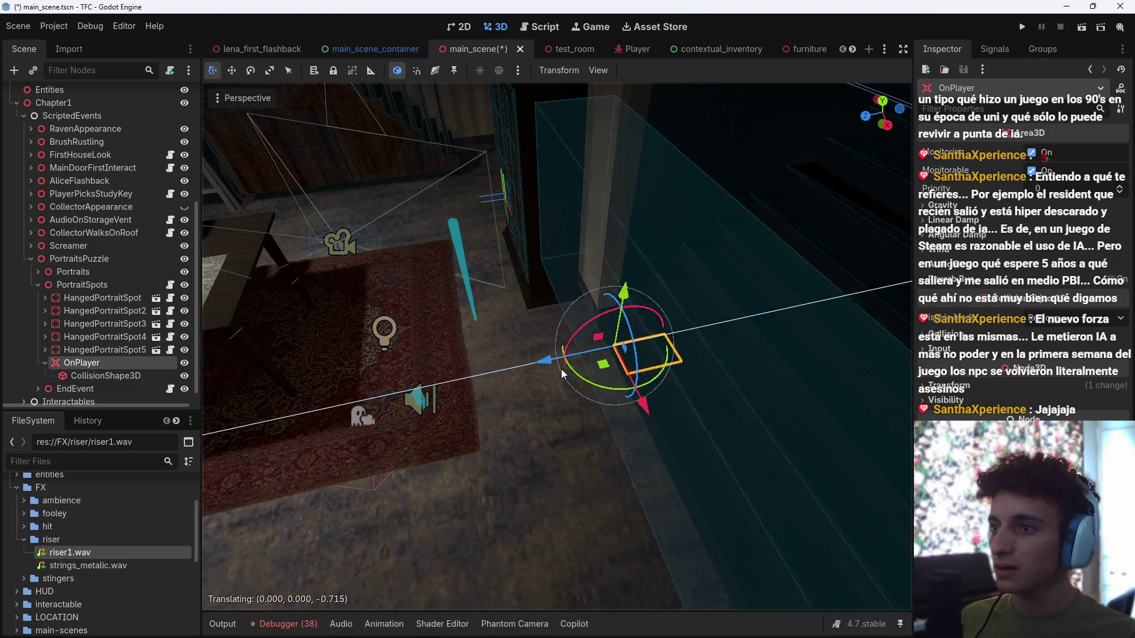
mouse_move(575, 363)
left_mouse_down()
mouse_move(532, 331)
mouse_move(575, 303)
left_mouse_up()
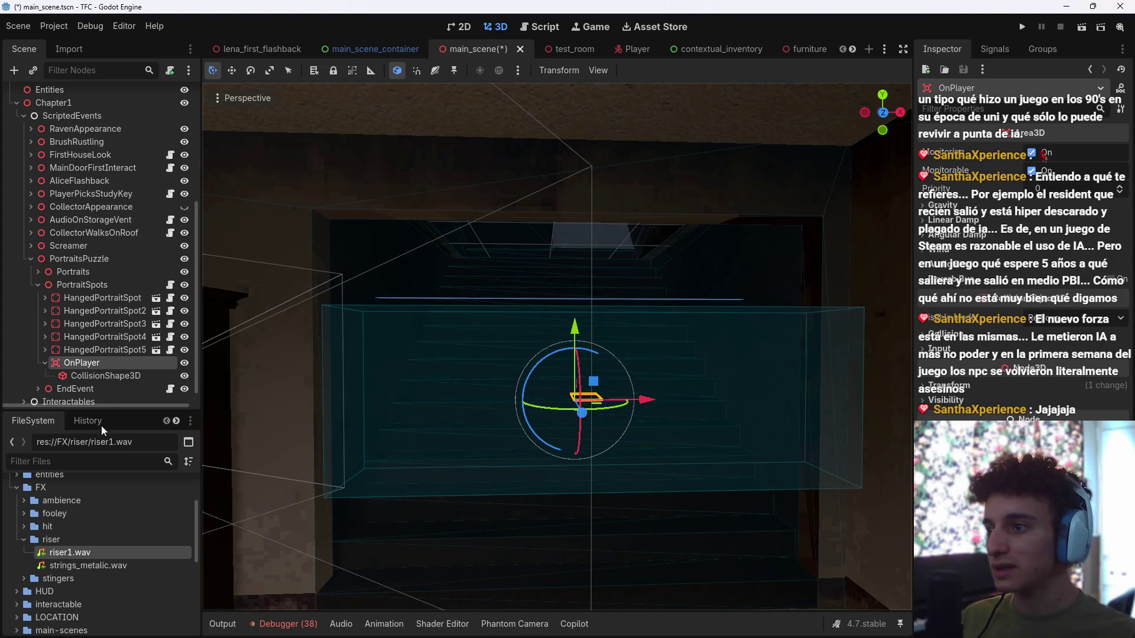
left_click(96, 376)
left_click_drag(601, 242, 602, 191)
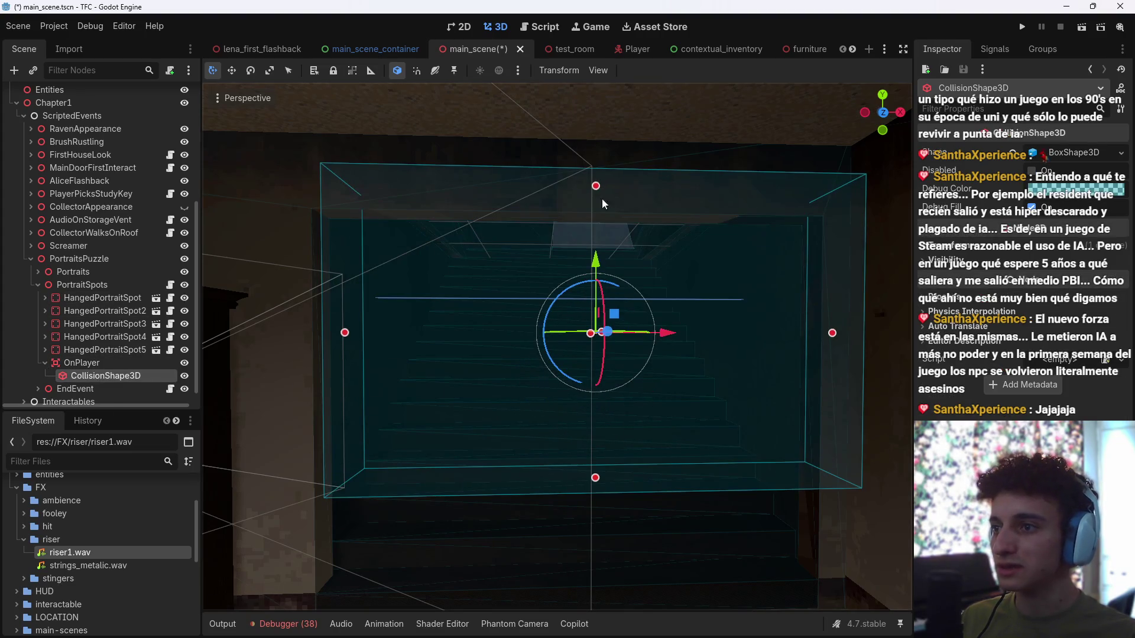
left_click_drag(596, 478, 596, 591)
left_click_drag(431, 379, 361, 375)
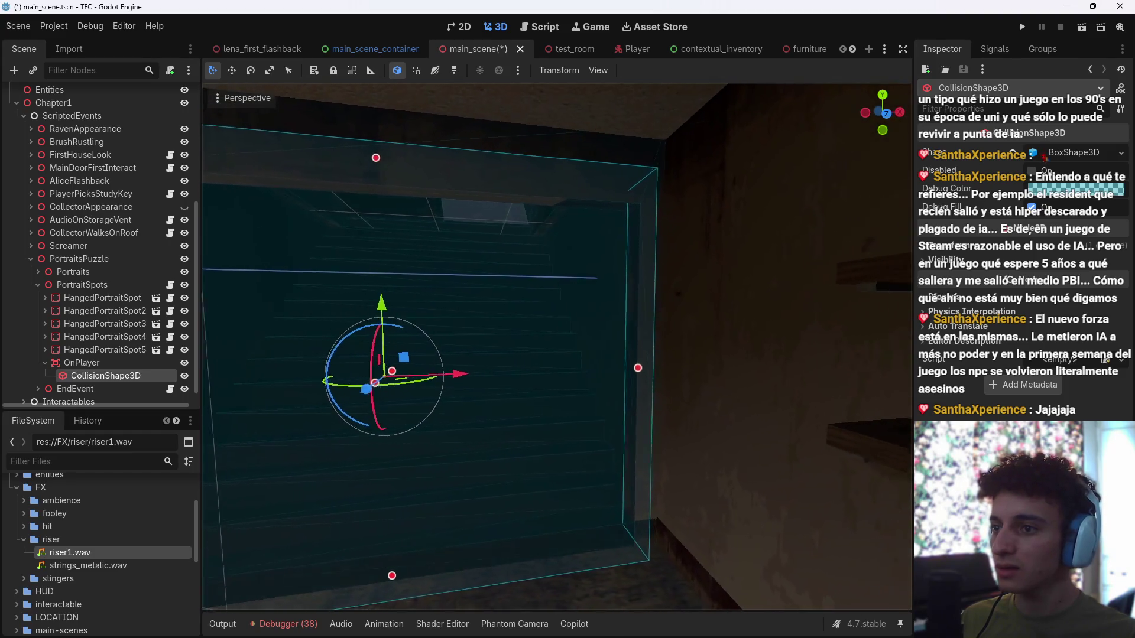
left_click_drag(608, 369, 647, 370)
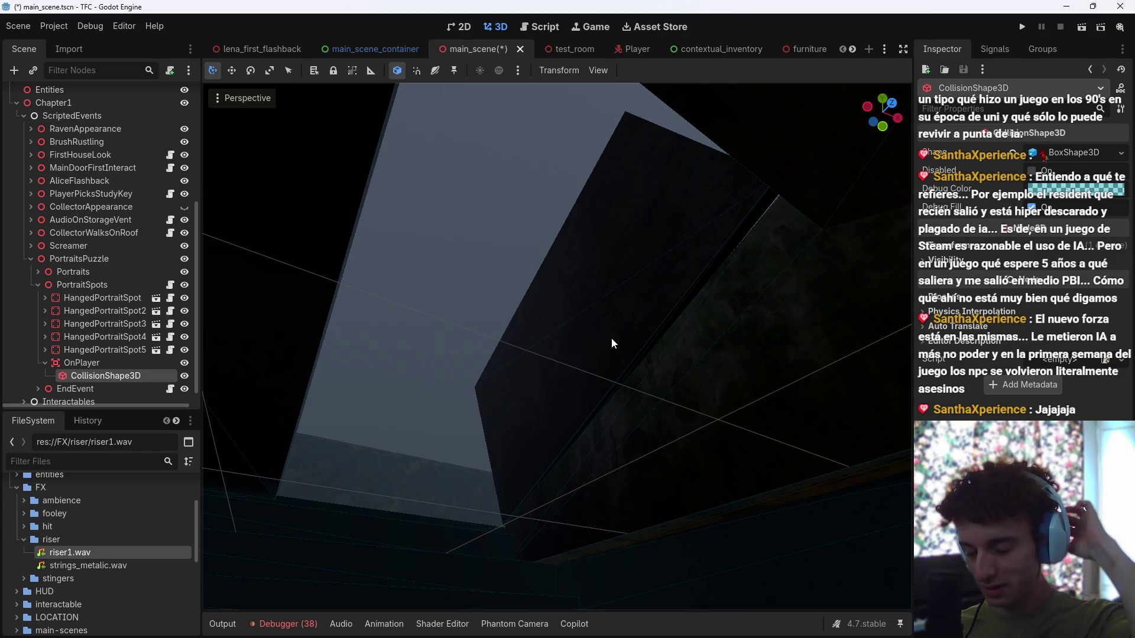
left_click(651, 269)
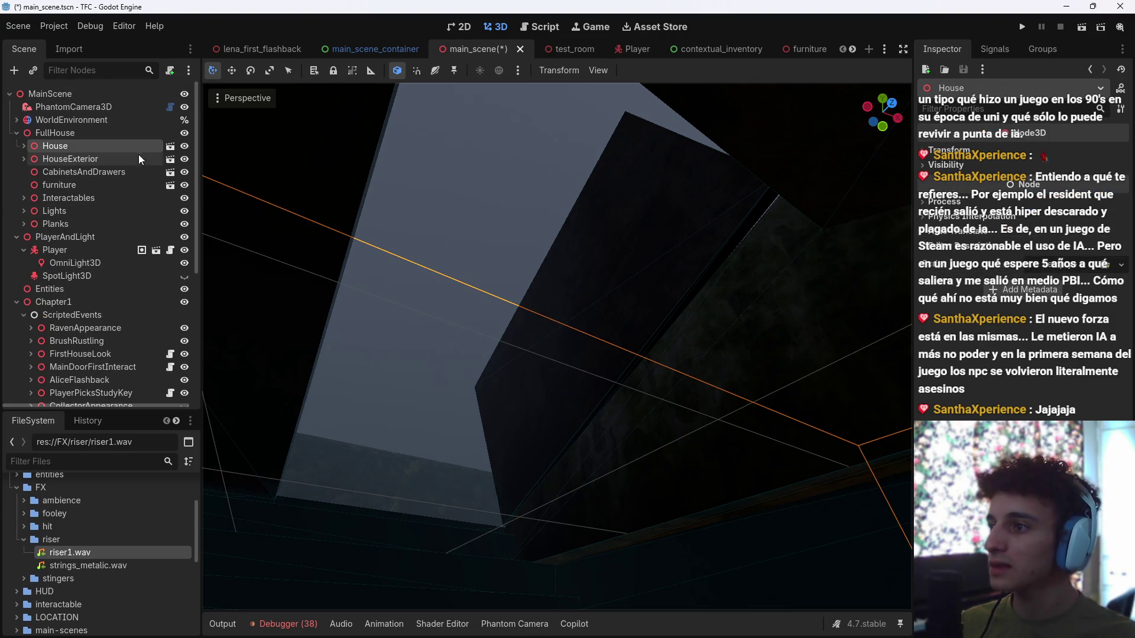
Step: In the House scene, select the Puerta z cellar hatch and copy its Transform Position value
left_click(170, 146)
key("w")
key("w")
key("w")
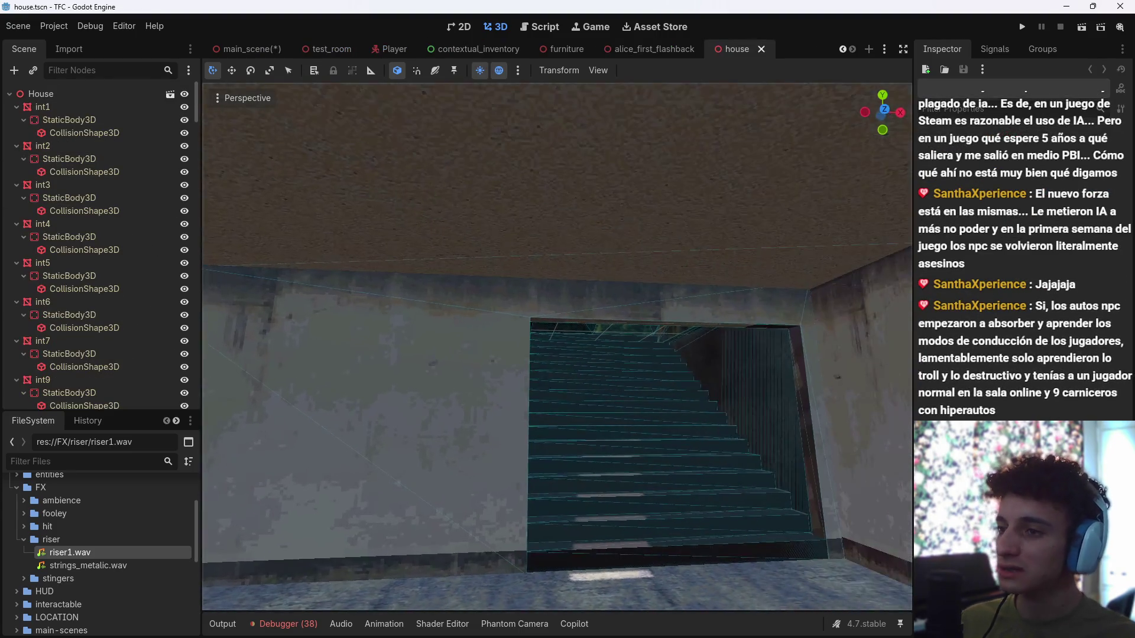
scroll(587, 265, "down", 2)
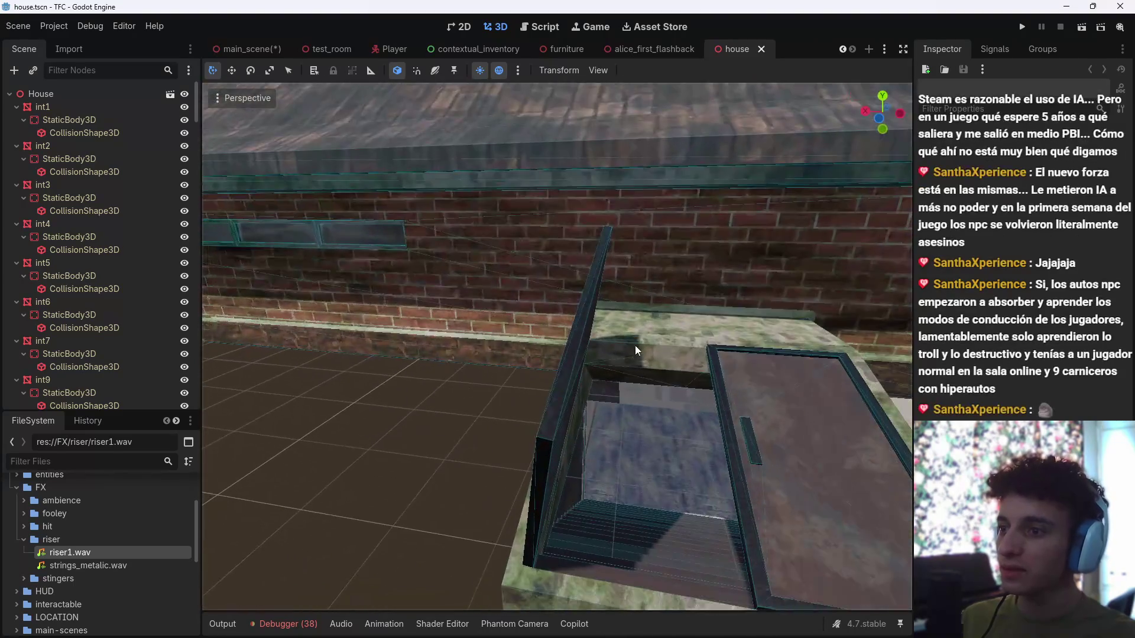
left_click(555, 417)
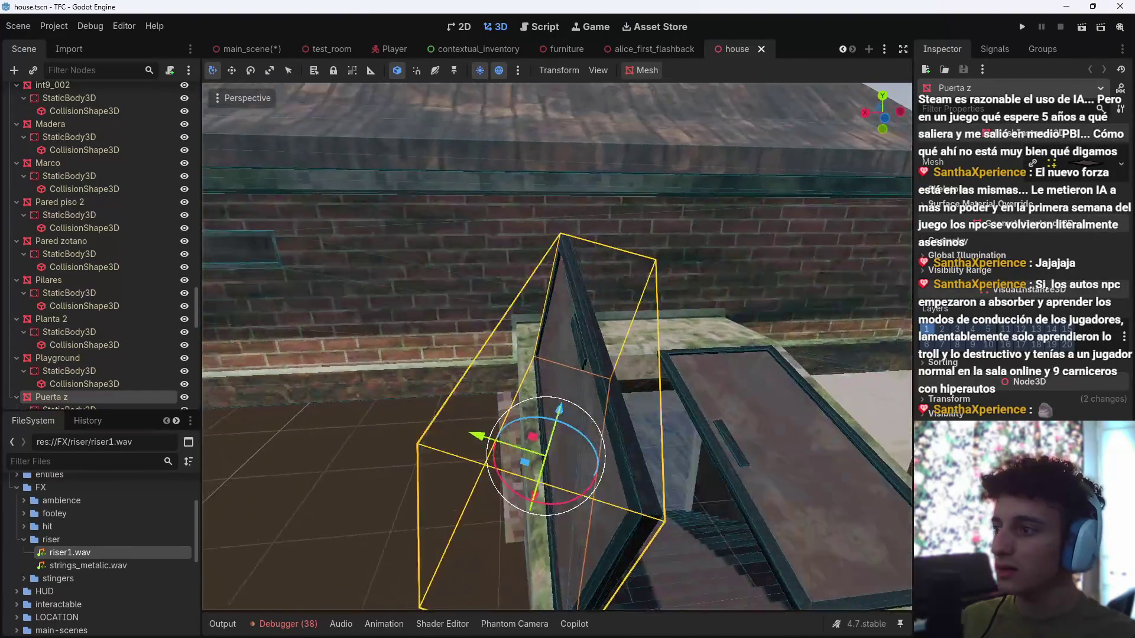
scroll(77, 357, "down", 5)
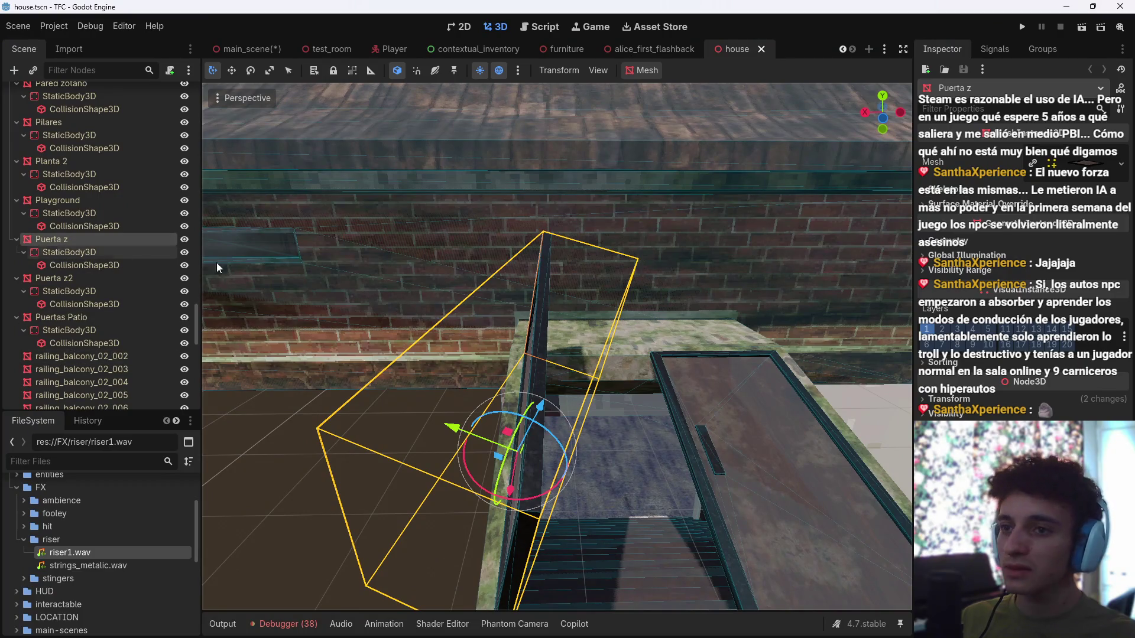
left_click(950, 399)
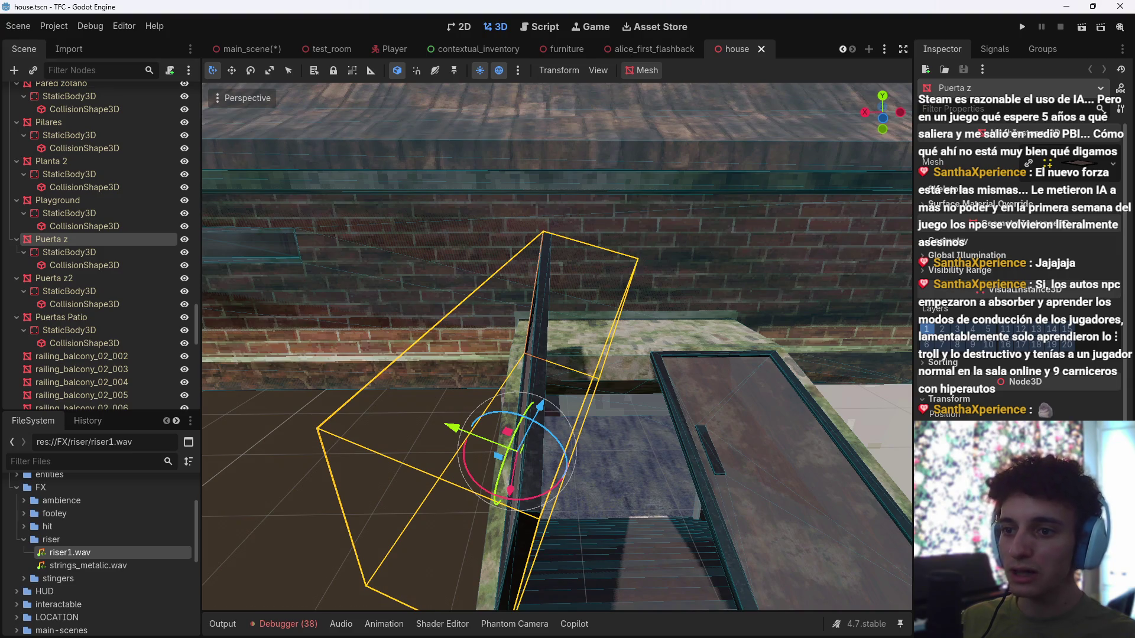
right_click(975, 452)
left_click(873, 460)
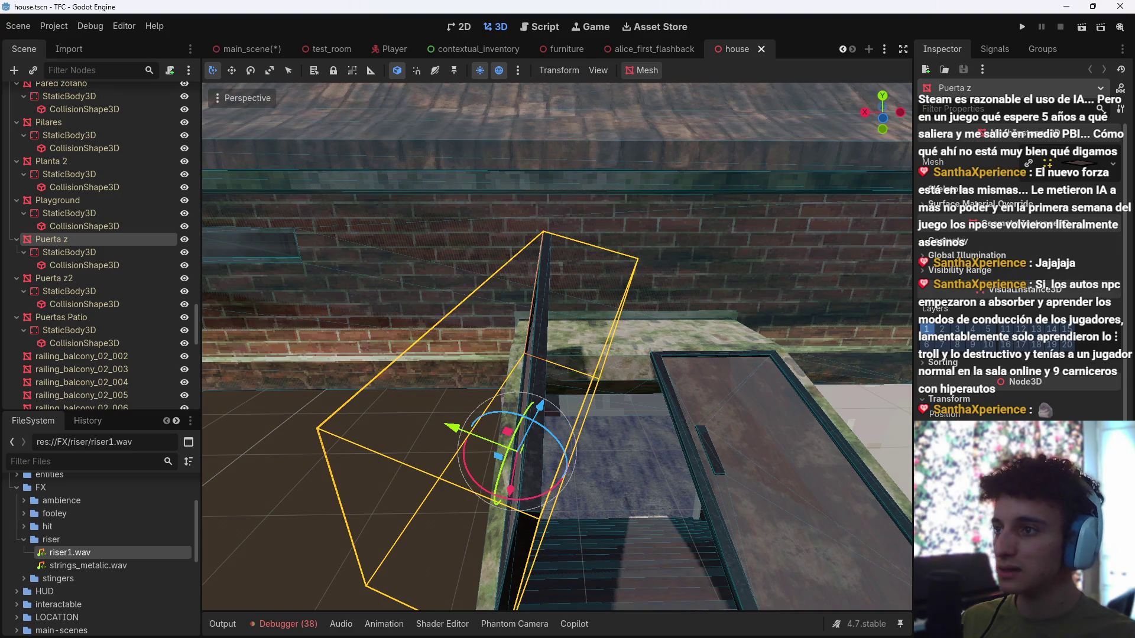
left_click(553, 27)
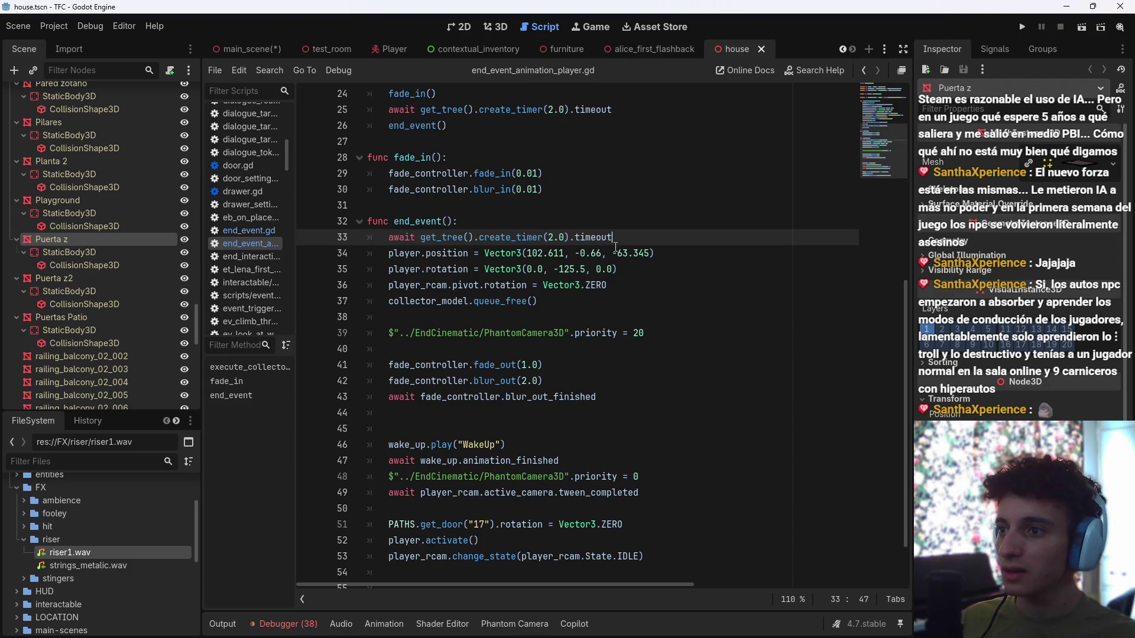
Step: Create a basement_door group in the Groups dock and add Puerta z to it
left_click(1040, 49)
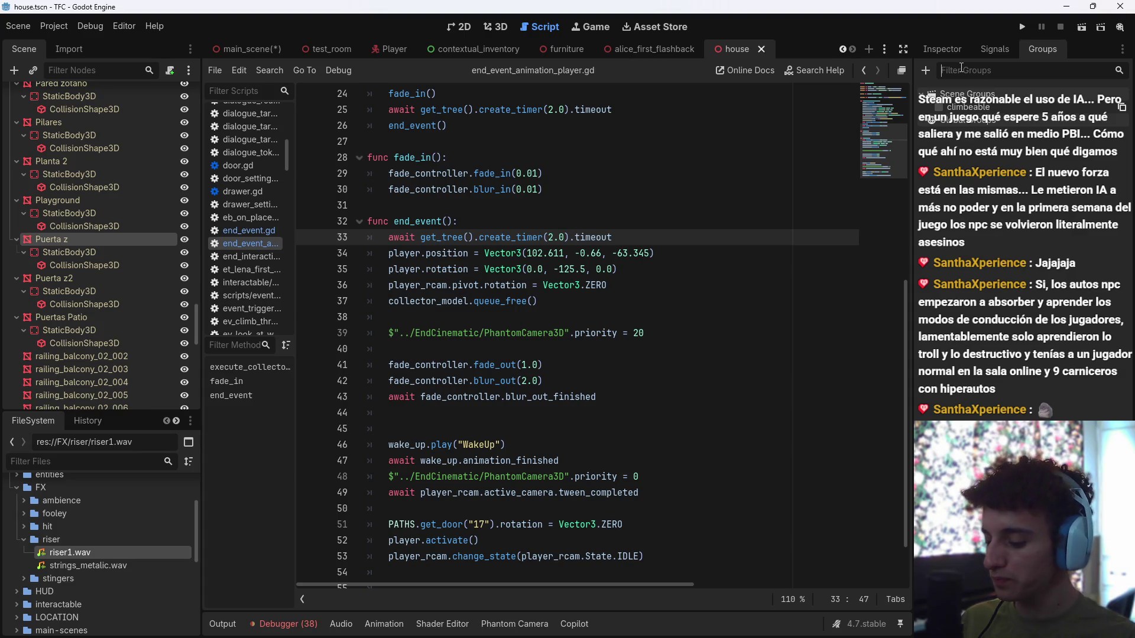
left_click(926, 71)
type("basement_door")
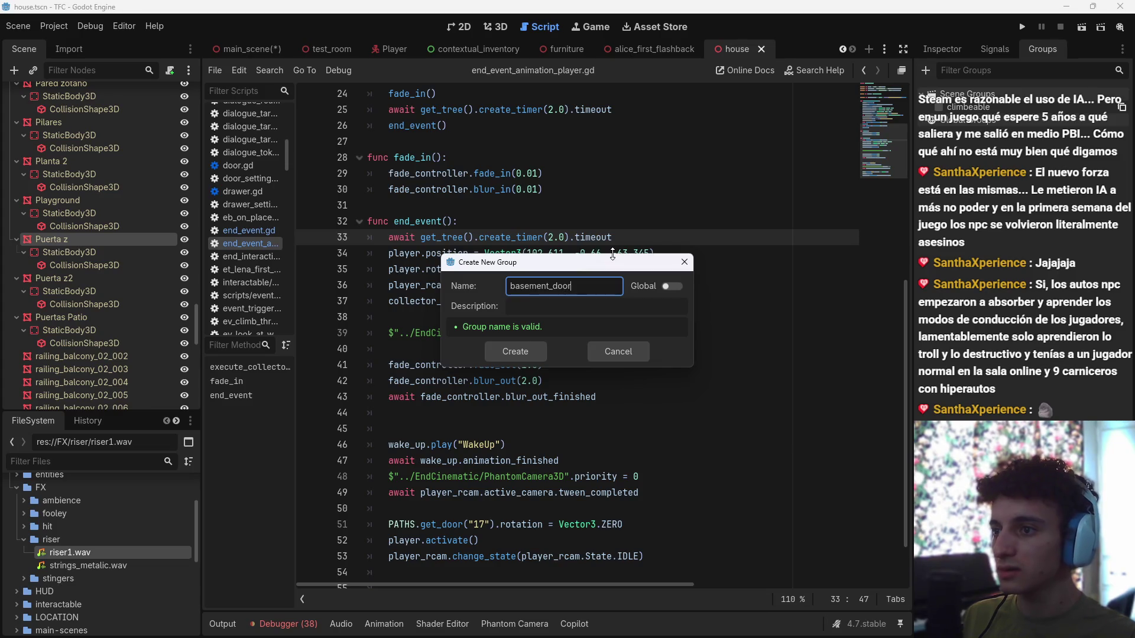
key("Return")
left_click(942, 48)
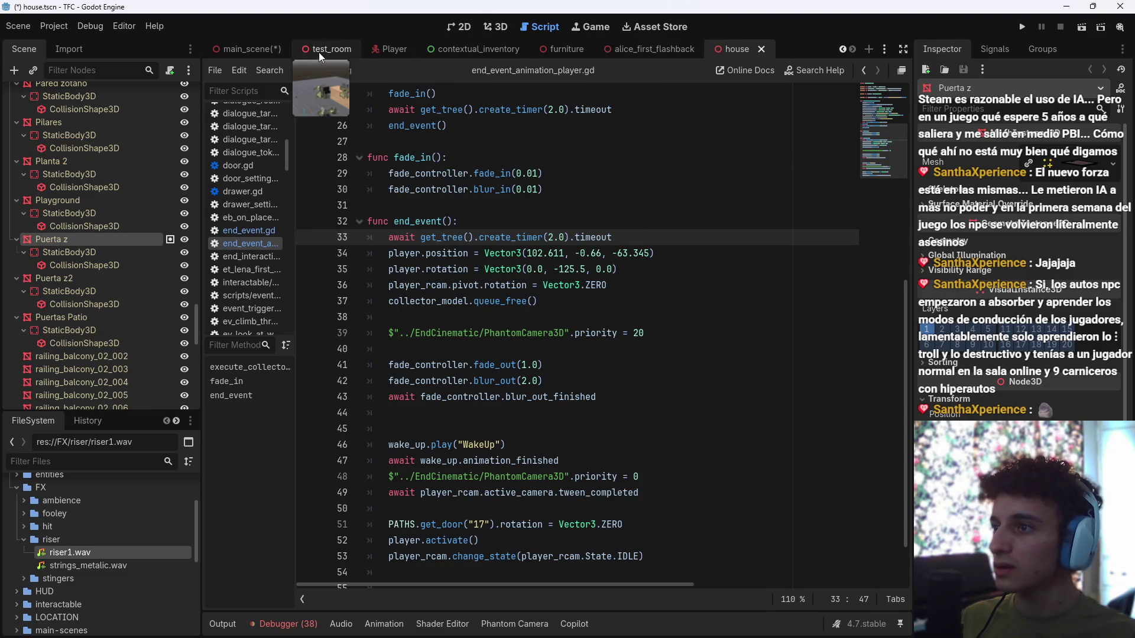
Step: Select OnPlayer in main_scene and point a new script at res://puzzles/basement_portraits_puzzle/scripts
left_click(248, 49)
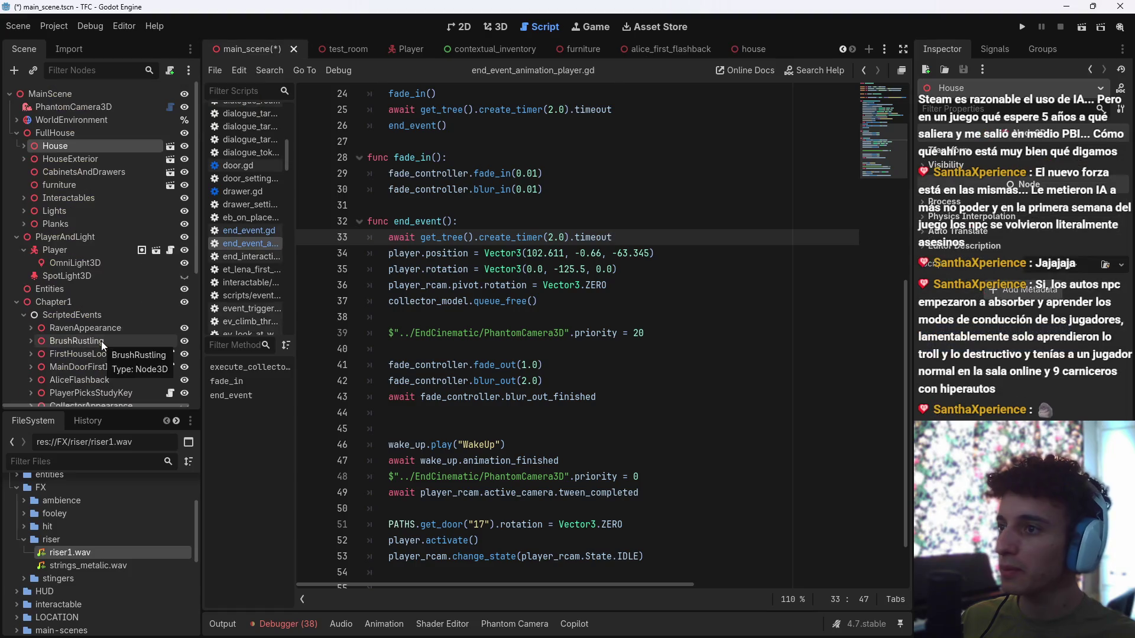
scroll(118, 316, "down", 5)
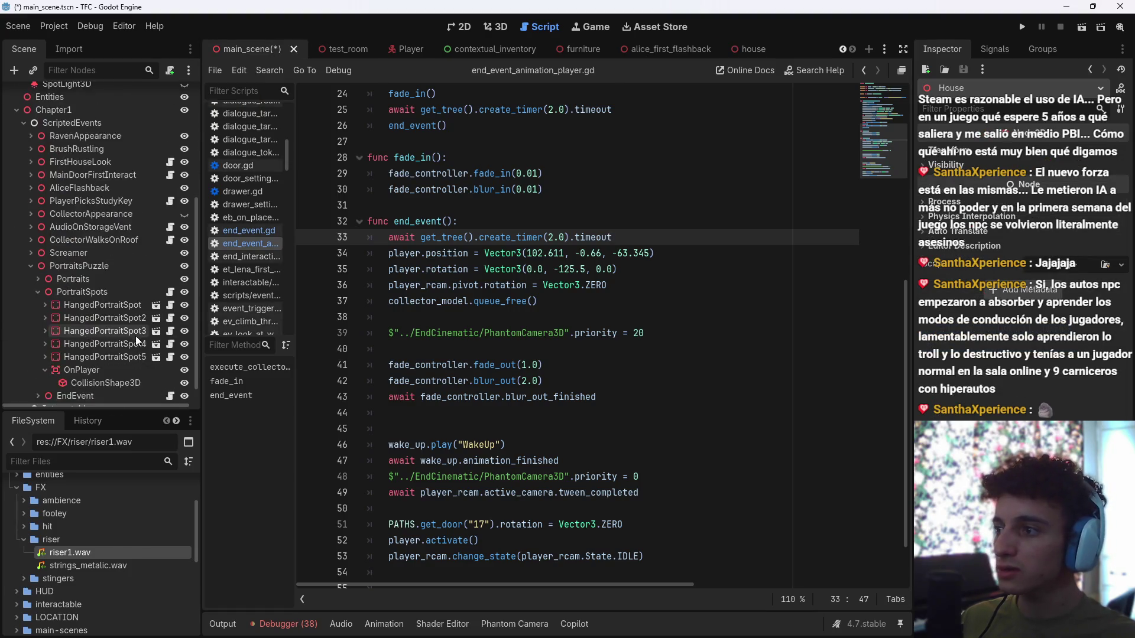
left_click(150, 363)
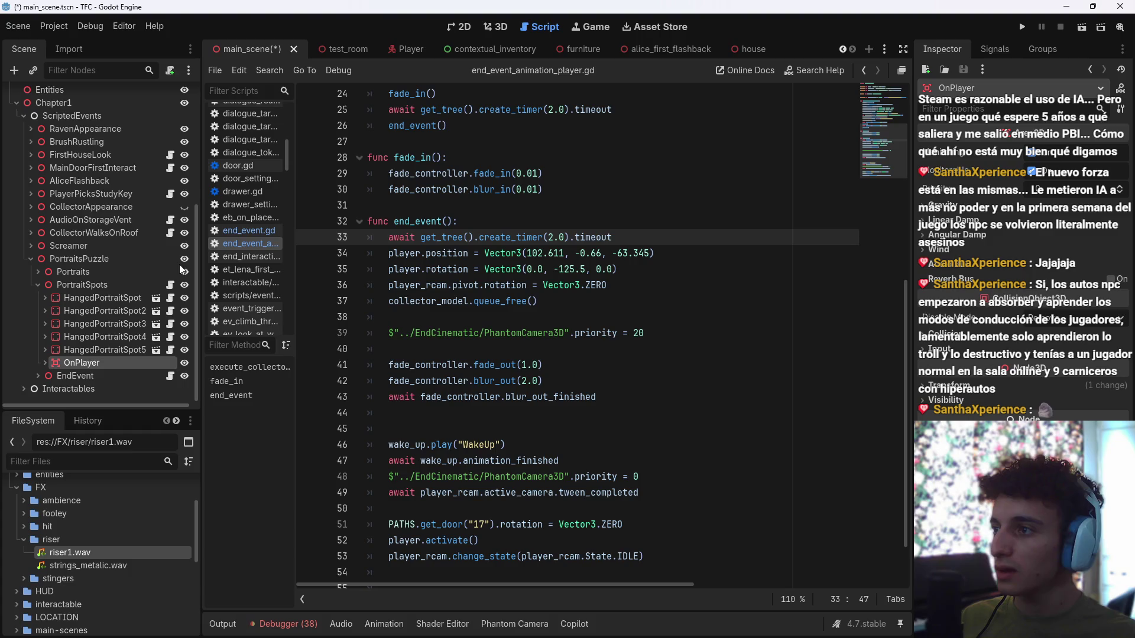
left_click(169, 71)
left_click(695, 304)
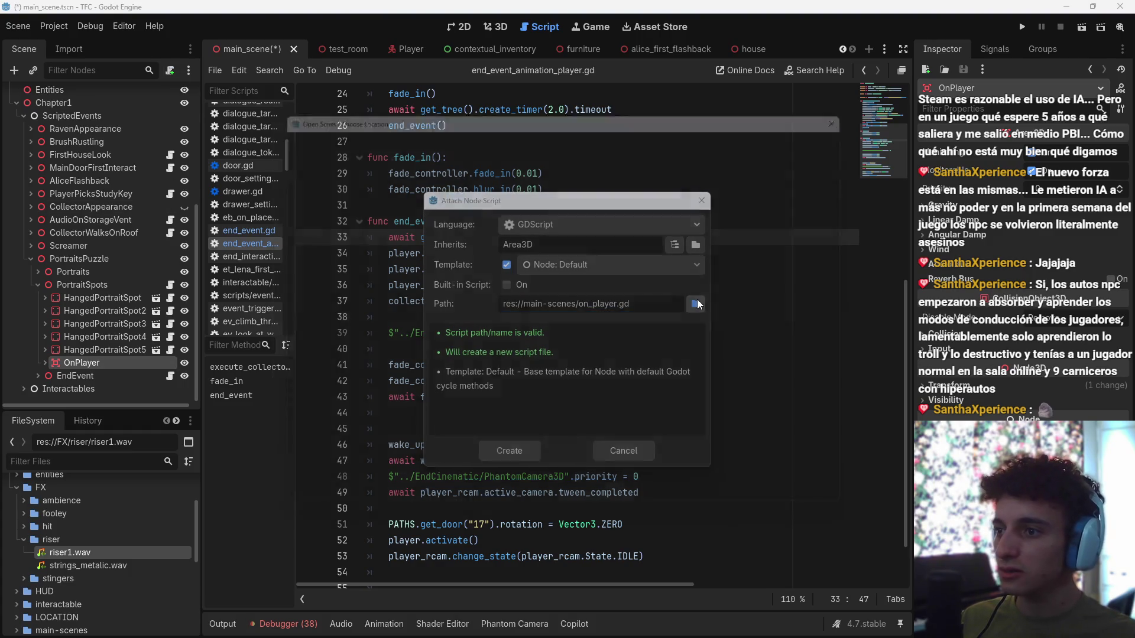
left_click(300, 127)
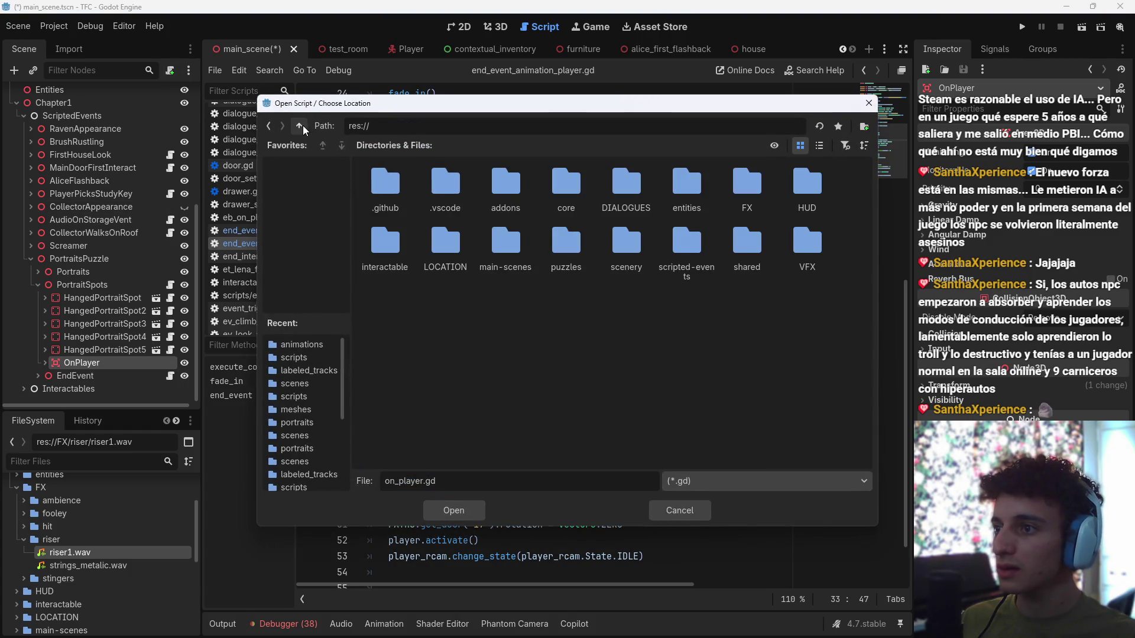
double_click(565, 245)
double_click(391, 184)
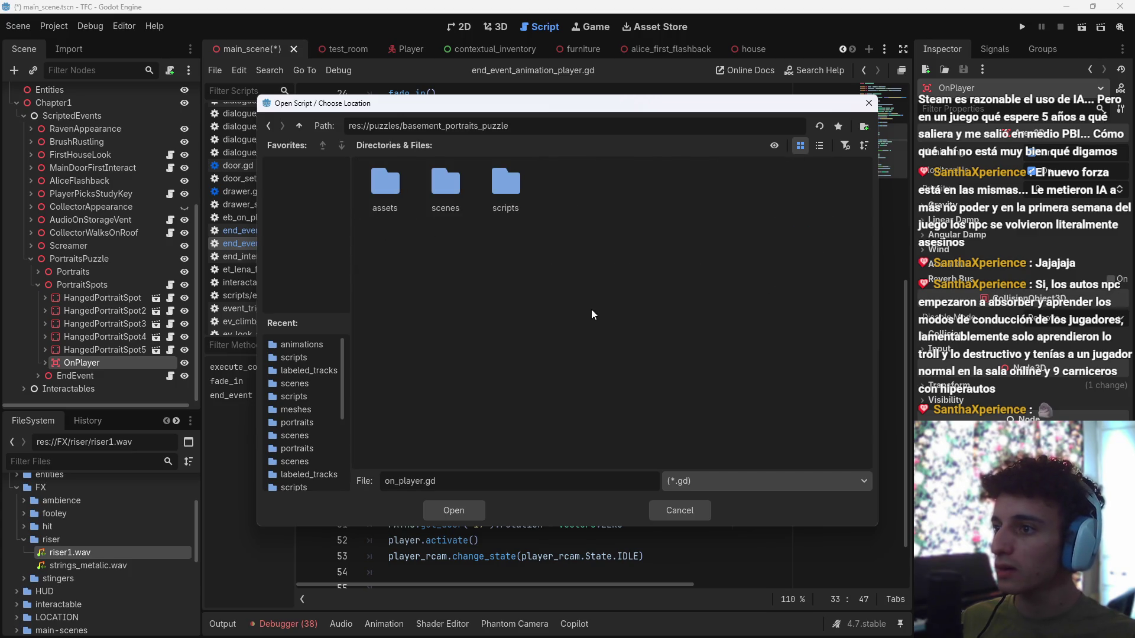
double_click(507, 181)
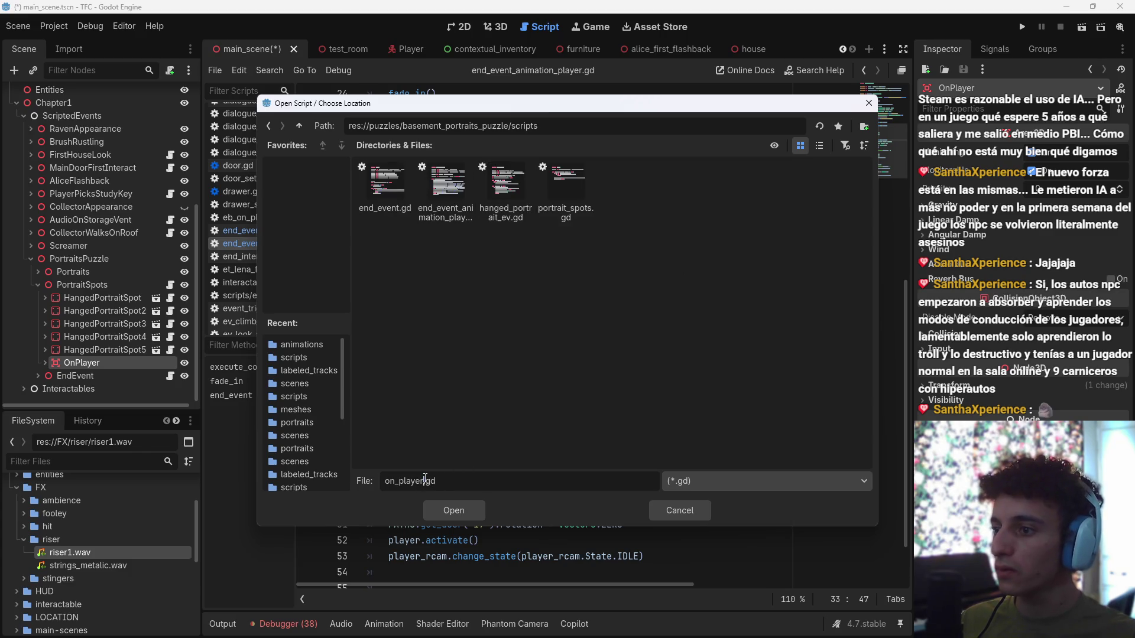
Step: Name the script on_player_arrives_basment.gd and create it attached to OnPlayer
type("_arrives_basment")
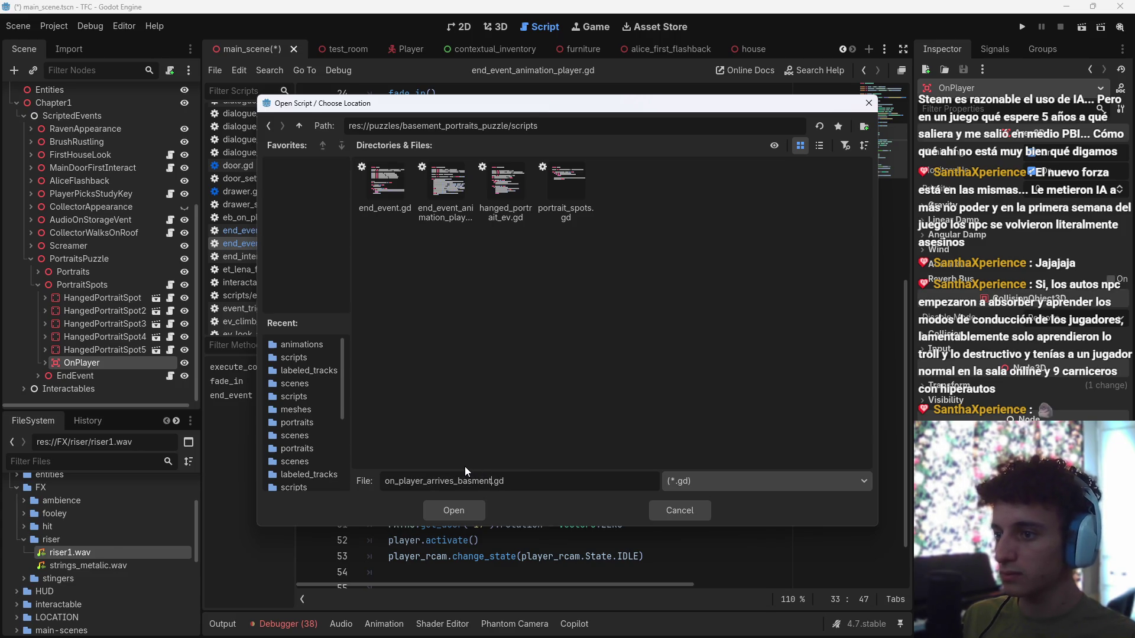
key("Return")
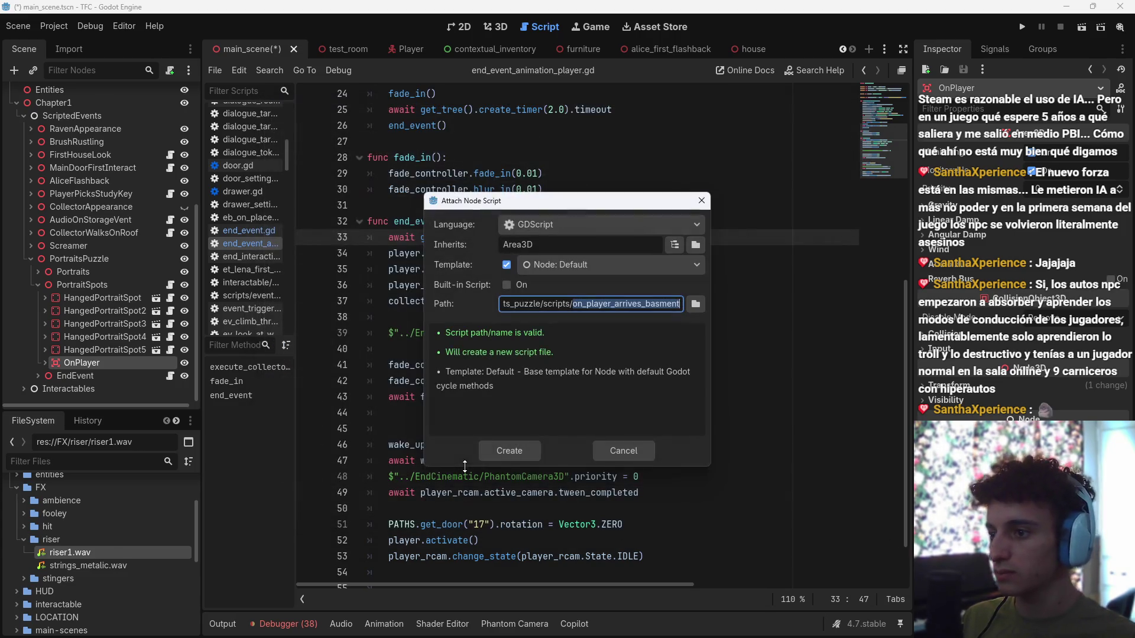
left_click(517, 454)
double_click(124, 363)
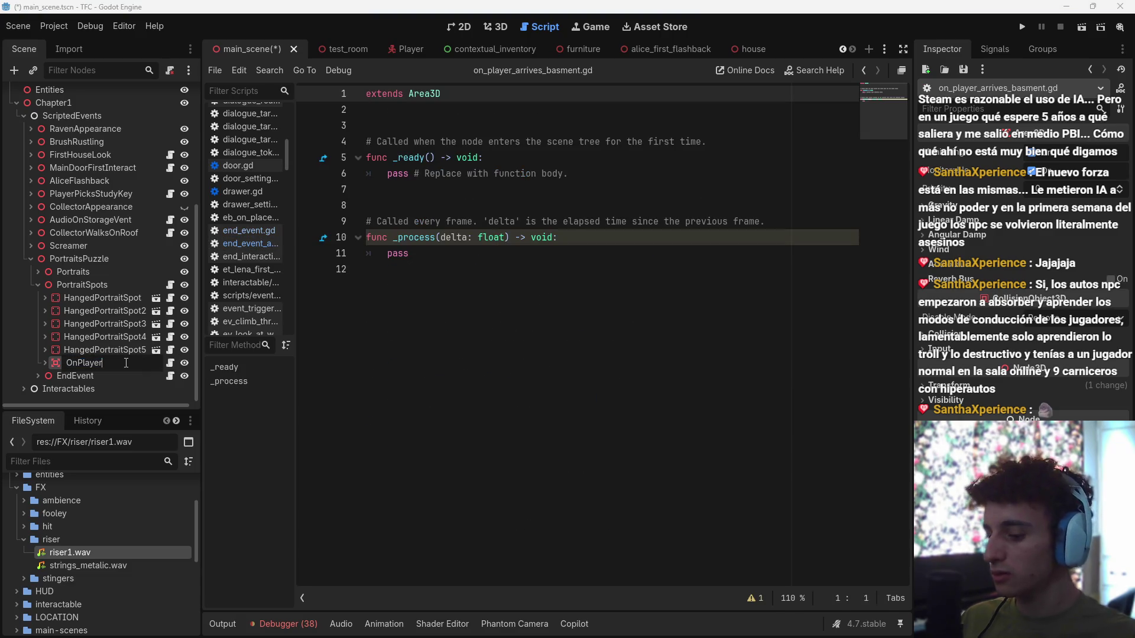
Step: Rename the node OnPlayerArrivesBasement and delete the script's template functions
type("ArrivesBase")
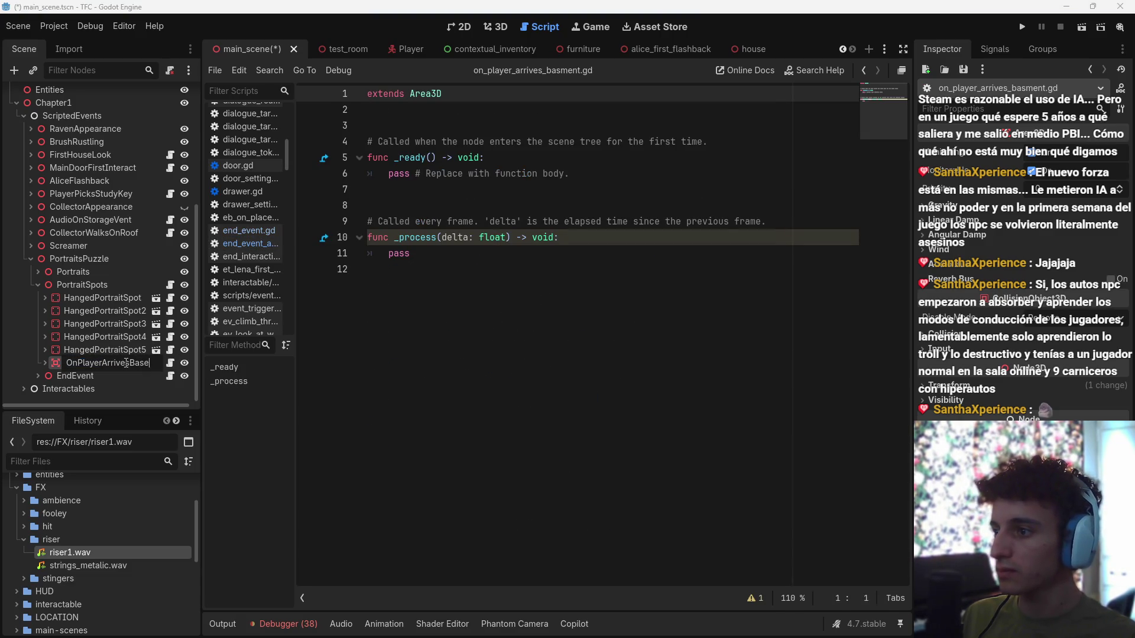
key("Escape")
key("Return")
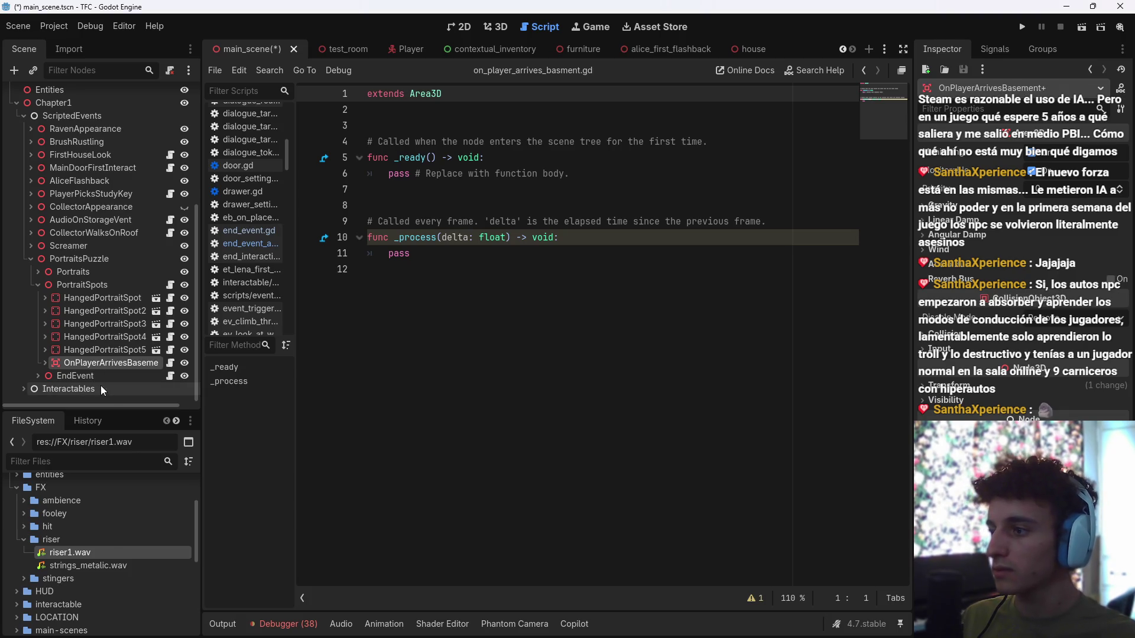
mouse_move(411, 254)
left_mouse_down()
mouse_move(402, 260)
mouse_move(363, 149)
left_mouse_up()
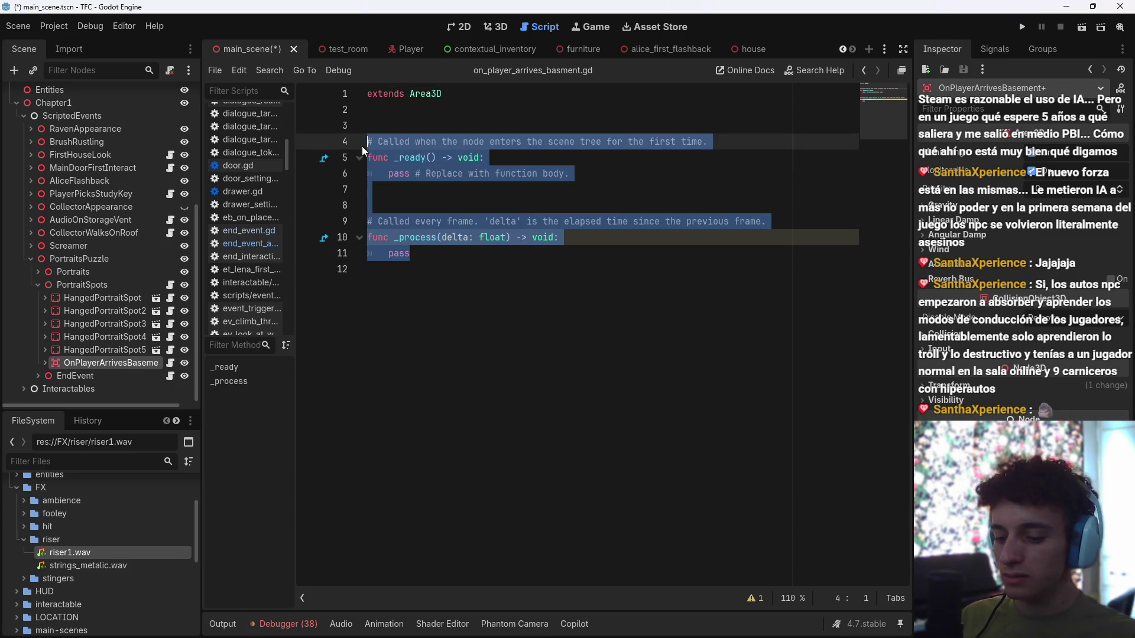
key("BackSpace")
Step: Connect the body_entered signal to a new _on_body_entered method in the trigger's own script
left_click(45, 363)
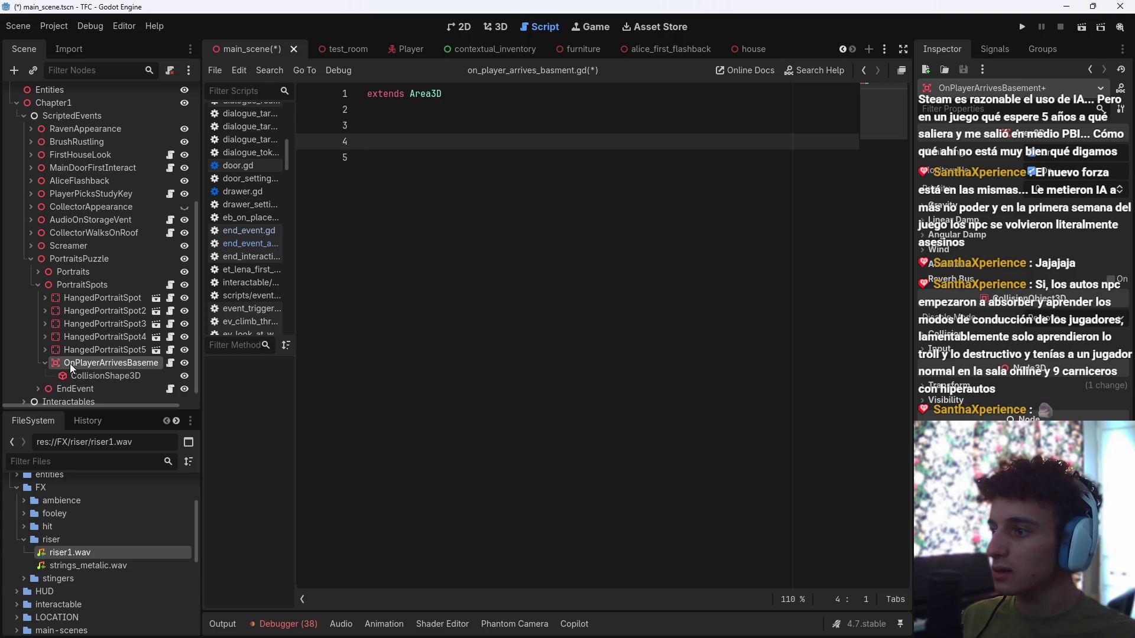
left_click(995, 48)
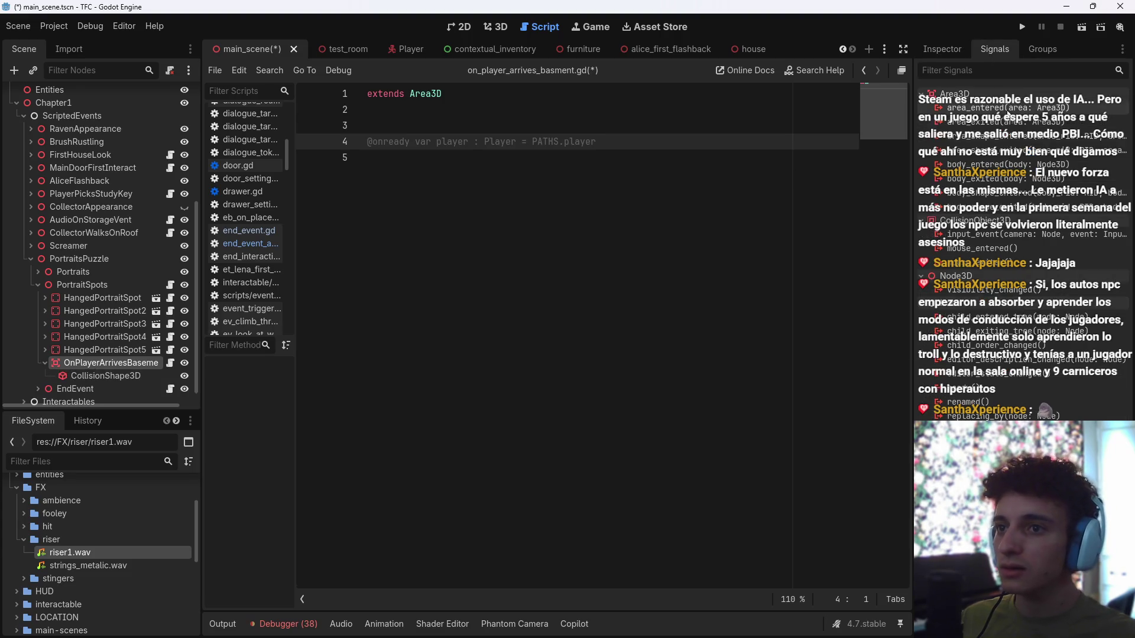
double_click(1005, 166)
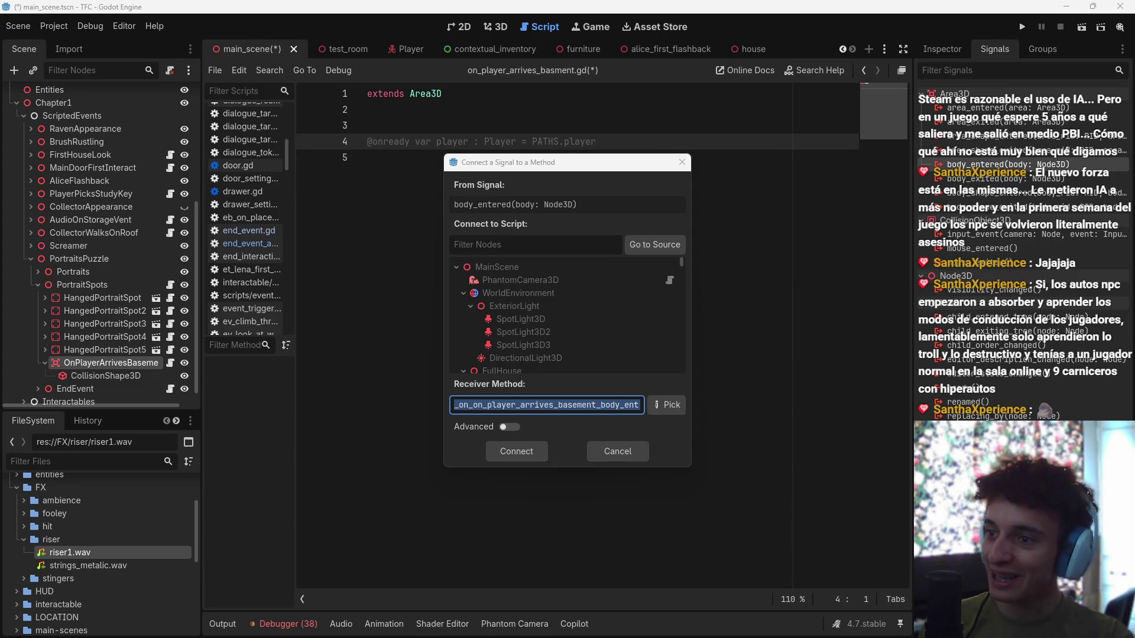
left_click(663, 411)
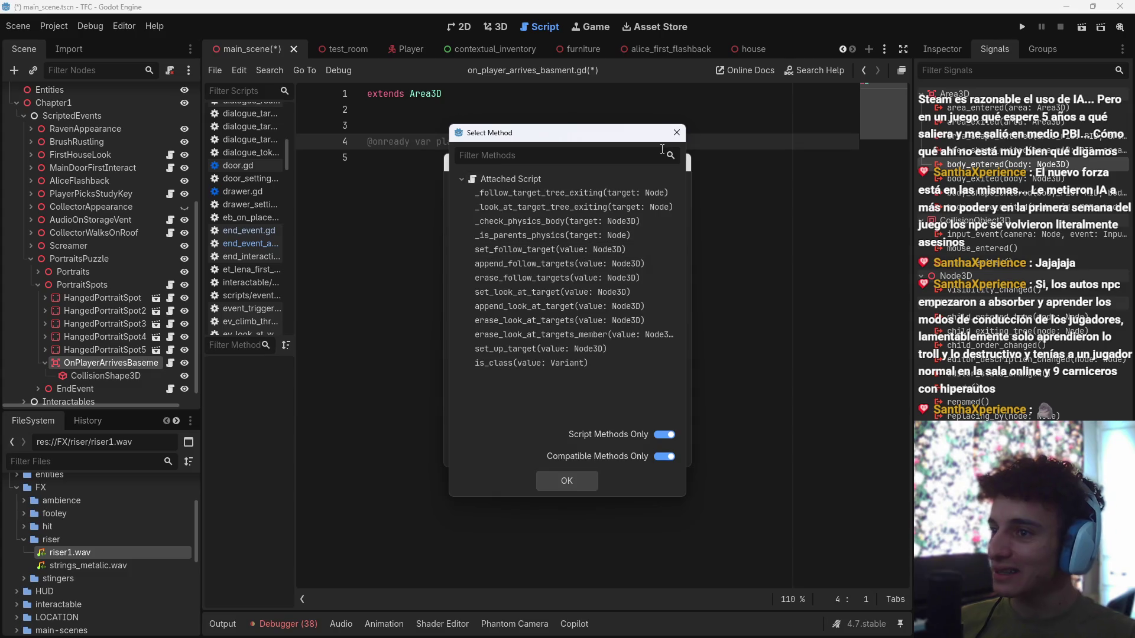
key("Escape")
scroll(630, 290, "down", 10)
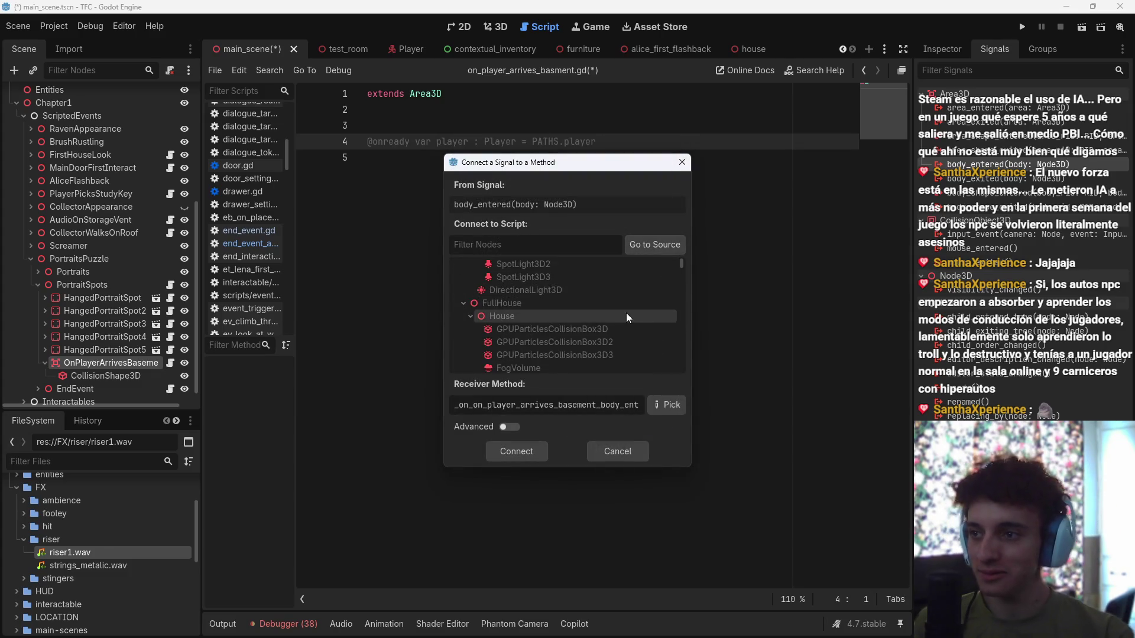
left_click(664, 245)
scroll(576, 333, "up", 3)
scroll(555, 384, "down", 3)
key("Return")
left_click_drag(569, 205, 385, 205)
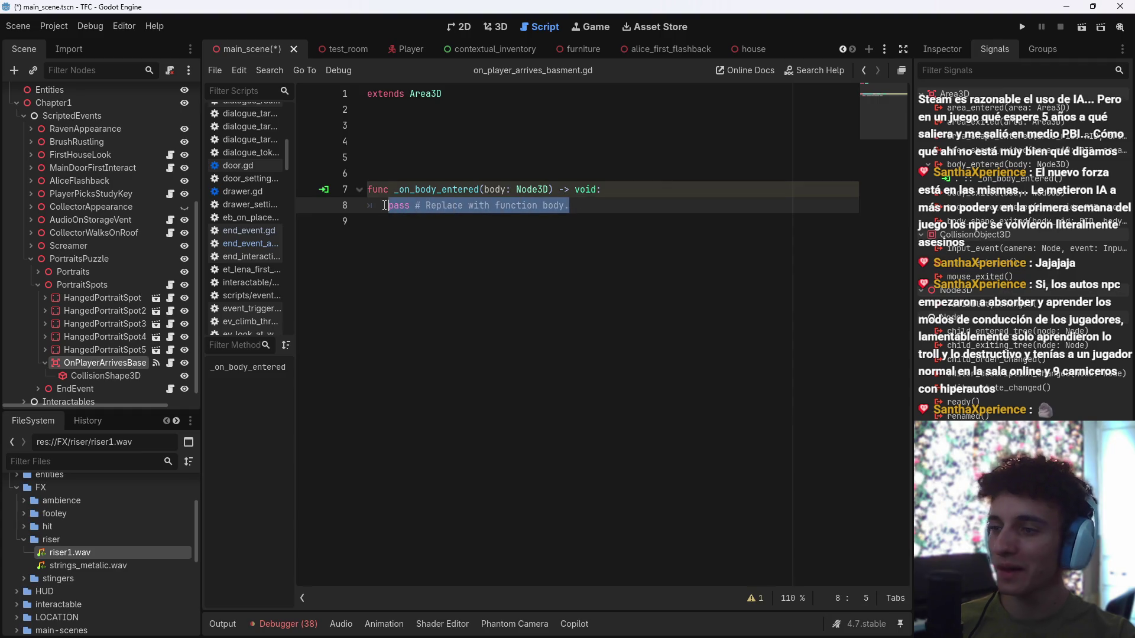
Step: Replace the pass placeholder with 'if body is Player:' and delete the extra suggested lines
left_click(948, 49)
left_click_drag(579, 207, 389, 205)
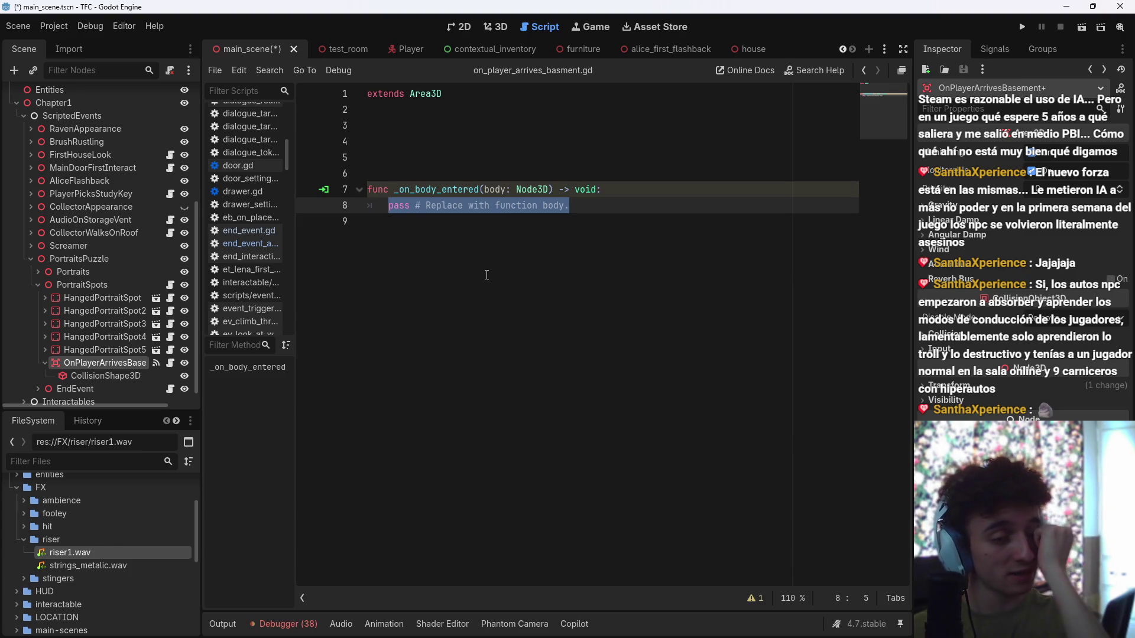
key("BackSpace")
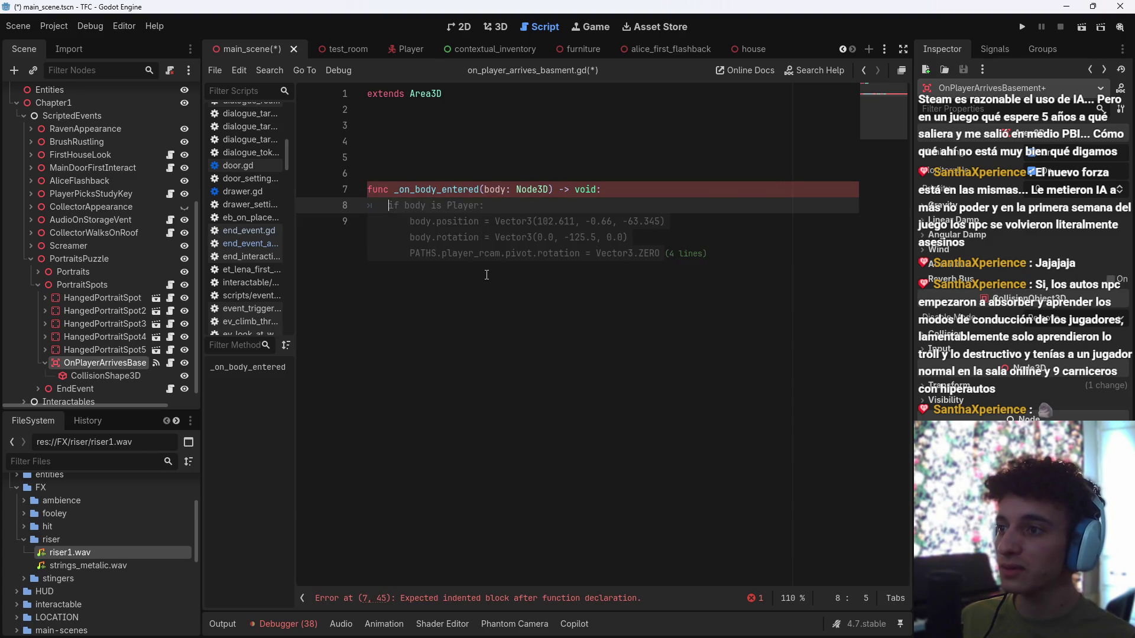
key("Tab")
left_click_drag(661, 254, 409, 225)
key("BackSpace")
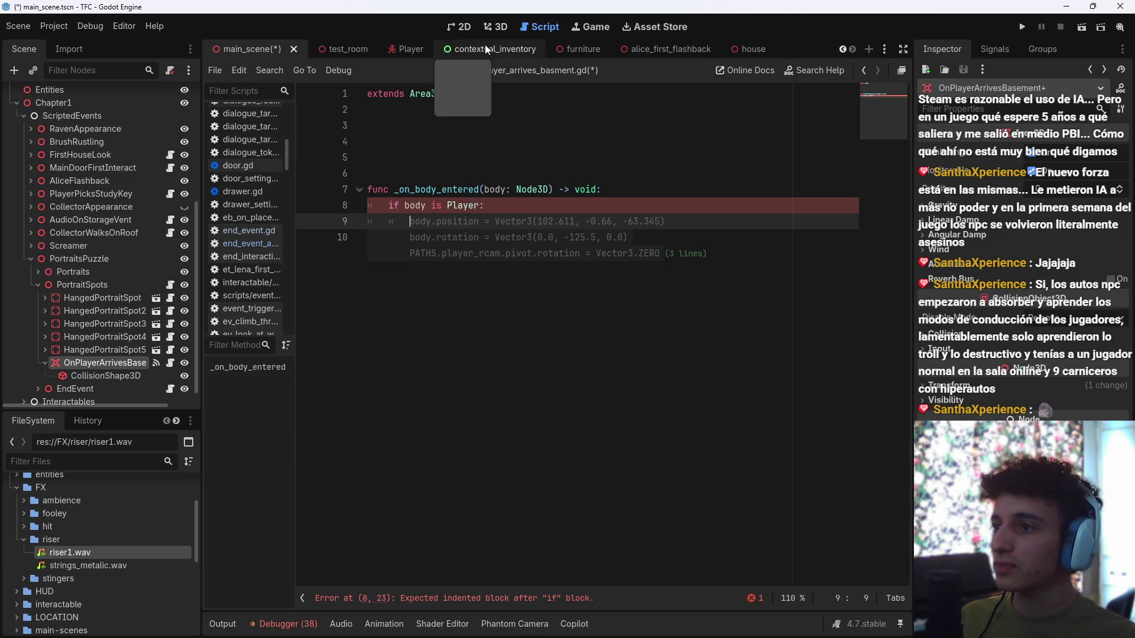
left_click(748, 49)
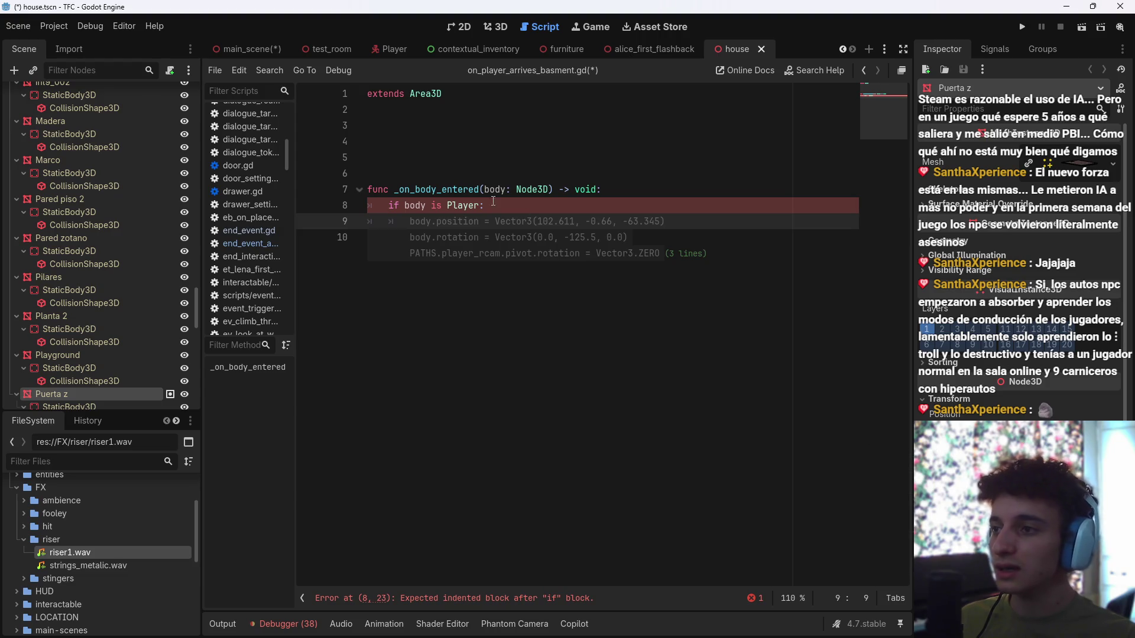
Step: Under the Player check, write get_tree().get_first_node_in_group("basement_door"), fixing the misspelled group name
left_click(473, 225)
type("_tre")
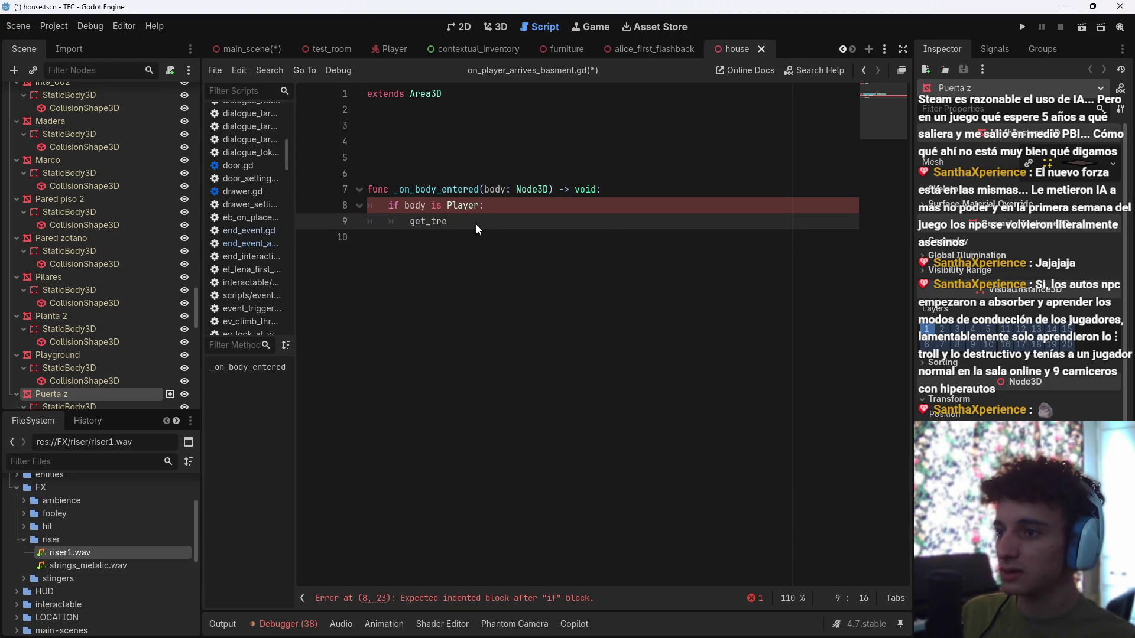
type("e().get_")
key("Return")
type("\"")
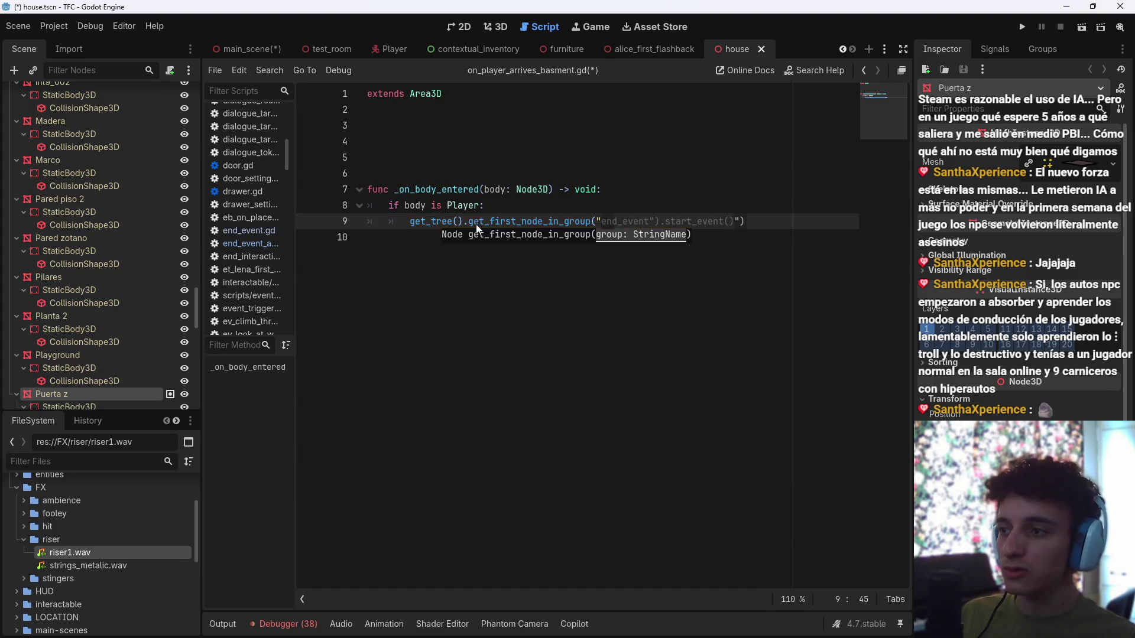
type("basment_door")
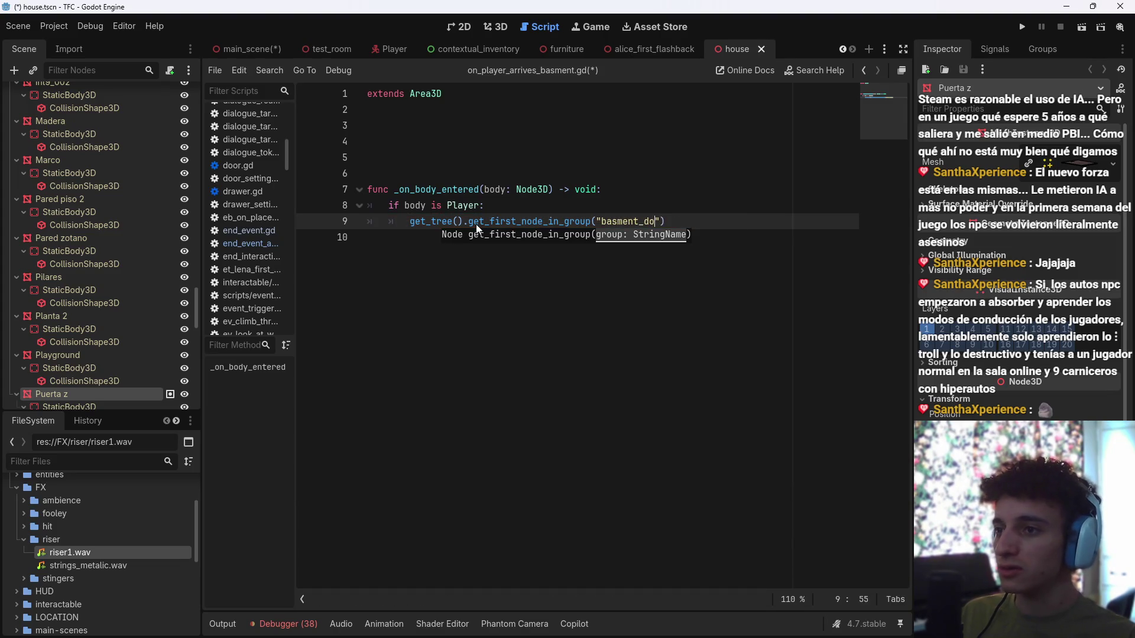
left_click(1040, 49)
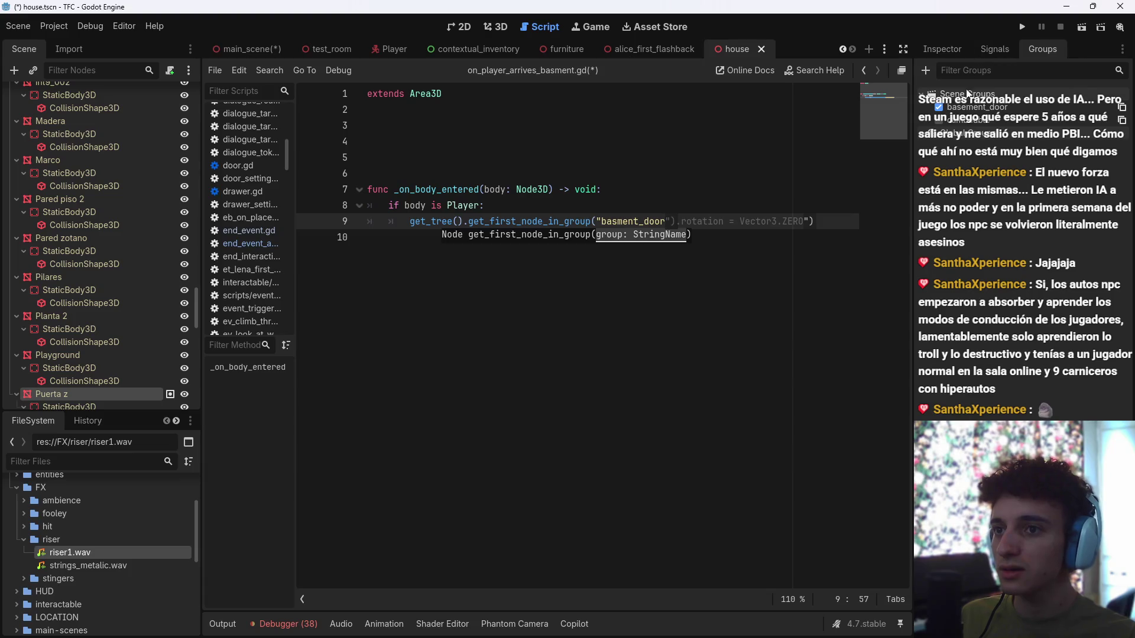
left_click_drag(666, 222, 597, 221)
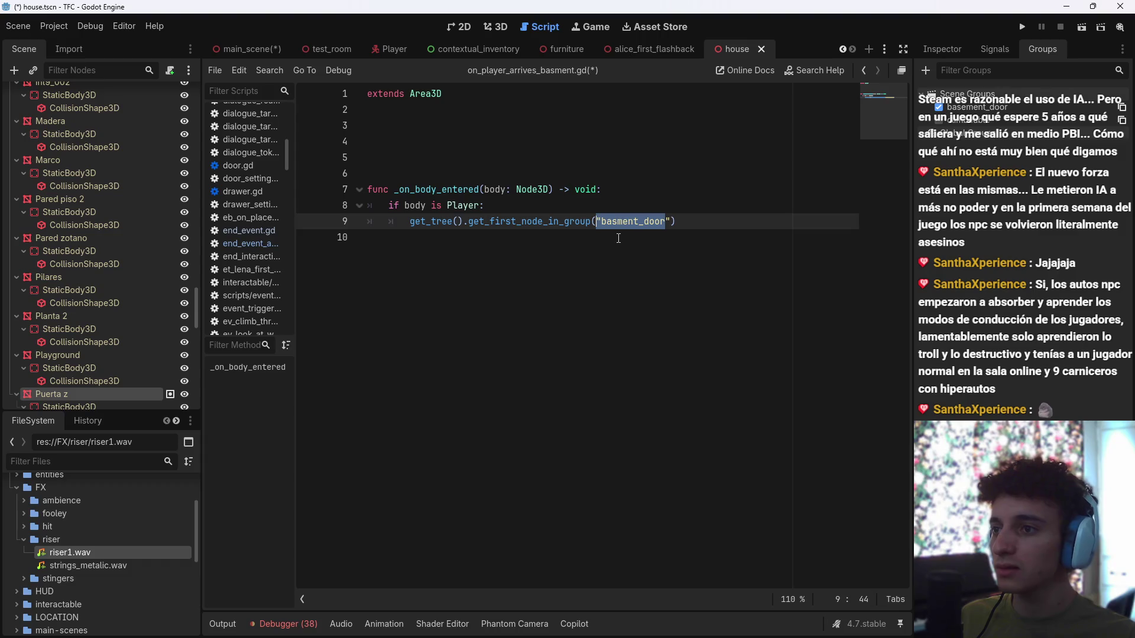
type("\"basement_door")
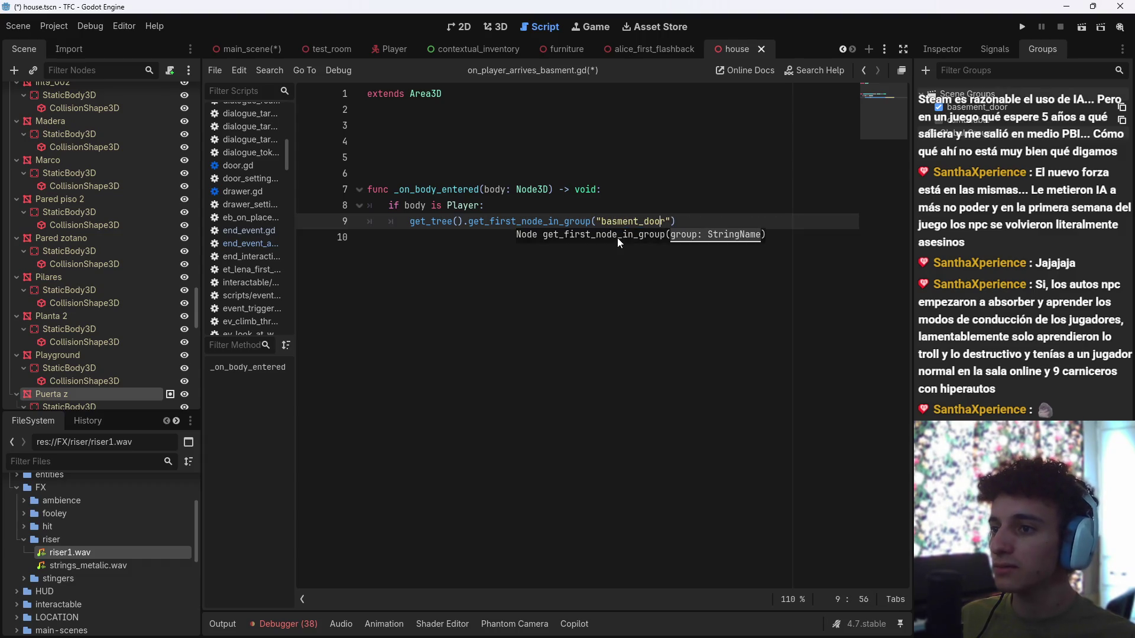
Step: Complete the line with .rotation = Vector3.ZERO and save the scene and script
left_click(706, 228)
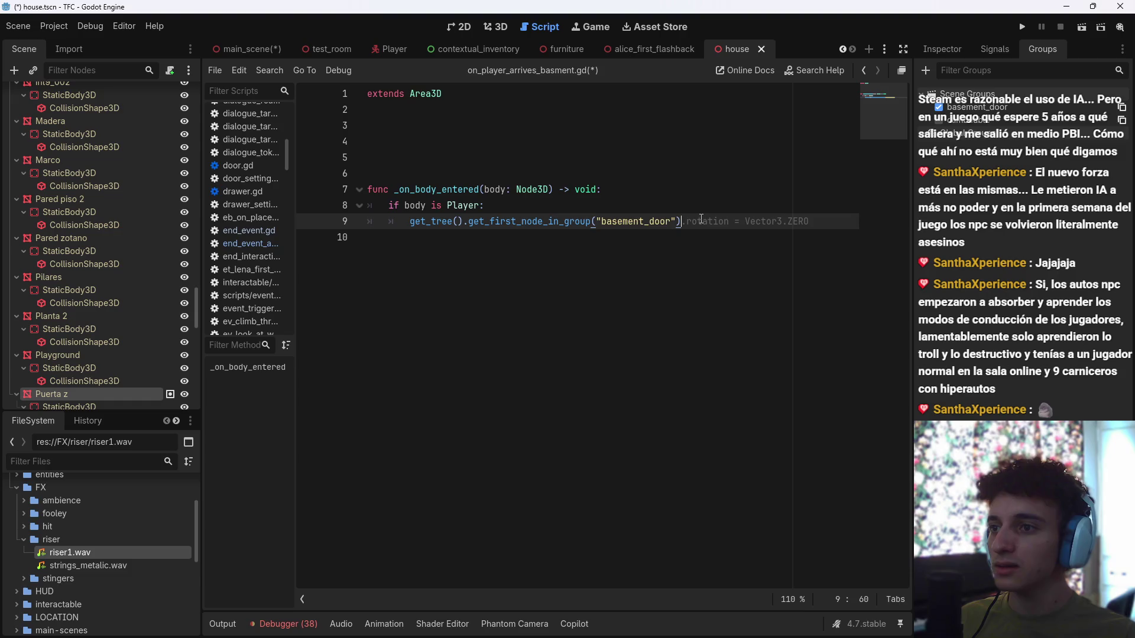
key("ctrl+s")
key("Tab")
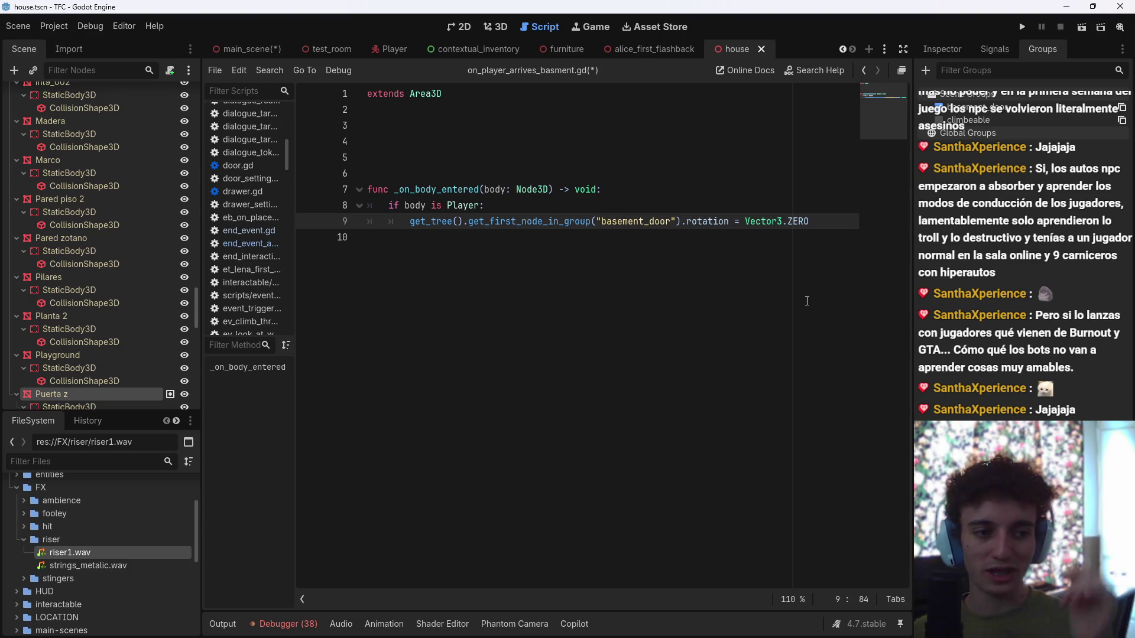
key("ctrl+s")
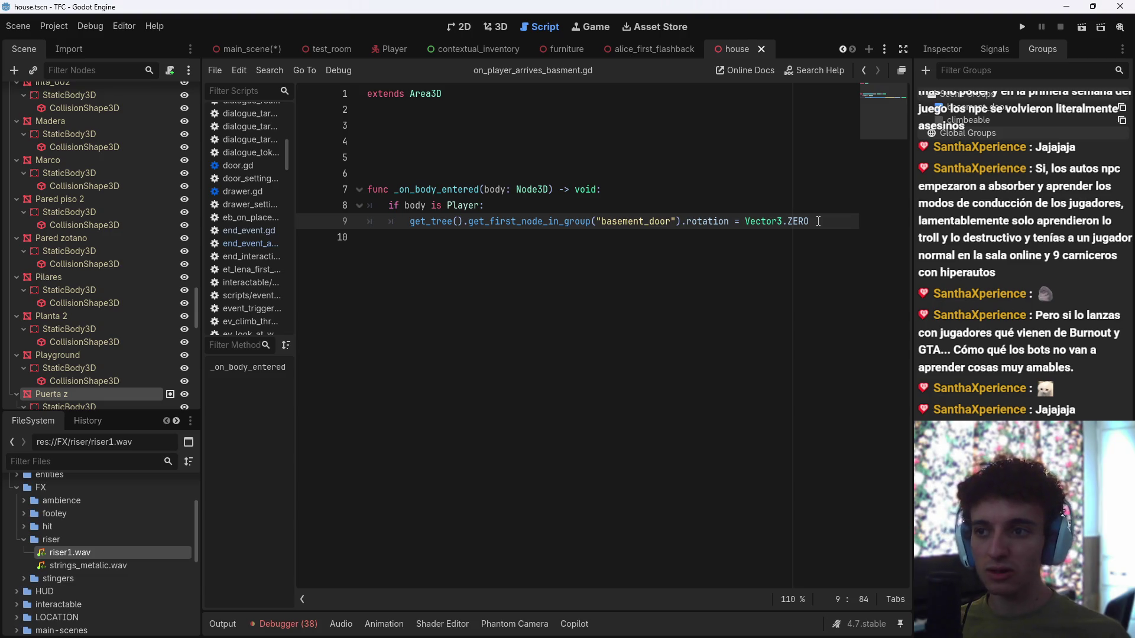
key("Return")
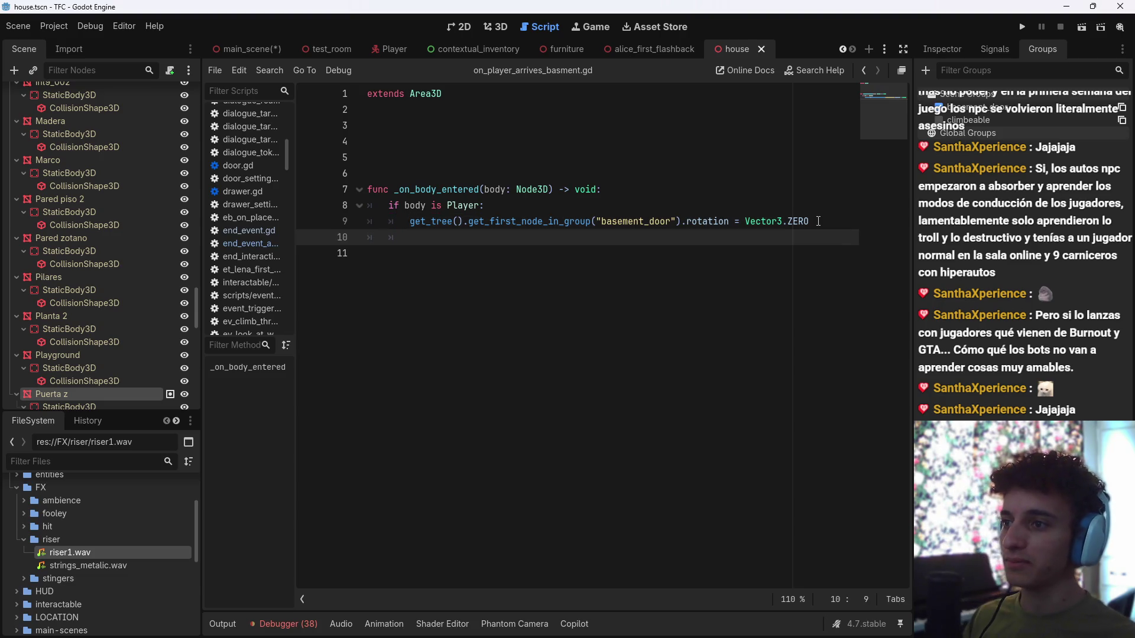
key("ctrl+z")
key("ctrl+s")
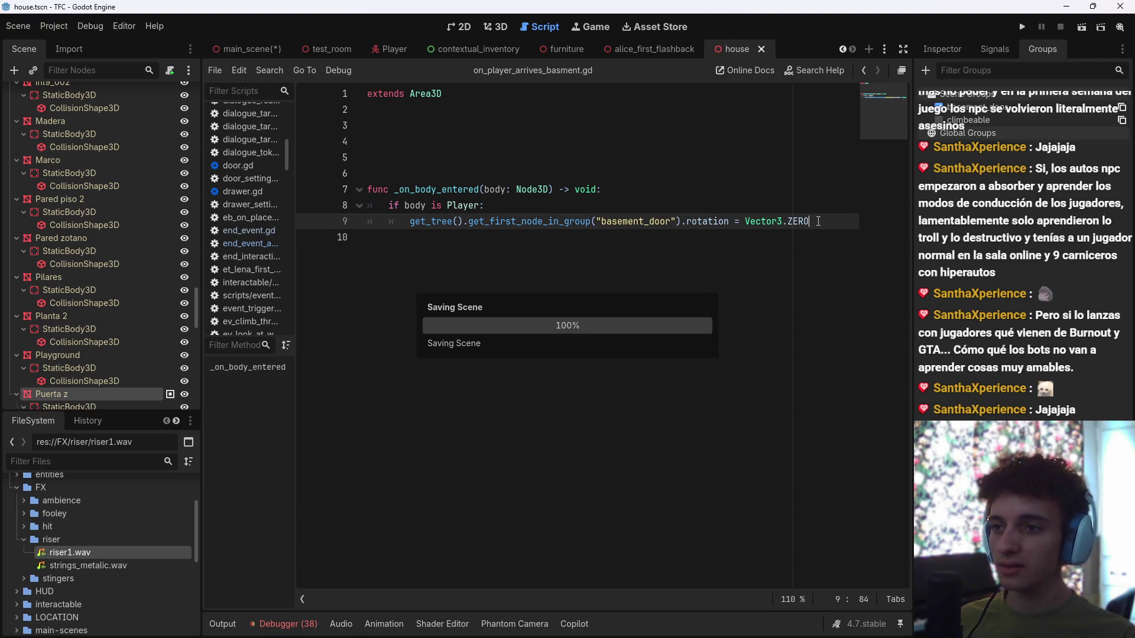
key("Return")
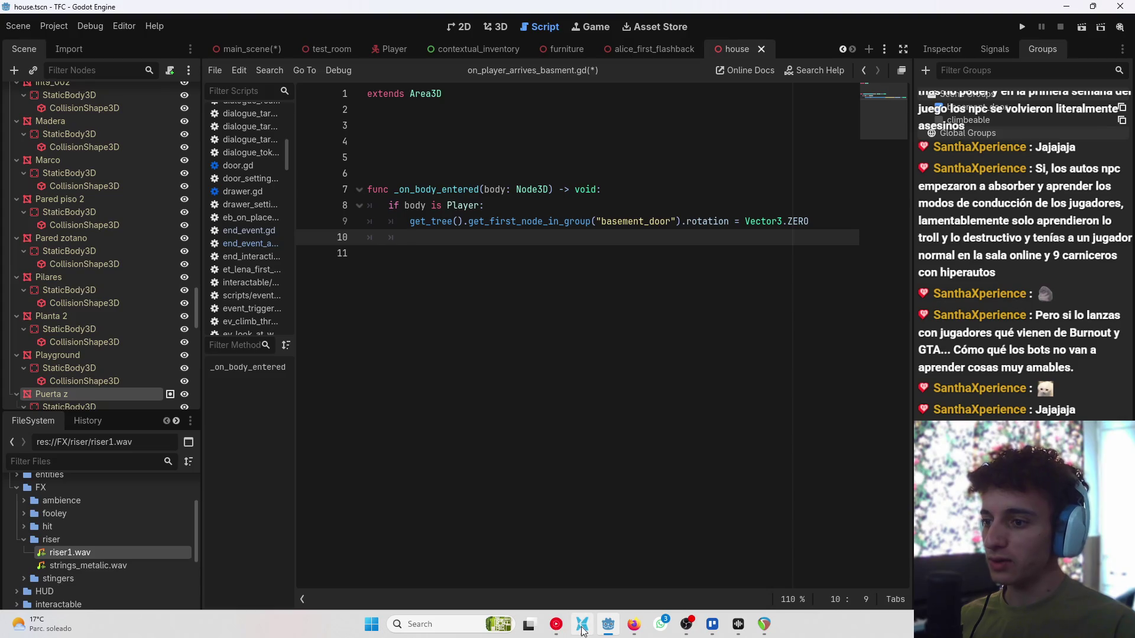
Step: In the file manager, browse the Mask Foley and Manchester Ambience sound pack folders
left_click(581, 624)
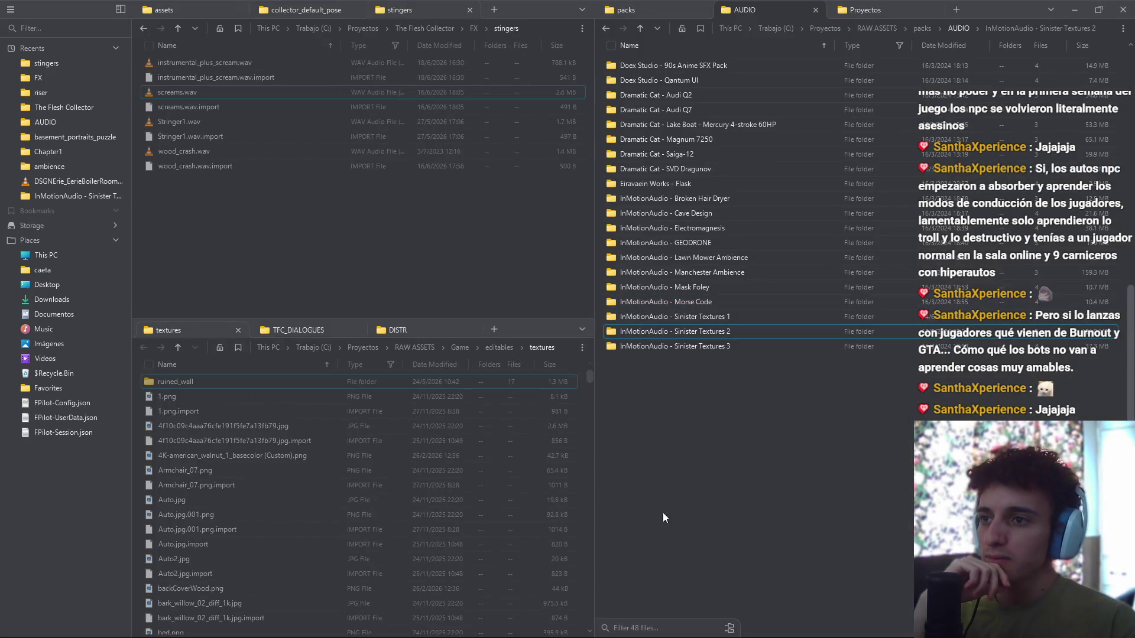
left_click(647, 627)
type("metal")
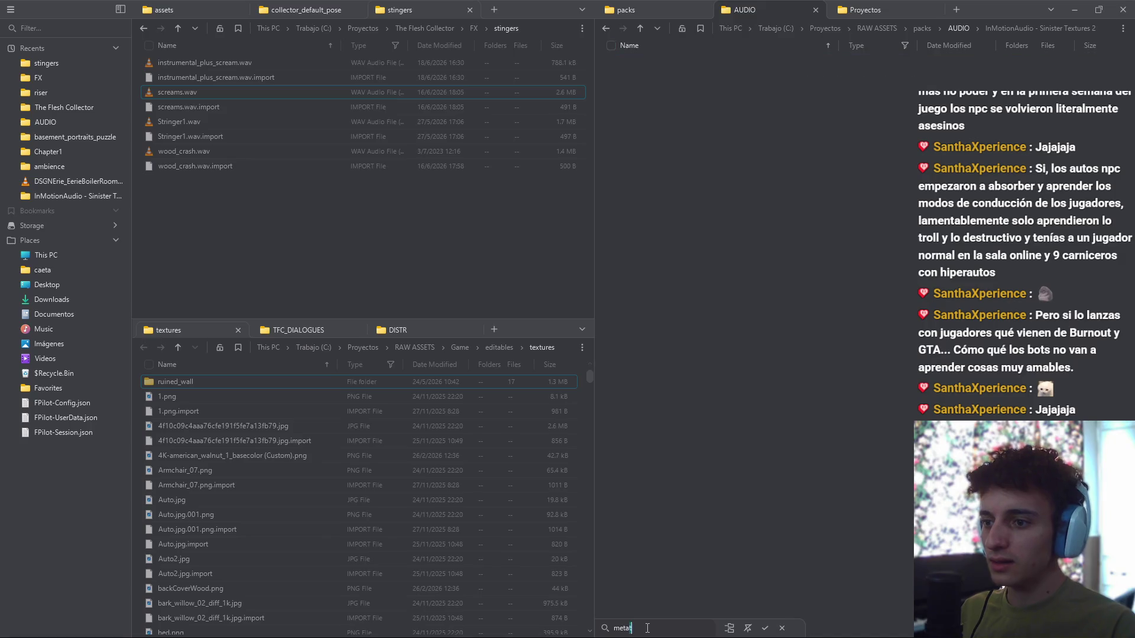
key("BackSpace")
key("BackSpace")
key("BackSpace")
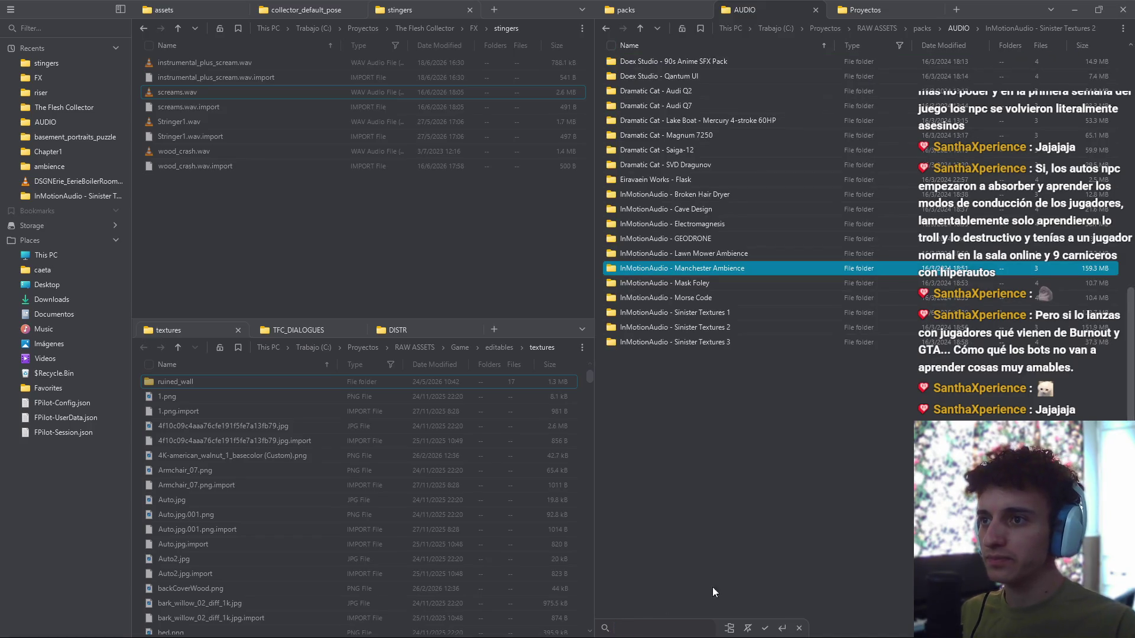
key("Escape")
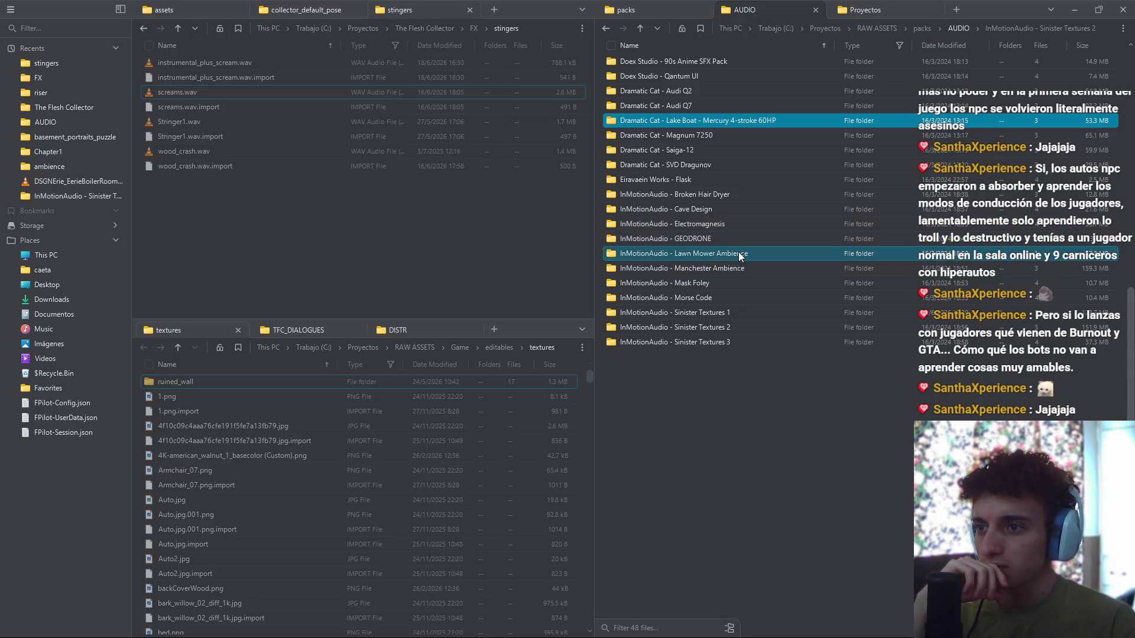
double_click(732, 284)
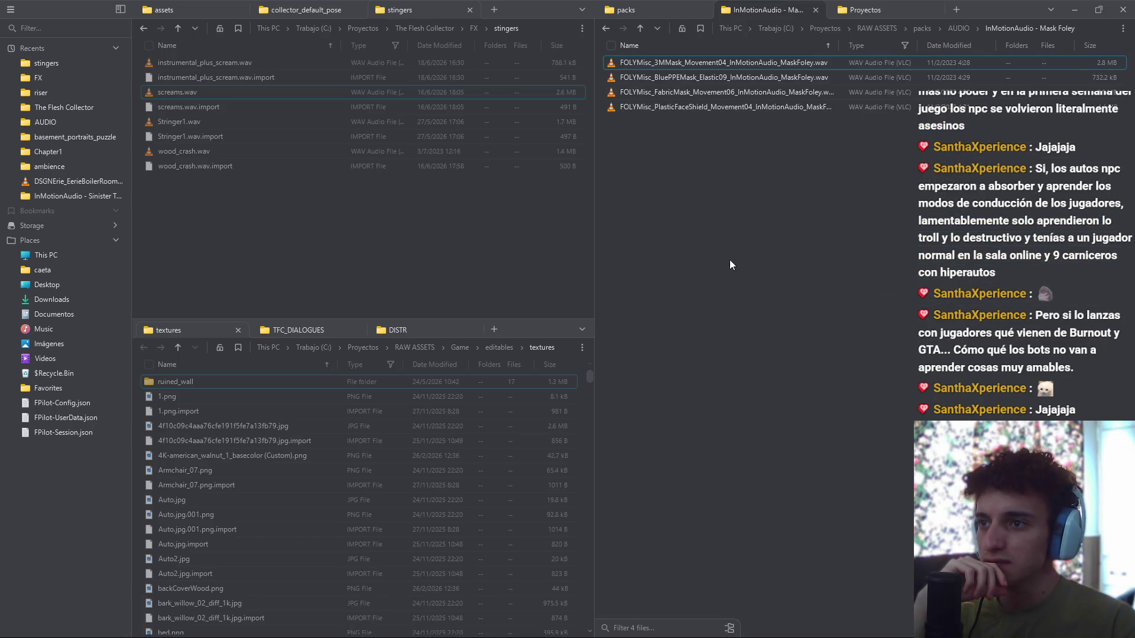
left_click(639, 30)
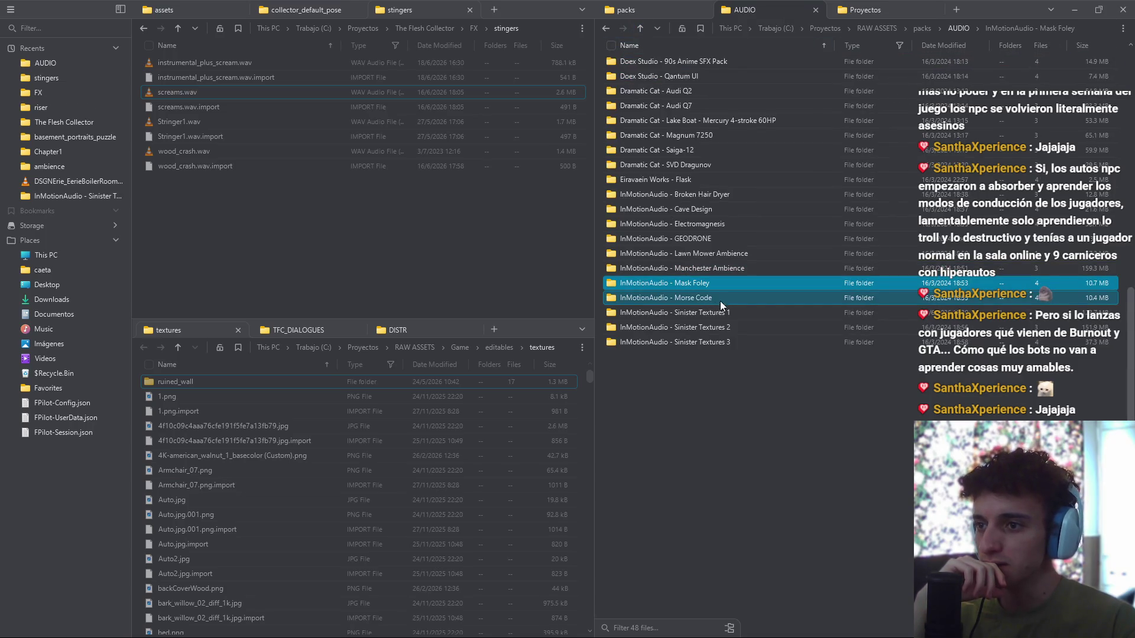
double_click(716, 269)
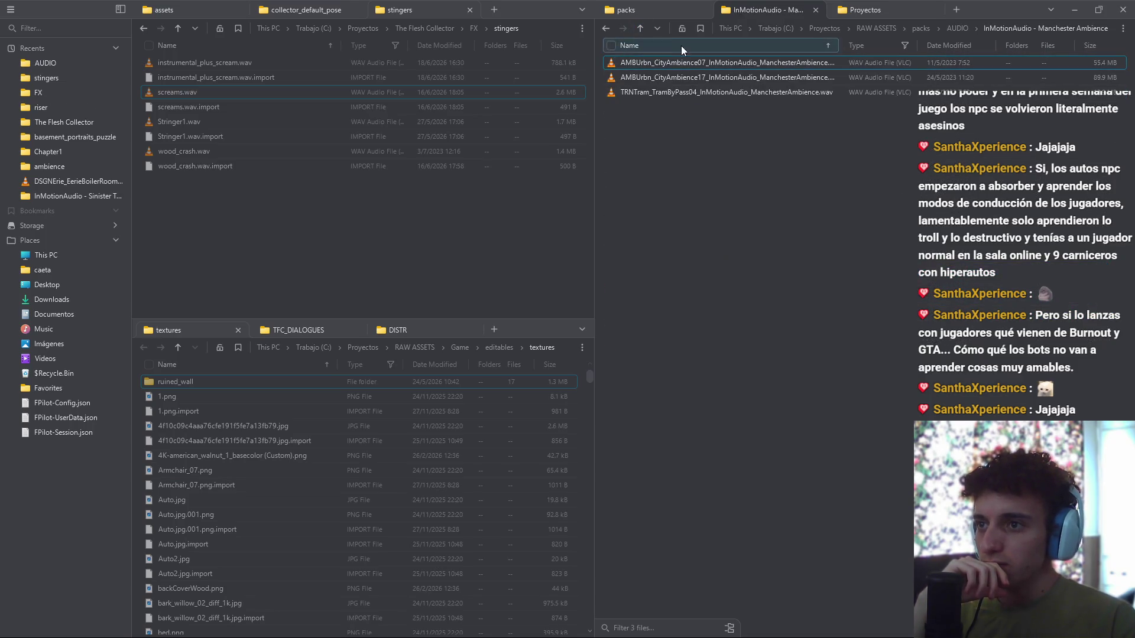
left_click(657, 28)
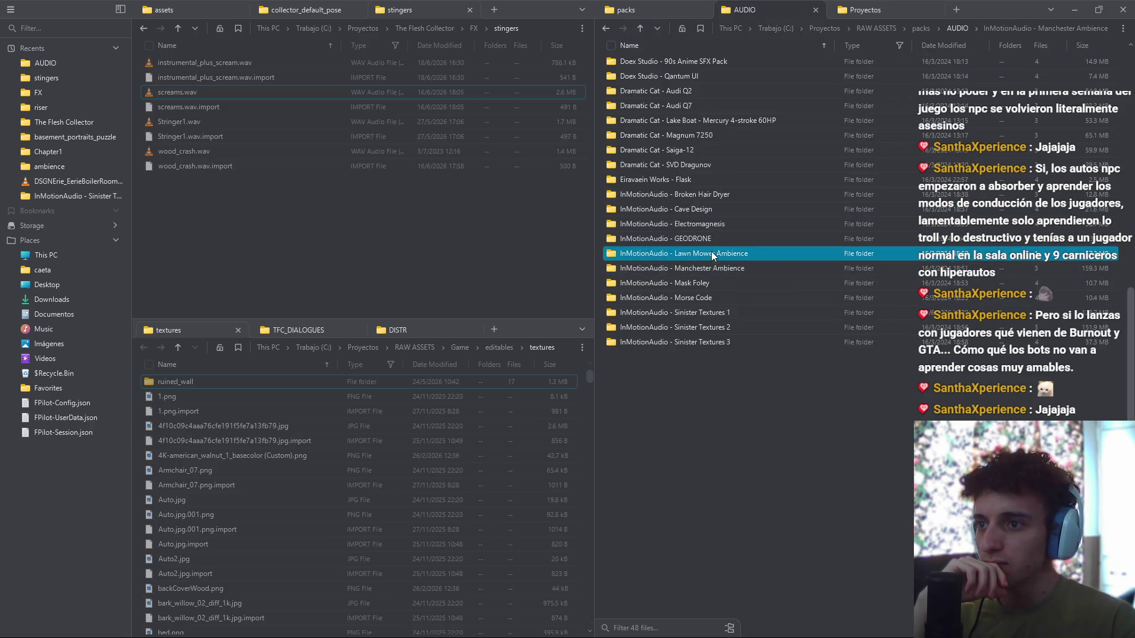
Step: Play the Broken Hair Dryer cable tension and switch clips in VLC, then return to AUDIO
double_click(732, 196)
double_click(740, 63)
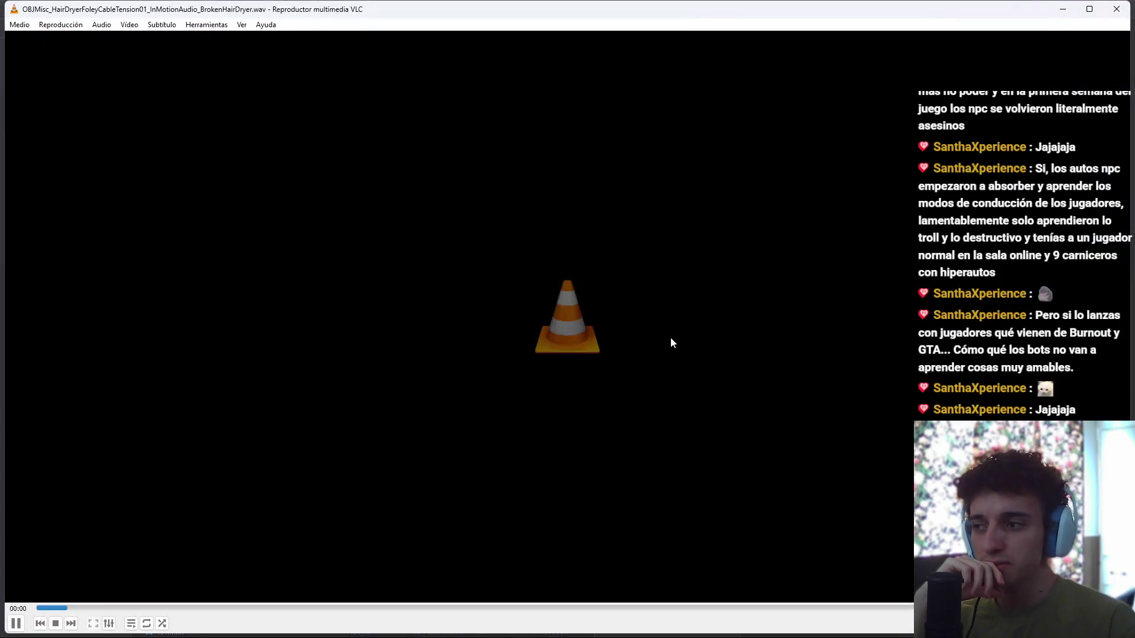
left_click(1115, 9)
double_click(731, 97)
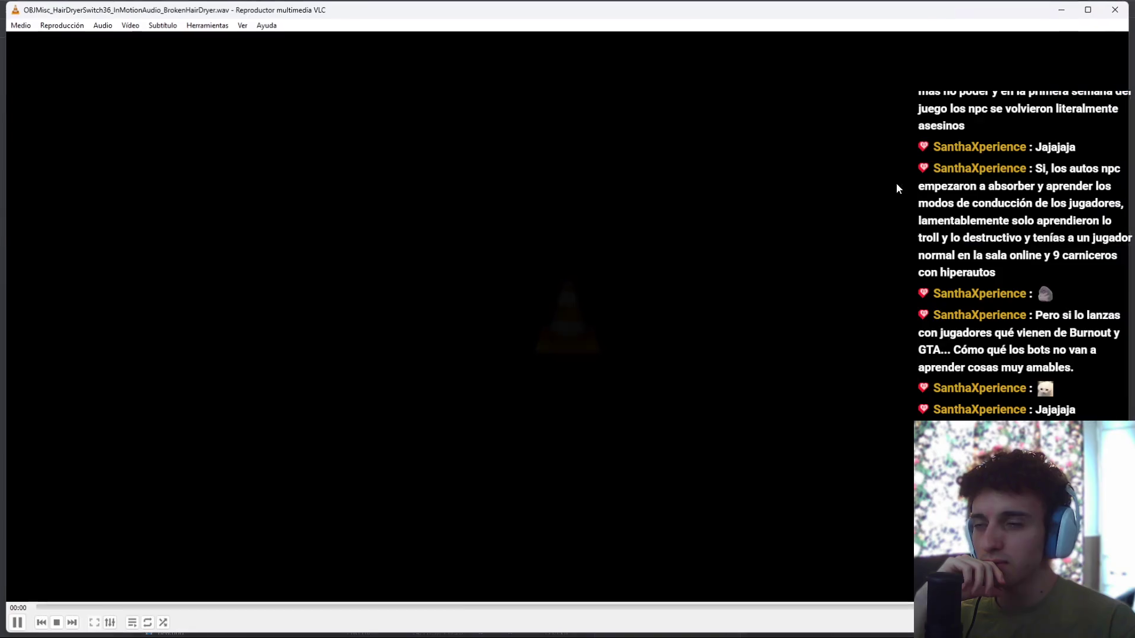
left_click(1108, 13)
left_click(606, 29)
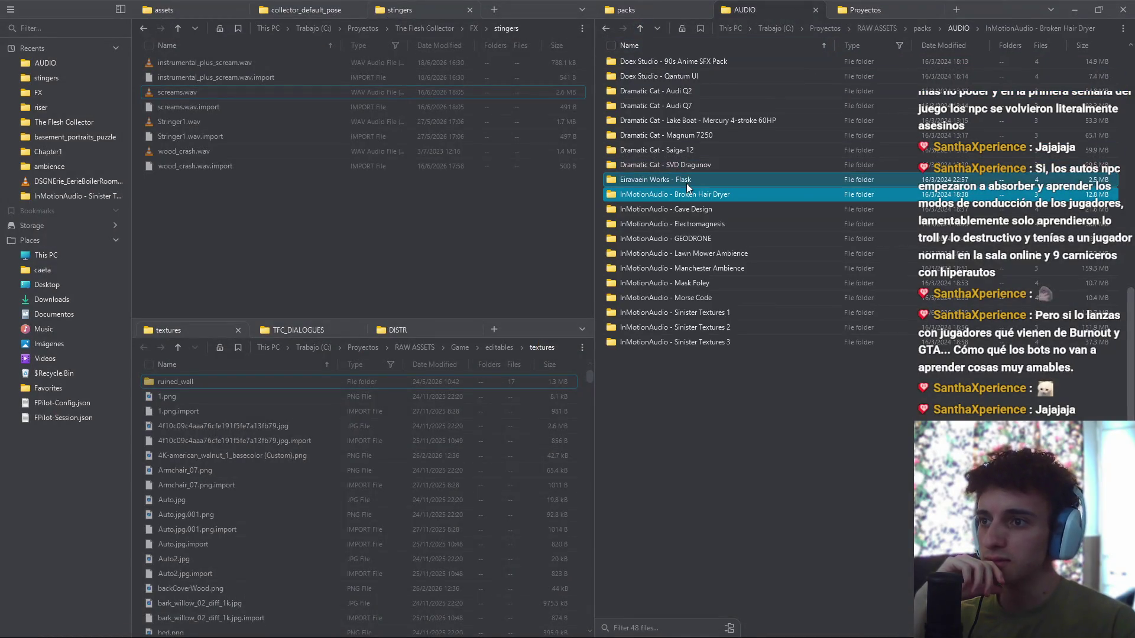
Step: Search Soundly for 'metal door' sounds
mouse_move(715, 633)
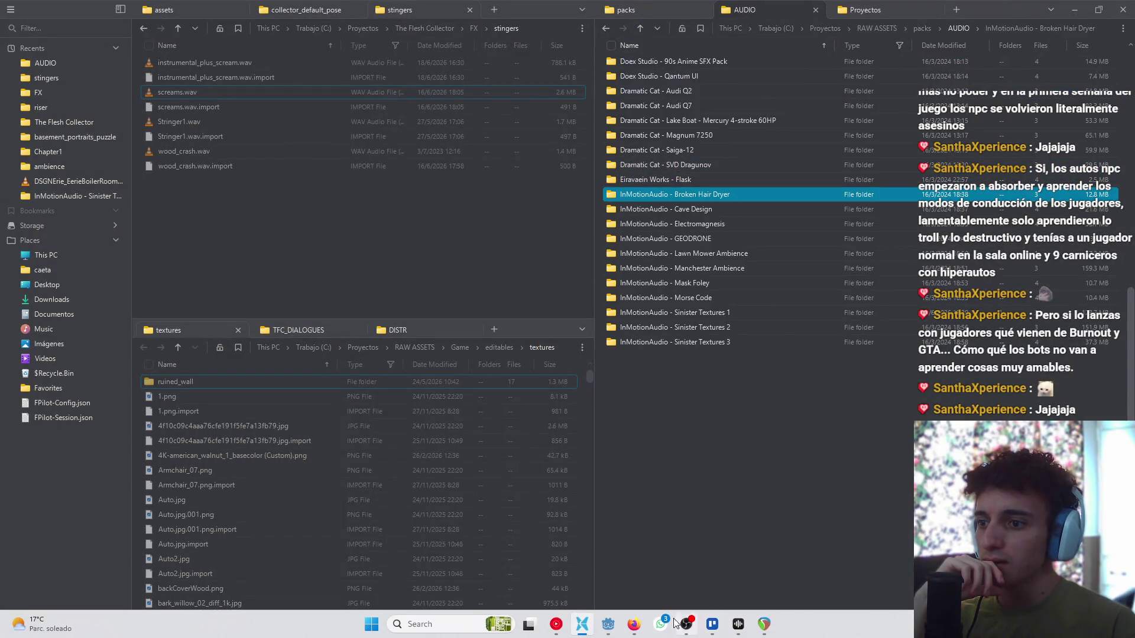
left_click(738, 624)
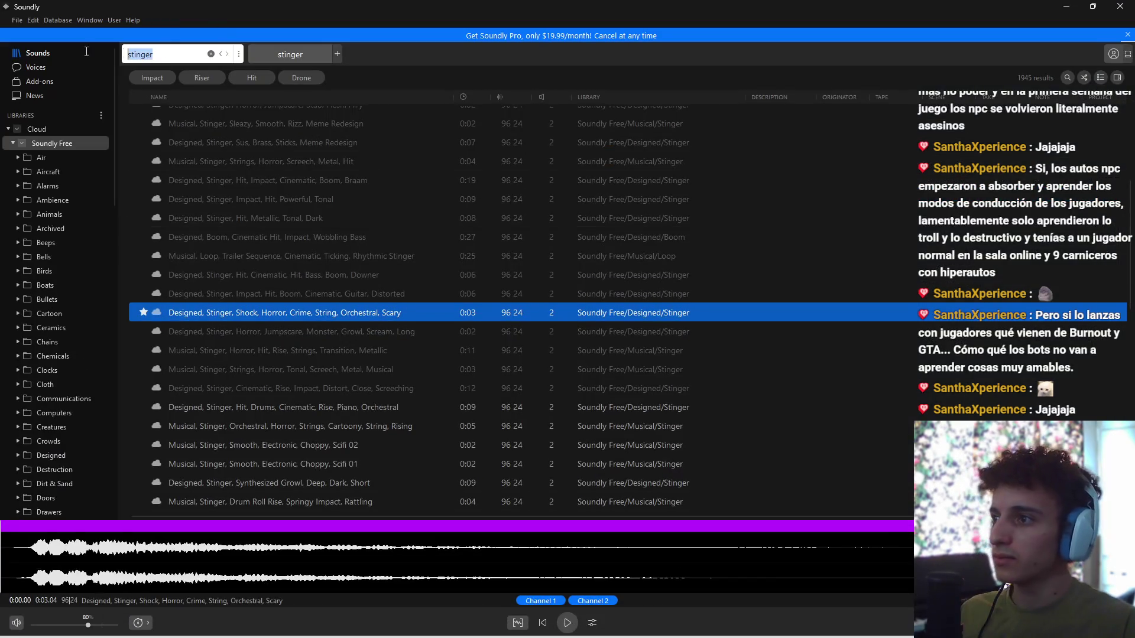
type("metal door")
key("Return")
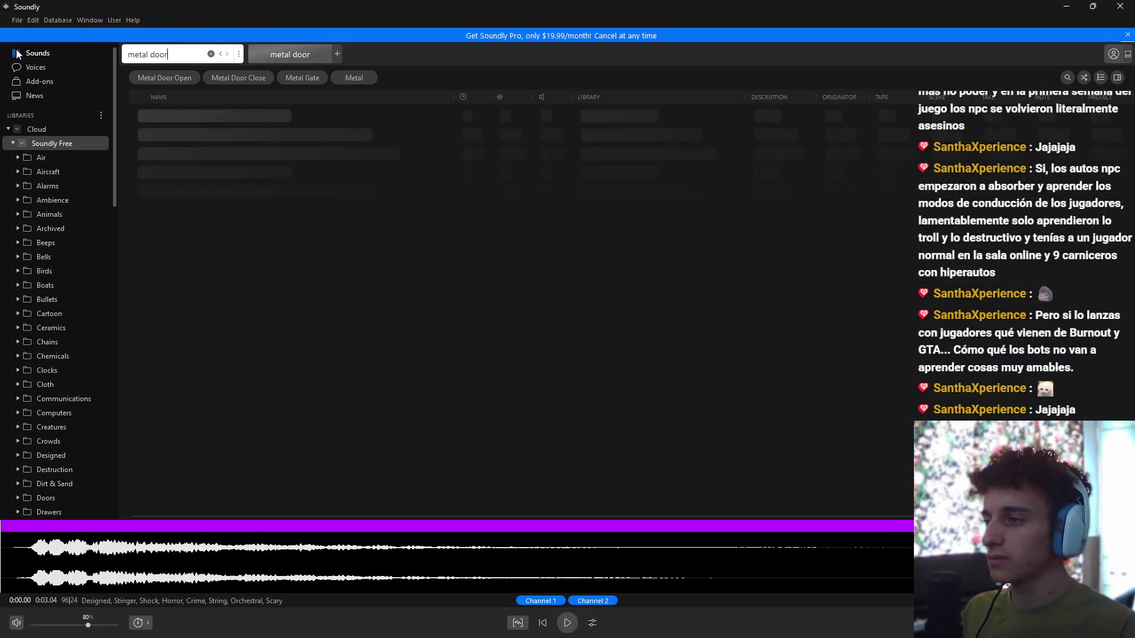
Step: Audition the Squeak 02, Squeak 01 and Squeak, Outdoor metal door sounds at several points
left_click(278, 122)
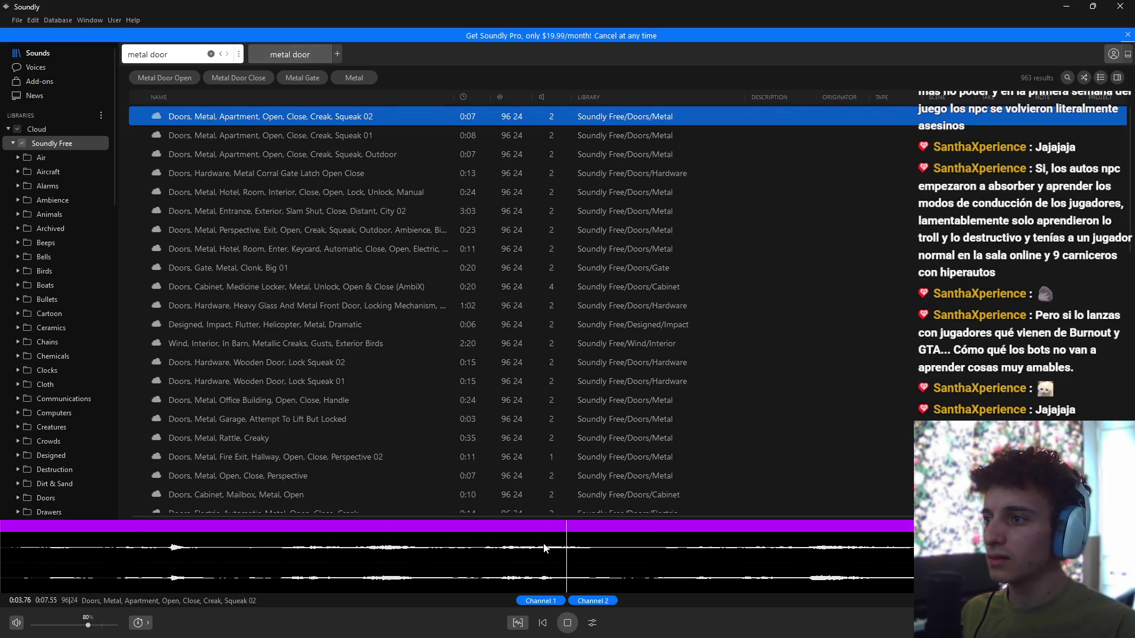
left_click(269, 134)
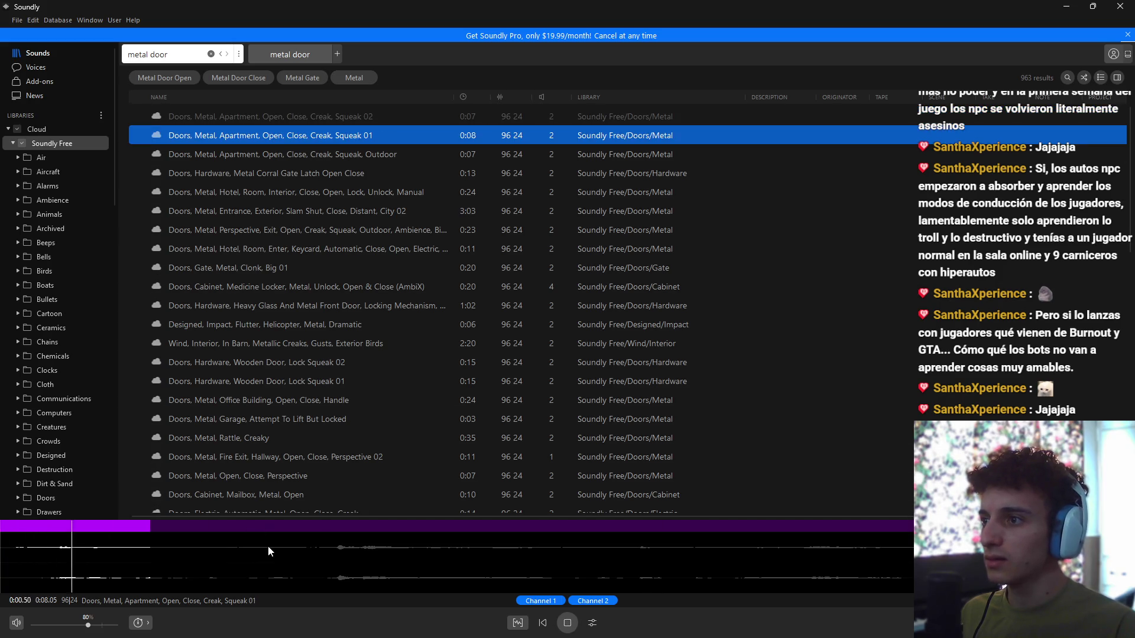
left_click(343, 561)
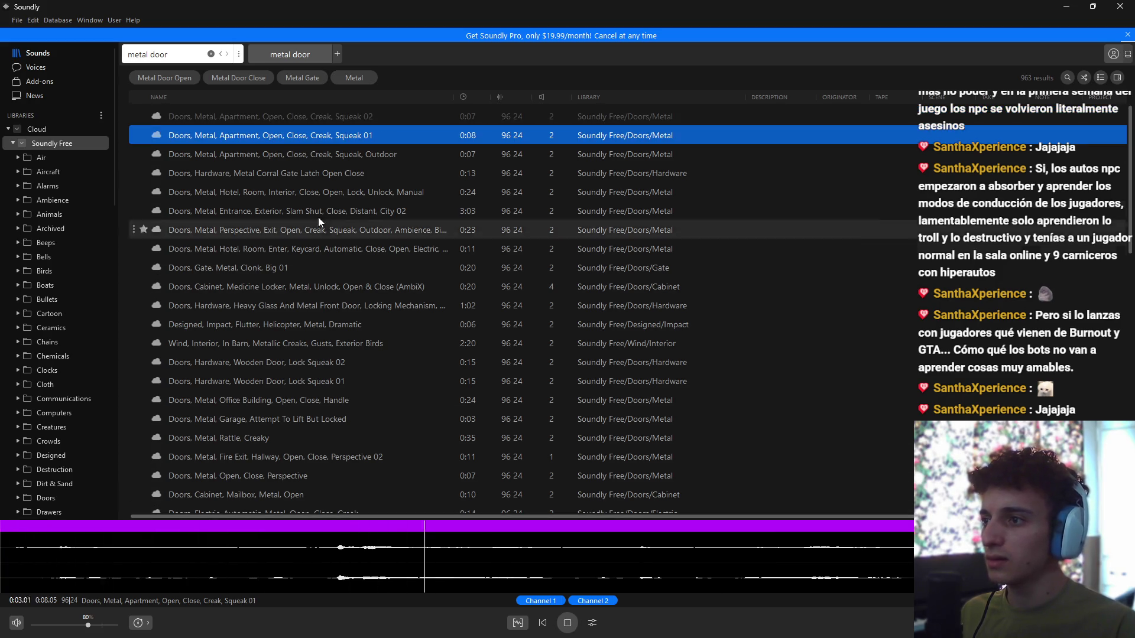
left_click(331, 157)
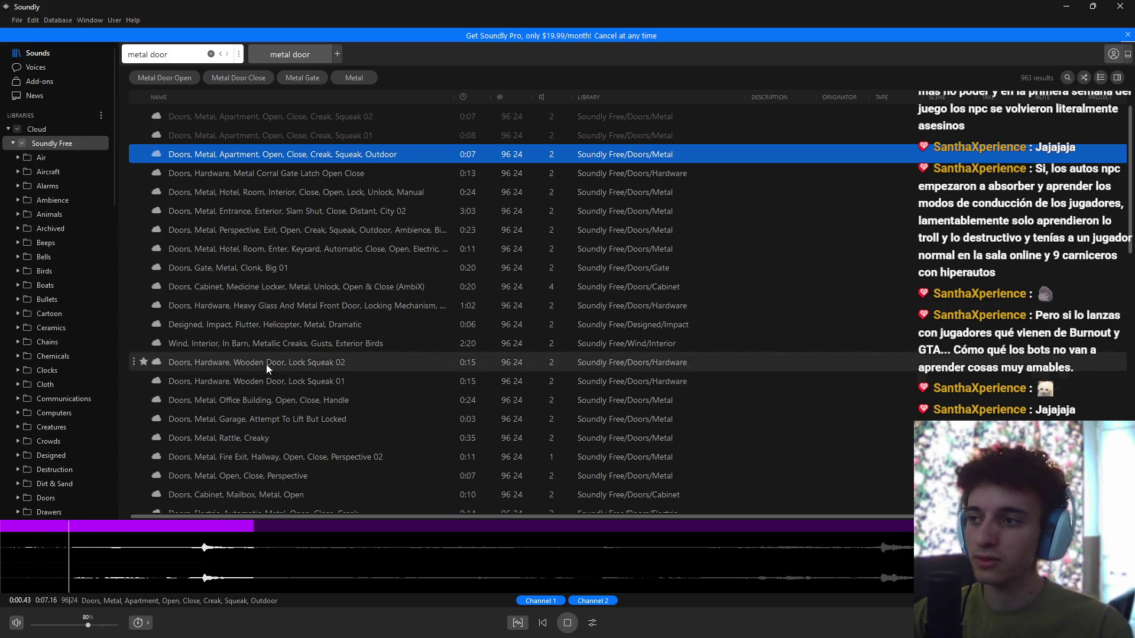
left_click(866, 558)
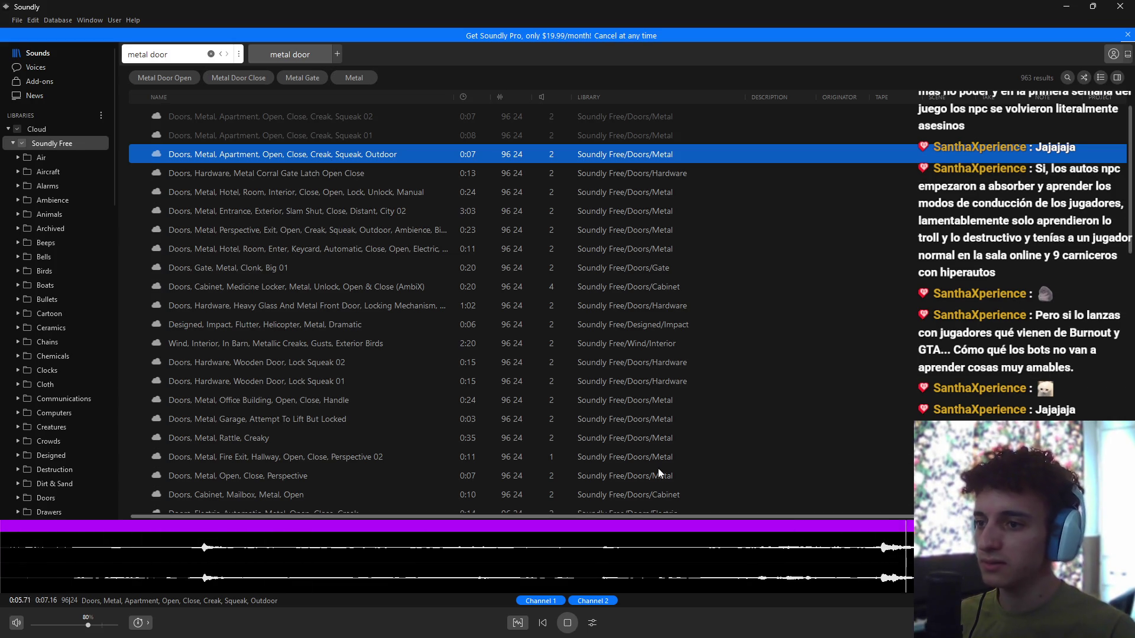
left_click(866, 562)
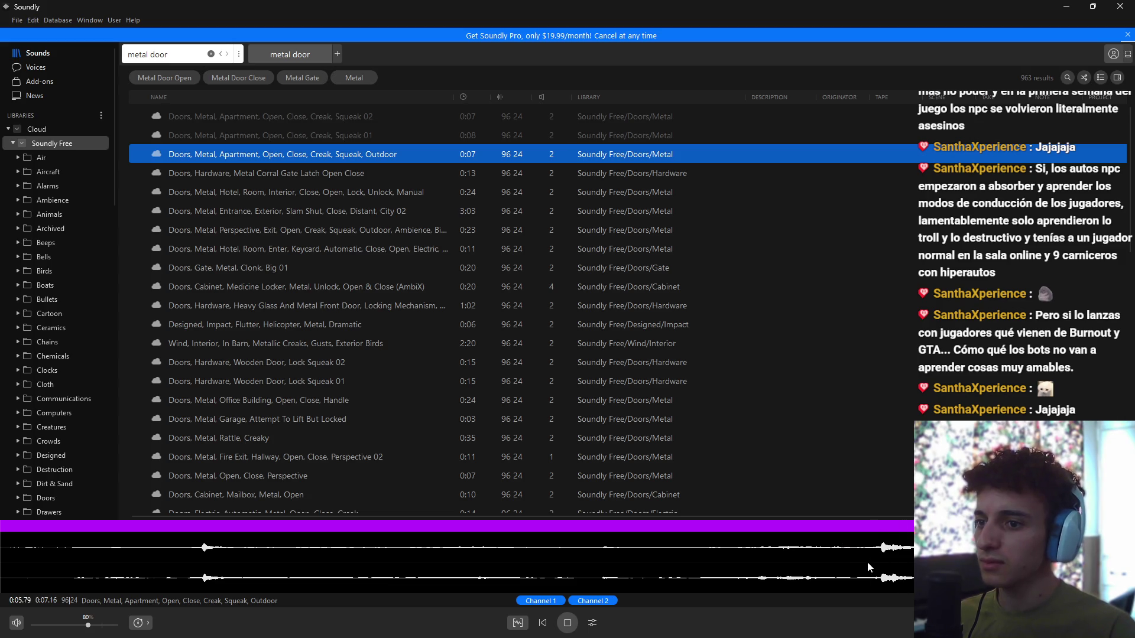
left_click(691, 561)
left_click(674, 562)
left_click(656, 565)
left_click(648, 566)
double_click(646, 571)
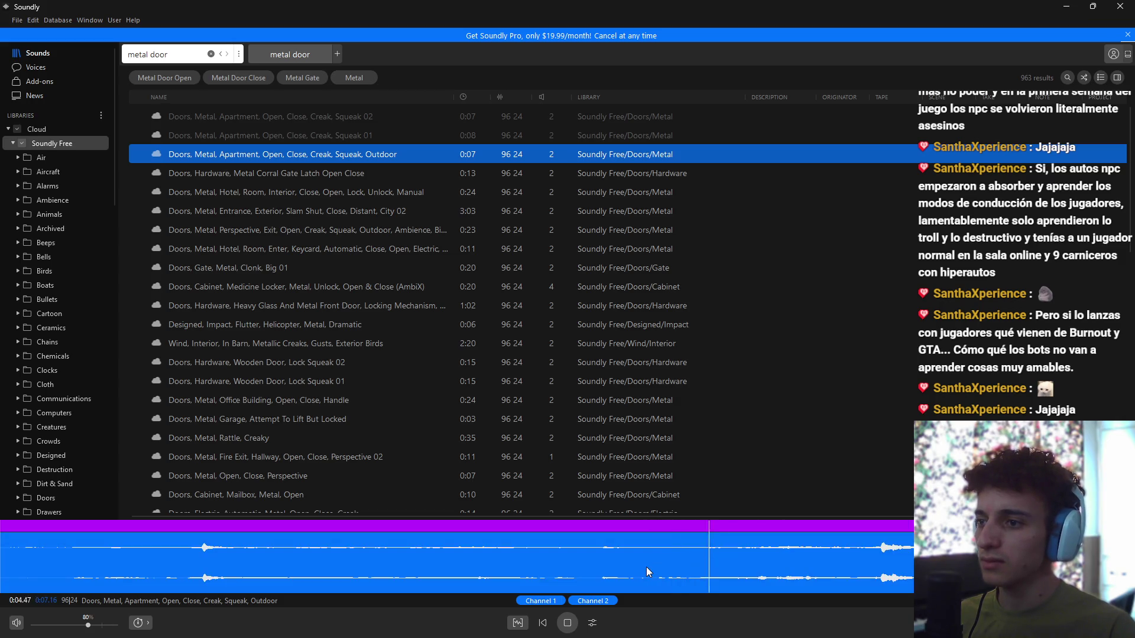
Step: Audition the Metal Corral Gate Latch and Hotel Room Interior door sounds across their waveforms
left_click(212, 173)
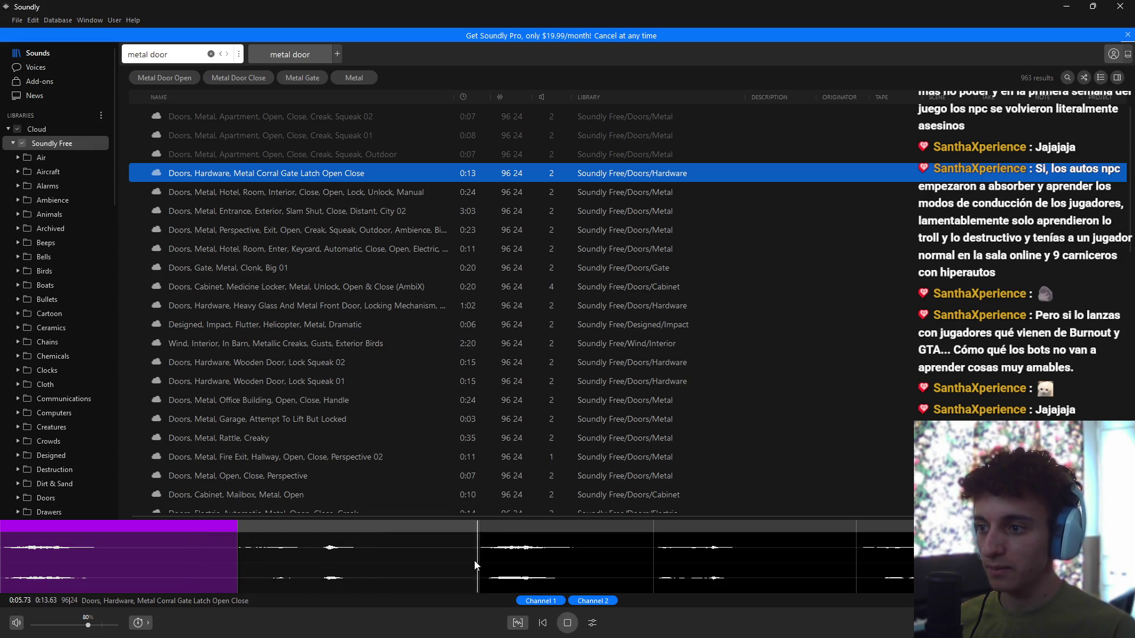
left_click(655, 558)
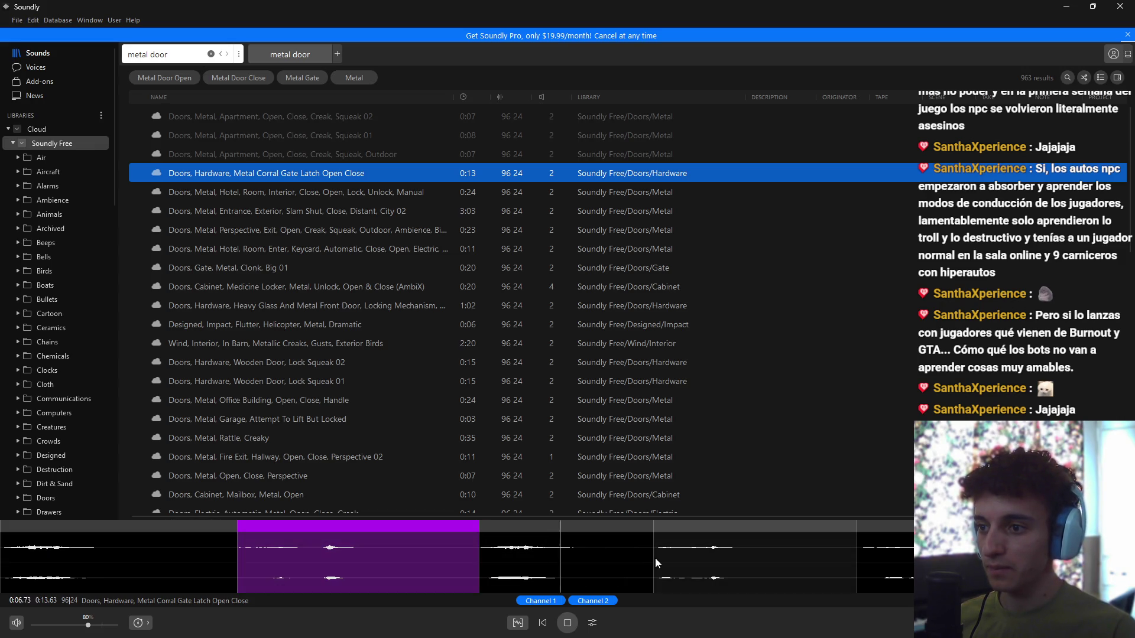
left_click(853, 565)
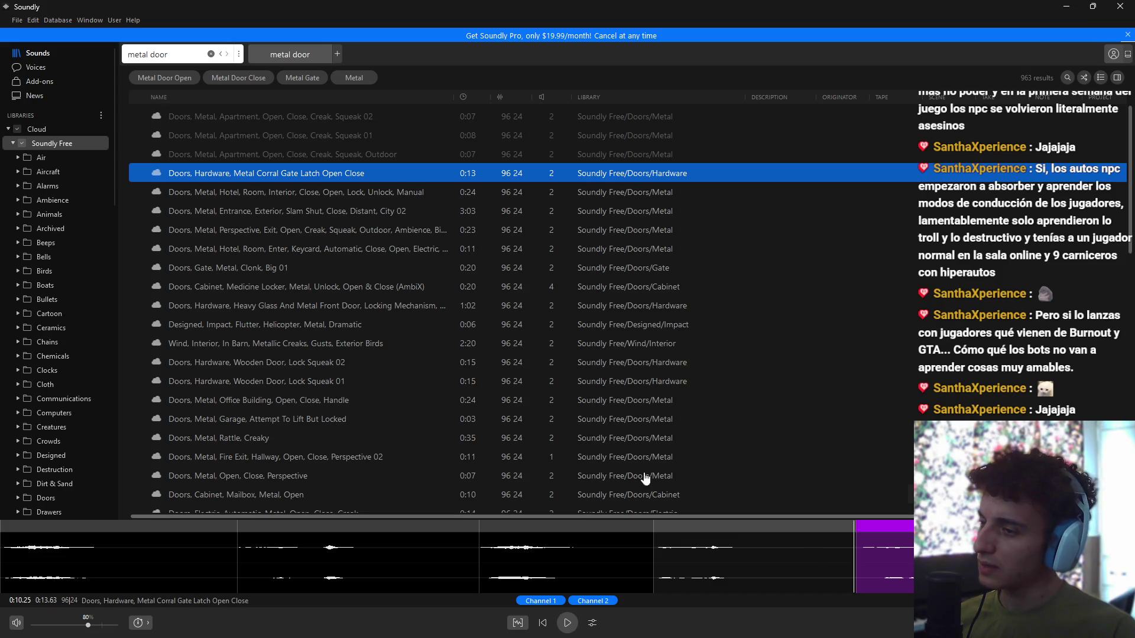
left_click(345, 193)
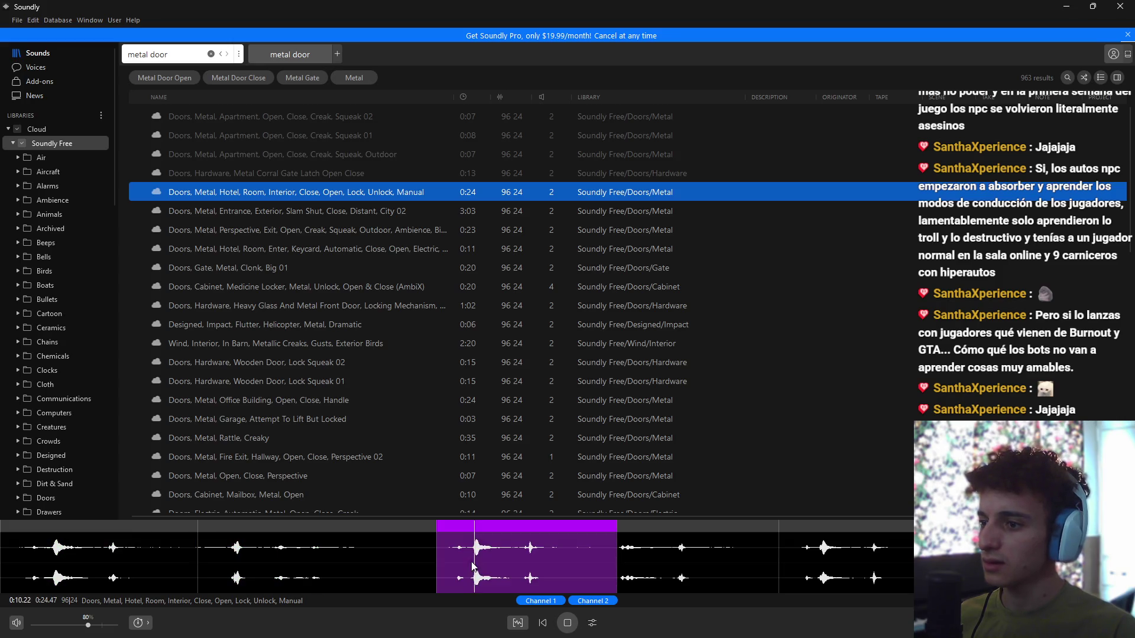
left_click(496, 556)
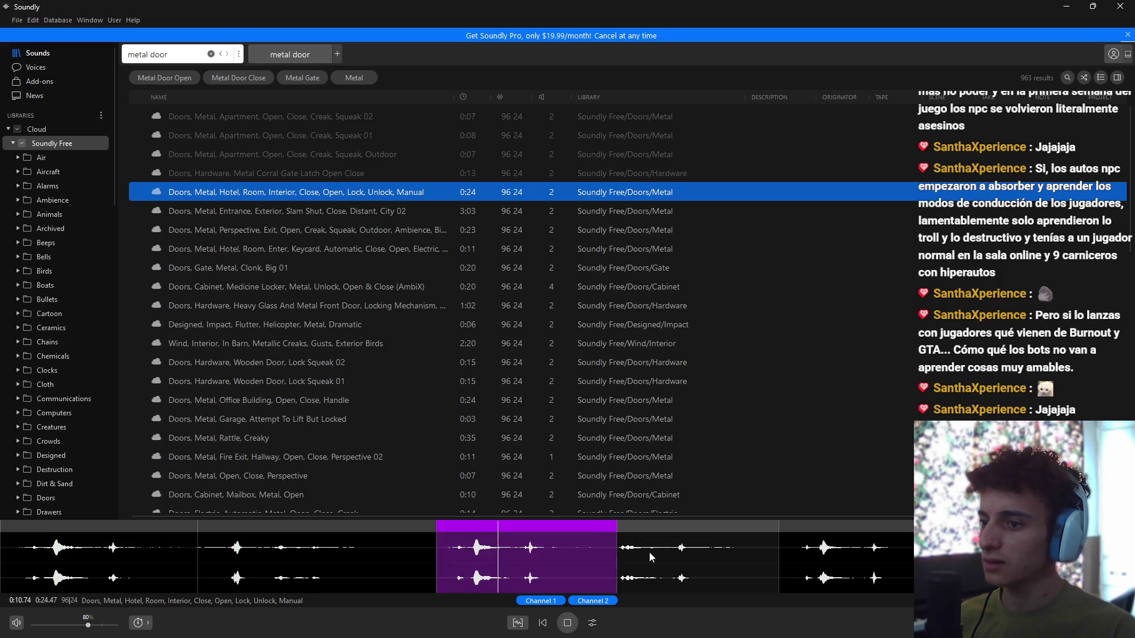
left_click(649, 556)
left_click(791, 560)
Step: Audition the Entrance Exterior Slam Shut and Perspective Exit sounds, then Doors, Gate, Metal, Clonk, Big 01
left_click(277, 216)
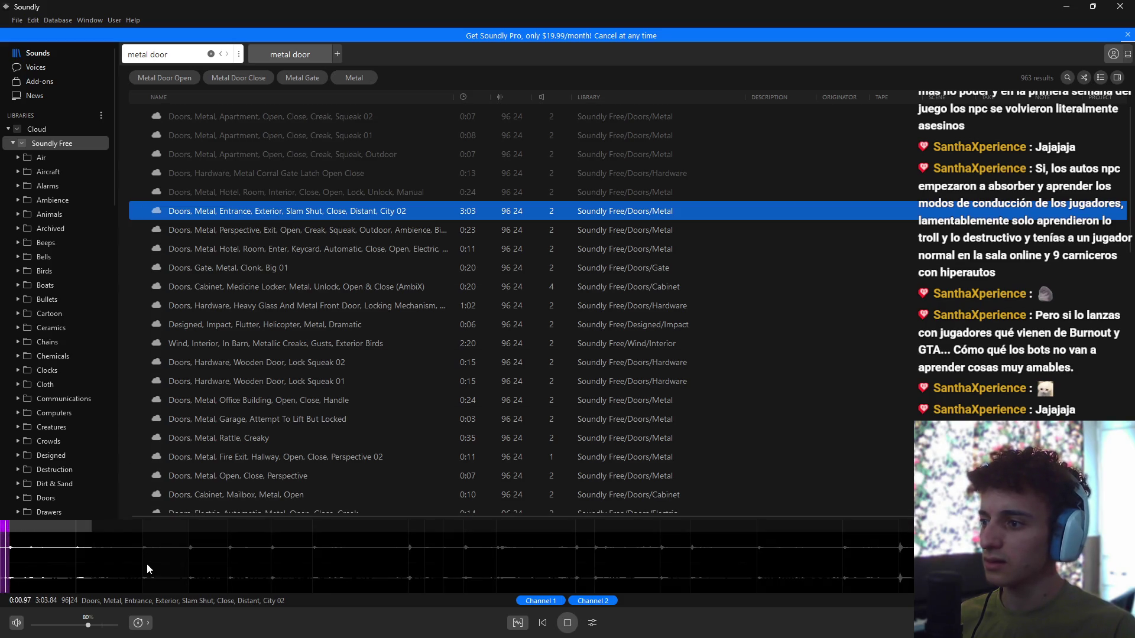
left_click(189, 561)
left_click(311, 564)
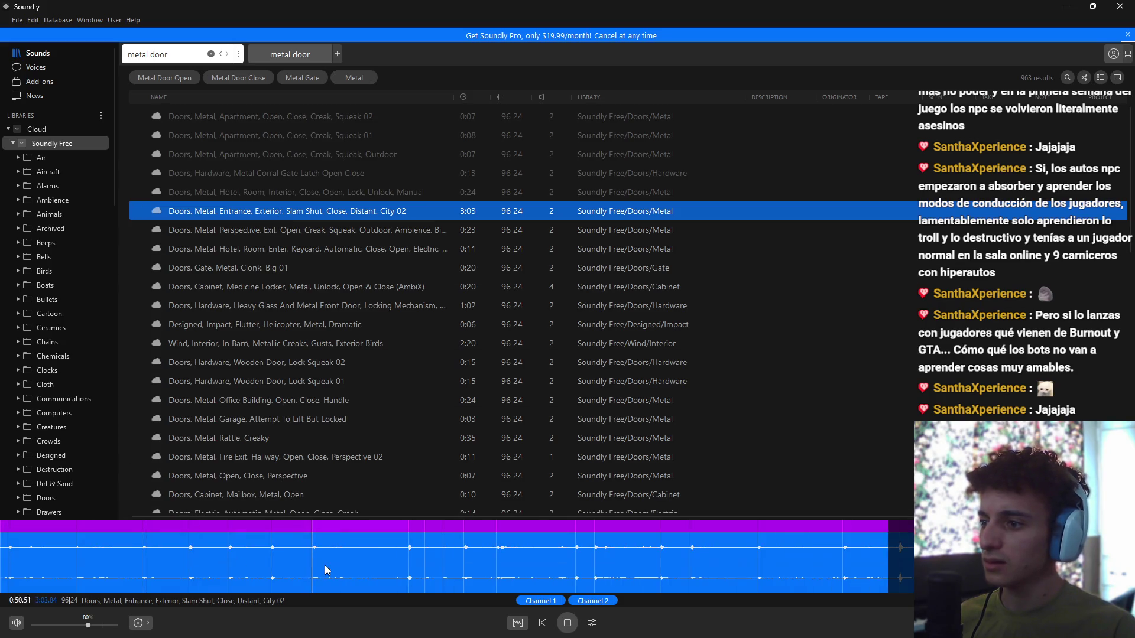
left_click(283, 230)
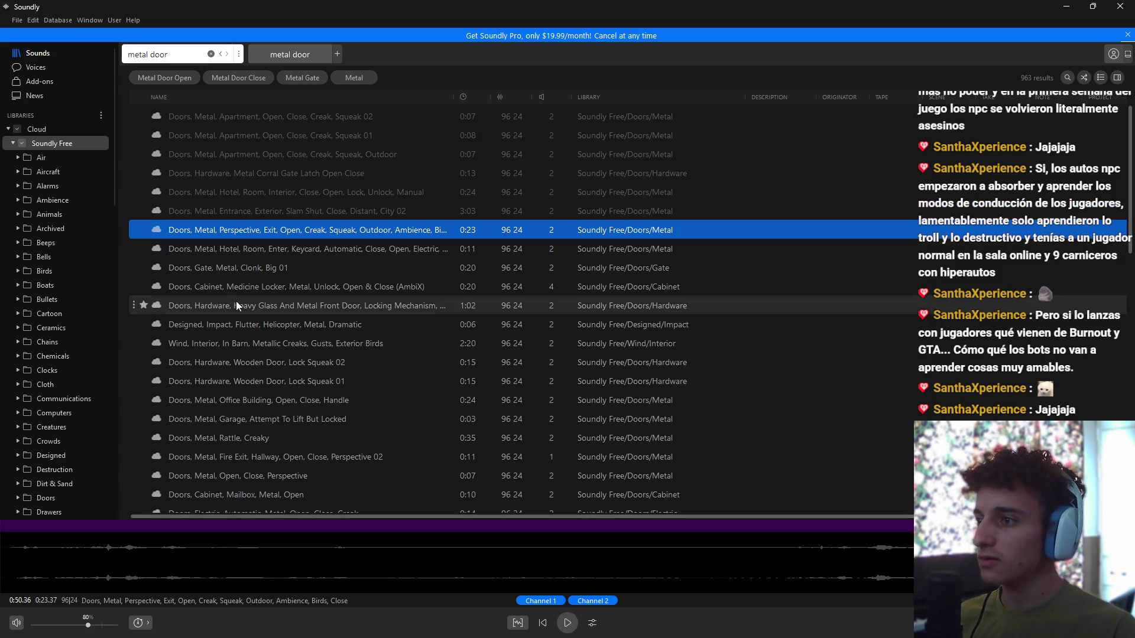
left_click(589, 569)
left_click(826, 568)
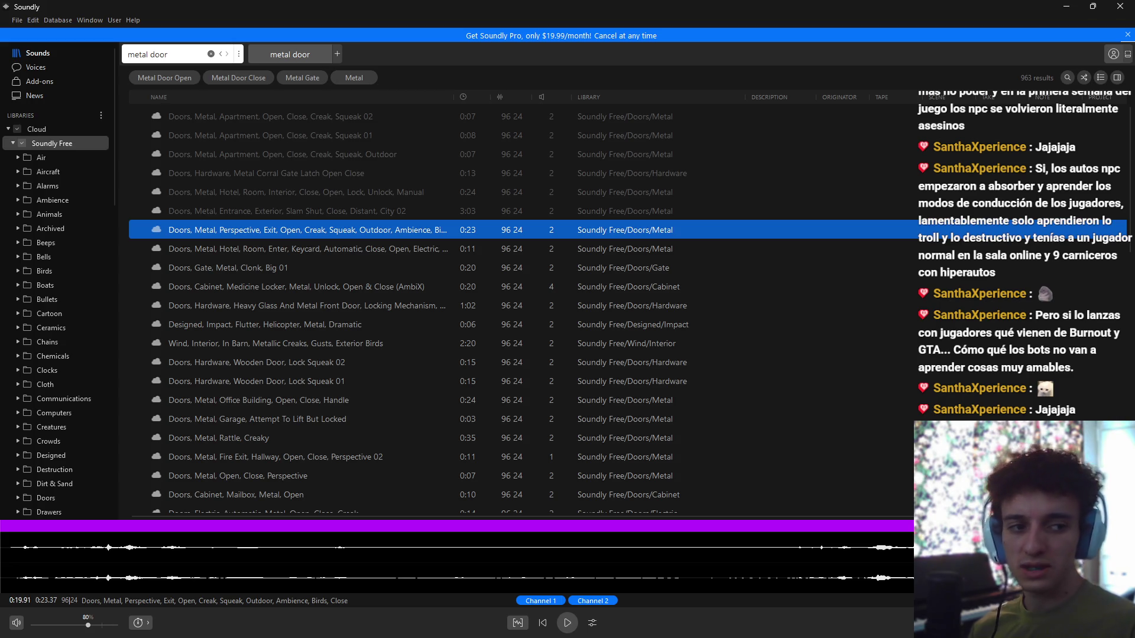
left_click(267, 268)
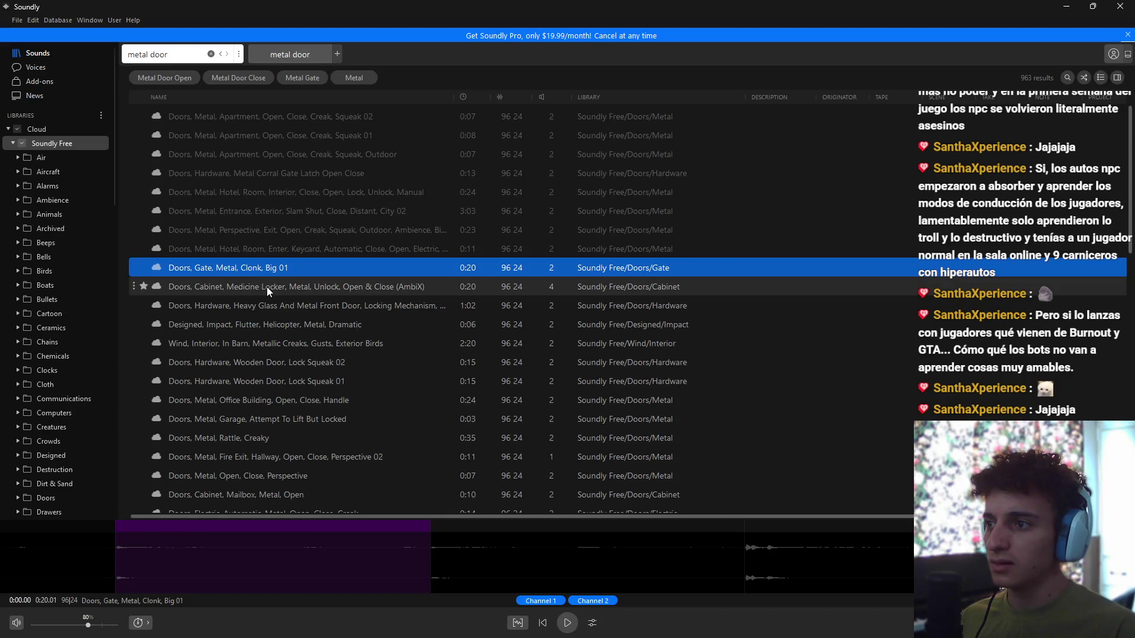
Step: Audition the gate clonk, garage attempt-to-lift and Rattle, Creaky metal door sounds
left_click(428, 559)
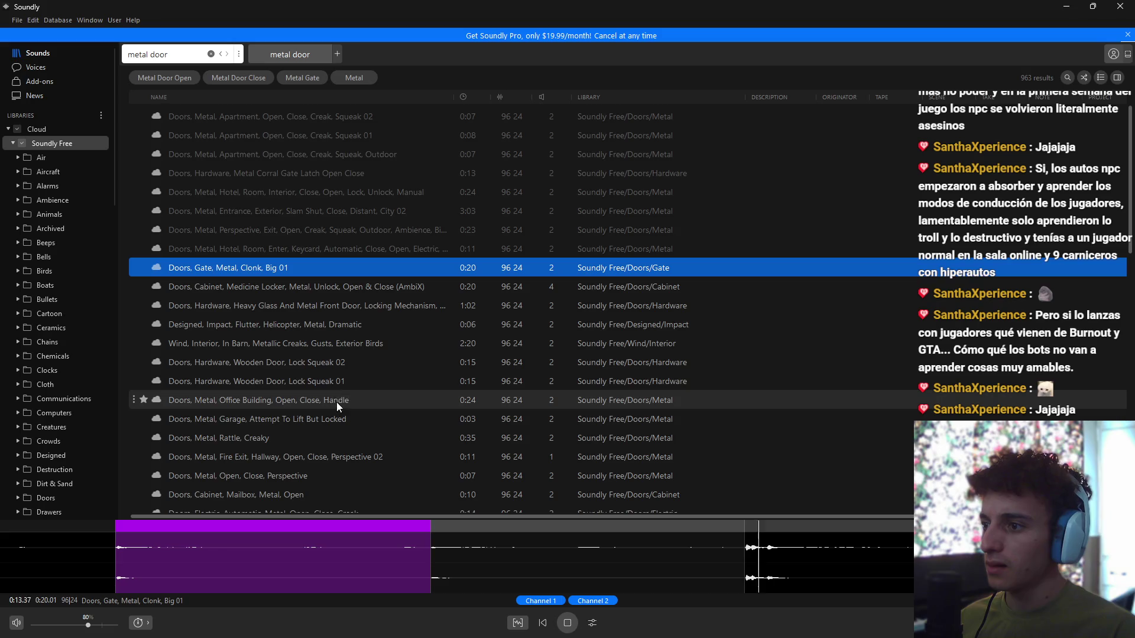
left_click(349, 418)
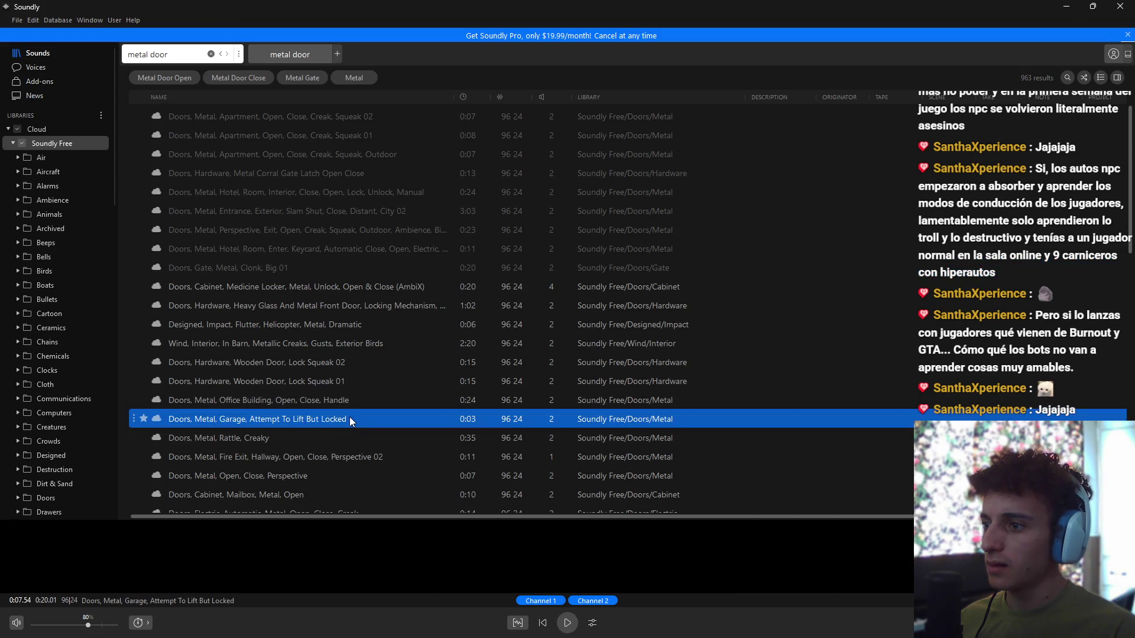
left_click(192, 574)
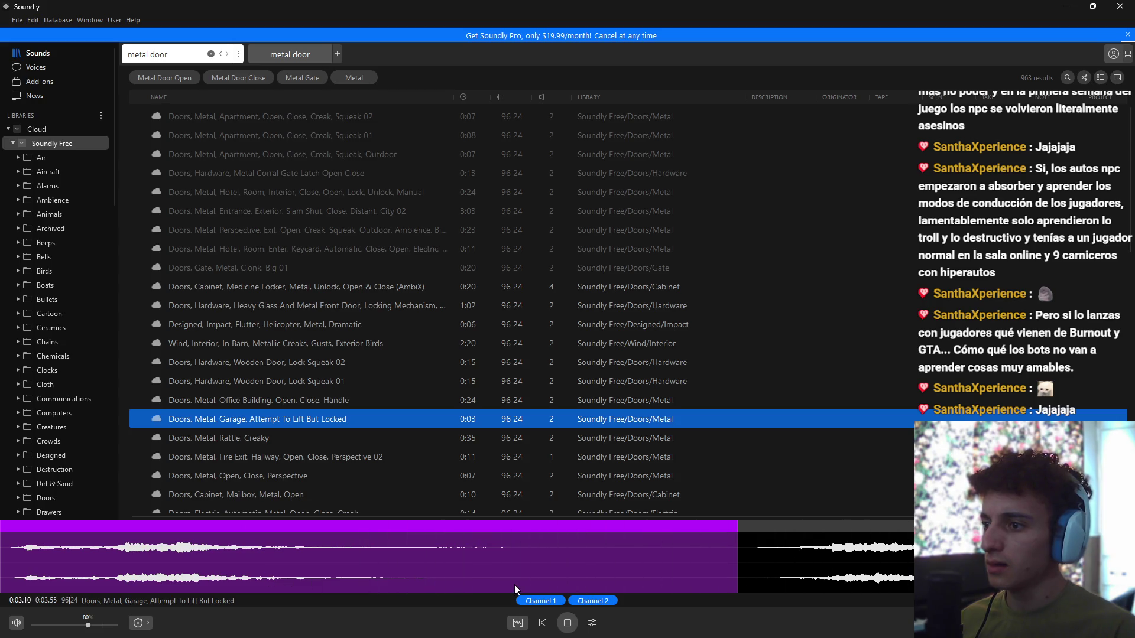
left_click(299, 438)
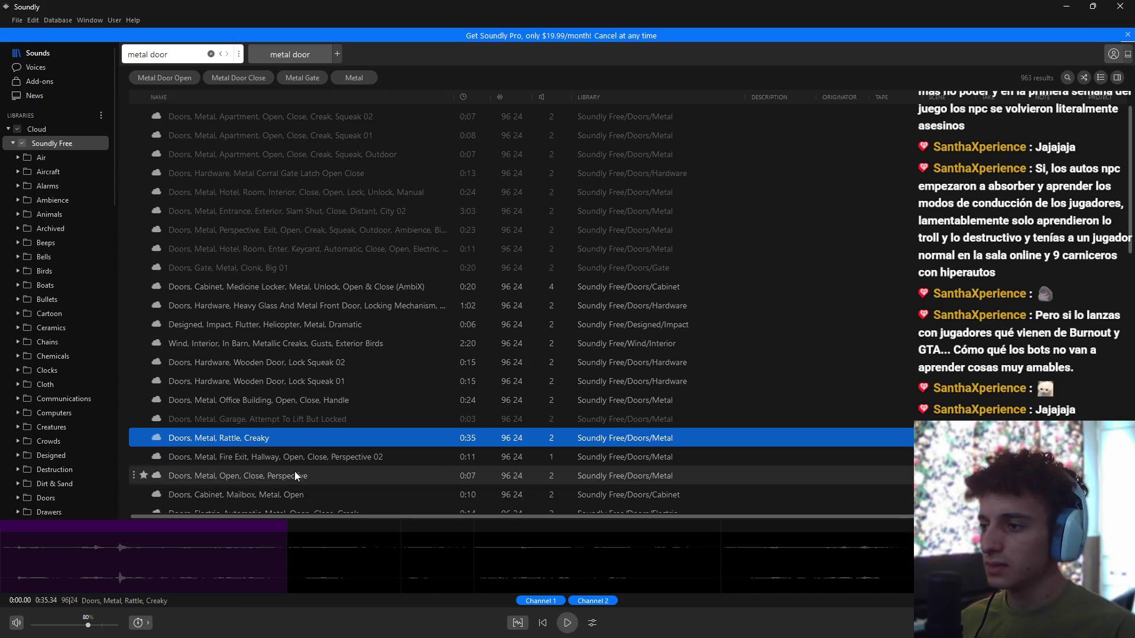
left_click(113, 544)
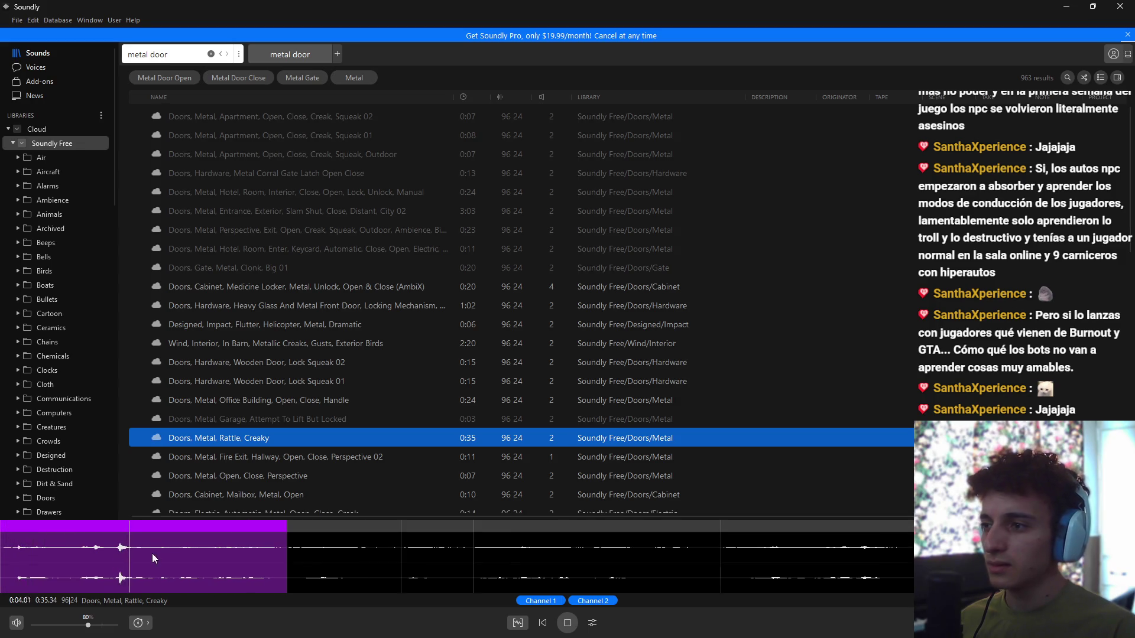
Step: Audition the fire exit hallway and Doors, Metal, Open, Close, Perspective sounds
left_click(275, 461)
left_click(284, 474)
left_click_drag(335, 539, 244, 539)
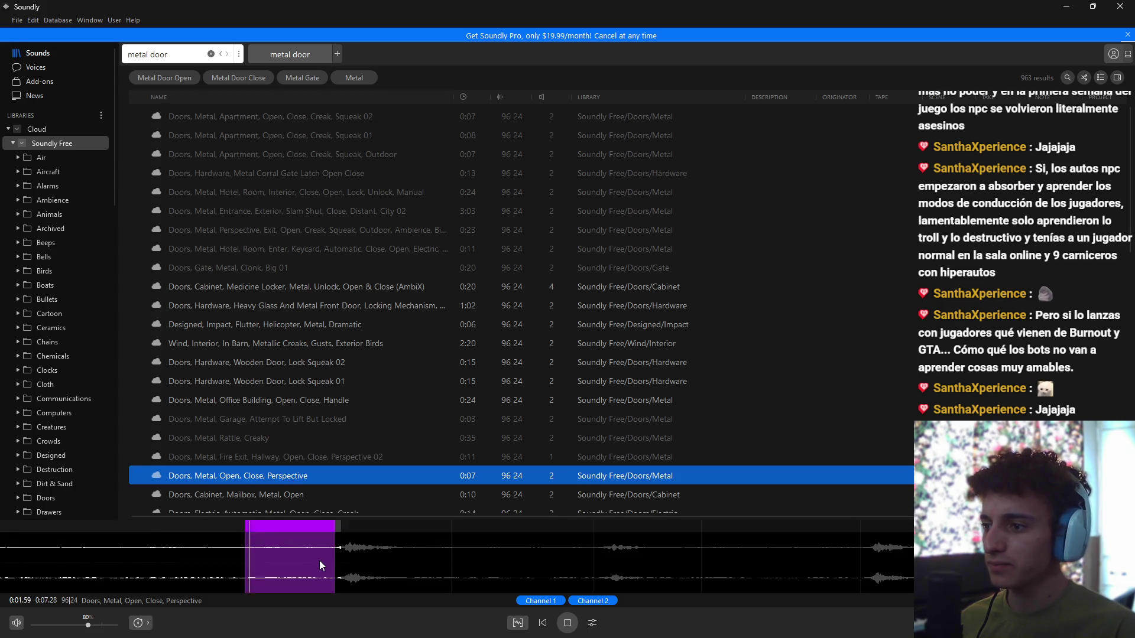
left_click(233, 552)
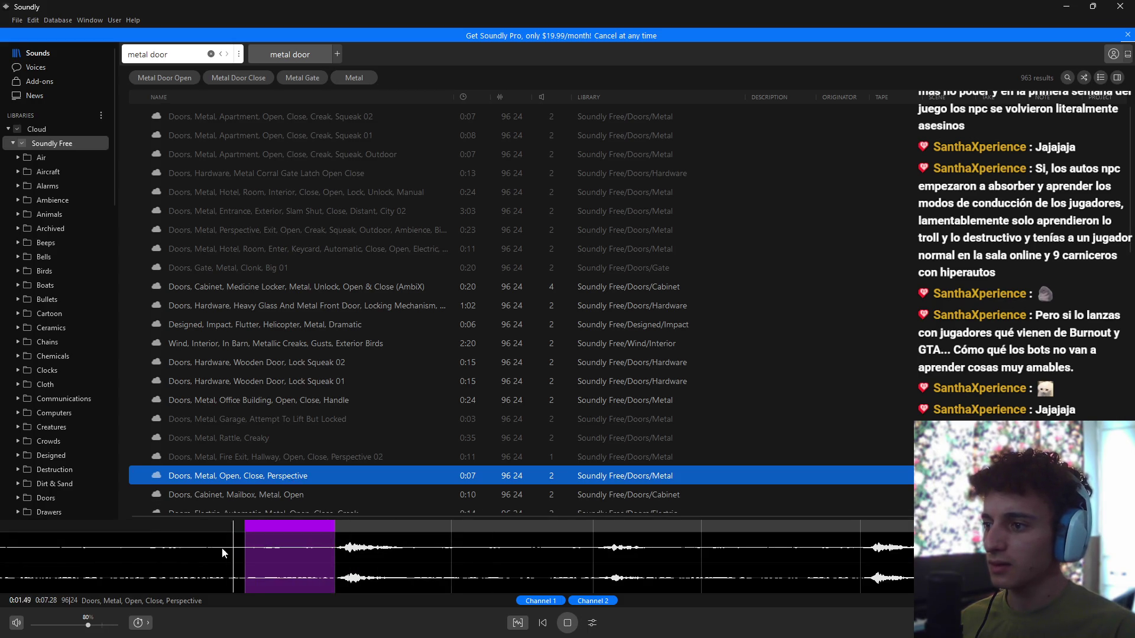
left_click(541, 560)
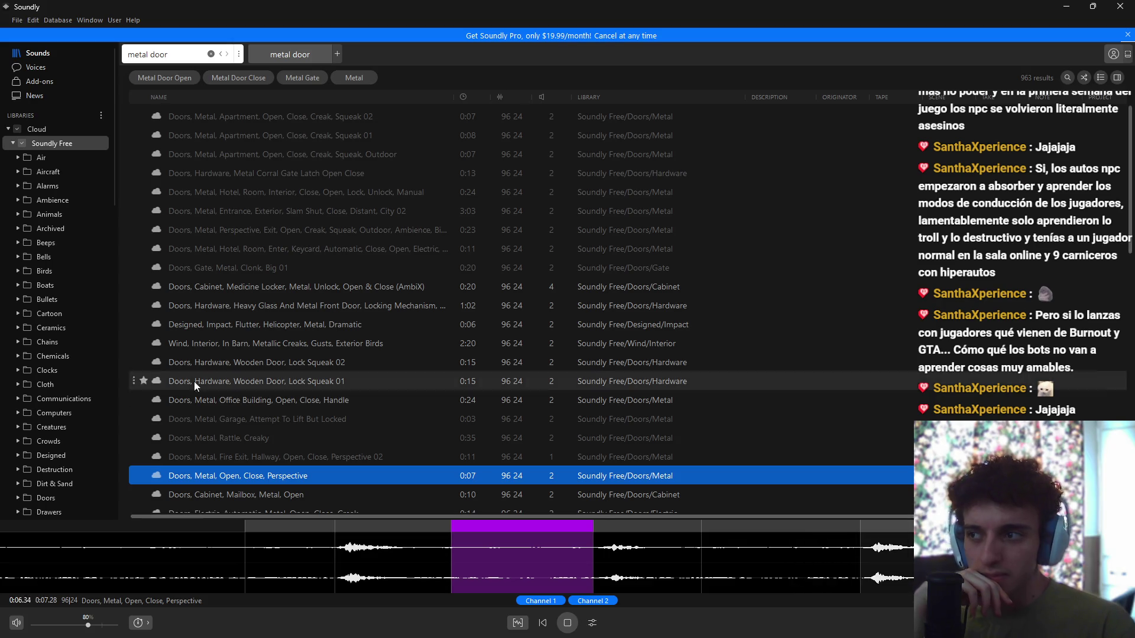
Step: Audition the medicine locker, heavy glass and metal front door, and designed metal impact sounds
left_click(273, 287)
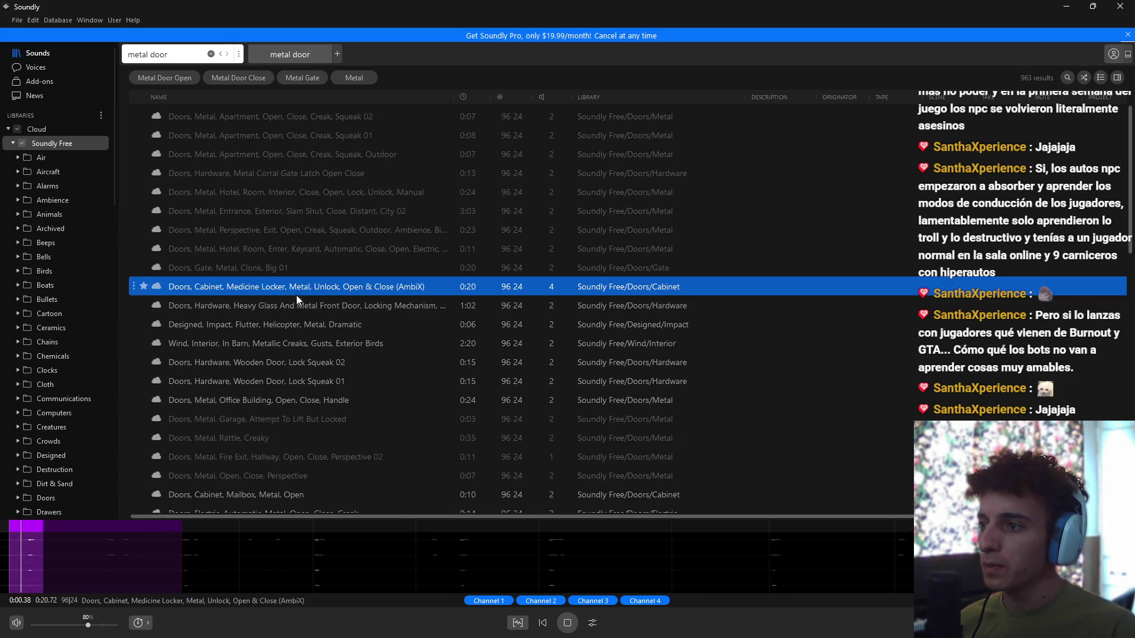
left_click(283, 302)
left_click(303, 319)
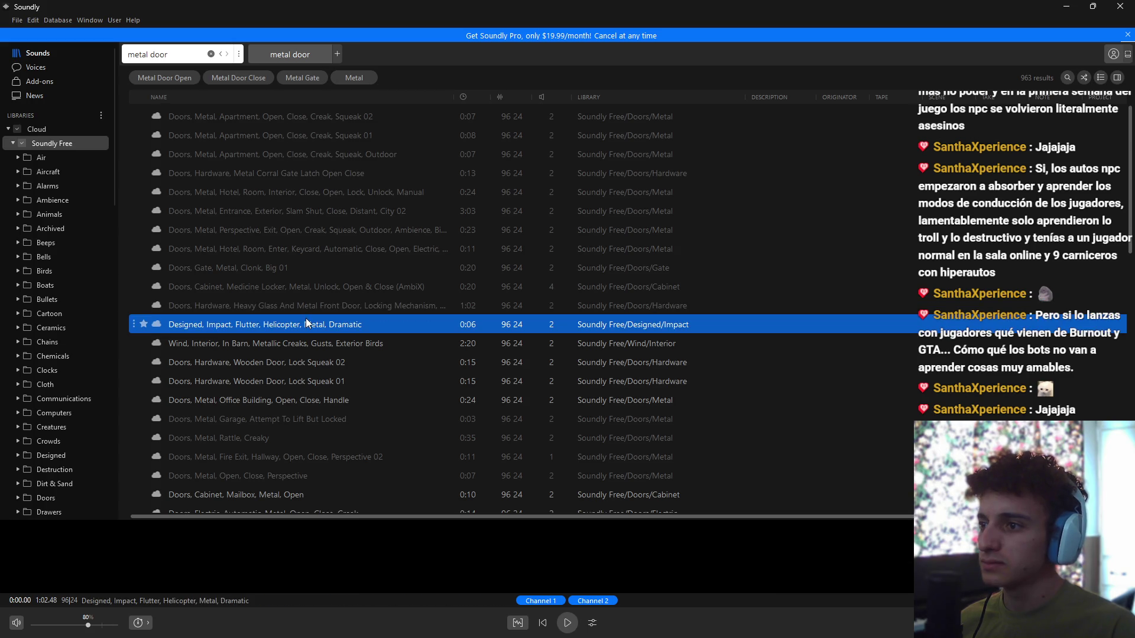
left_click(474, 561)
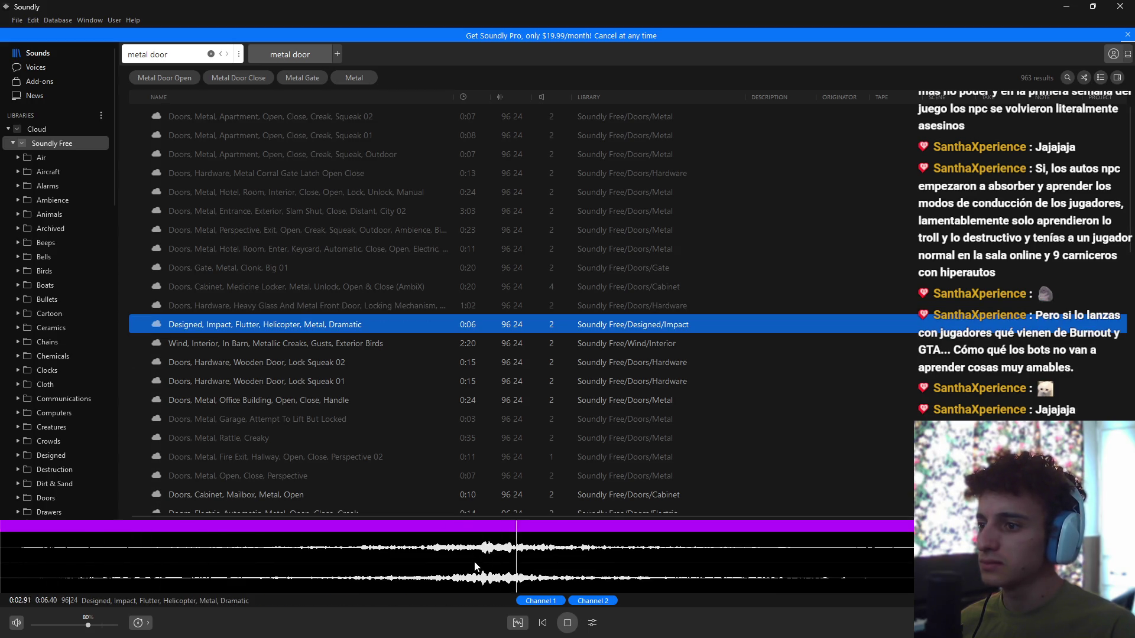
key("space")
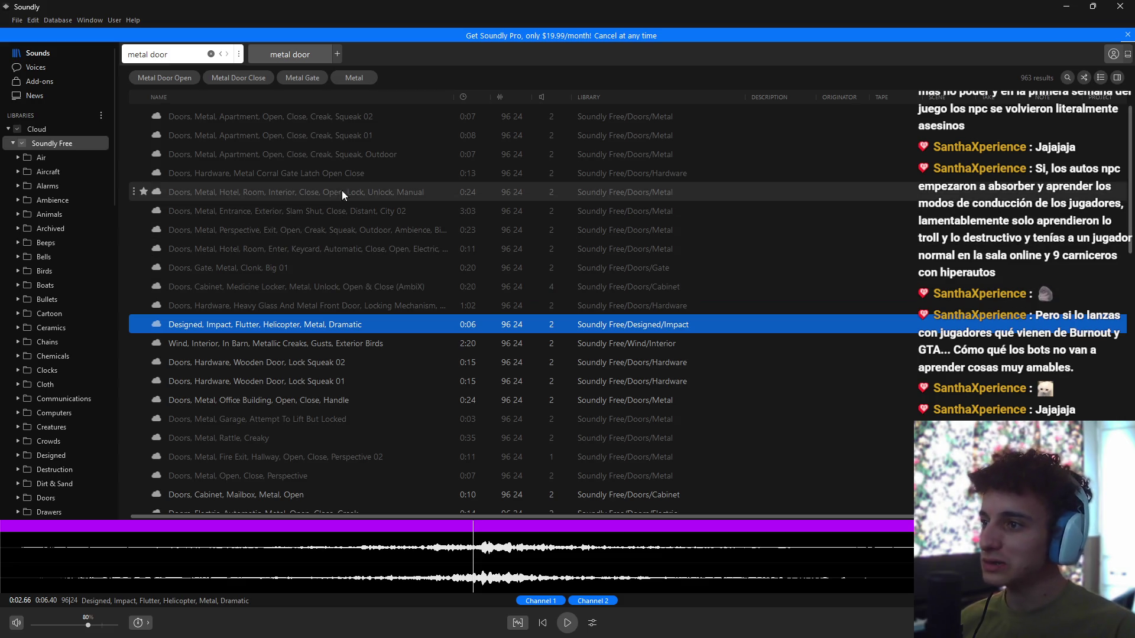
Step: Settle on the Metal Corral Gate Latch Open Close sound and stop playback
left_click(377, 173)
left_click(375, 193)
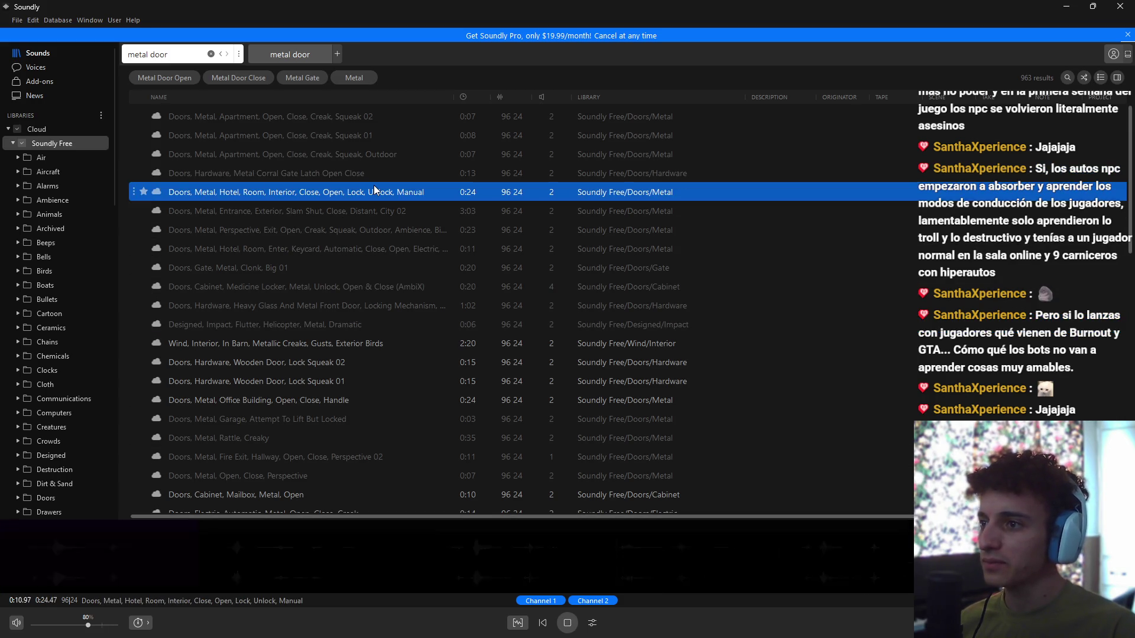
key("Up")
key("space")
key("super")
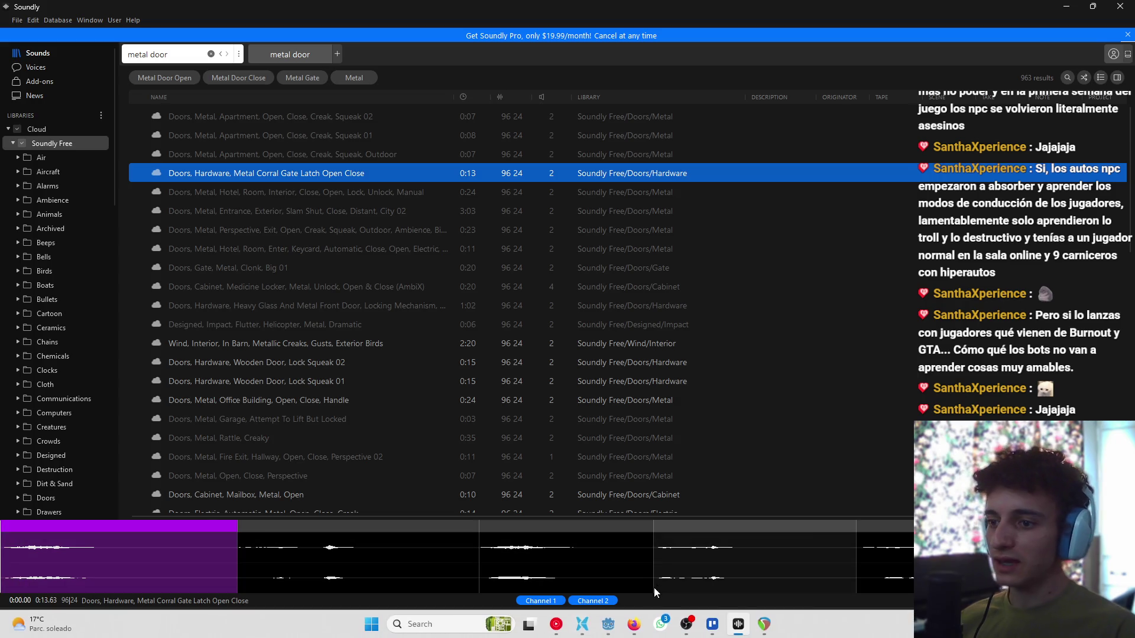
Step: In REAPER, select and delete all the old clips in the project
left_click(763, 624)
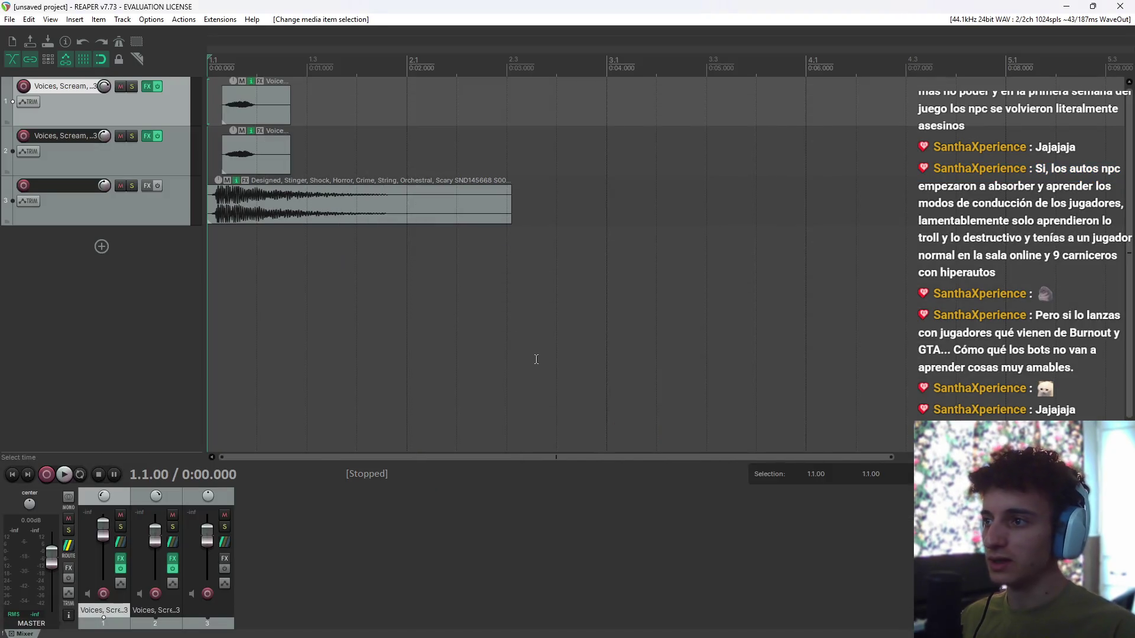
left_click(306, 204)
left_click(254, 155)
left_click(247, 99)
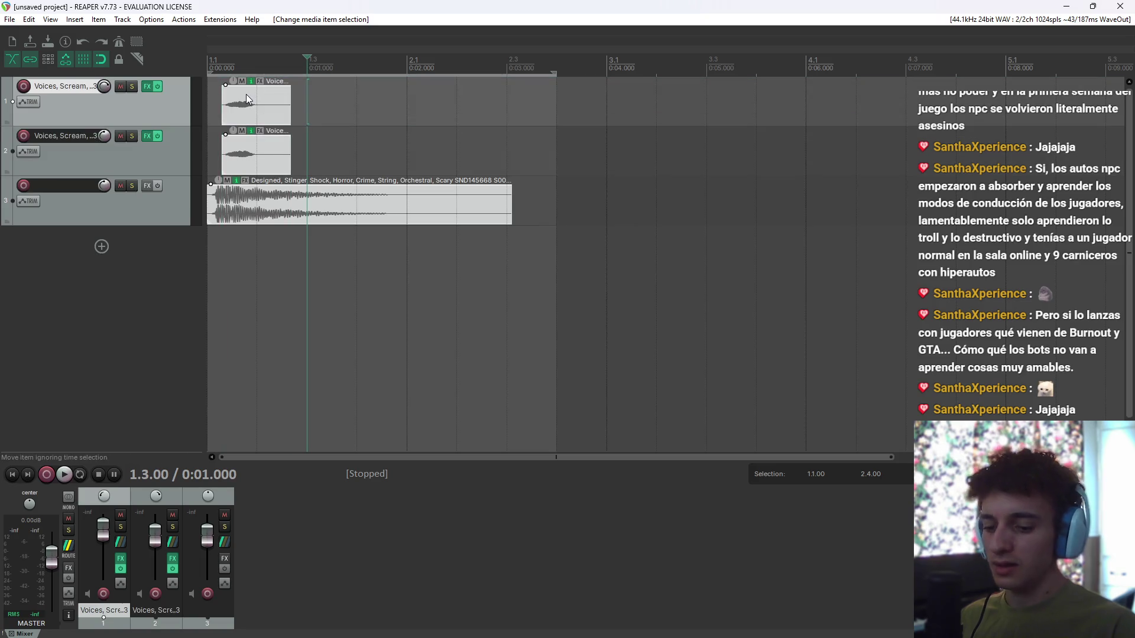
key("ctrl+a")
key("Delete")
Step: Remove the extra tracks so only one empty track remains
right_click(135, 196)
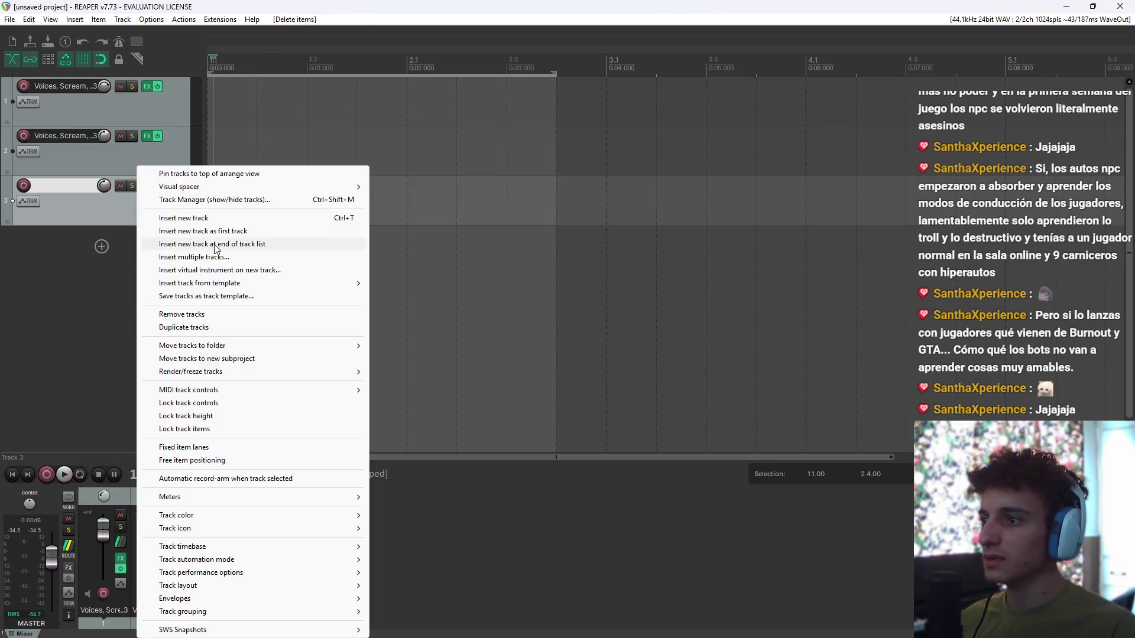
key("Escape")
right_click(125, 200)
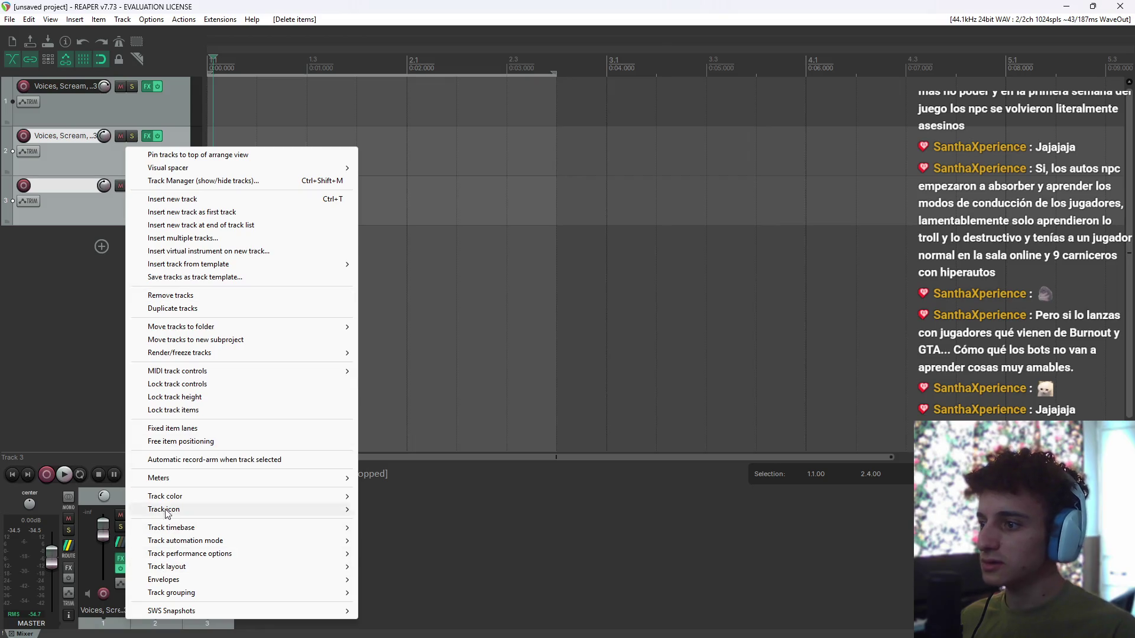
left_click(172, 294)
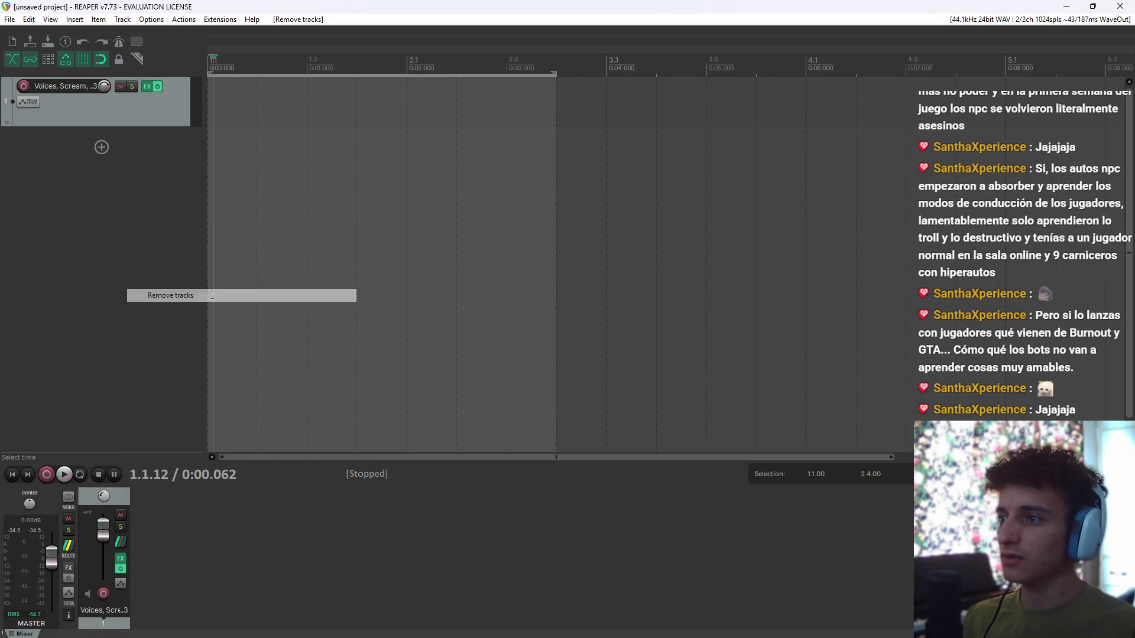
key("alt+Tab")
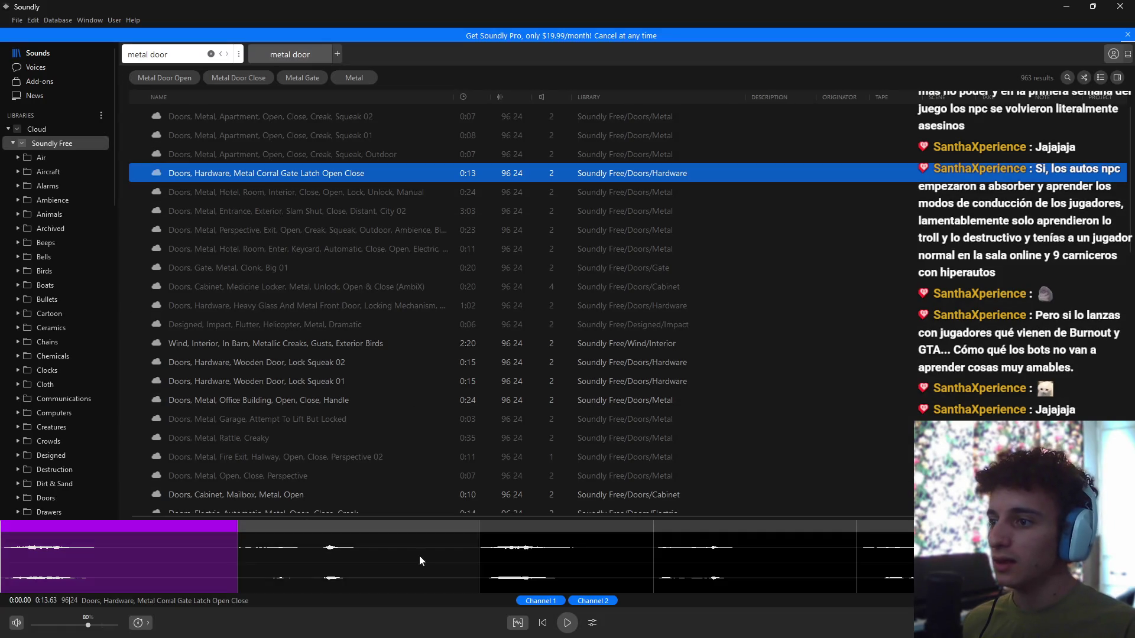
Step: Send the second section of the corral gate latch sound to REAPER's track 1
left_click(264, 572)
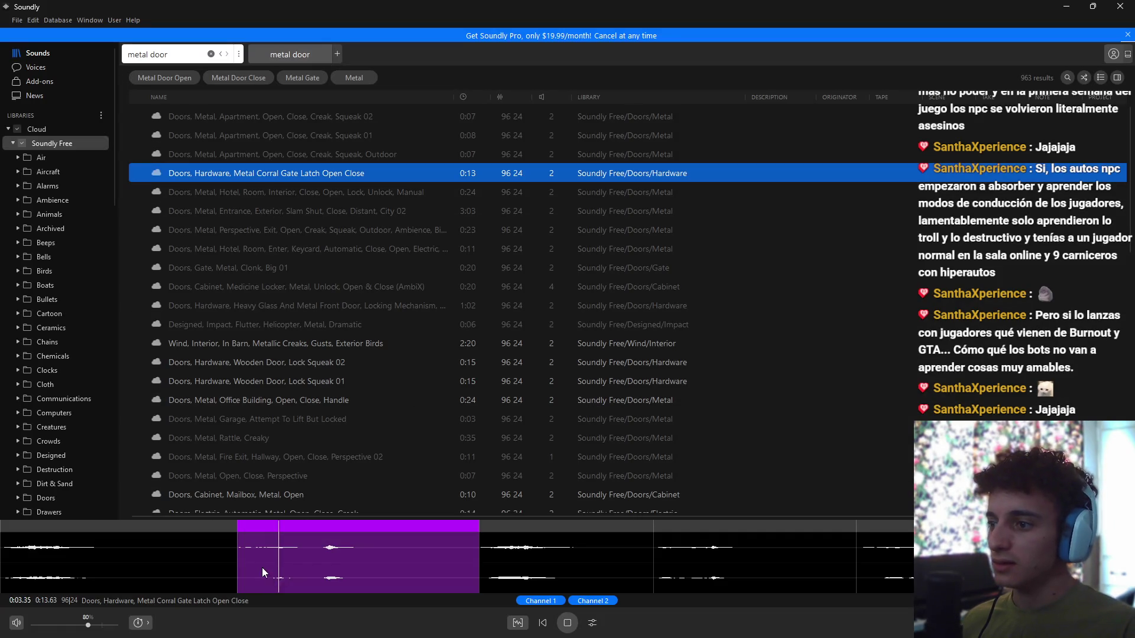
left_click(483, 547)
right_click(533, 547)
mouse_move(616, 200)
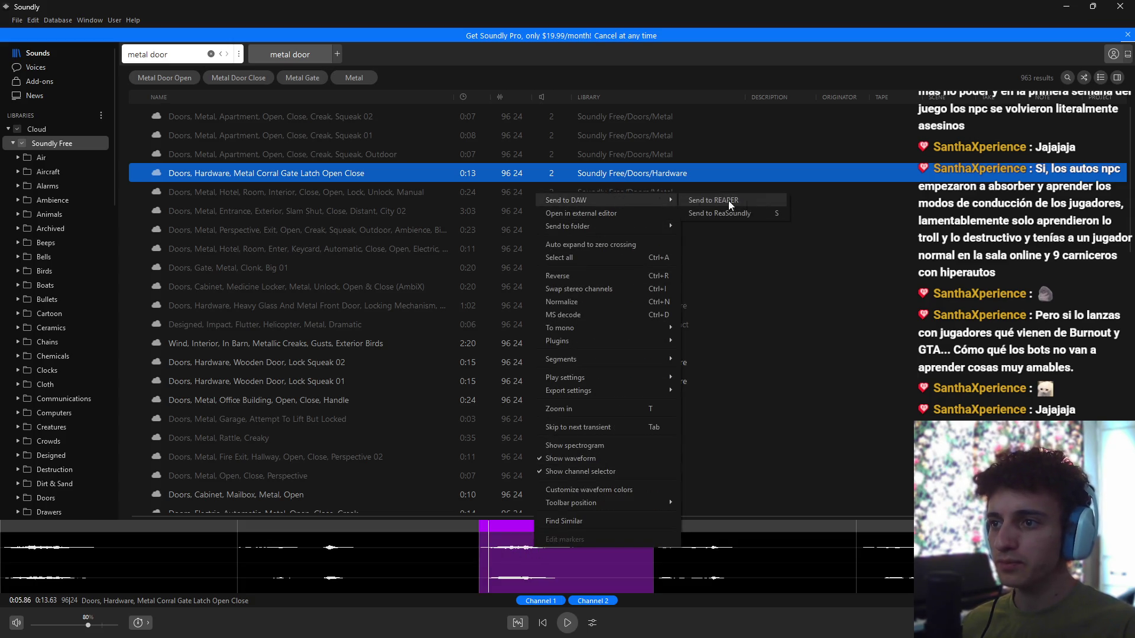
left_click(743, 202)
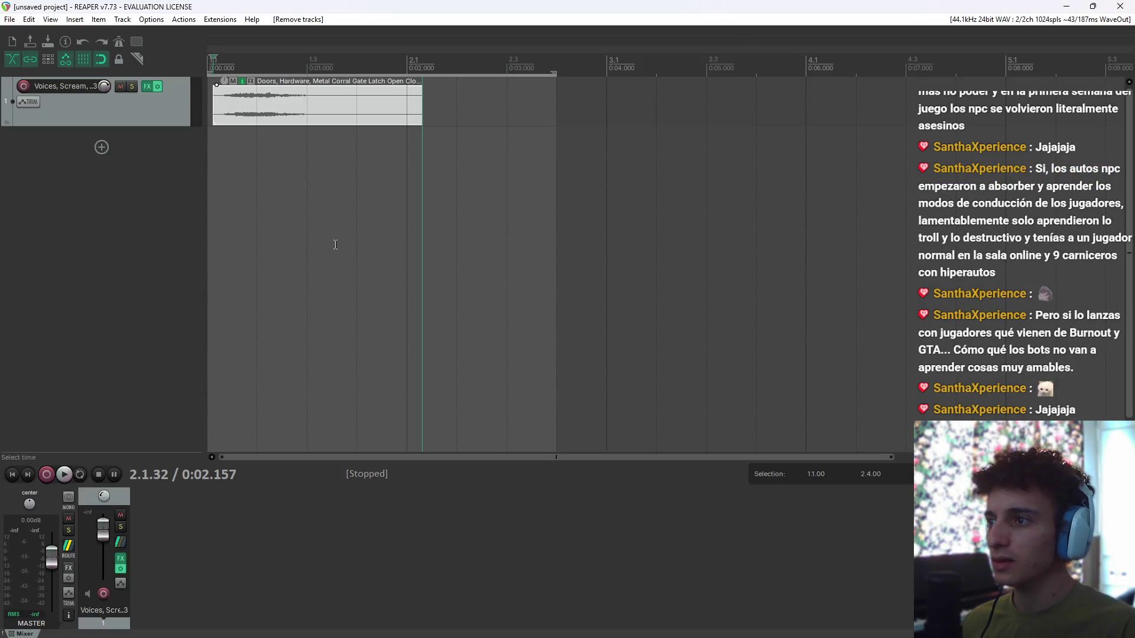
left_click(233, 103)
key("alt+Tab")
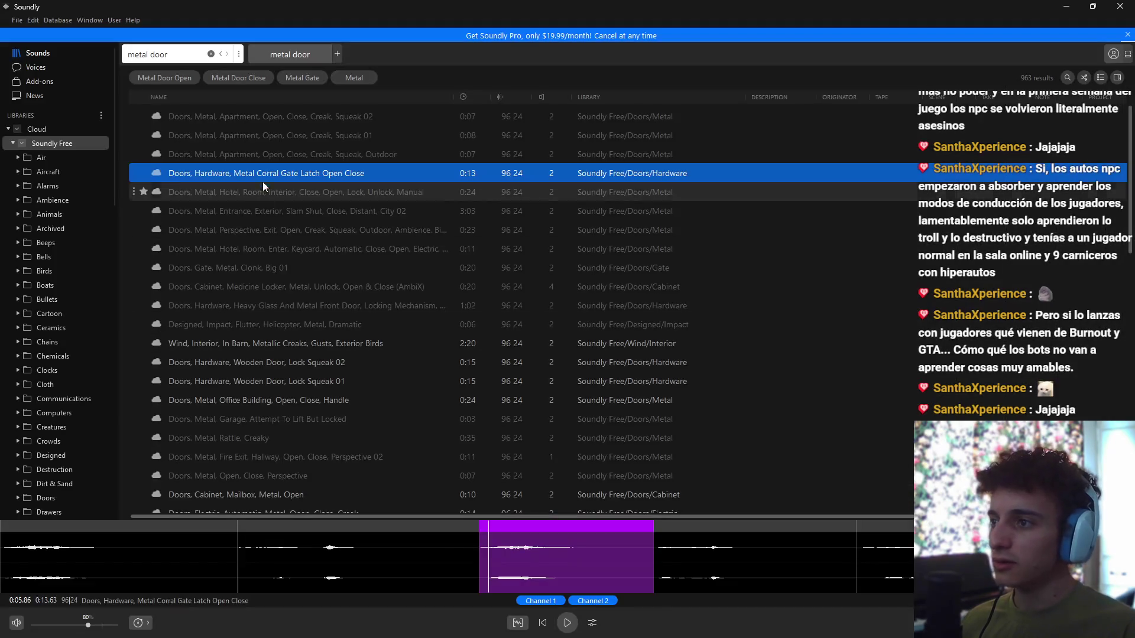
Step: Audition the Perspective, Exit metal door recording and send it to REAPER's track 2
left_click(269, 155)
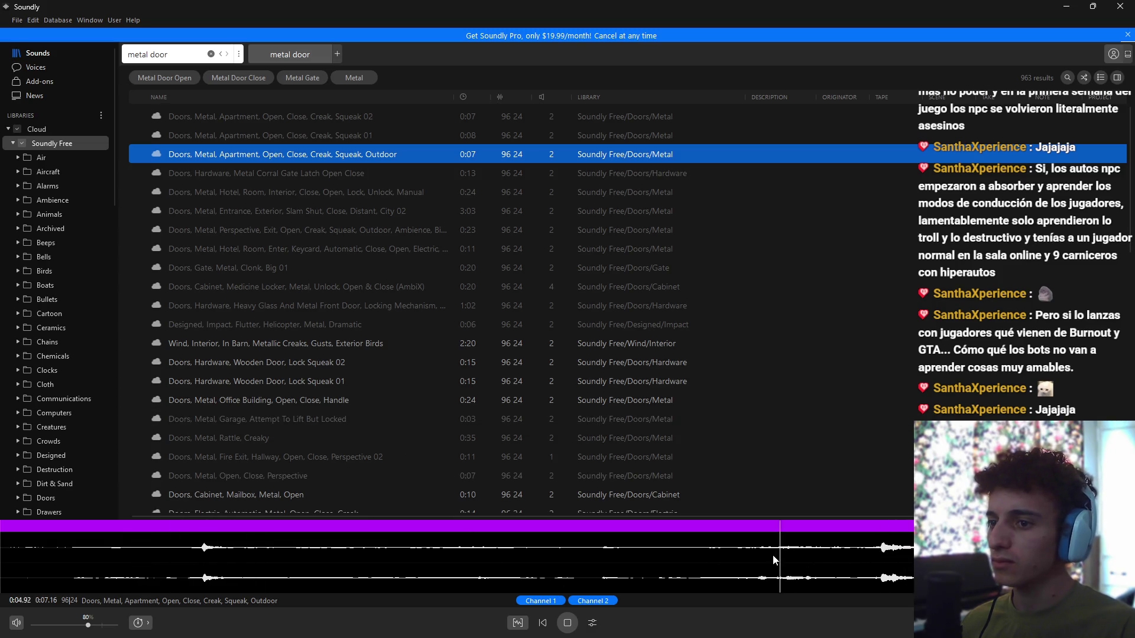
left_click(315, 229)
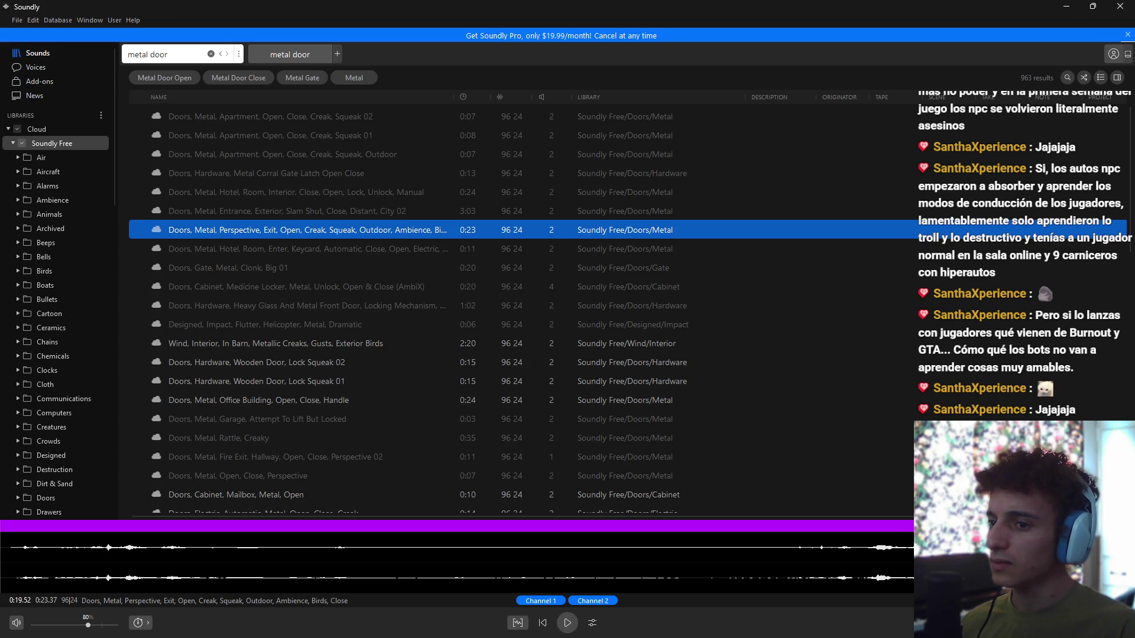
right_click(999, 555)
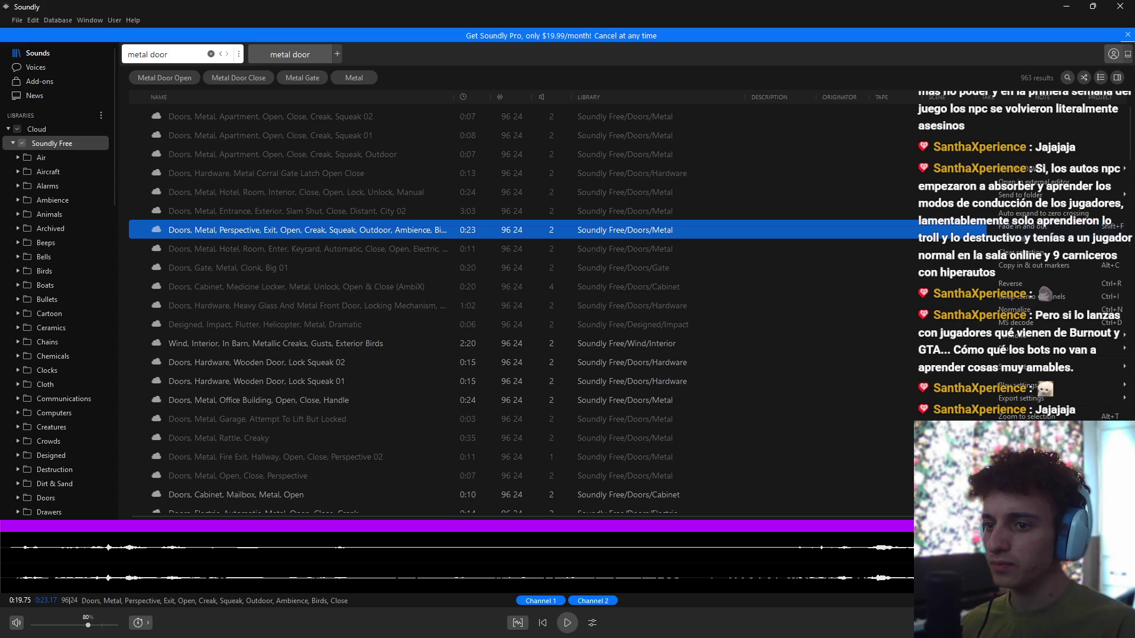
left_click(1043, 170)
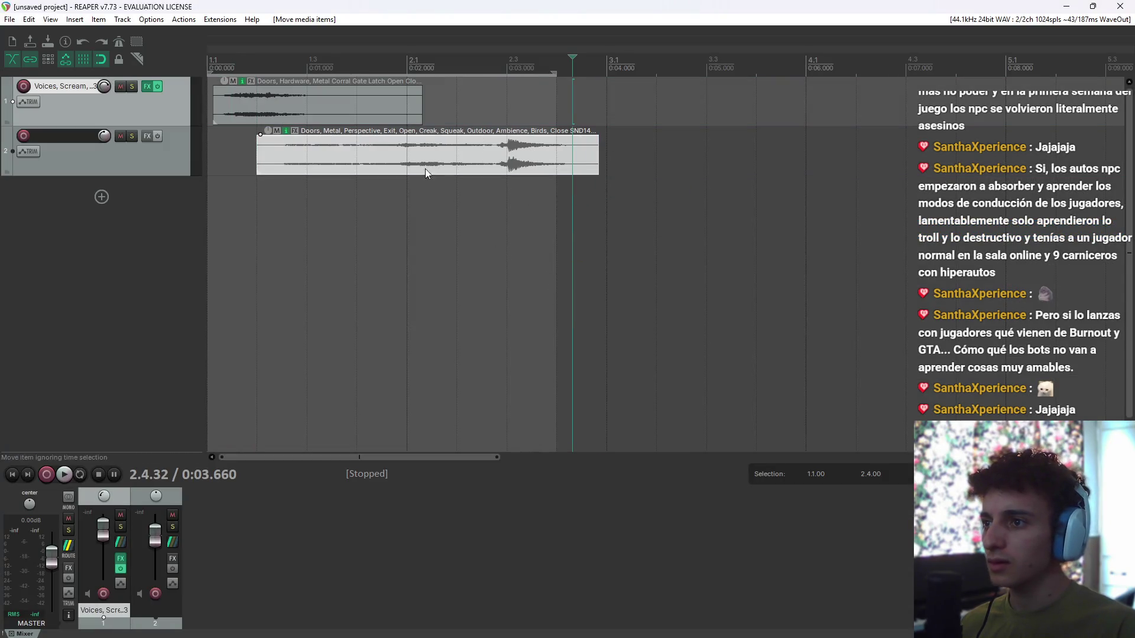
Step: Move the door creak clip onto a new third track and audition it alongside the latch clip
left_click_drag(425, 168, 690, 208)
left_click(711, 200)
key("space")
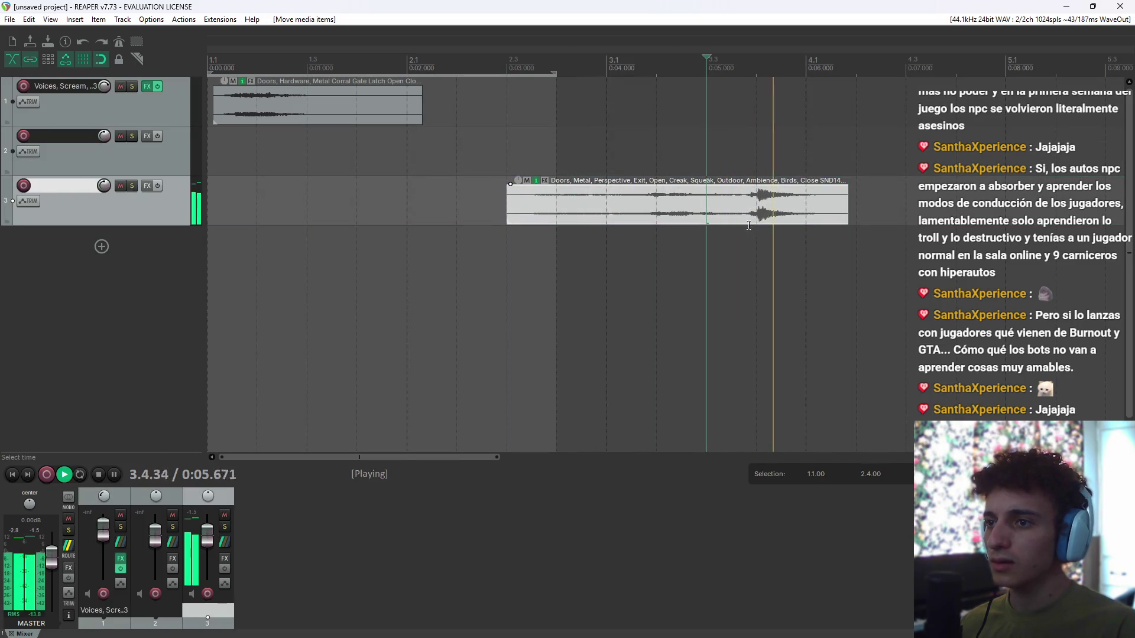
key("space")
left_click(755, 195)
left_click(746, 201)
key("space")
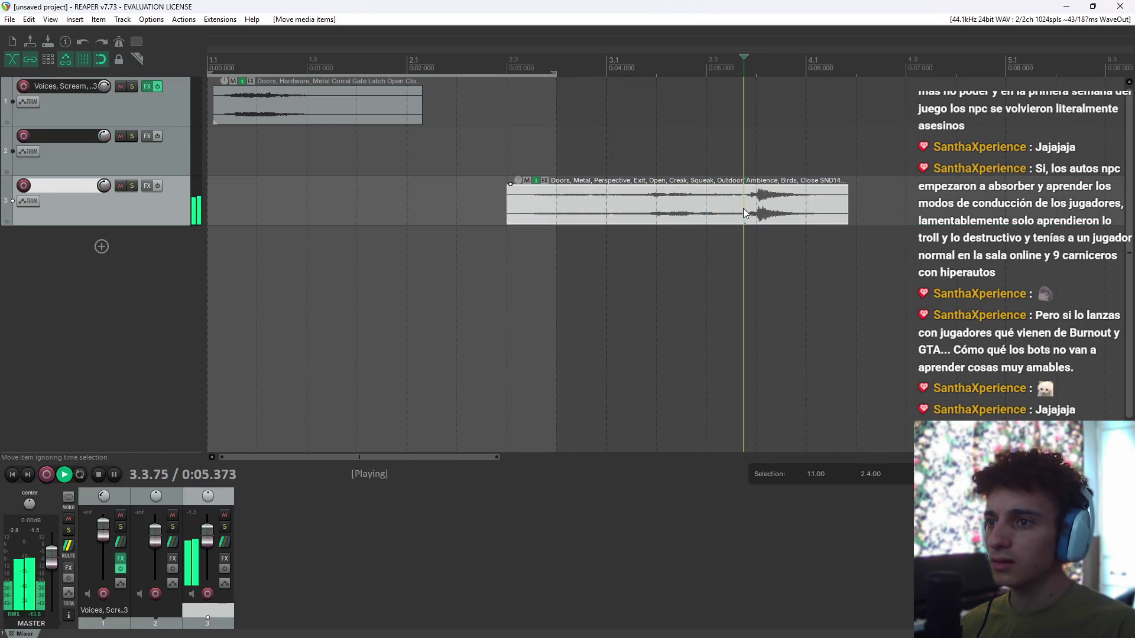
key("space")
left_click(228, 111)
key("space")
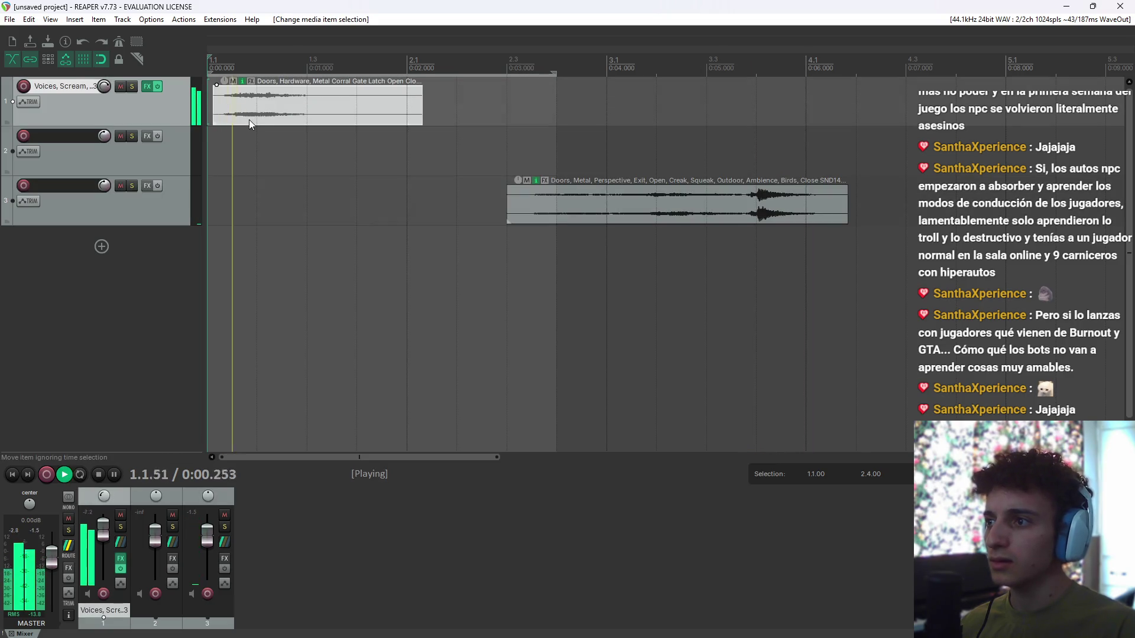
key("space")
Step: Scrub through the door creak clip to find where the creak begins
left_click(746, 201)
key("space")
left_click(742, 205)
left_click(683, 202)
left_click(682, 210)
left_click(644, 195)
left_click(647, 207)
left_click(626, 192)
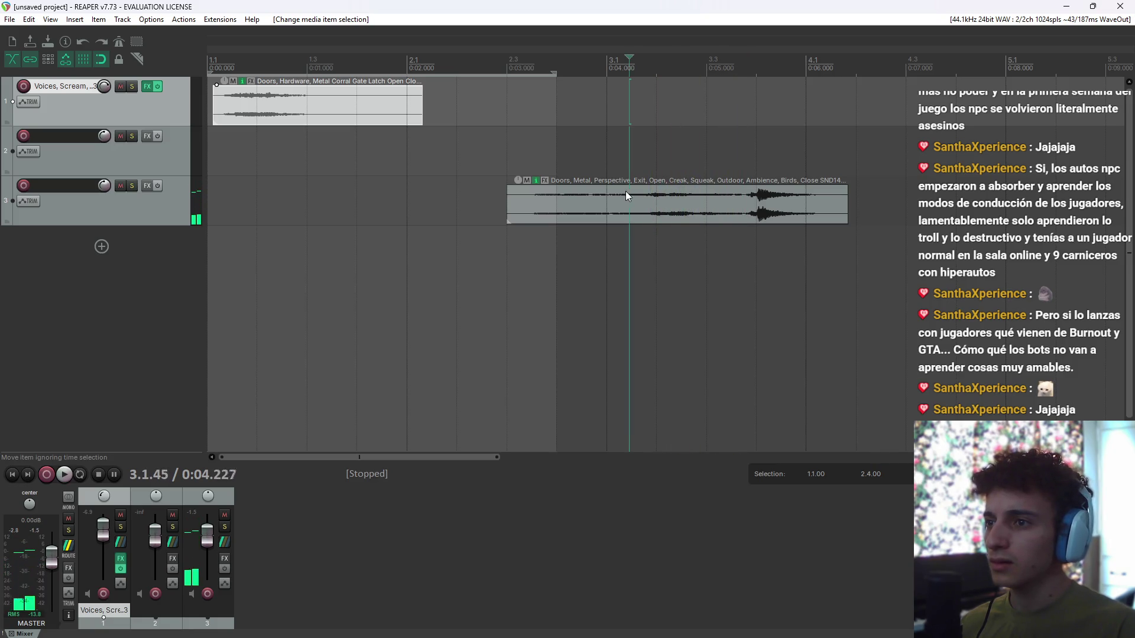
left_click(650, 218)
left_click(640, 204)
key("space")
Step: Split the door clip at the creak, delete its quiet start, and add a fade-in
left_click(640, 204)
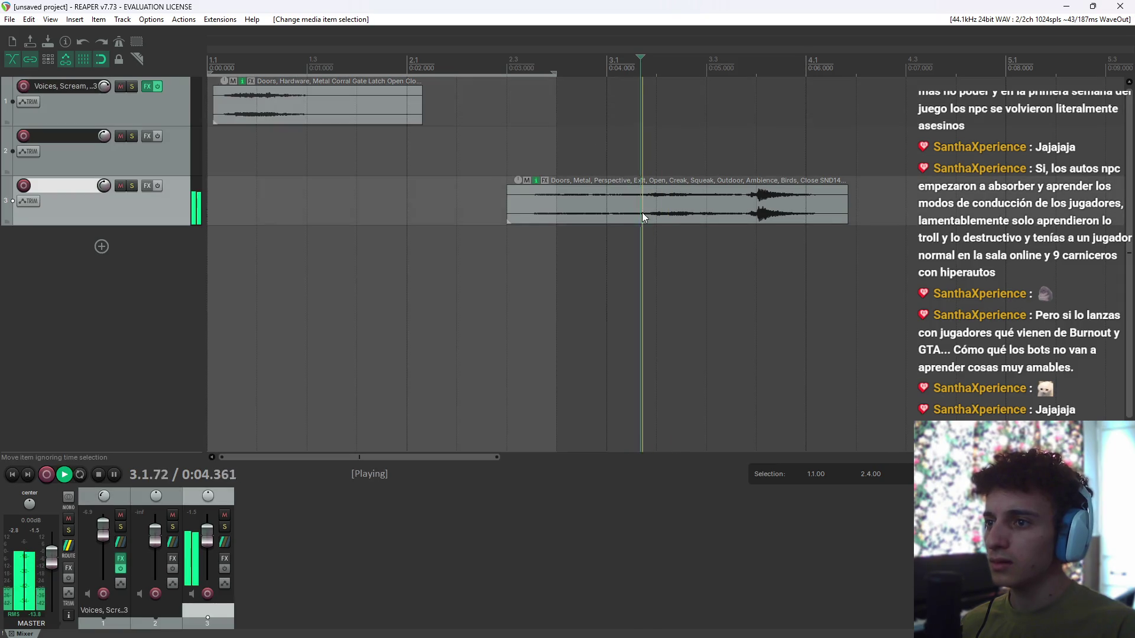
key("s")
left_click(618, 203)
key("Delete")
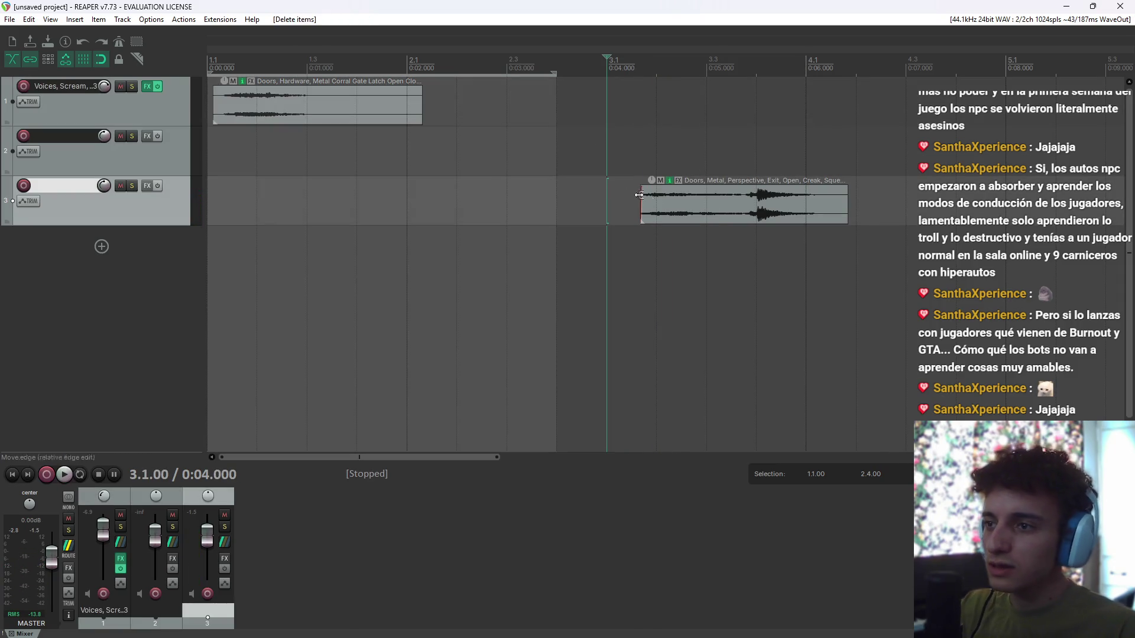
mouse_move(639, 188)
left_mouse_down()
mouse_move(733, 189)
mouse_move(695, 189)
mouse_move(737, 202)
mouse_move(379, 144)
left_mouse_up()
Step: Move the door clip to track 2 at about one second and lengthen its fade-in to ~1.04 s
double_click(704, 207)
left_click(684, 144)
left_click(245, 96)
key("space")
left_click(233, 116)
left_click(223, 118)
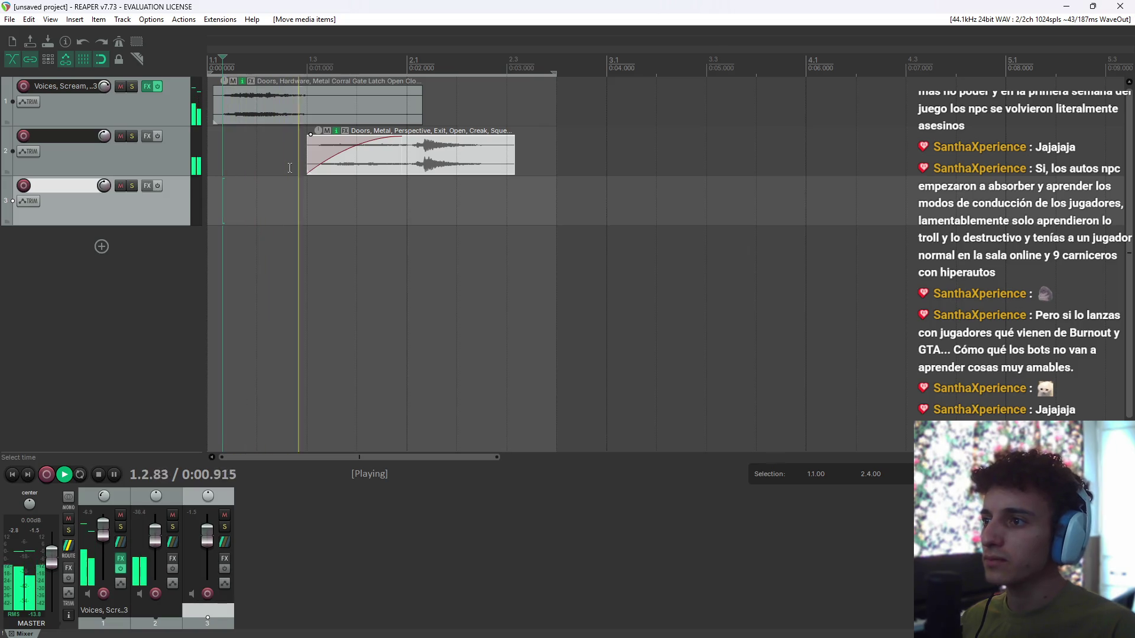
key("space")
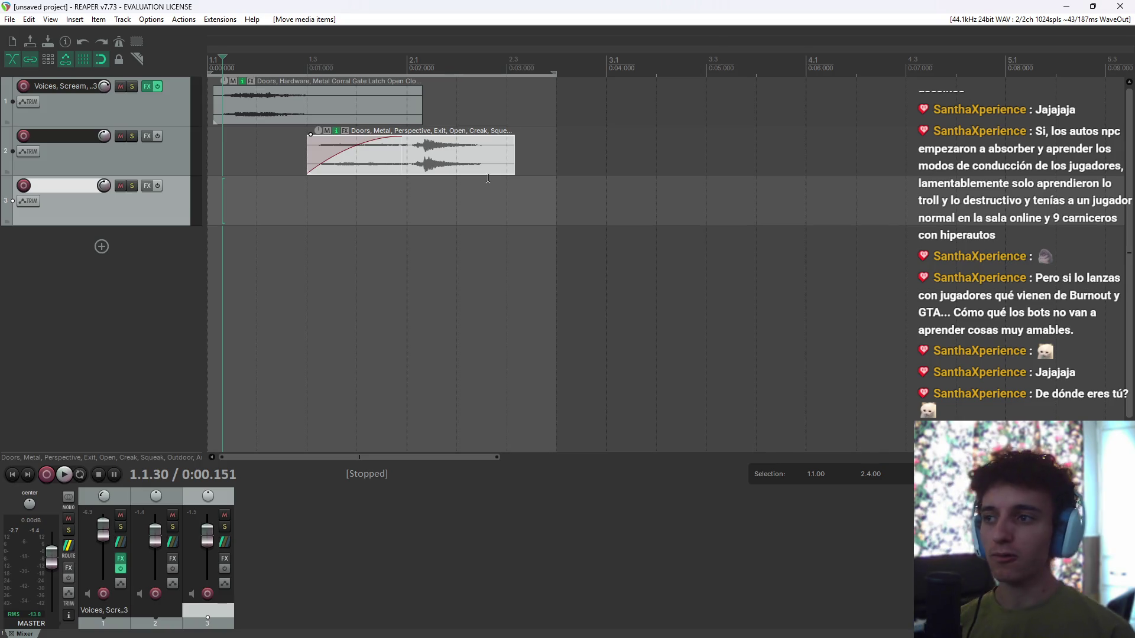
left_click_drag(410, 131, 417, 137)
left_click(408, 211)
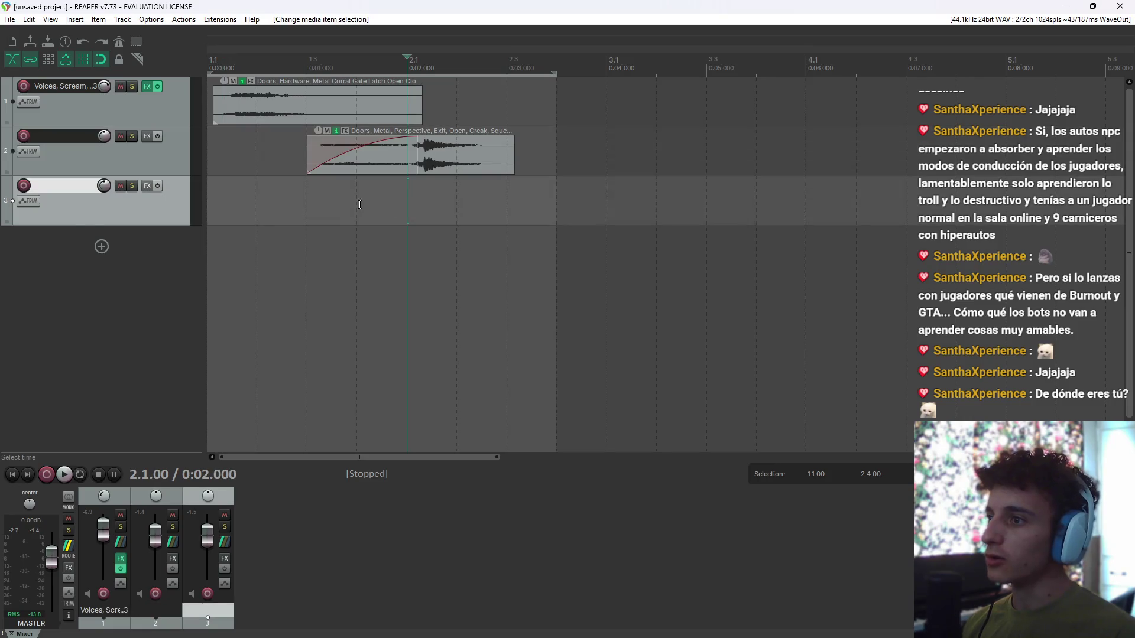
Step: Remove the empty third track and fine-tune the track 2 door clip's fade-in
right_click(86, 225)
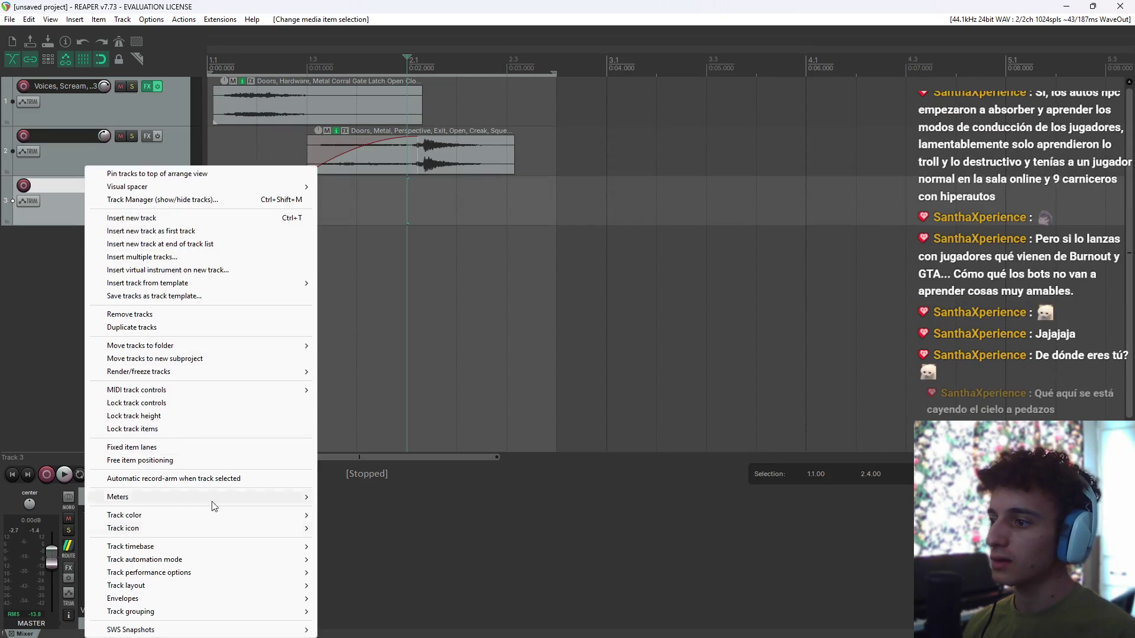
left_click(155, 314)
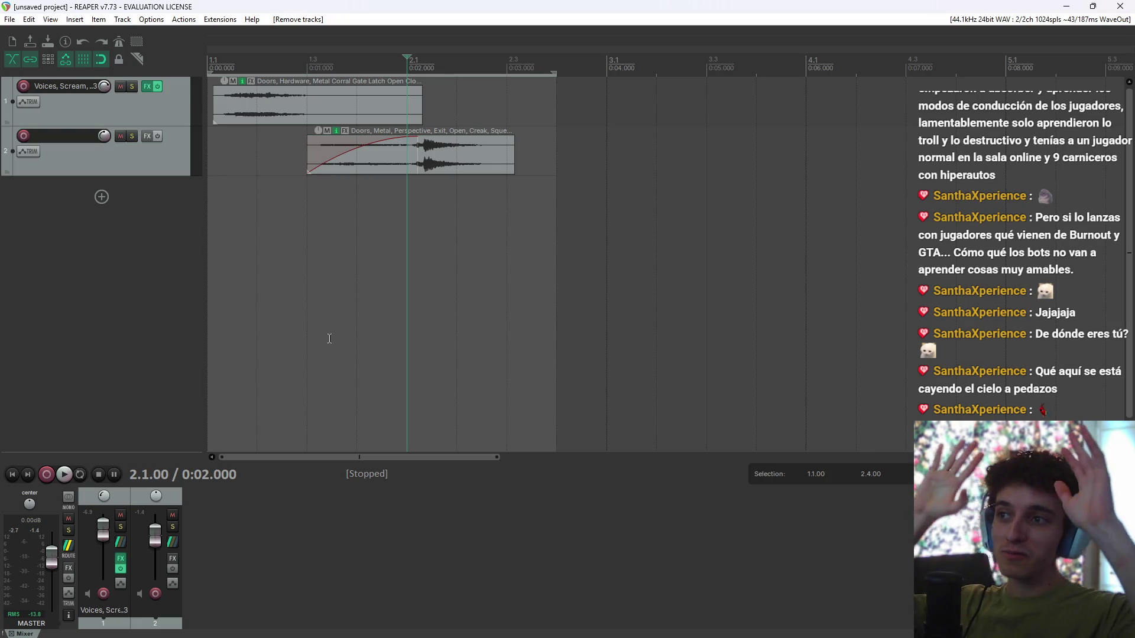
left_click_drag(419, 136, 417, 137)
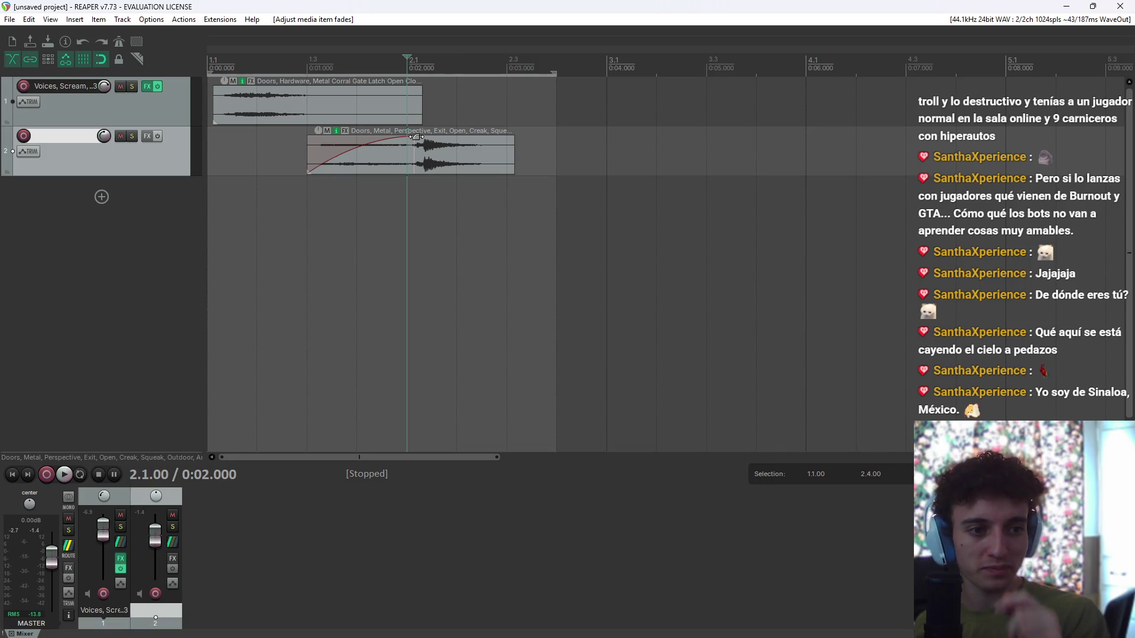
key("alt+Tab")
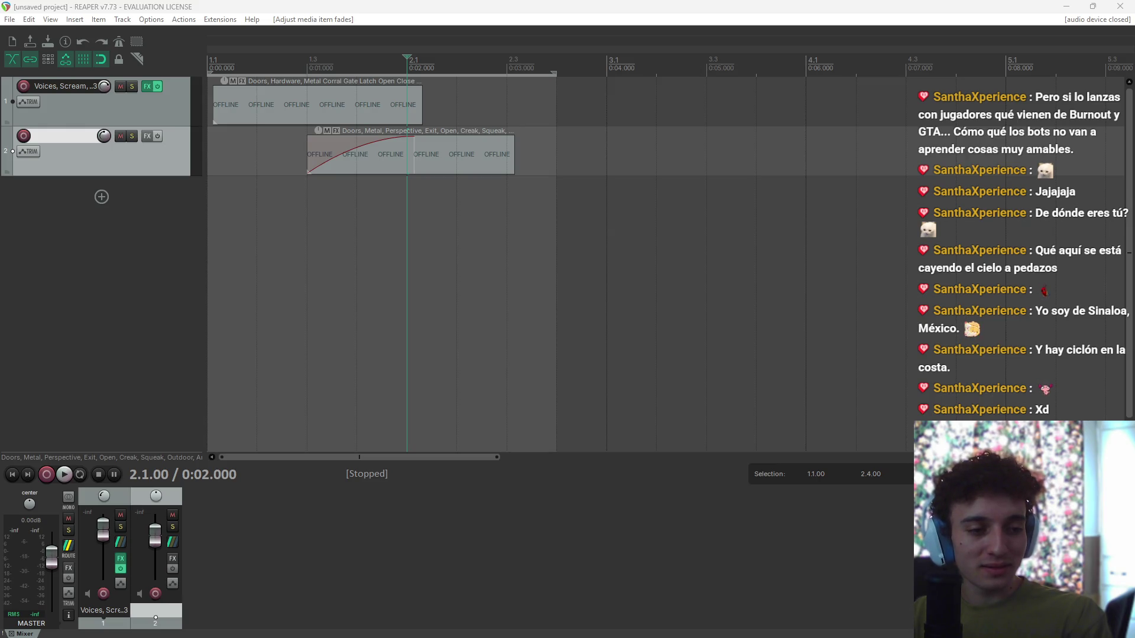
key("space")
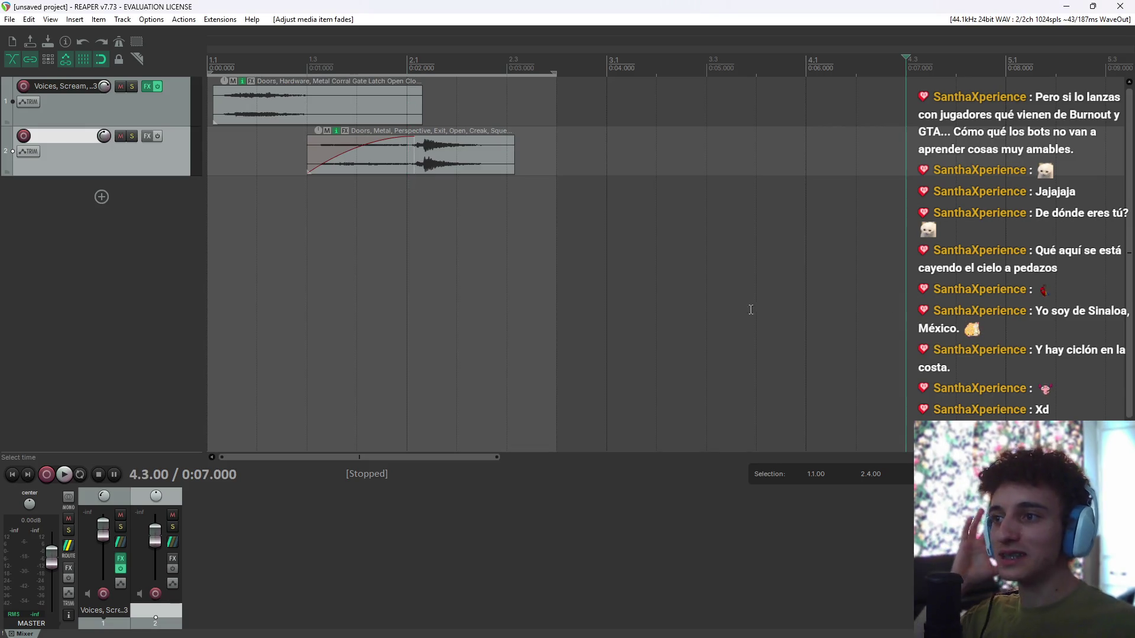
Step: Shift the latch and door clips slightly earlier toward the project start
key("space")
key("space")
key("space")
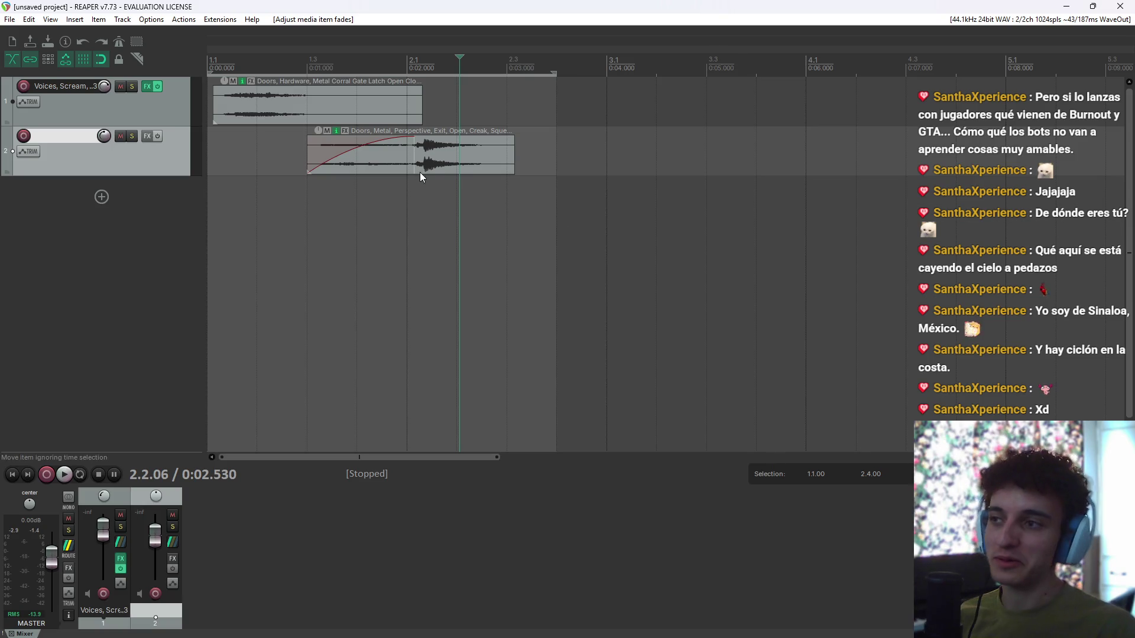
left_click(281, 153)
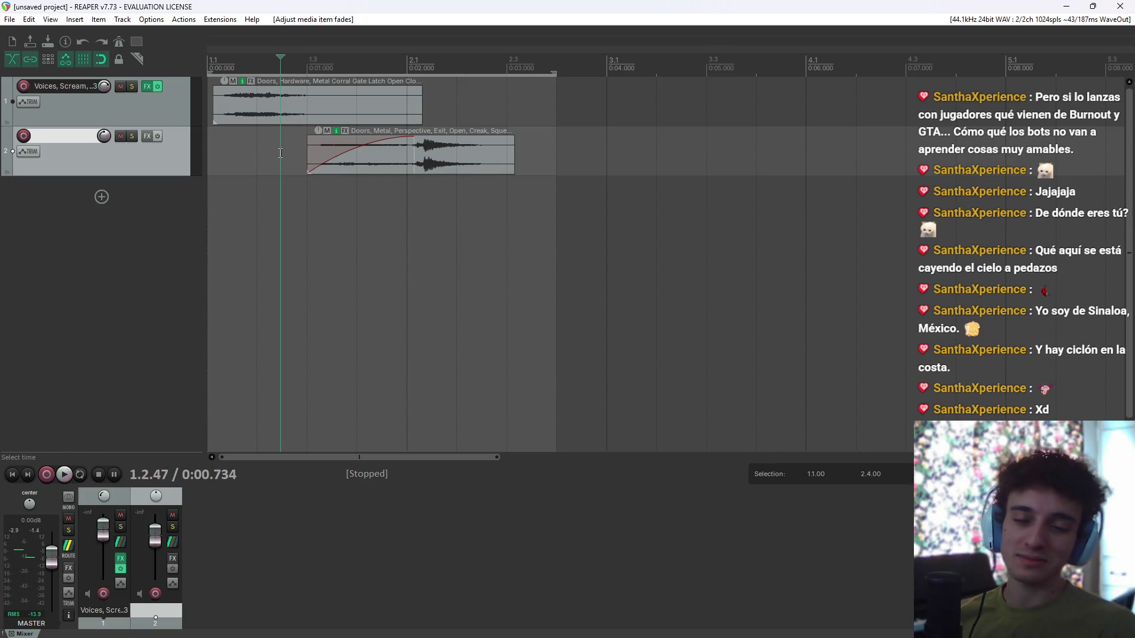
left_click_drag(207, 94, 383, 158)
left_click(299, 122)
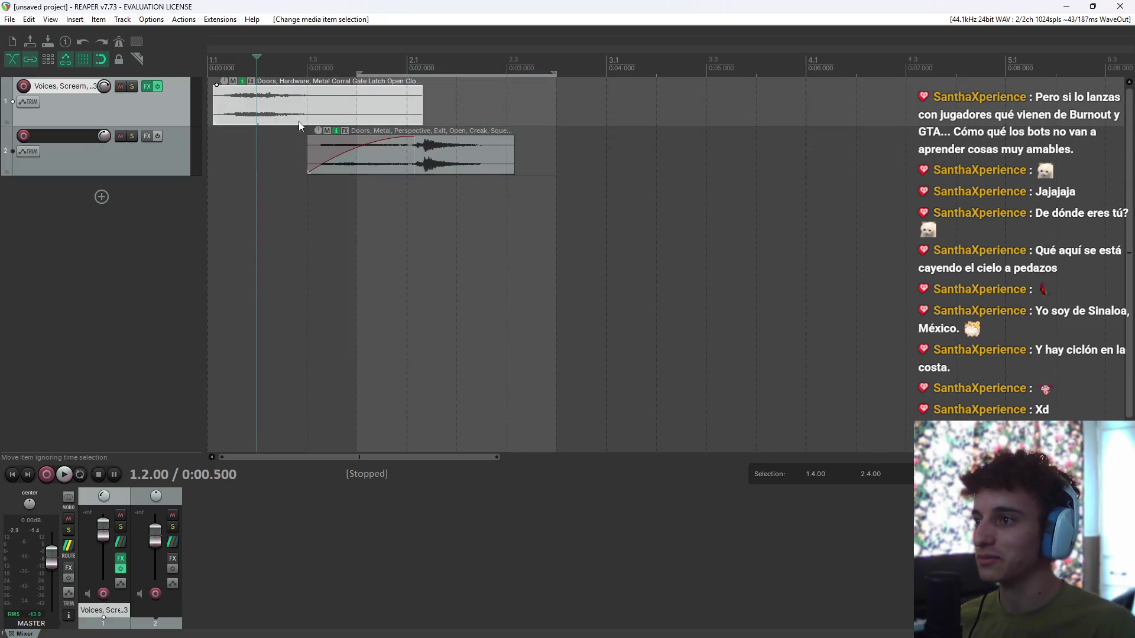
left_click(361, 163)
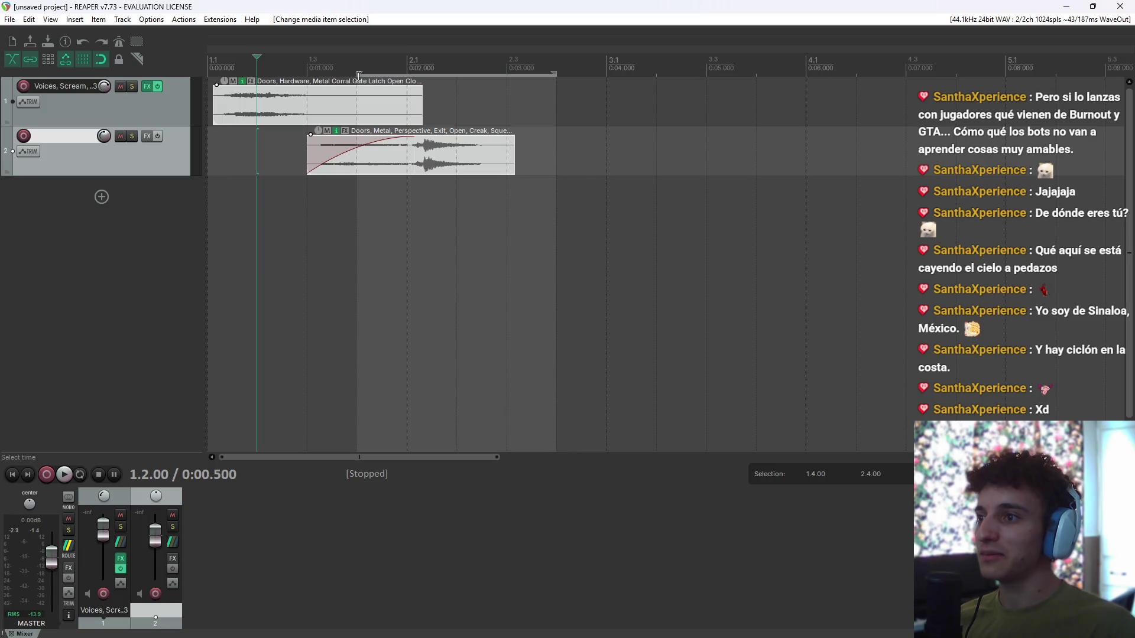
left_click(359, 76)
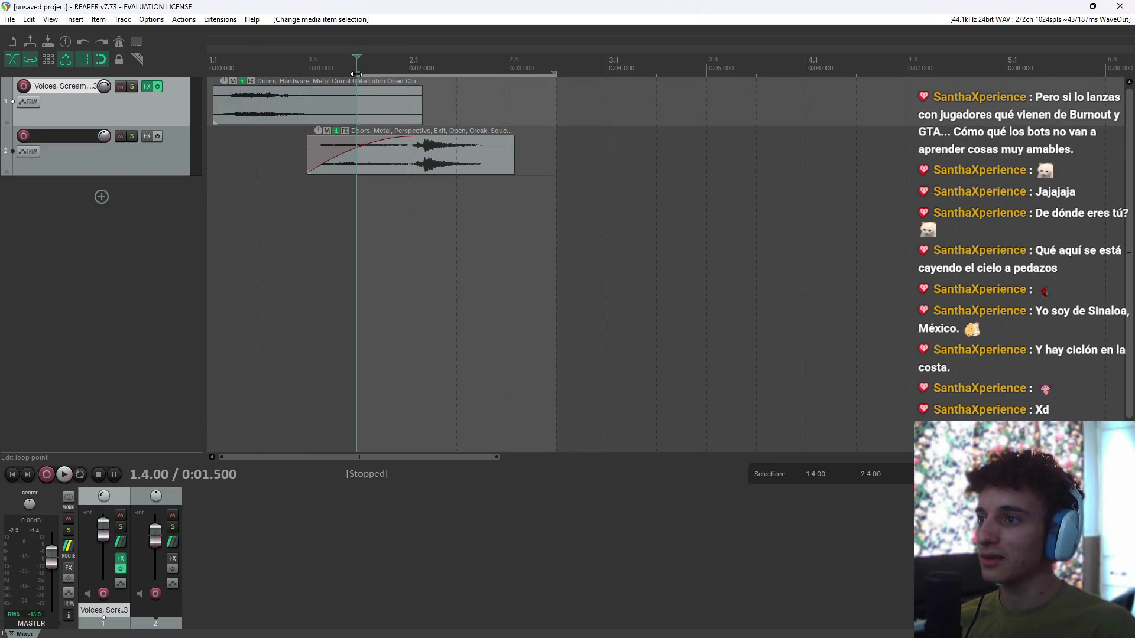
left_click_drag(356, 74, 218, 77)
left_click(256, 110)
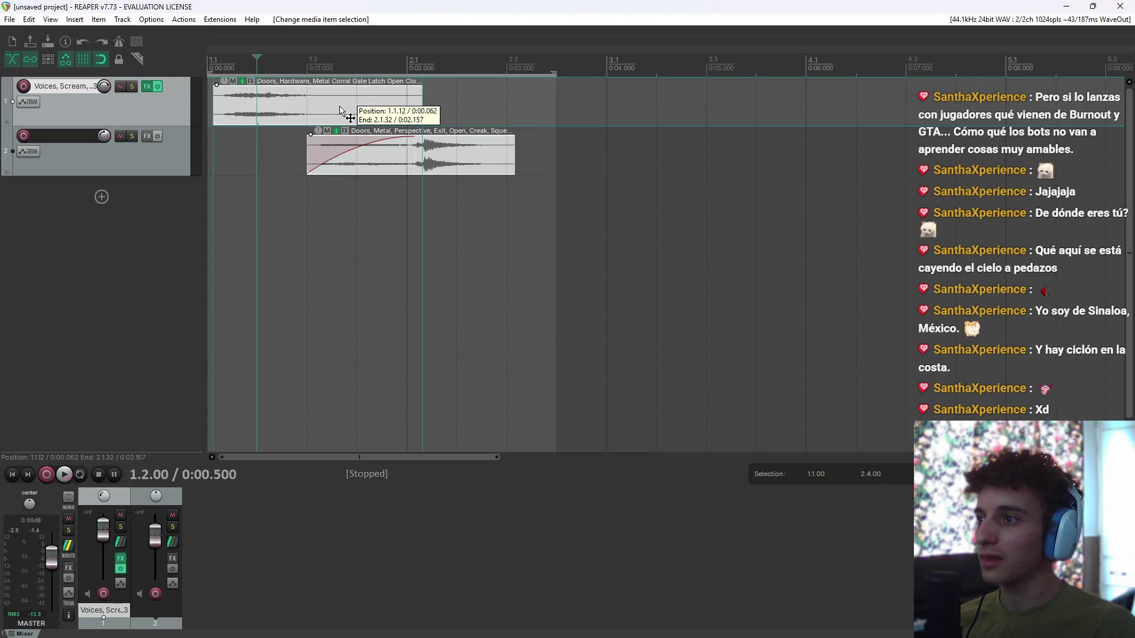
left_click_drag(341, 111, 336, 111)
Step: Delete the latch clip from track 1 and listen to the door creak alone
key("space")
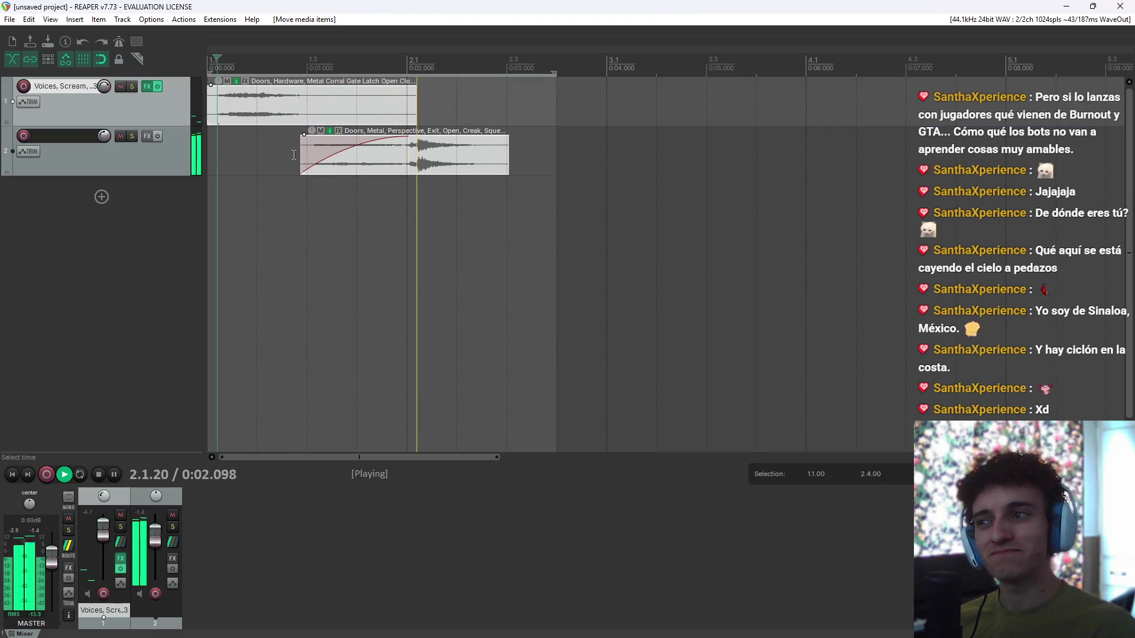
left_click(258, 111)
key("space")
left_click(218, 114)
key("space")
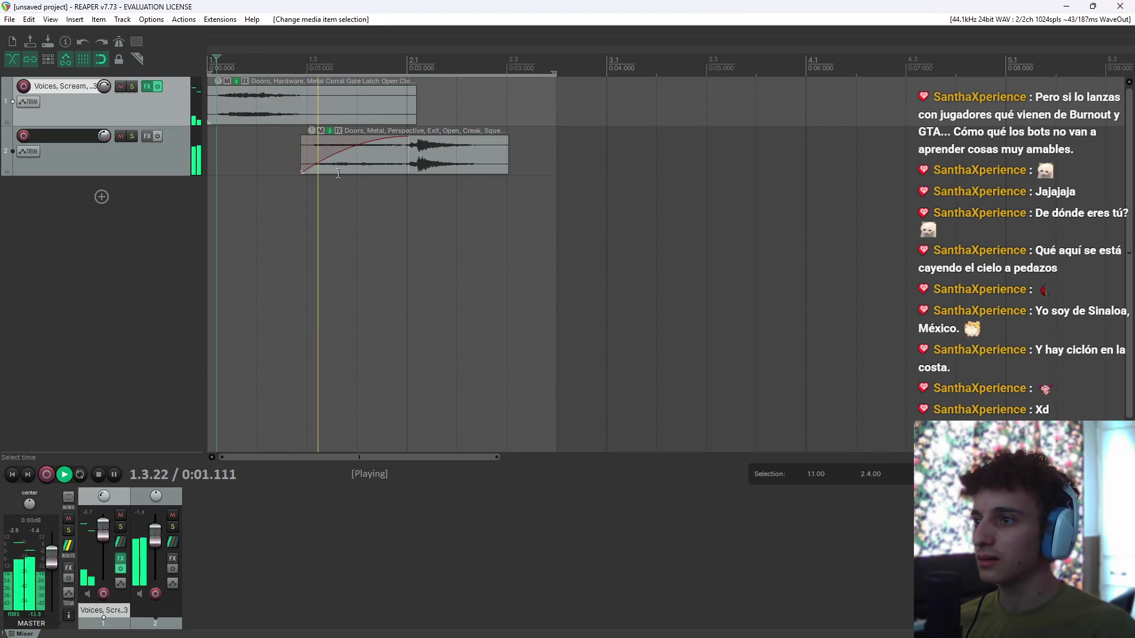
key("space")
left_click(327, 104)
key("Delete")
key("space")
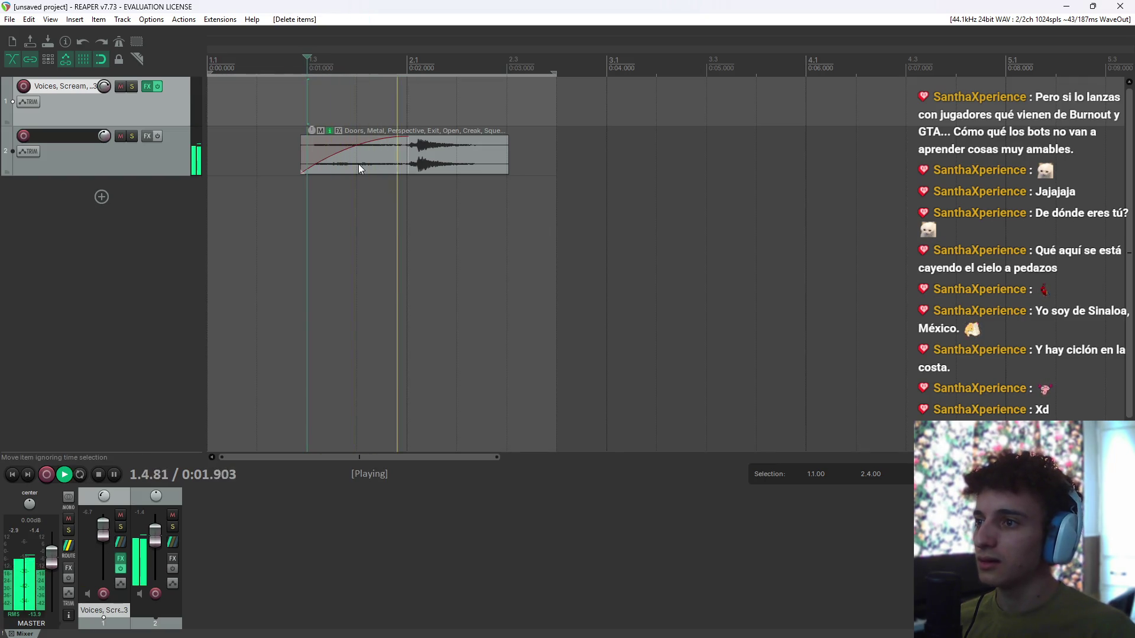
key("space")
Step: Move the door clip to track 1 at 0:00 and remove the empty second track
left_click(420, 152)
mouse_move(421, 152)
left_mouse_down()
mouse_move(351, 102)
mouse_move(348, 123)
mouse_move(331, 124)
mouse_move(308, 105)
left_mouse_up()
right_click(152, 189)
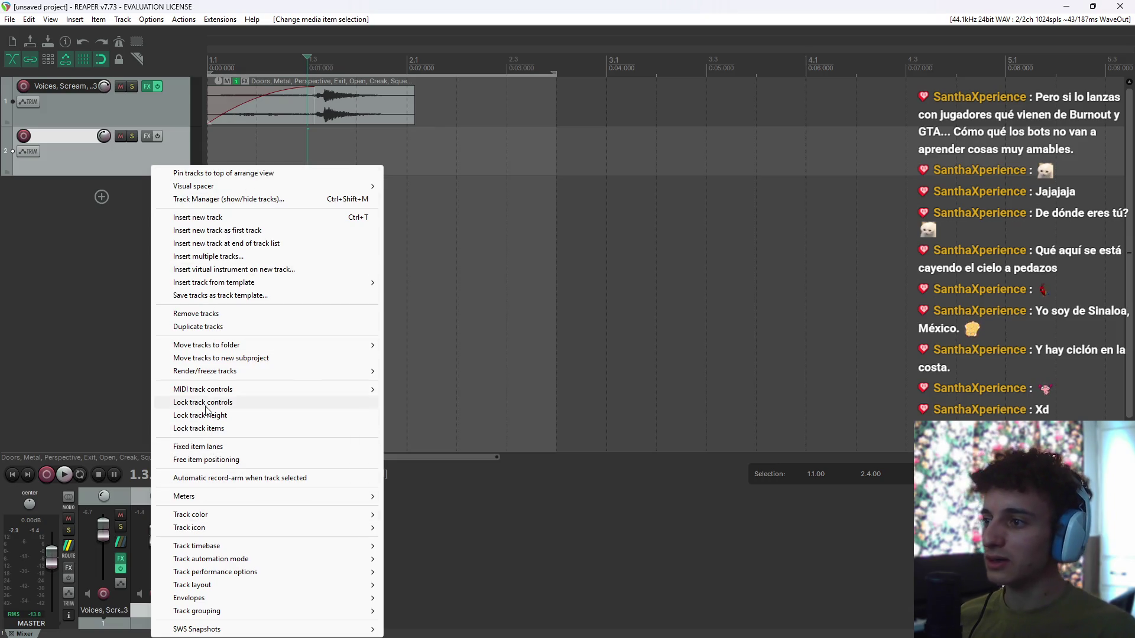
left_click(240, 312)
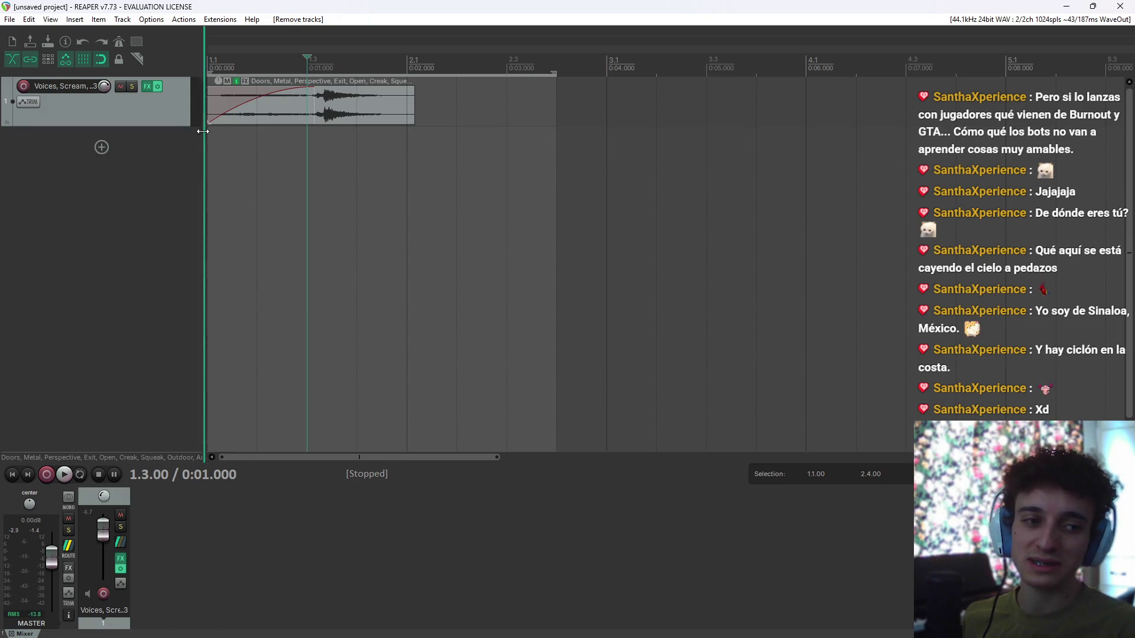
key("space")
key("Left")
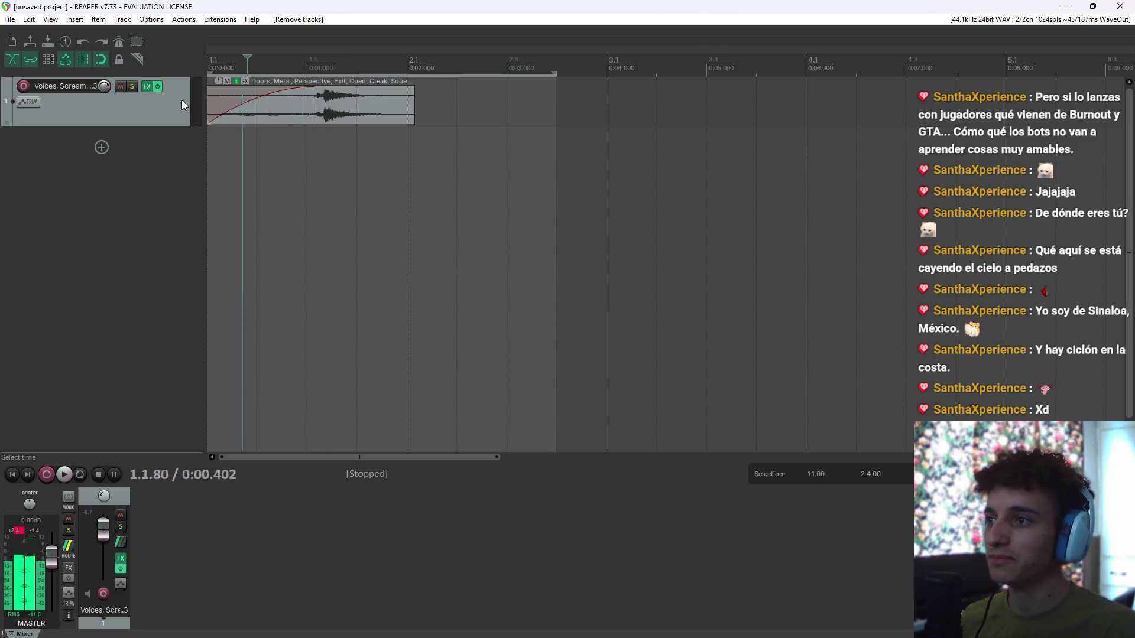
left_click_drag(556, 77, 456, 76)
left_click(90, 107)
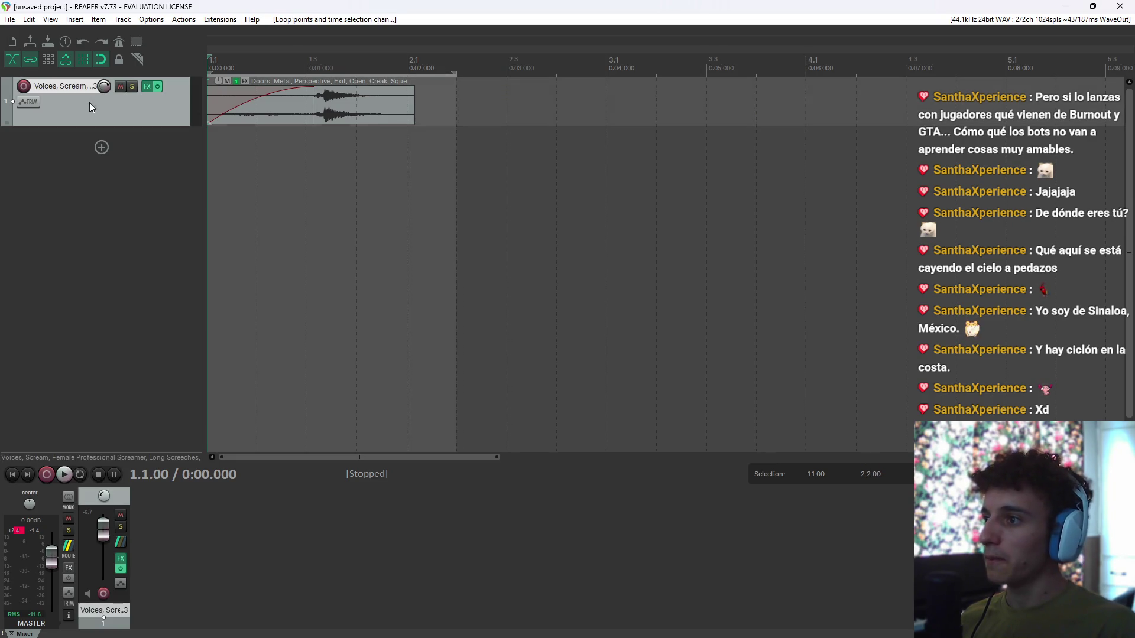
Step: Open REAPER's Render to File dialog and its output-directory folder picker, then switch to the file manager
left_click(16, 19)
left_click(159, 223)
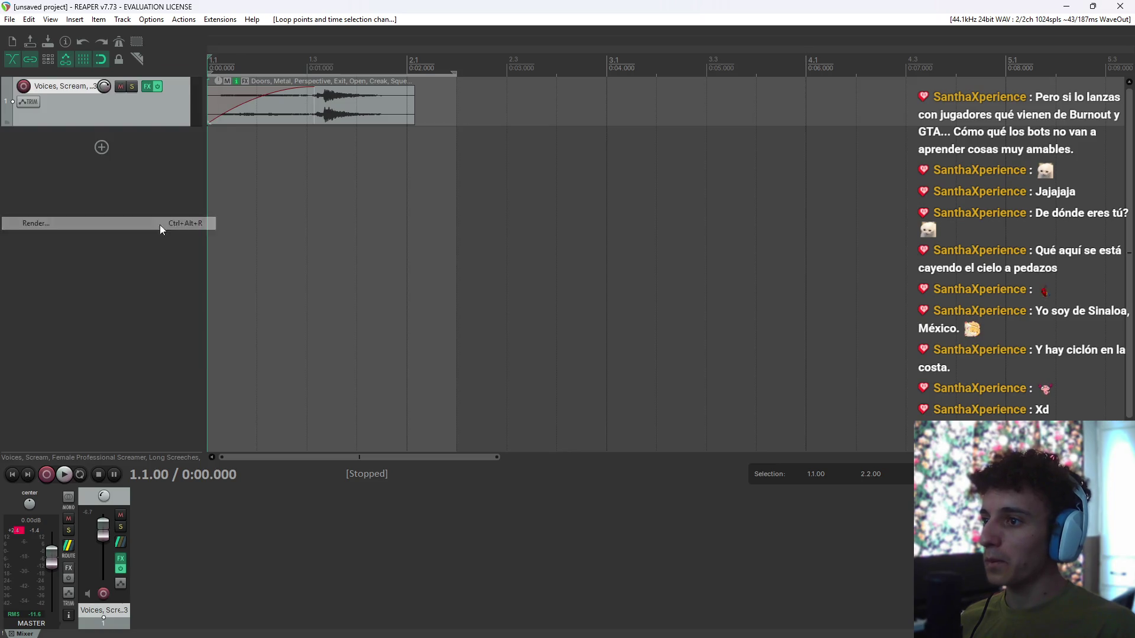
left_click(704, 202)
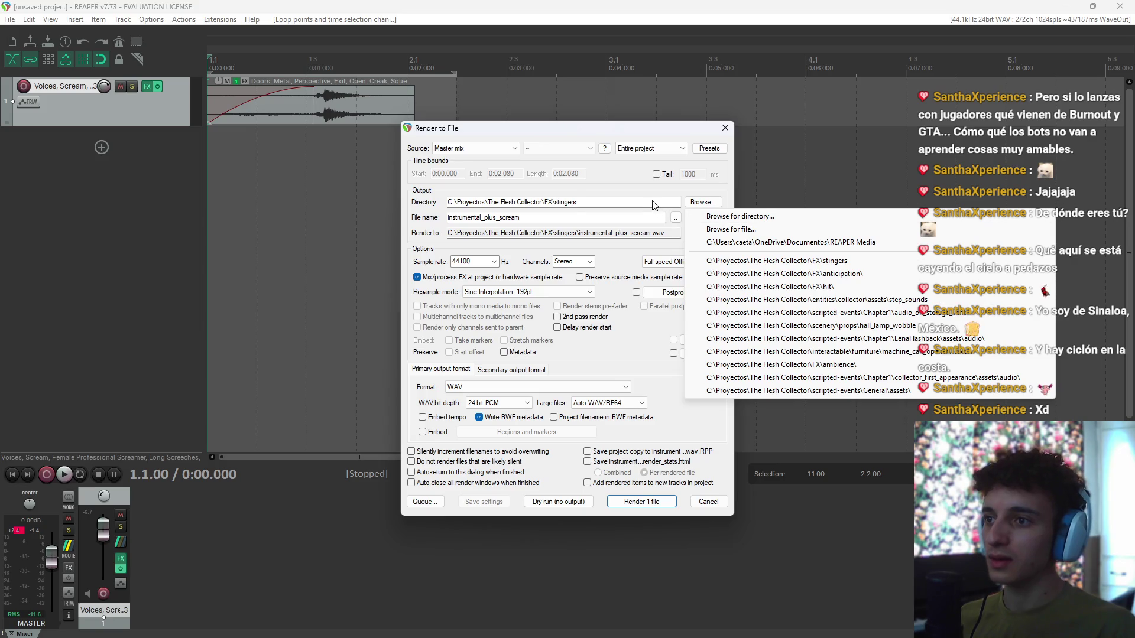
left_click(596, 206)
left_click(692, 205)
left_click(700, 205)
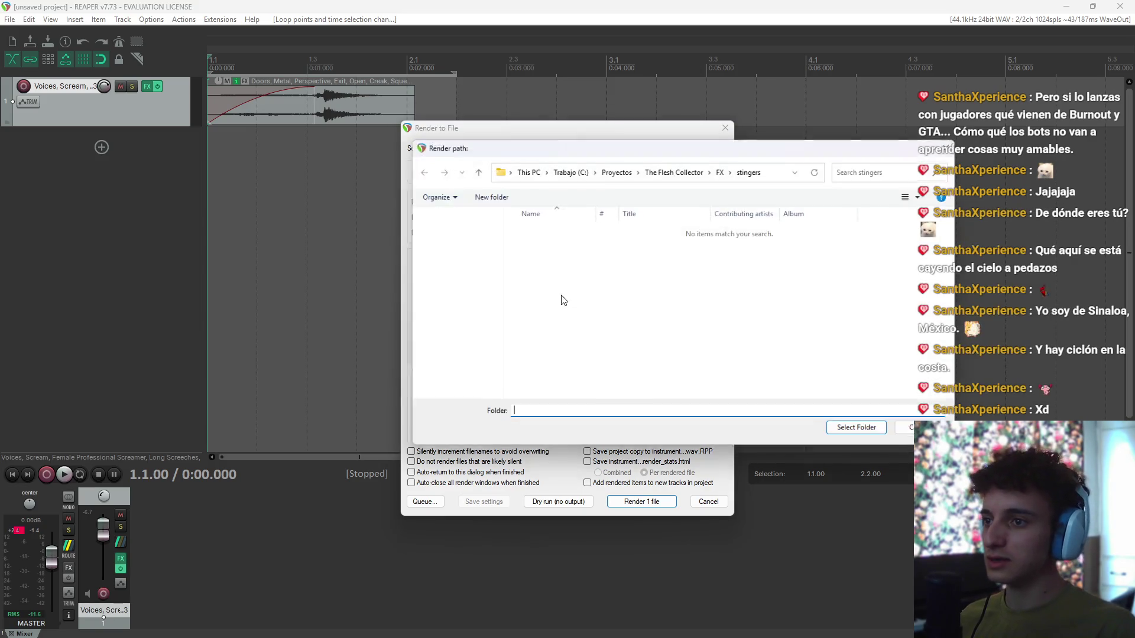
key("alt+Tab")
key("Tab")
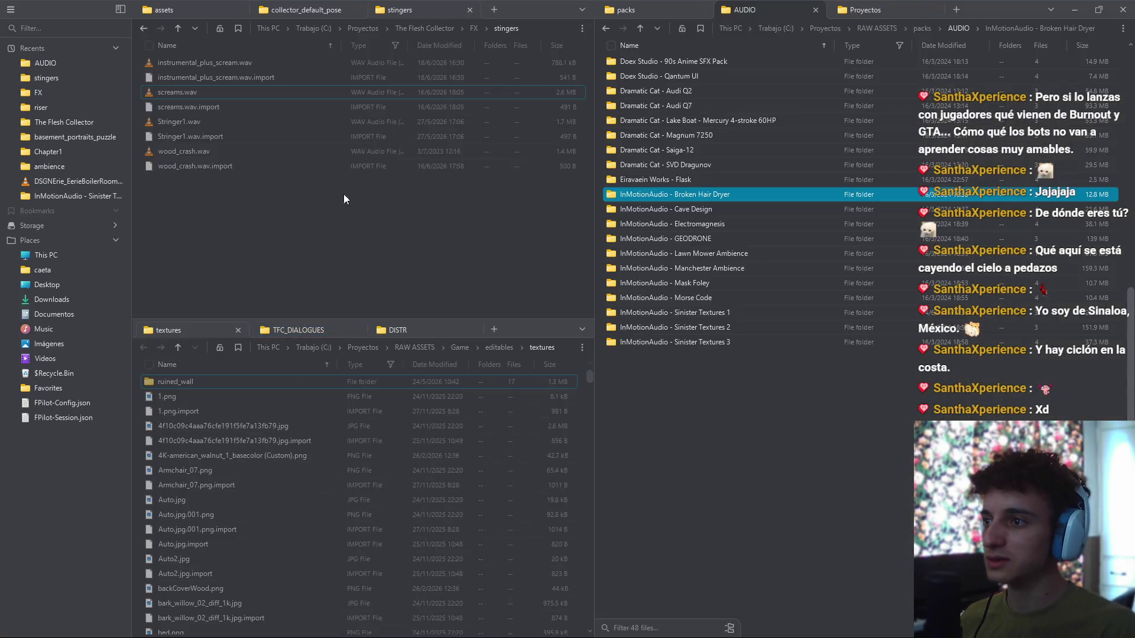
Step: Navigate to The Flesh Collector\puzzles\basement_portraits_puzzle\assets in the file manager
left_click(344, 199)
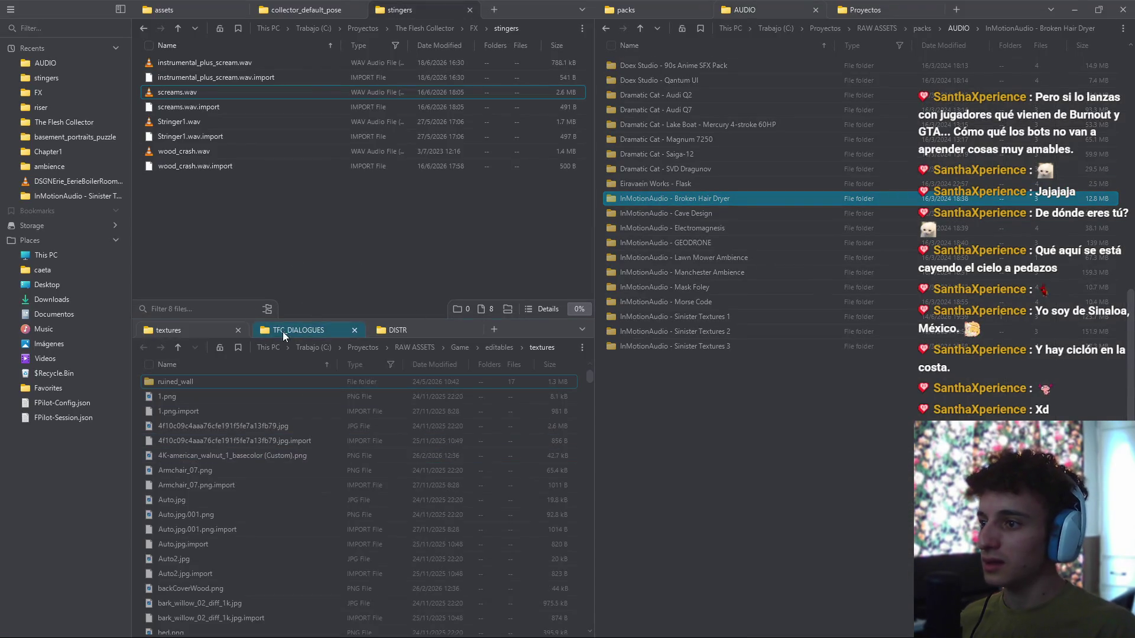
key("ctrl+shift+Tab")
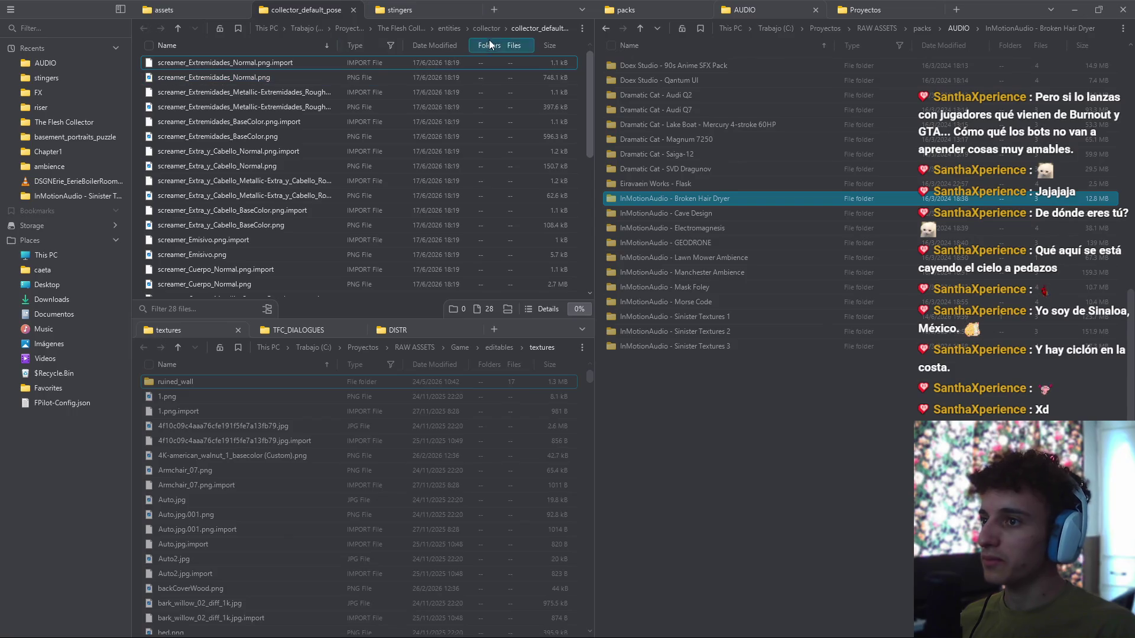
key("ctrl+shift+Tab")
key("ctrl+shift+Tab")
key("ctrl+shift+Tab")
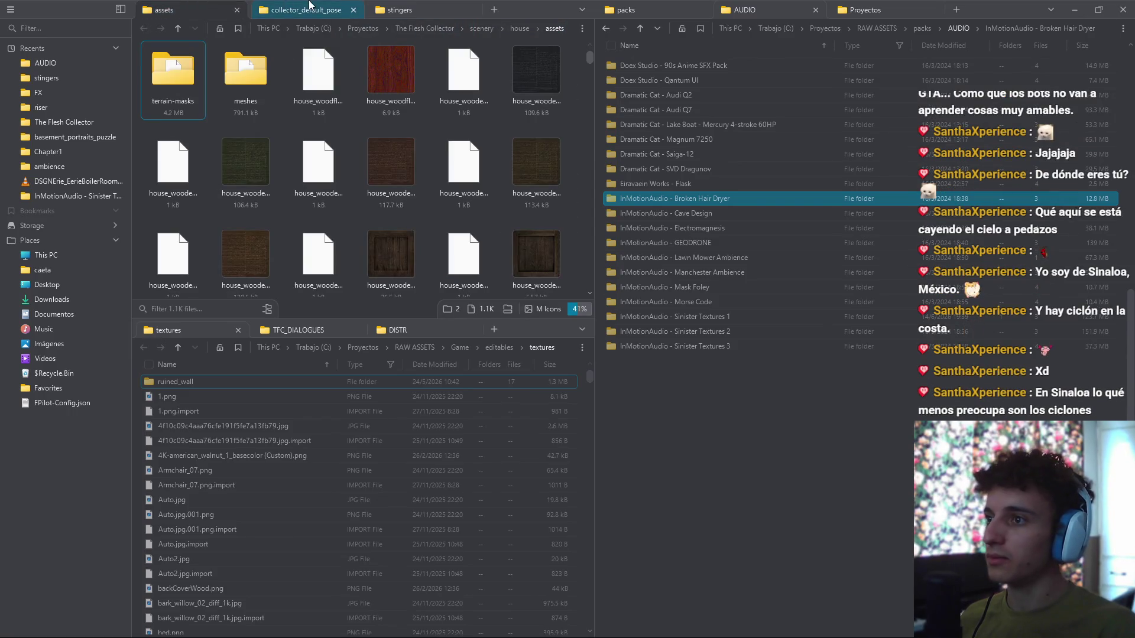
left_click(402, 28)
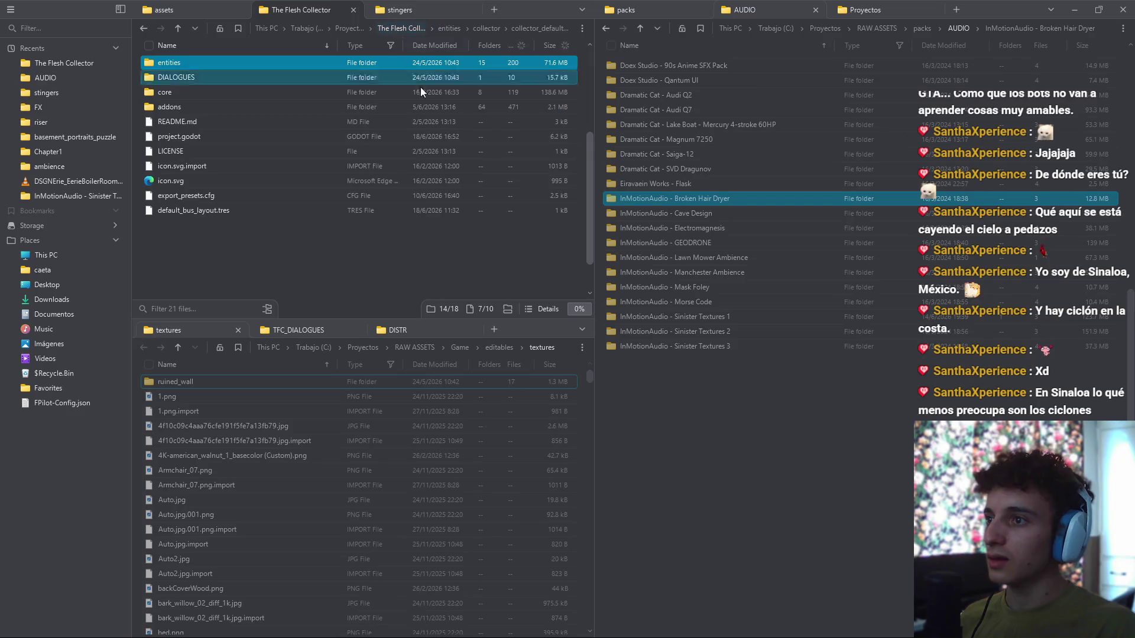
double_click(183, 121)
double_click(198, 63)
left_click(182, 77)
double_click(168, 91)
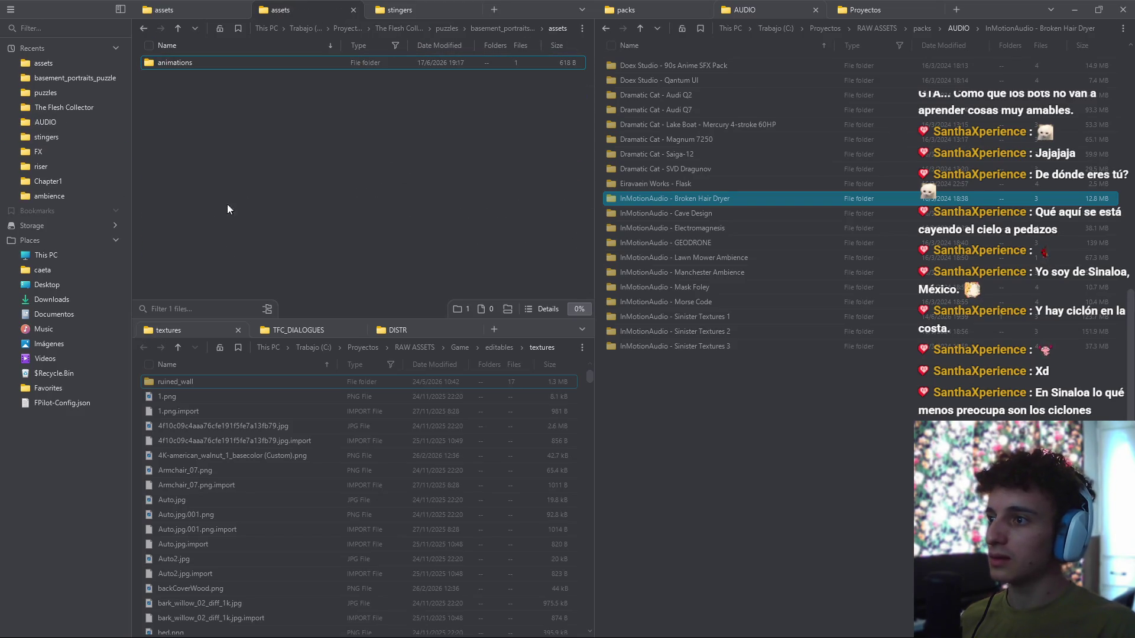
Step: Create a new folder named audio inside assets
right_click(277, 172)
left_click(364, 320)
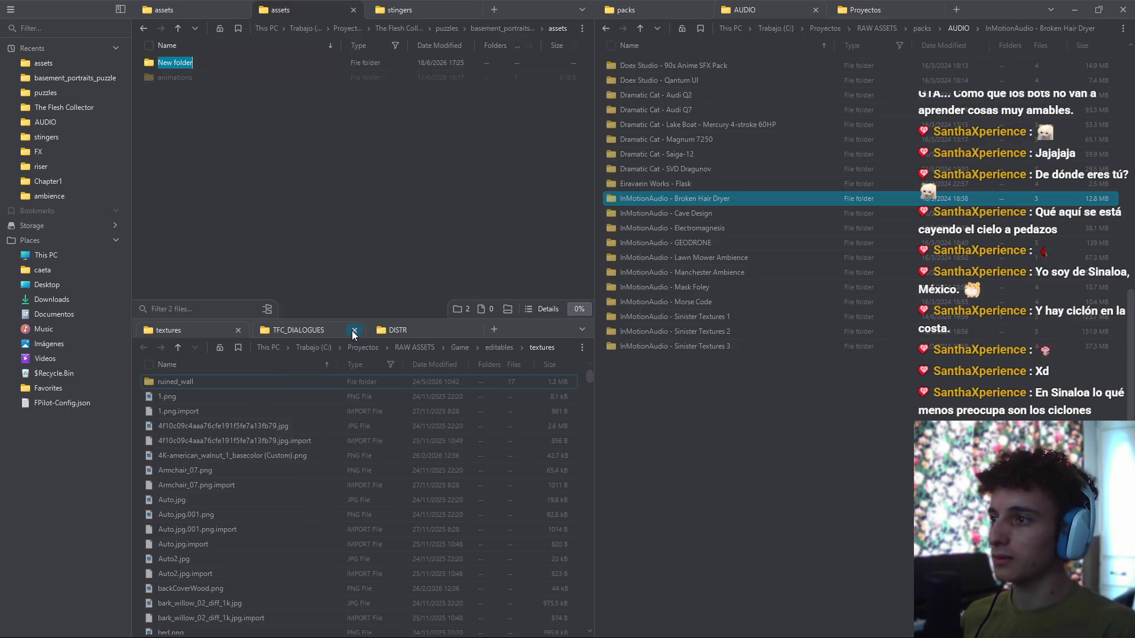
type("audio")
key("Return")
Step: Set the render output directory to the new assets\audio folder using its copied path
left_click(553, 28)
key("alt+Tab")
key("alt+d")
type("C:\\Proyectos\\The Flesh Collector\\puzzles\\basement_portraits_puzzle\\assets\\audio")
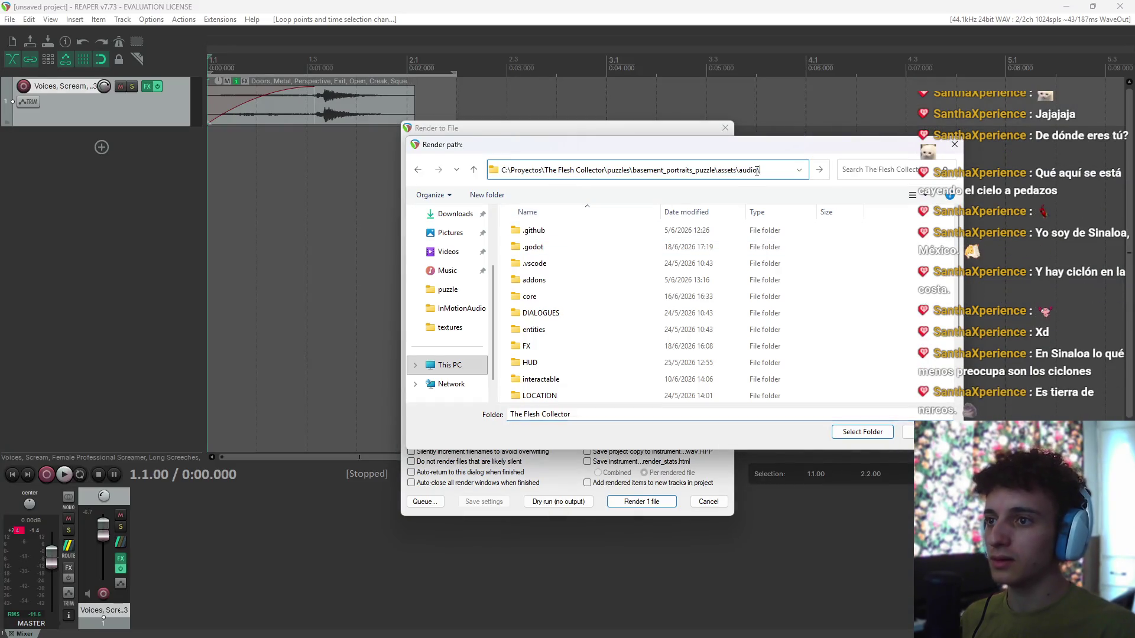
key("Return")
left_click(845, 433)
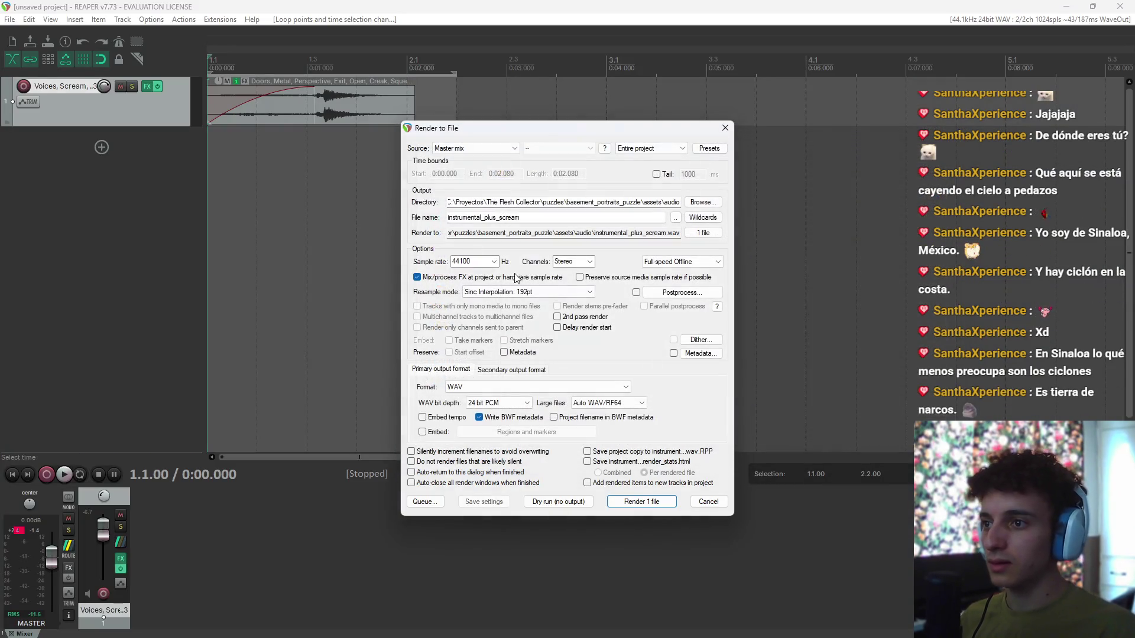
Step: Rename the output file to close_metalic_door and render the WAV
left_click_drag(541, 219, 355, 222)
key("BackSpace")
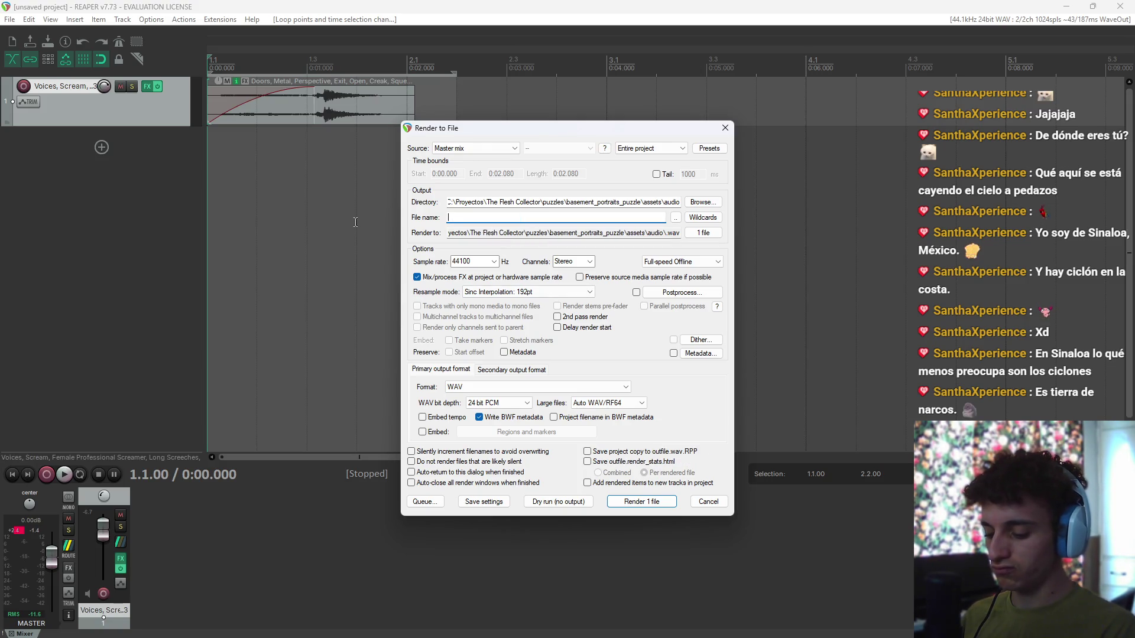
type("c")
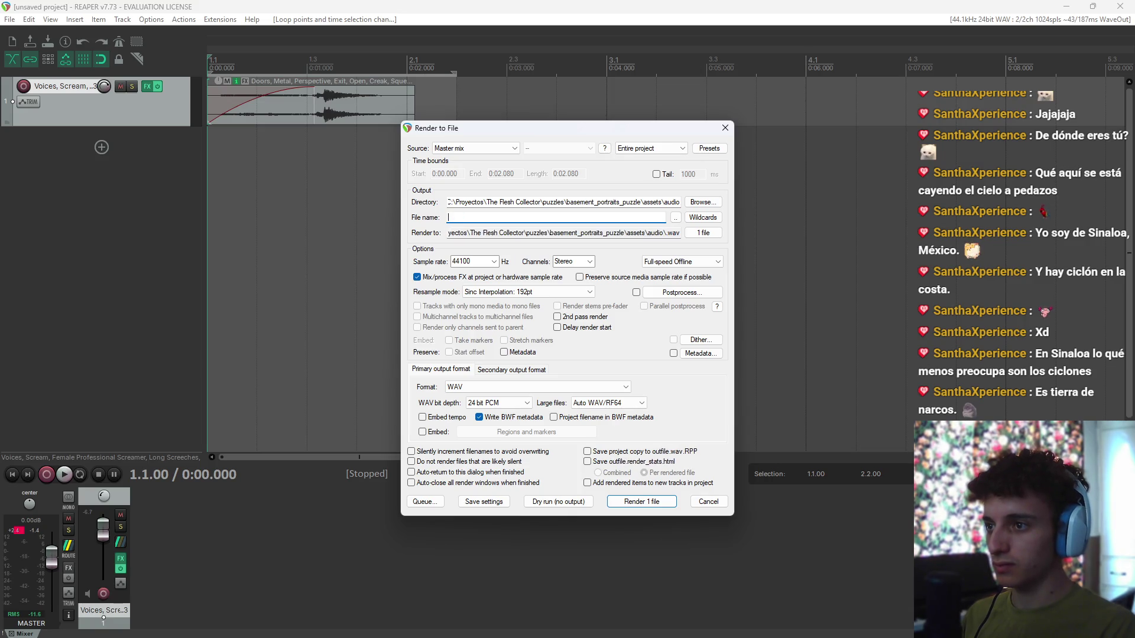
type("lose_door_m")
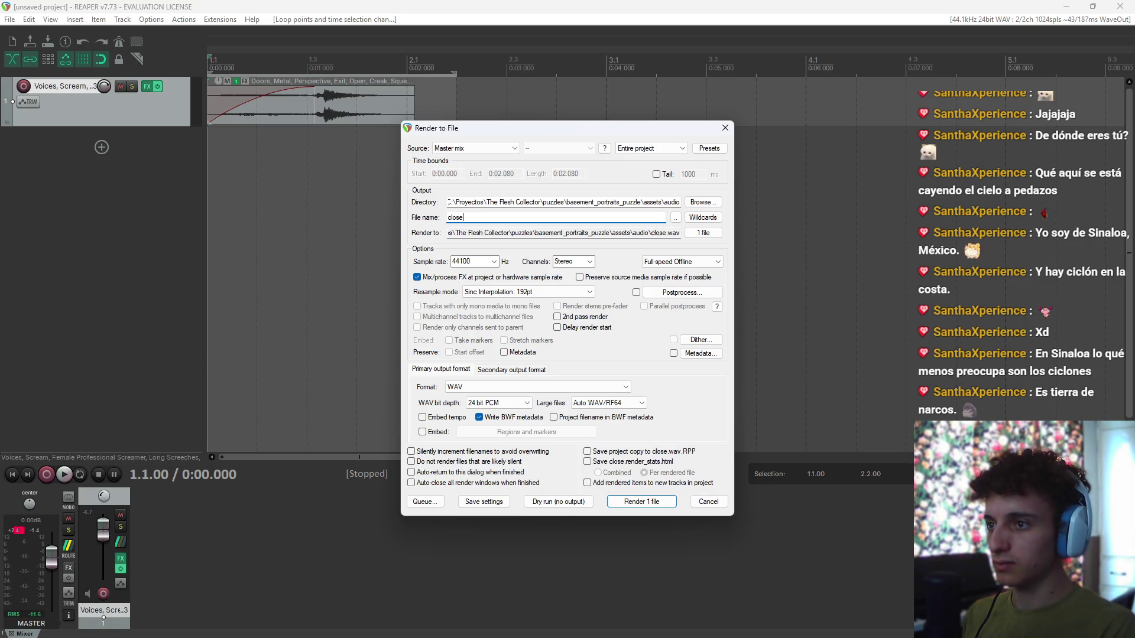
key("BackSpace")
key("BackSpace")
key("BackSpace")
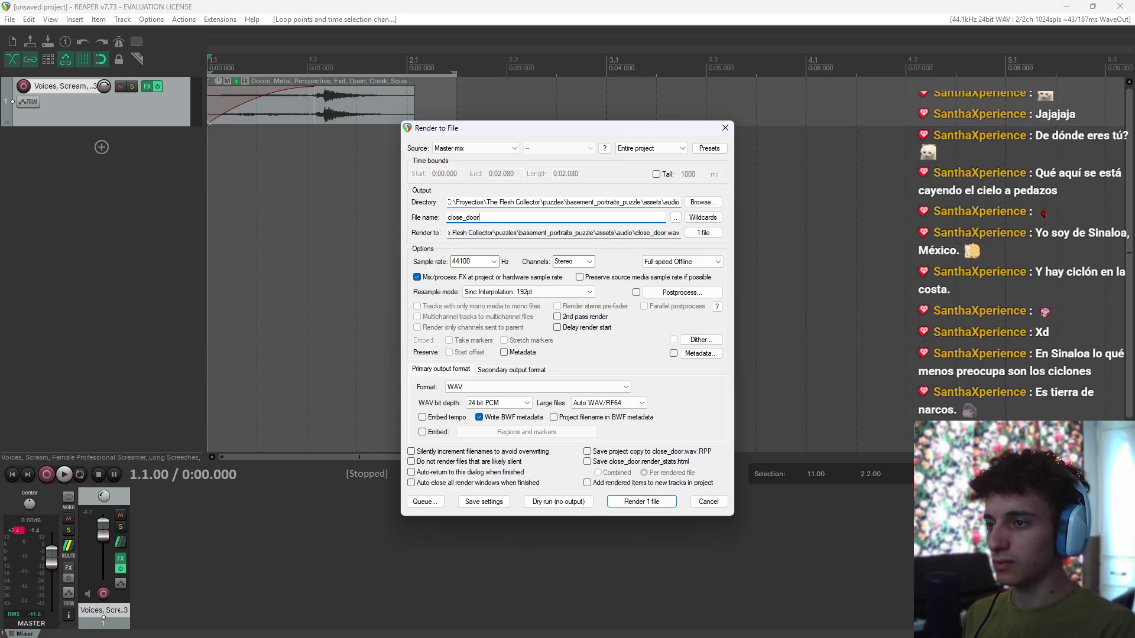
type("metalic_door")
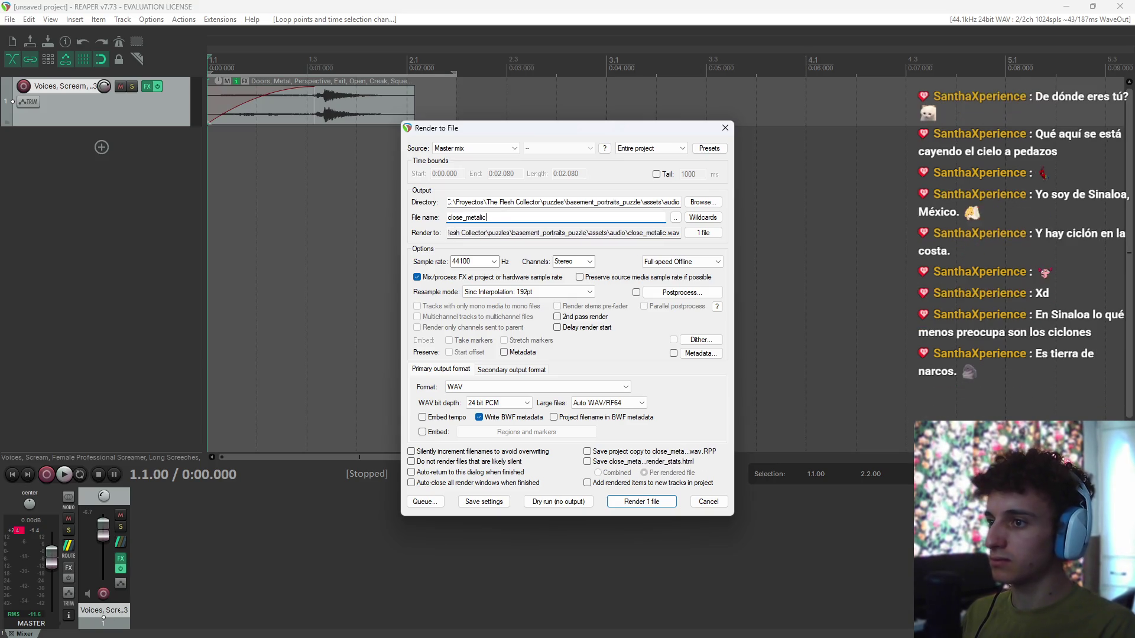
key("Return")
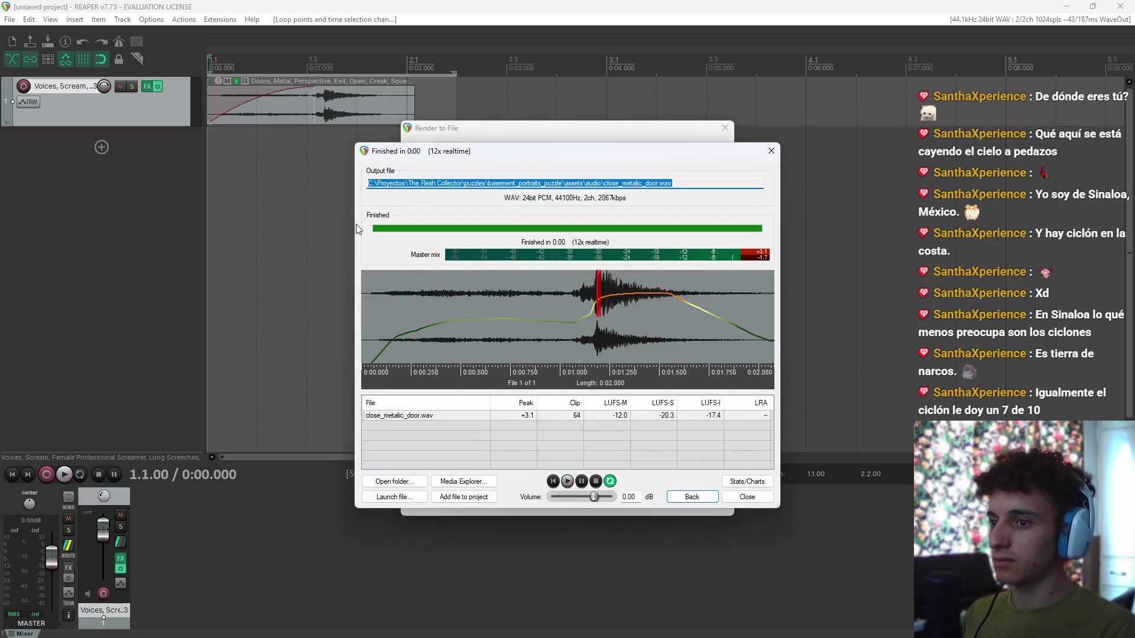
Step: Close the finished render window and switch away from REAPER
left_click(747, 496)
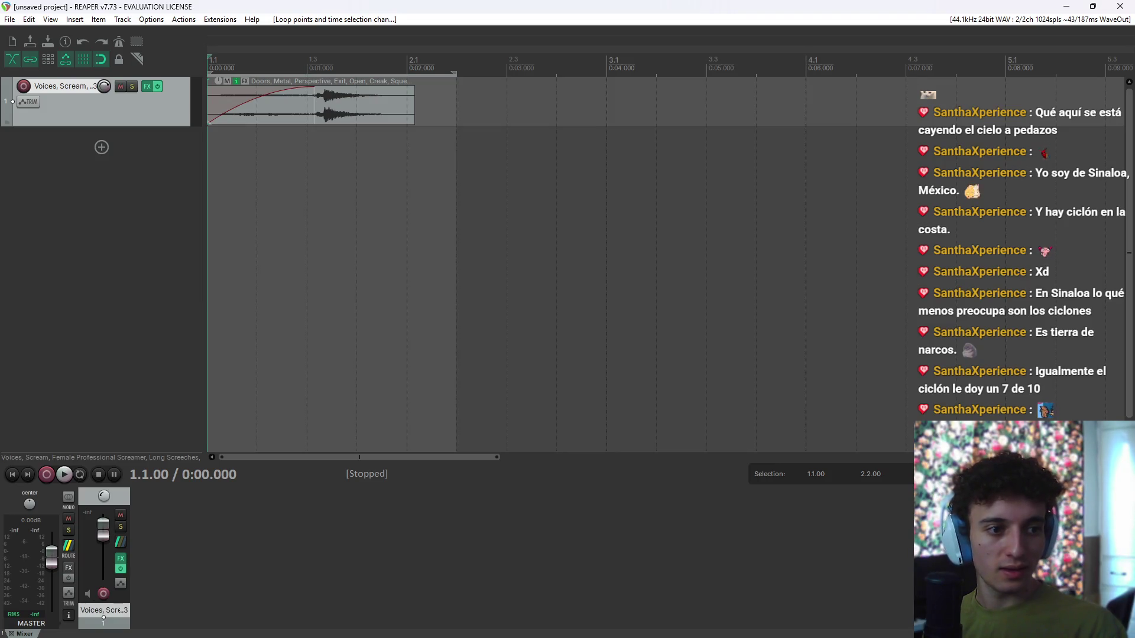
key("alt+Tab")
key("Tab")
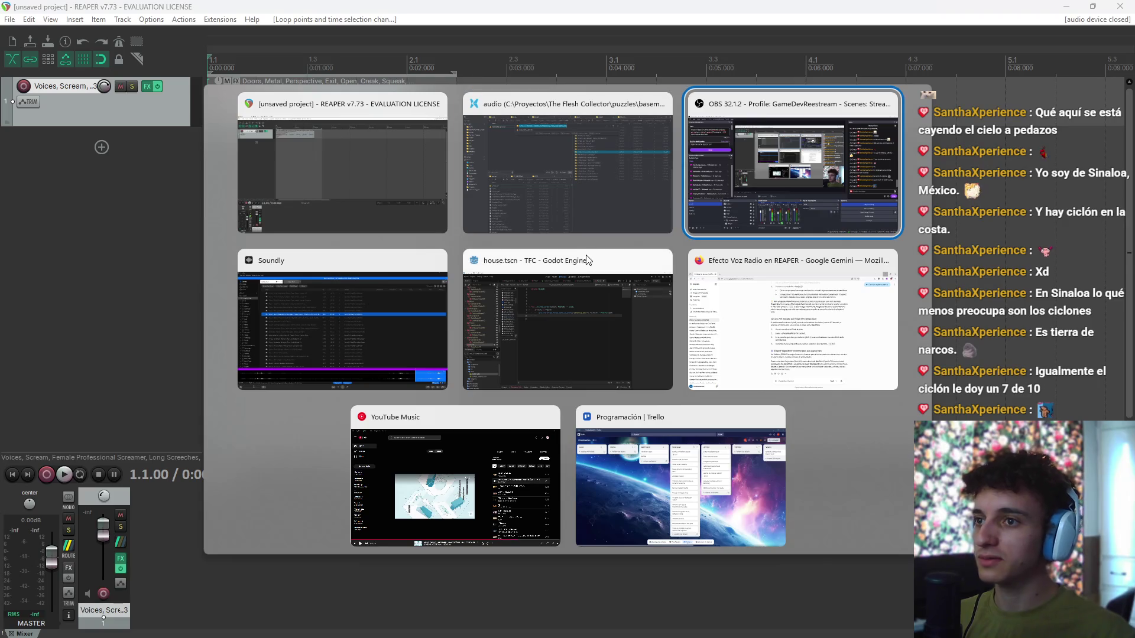
Step: Back in Godot, select the get_tree group lookup on line 9 of the basement trigger script
left_click(513, 238)
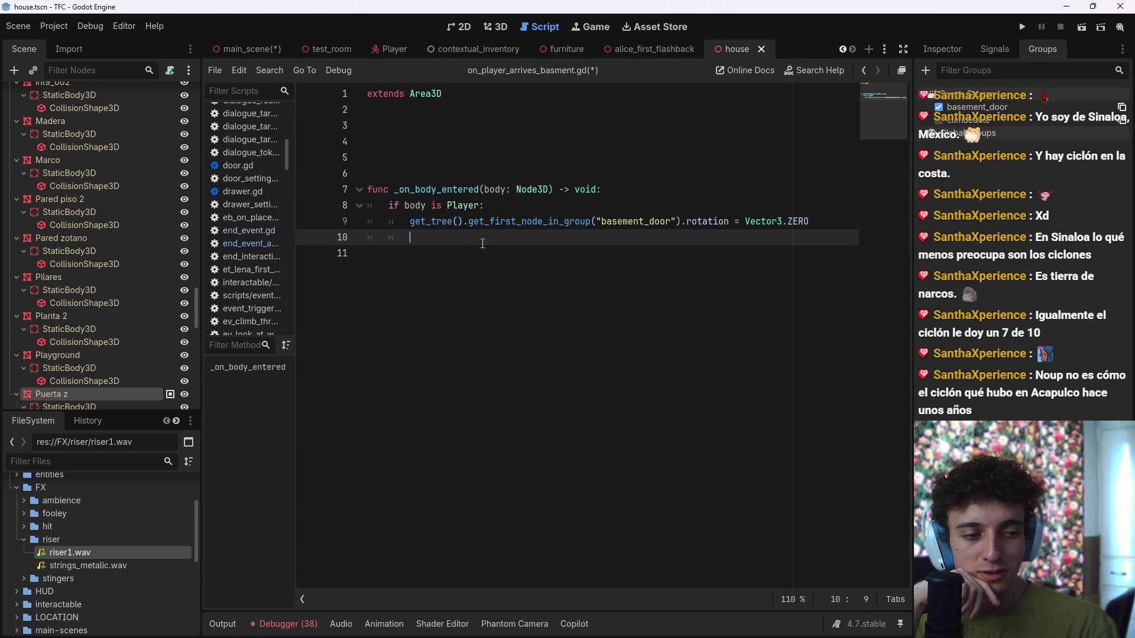
mouse_move(650, 629)
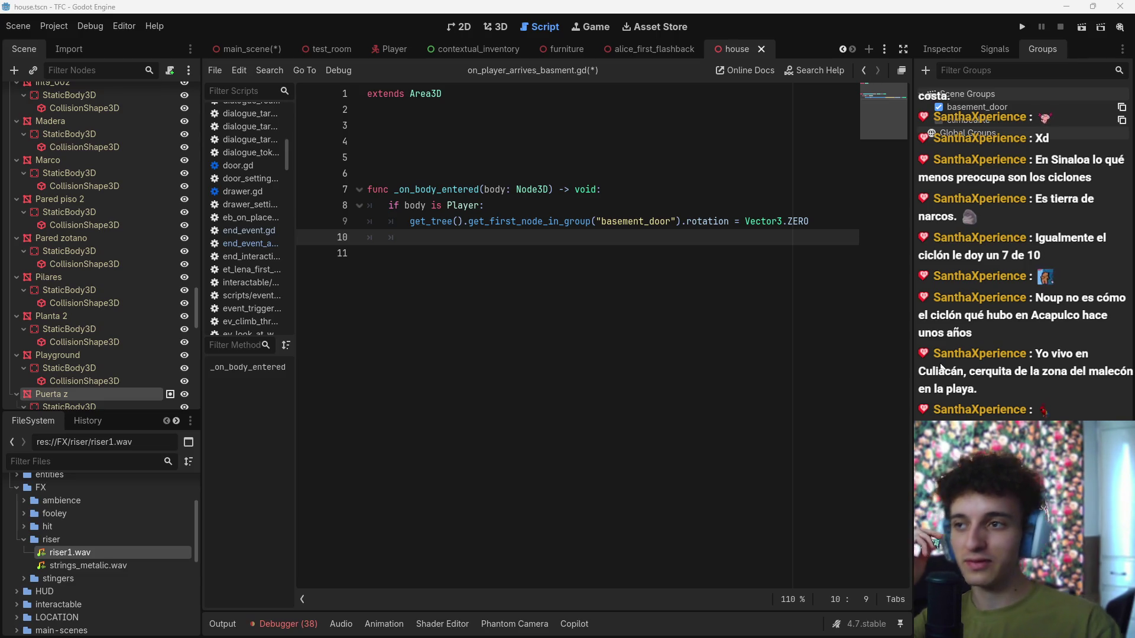
left_click(472, 236)
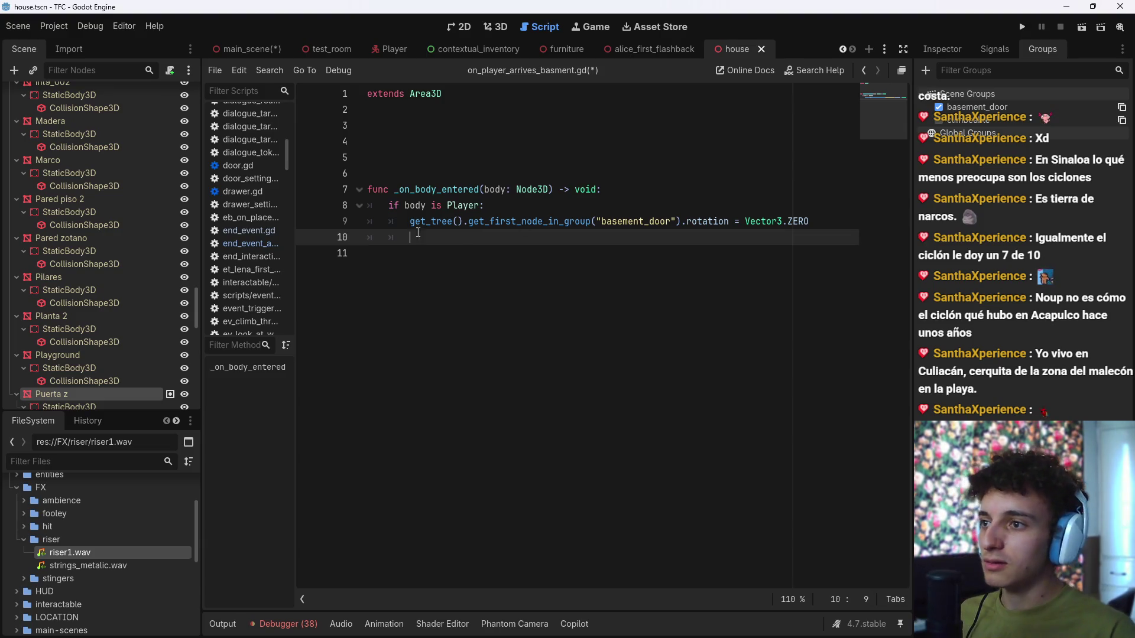
left_click_drag(405, 225, 684, 223)
Step: Remove the inline lookup and declare 'var basement_door : MeshInstance3D' assigned from the basement_door group
key("BackSpace")
left_click(645, 189)
key("Return")
type("var ")
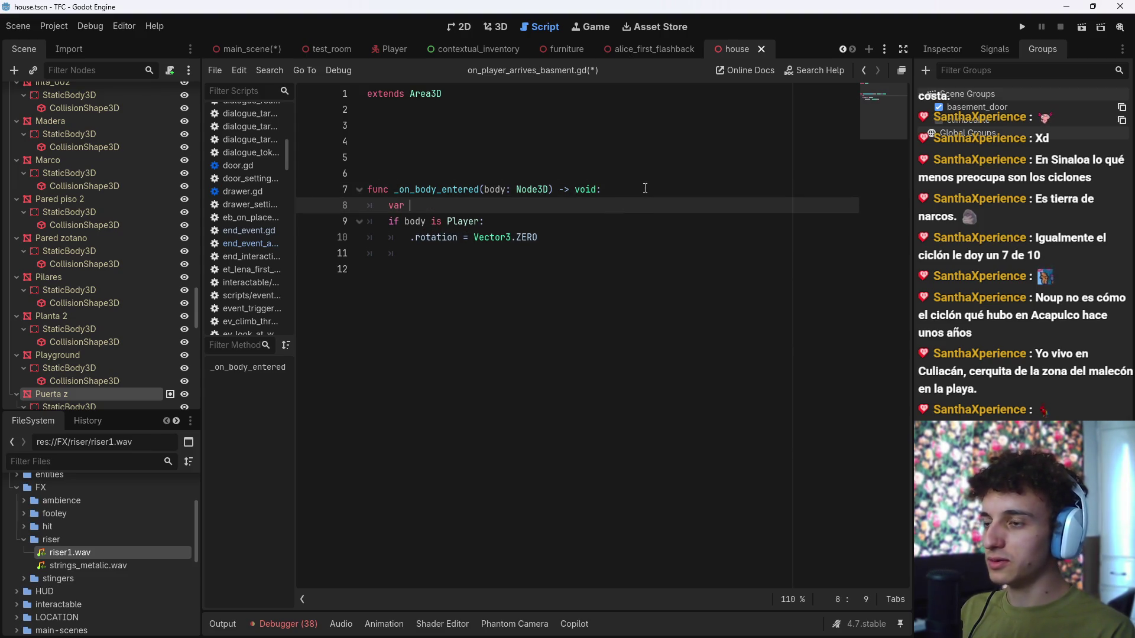
type("basement_door : Mesh")
key("Down")
key("Down")
key("Down")
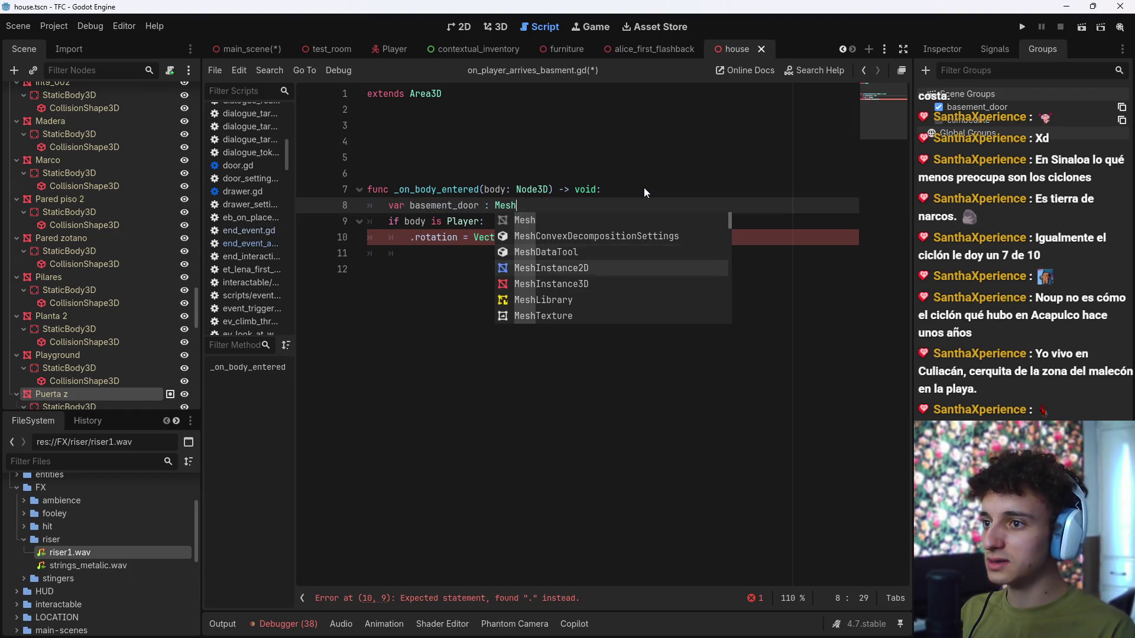
key("Return")
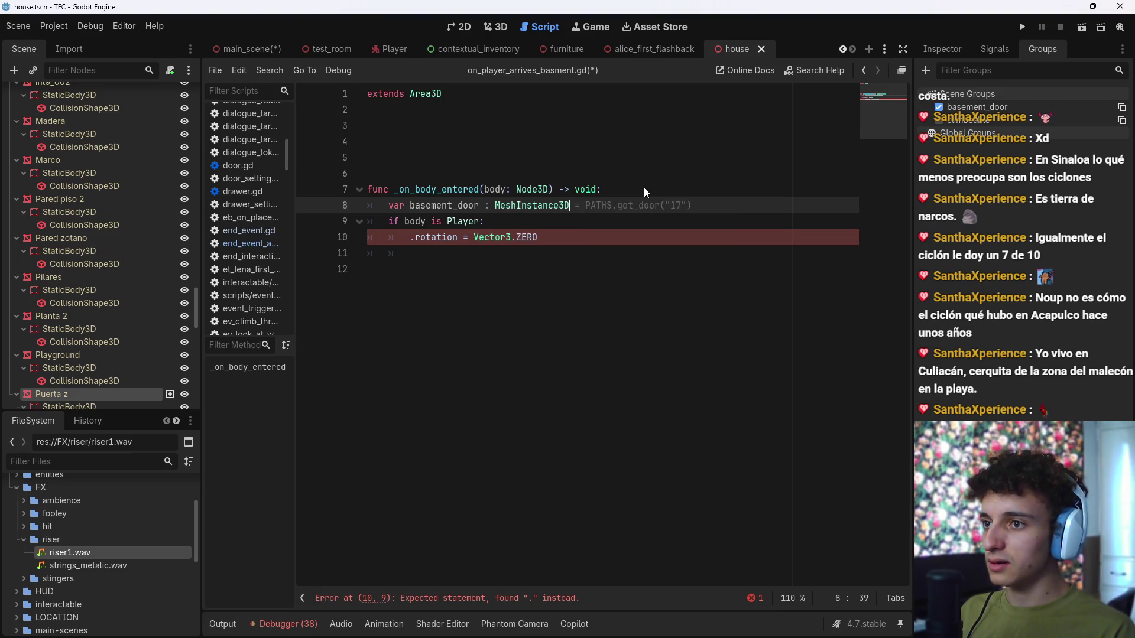
key("Tab")
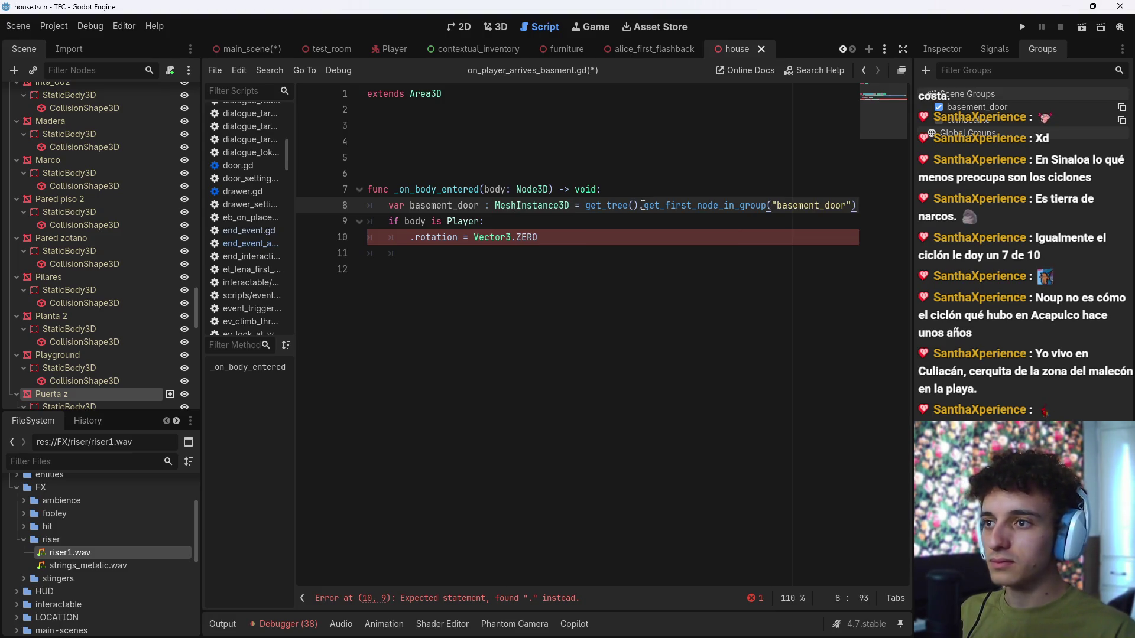
Step: Make the rotation reset line use basement_door.rotation
key("Down")
key("Down")
key("Home")
type("base")
key("Return")
key("Down")
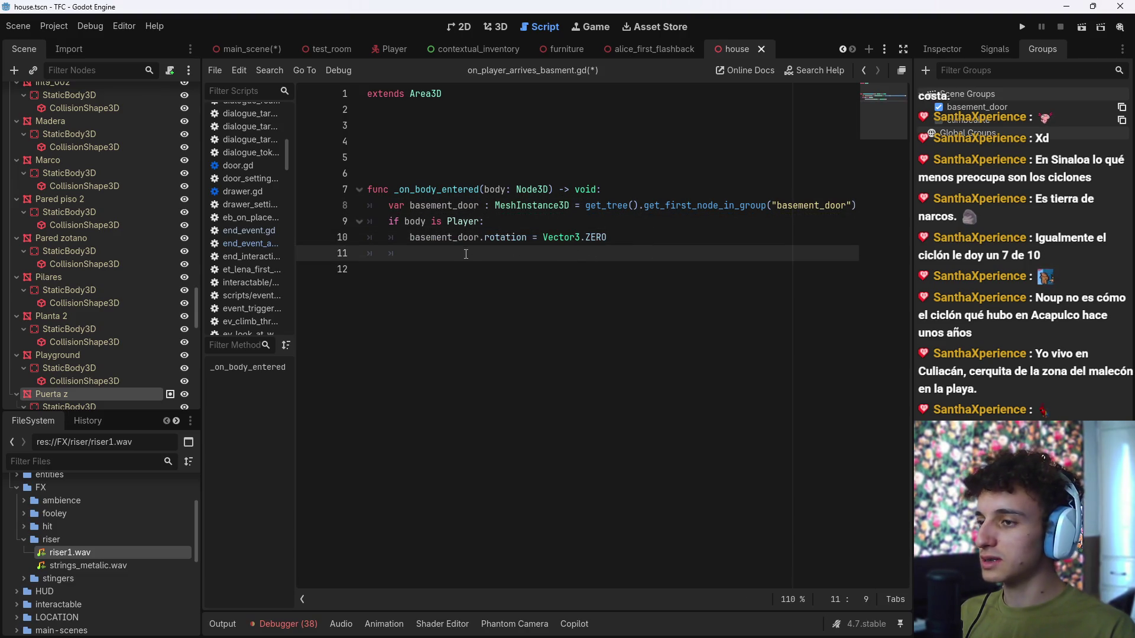
key("alt+Tab")
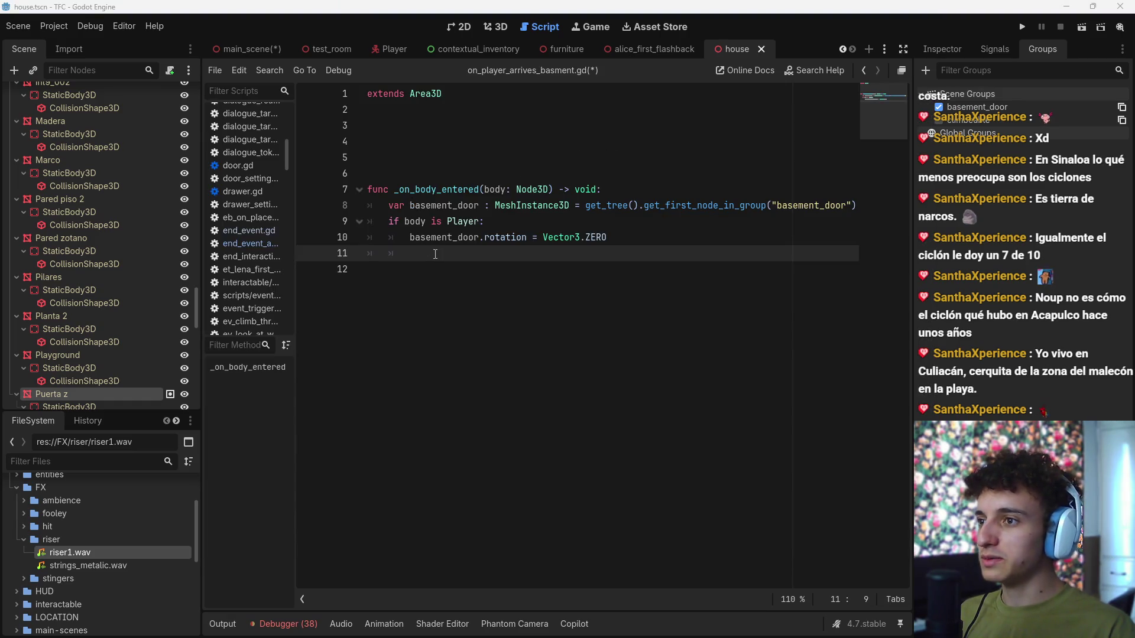
left_click(526, 224)
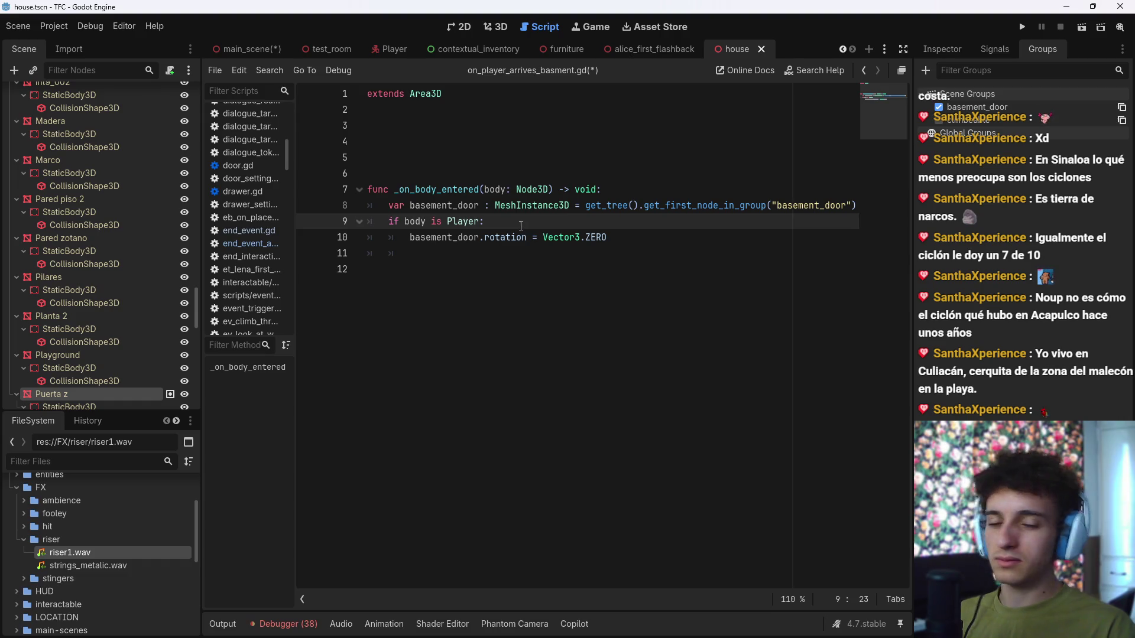
mouse_move(522, 234)
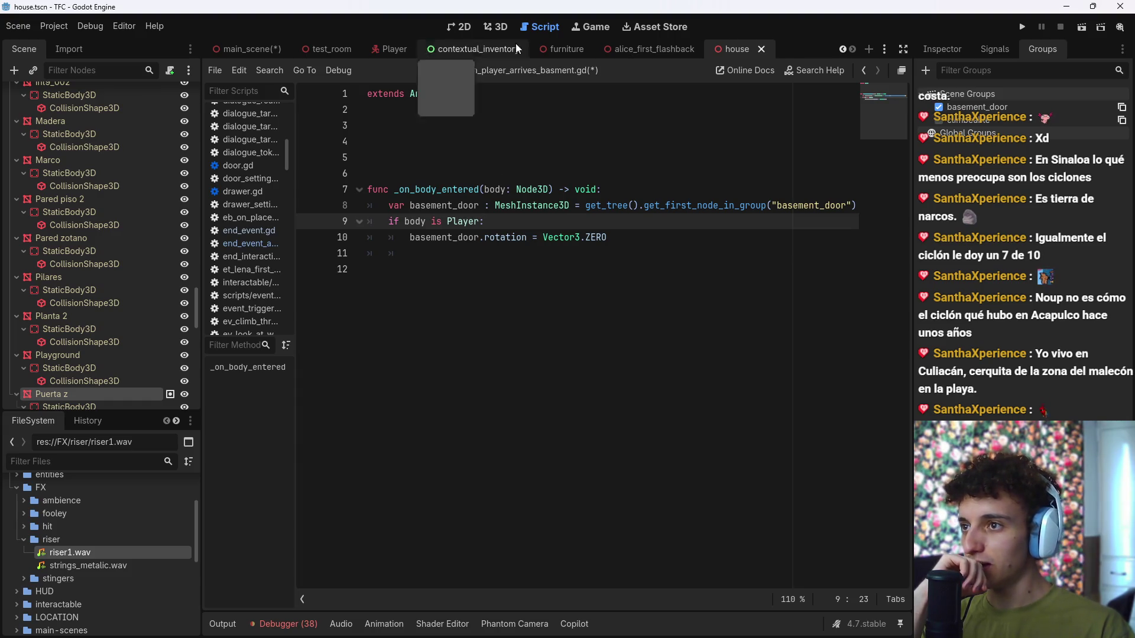
Step: In the 3D scene, add an AnimationPlayer child node to Puerta z
left_click(496, 26)
scroll(164, 249, "down", 4)
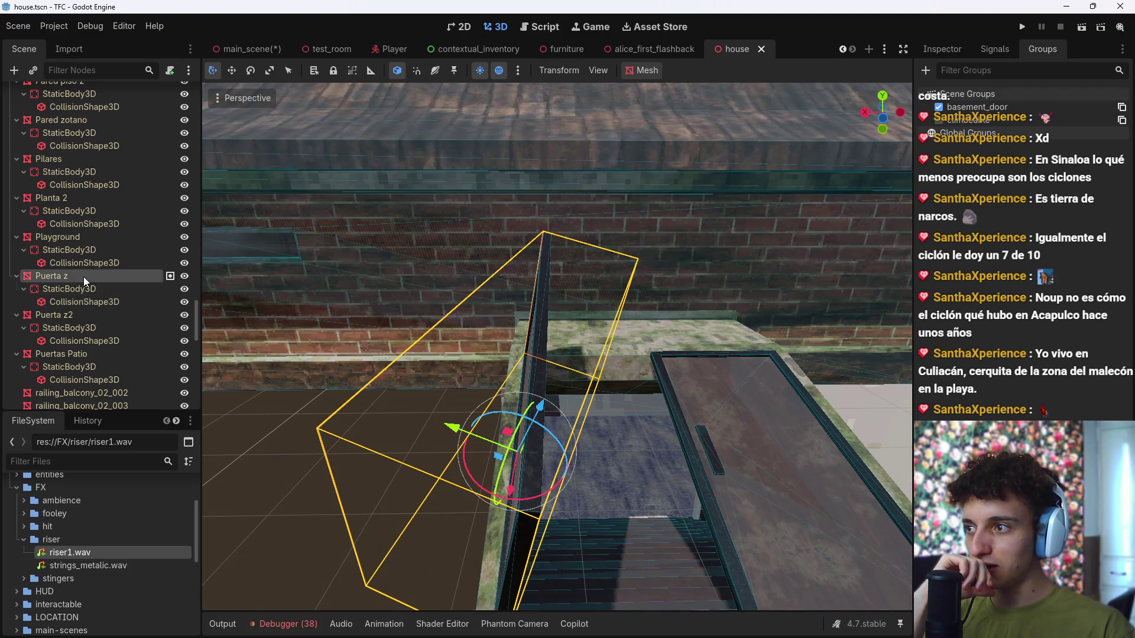
key("ctrl+a")
type("animation")
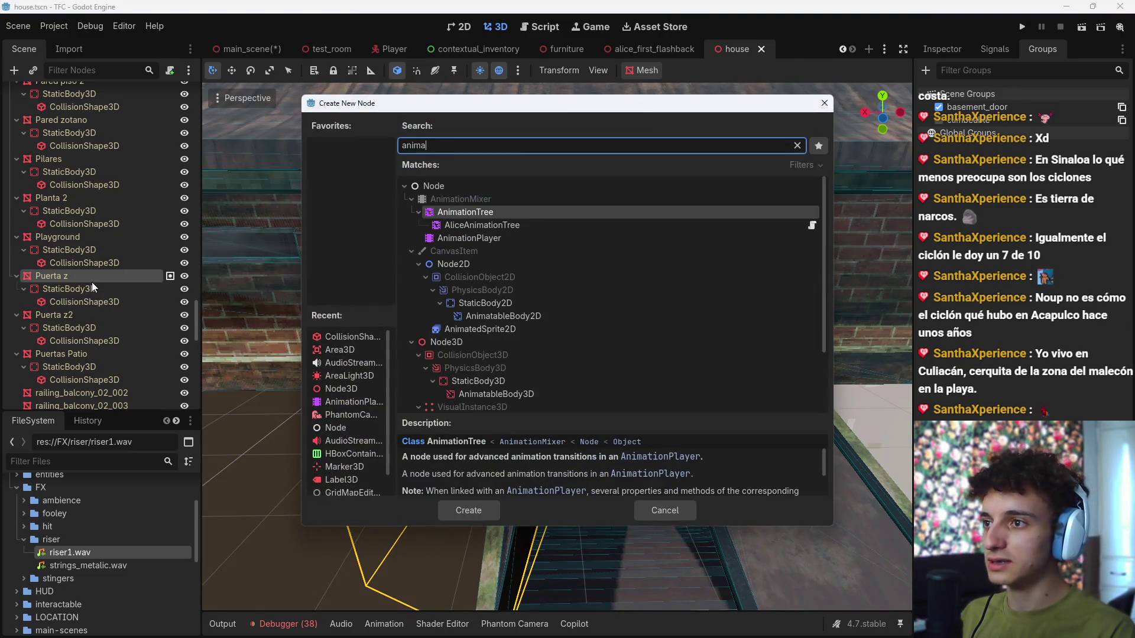
key("Down")
key("Return")
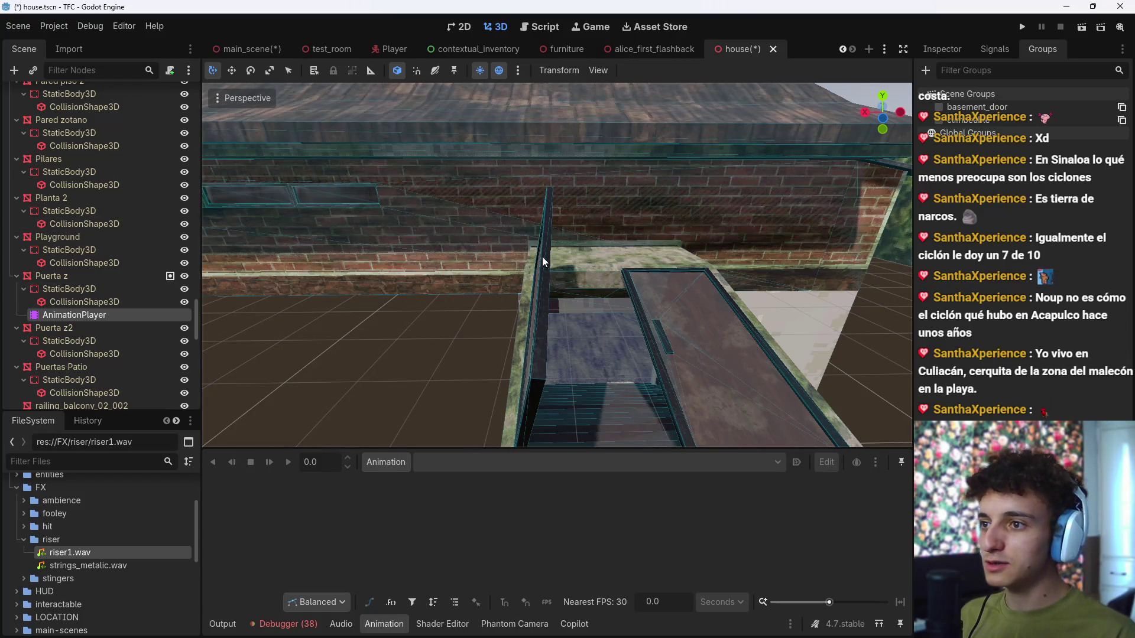
Step: Check the new AnimationPlayer, then reselect Puerta z and show its properties in the Inspector
scroll(542, 257, "down", 5)
left_click(70, 277)
left_click(80, 314)
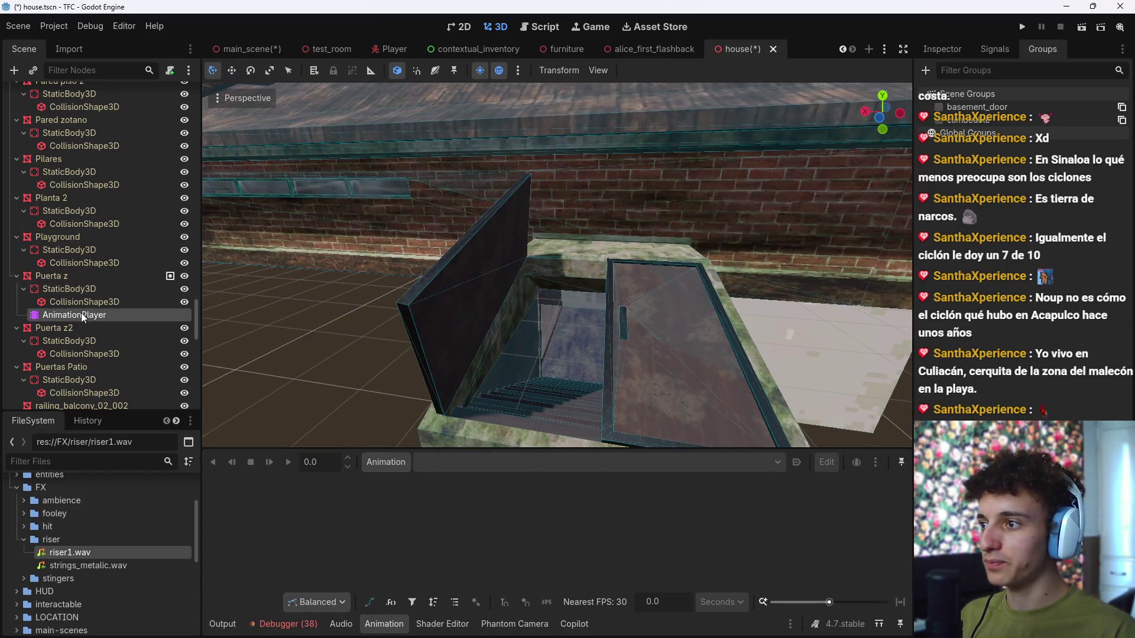
left_click(83, 277)
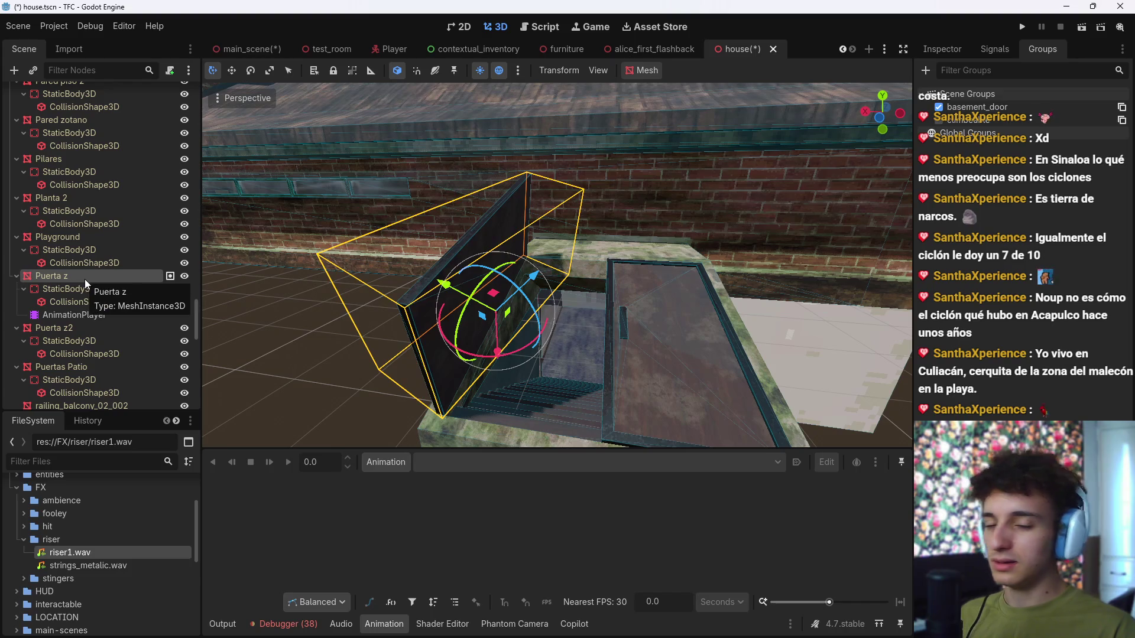
left_click(112, 313)
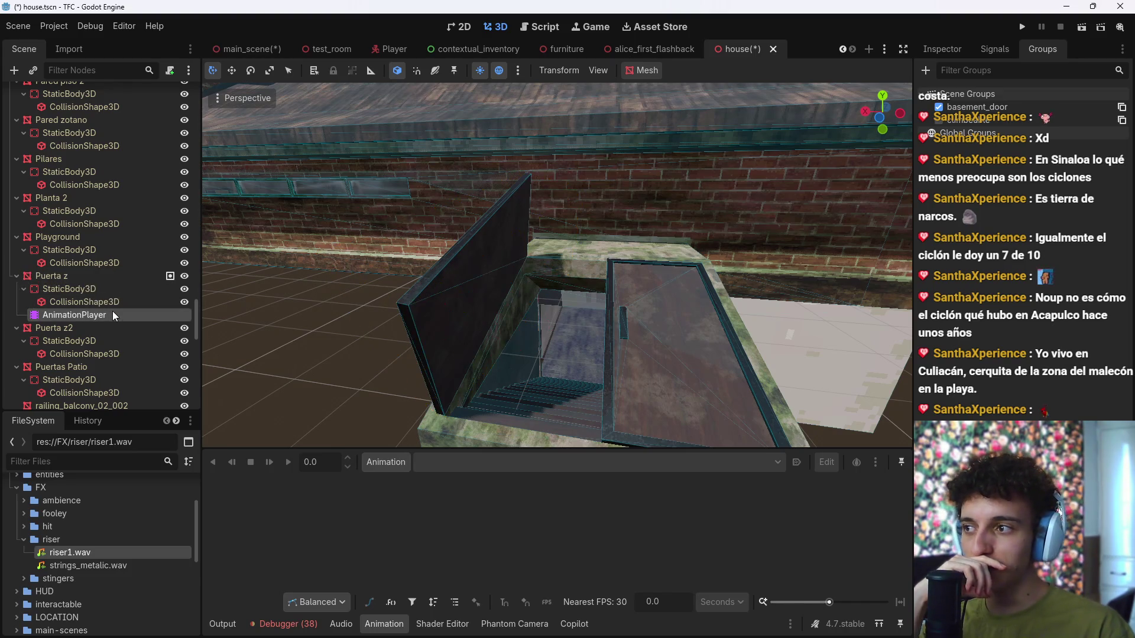
left_click(114, 274)
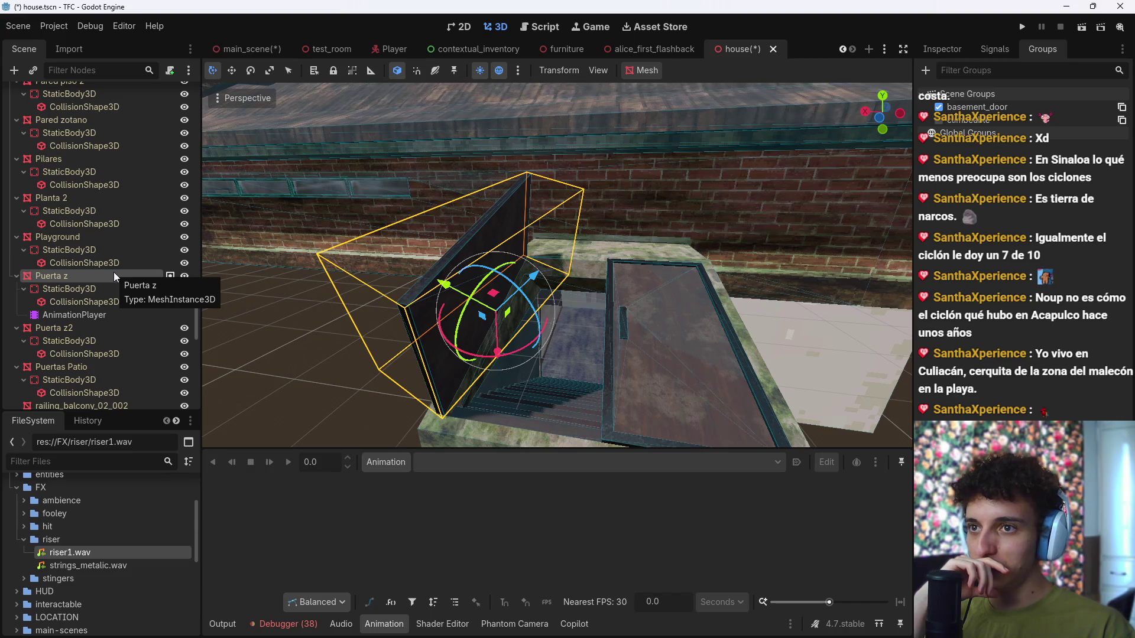
left_click(942, 49)
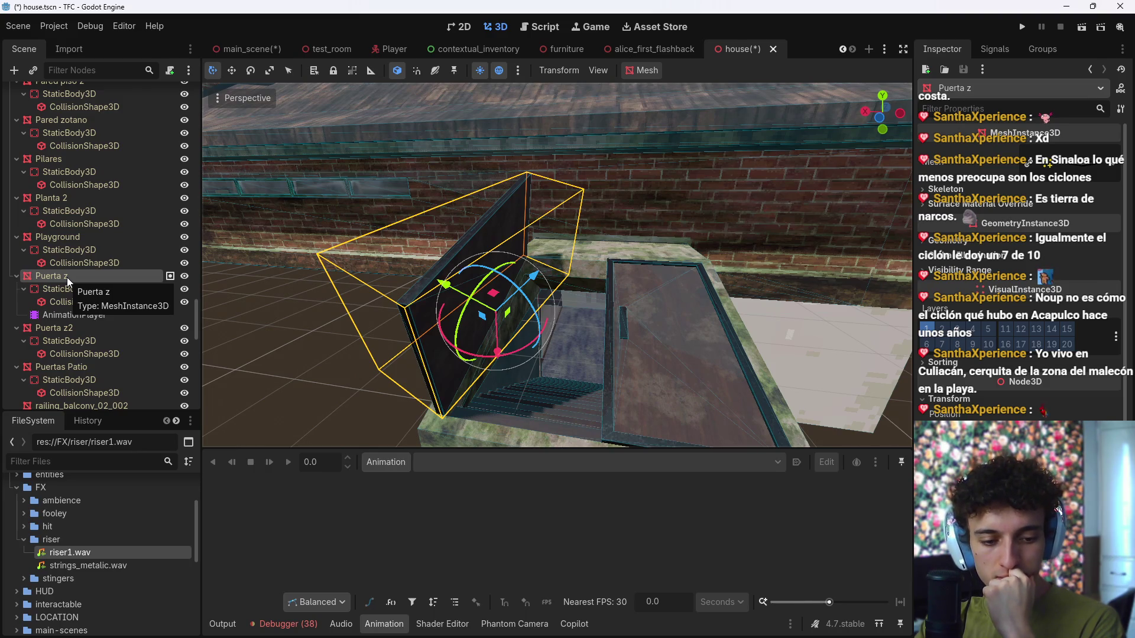
scroll(1016, 266, "down", 3)
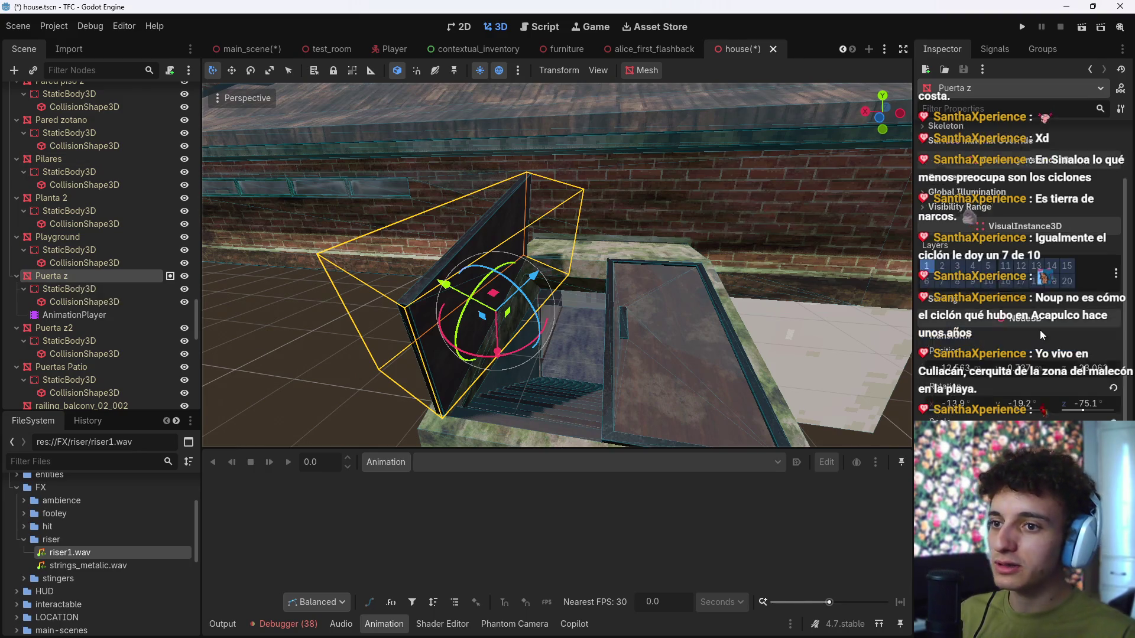
key("ctrl+alt+o")
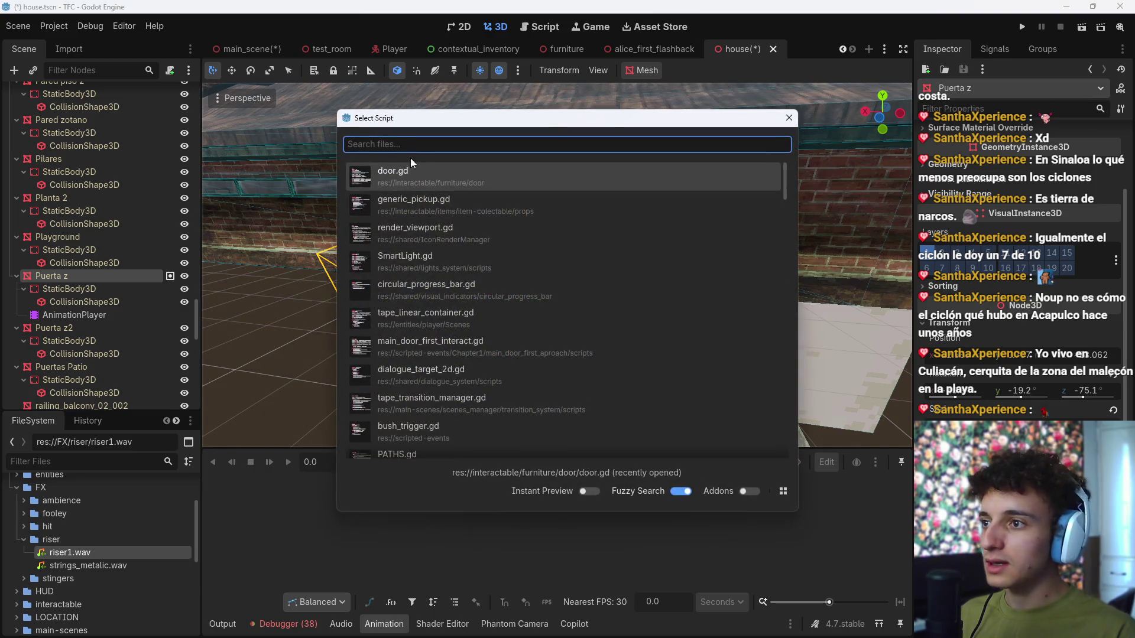
key("Escape")
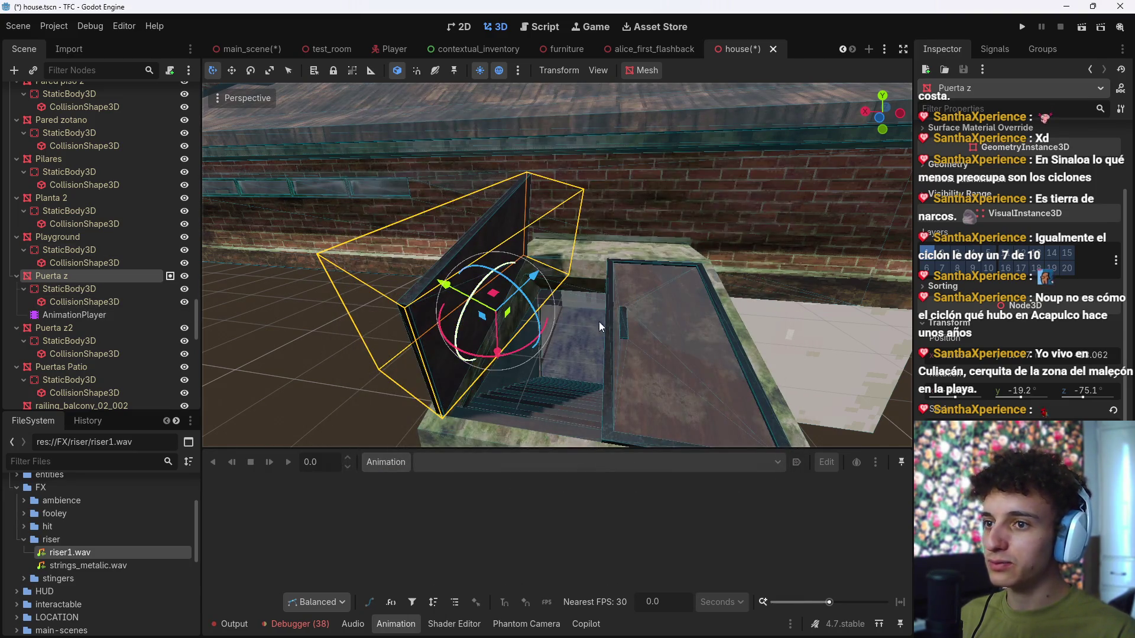
right_click(62, 288)
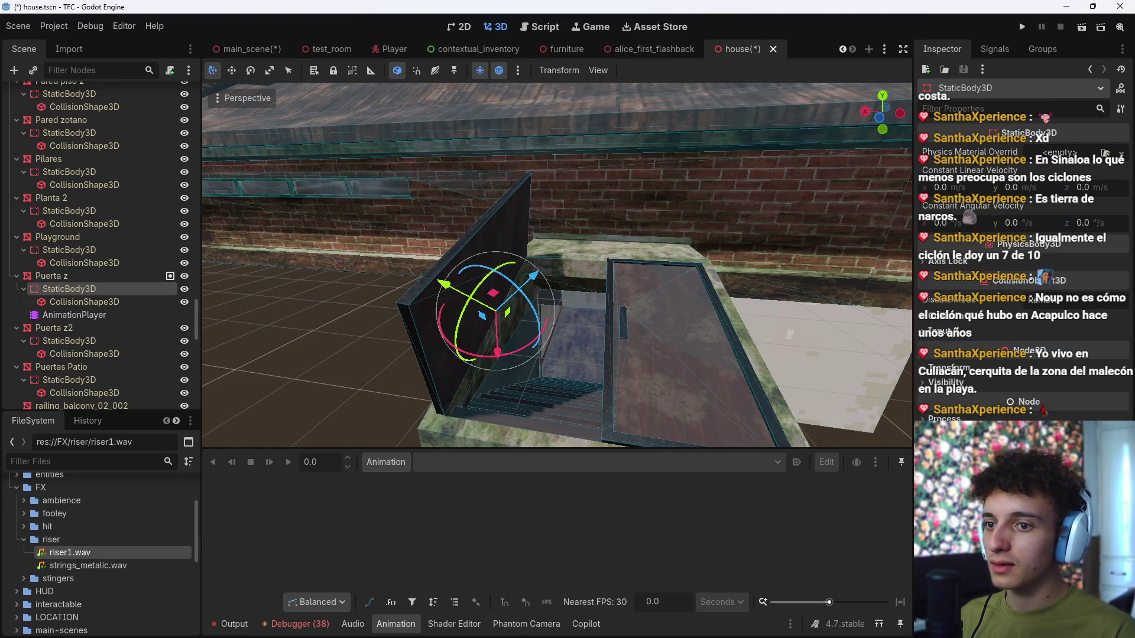
key("ctrl+alt+o")
type("door")
key("Return")
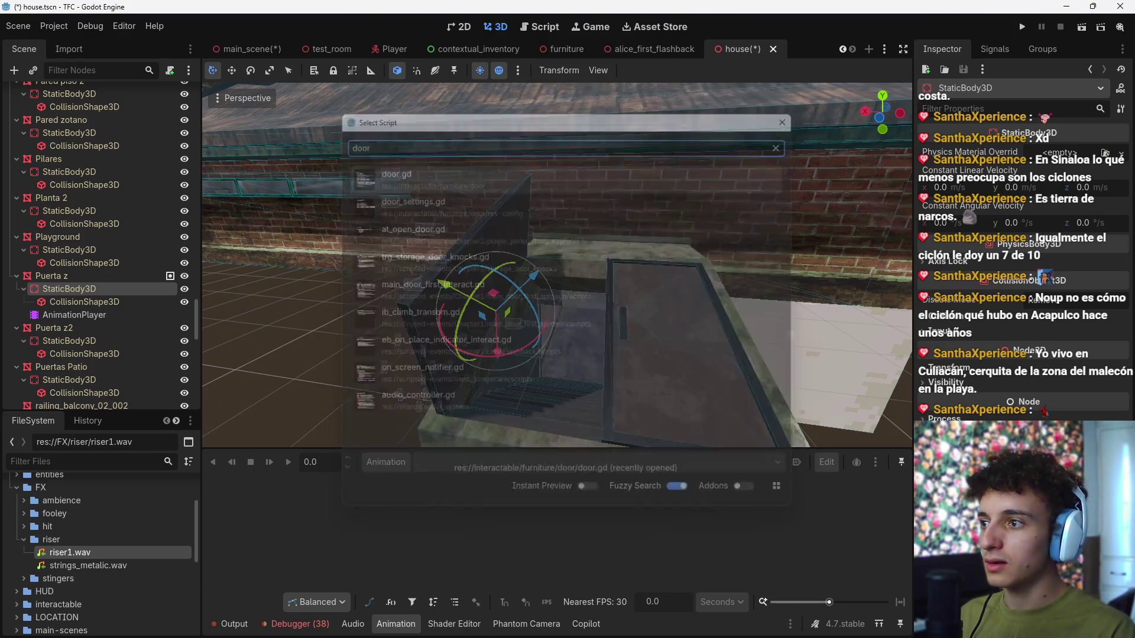
left_click(1056, 193)
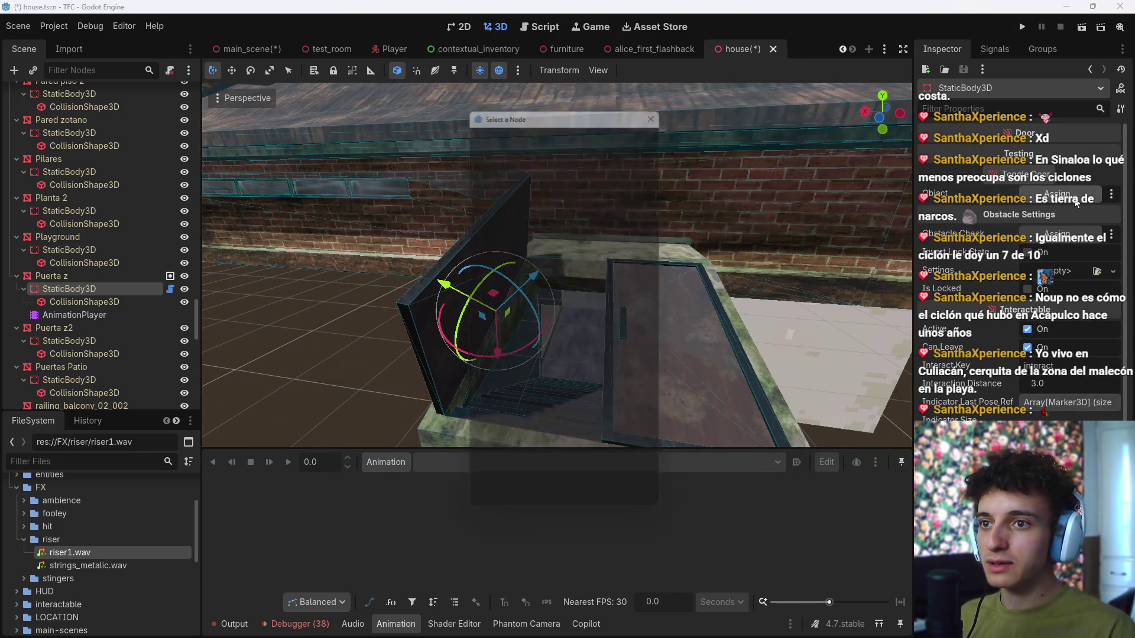
key("Escape")
mouse_move(57, 276)
left_mouse_down()
mouse_move(1045, 276)
mouse_move(1058, 195)
left_mouse_up()
left_click(1061, 273)
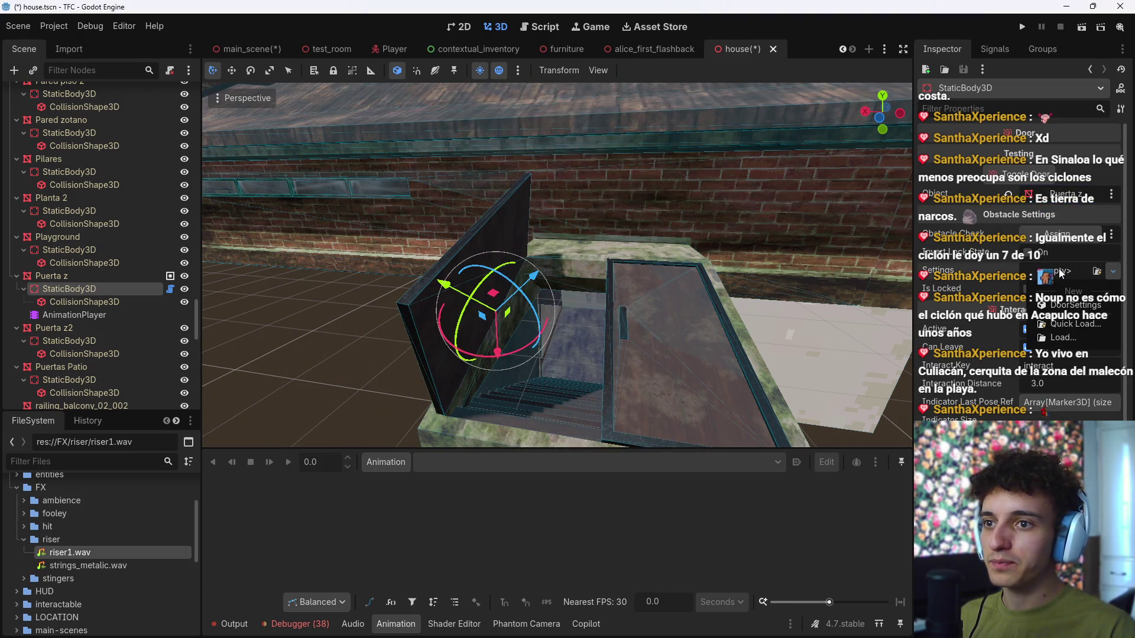
left_click(1063, 305)
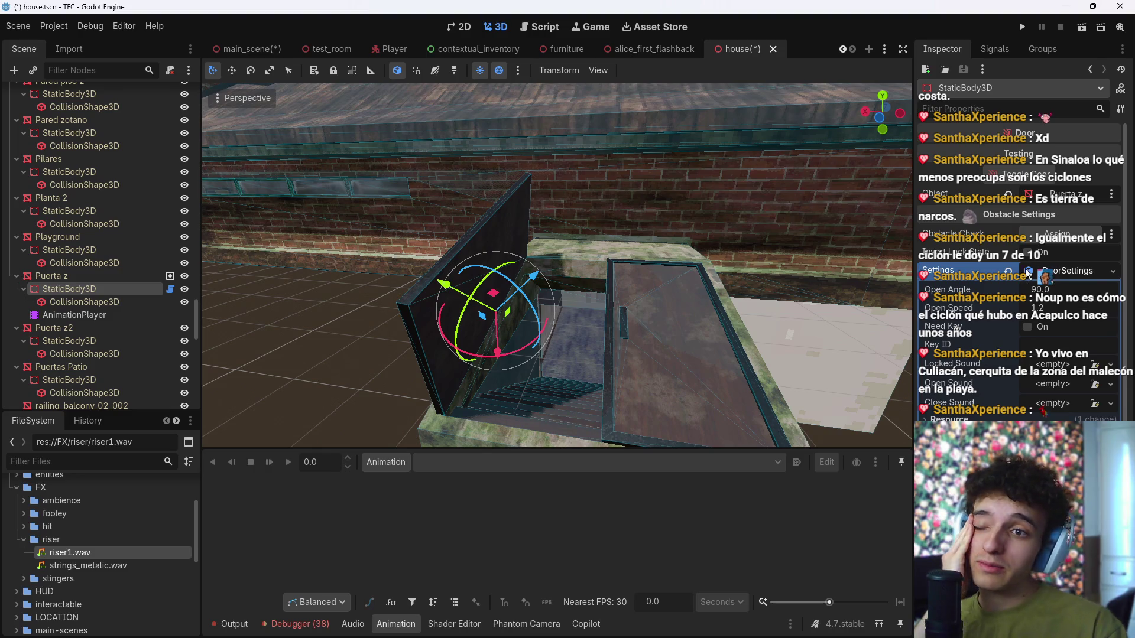
key("ctrl+z")
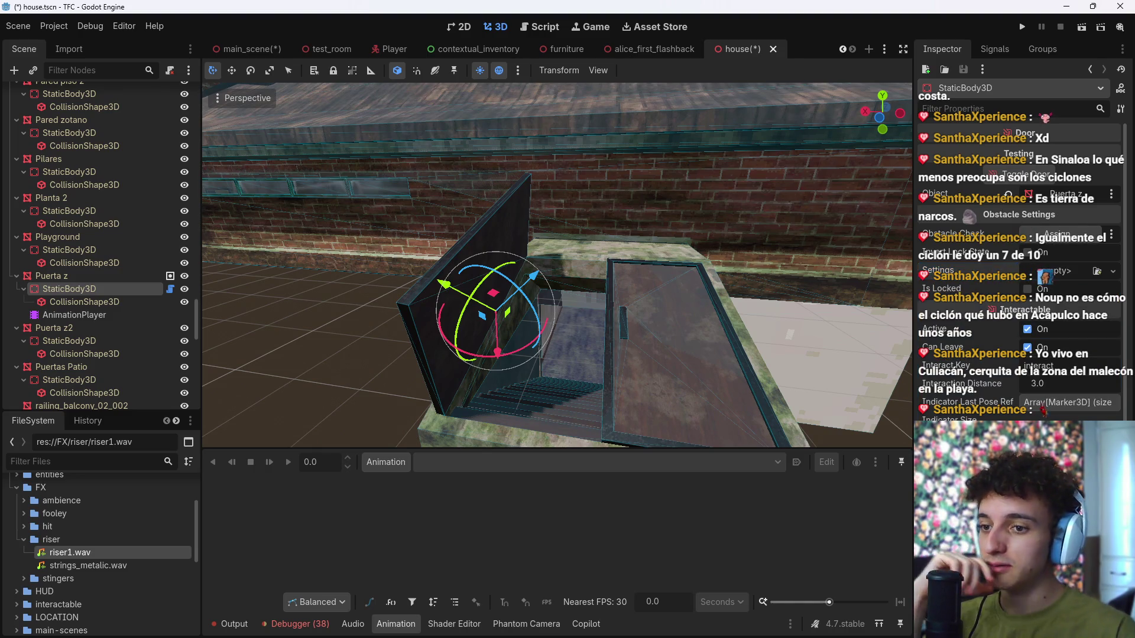
key("ctrl+z")
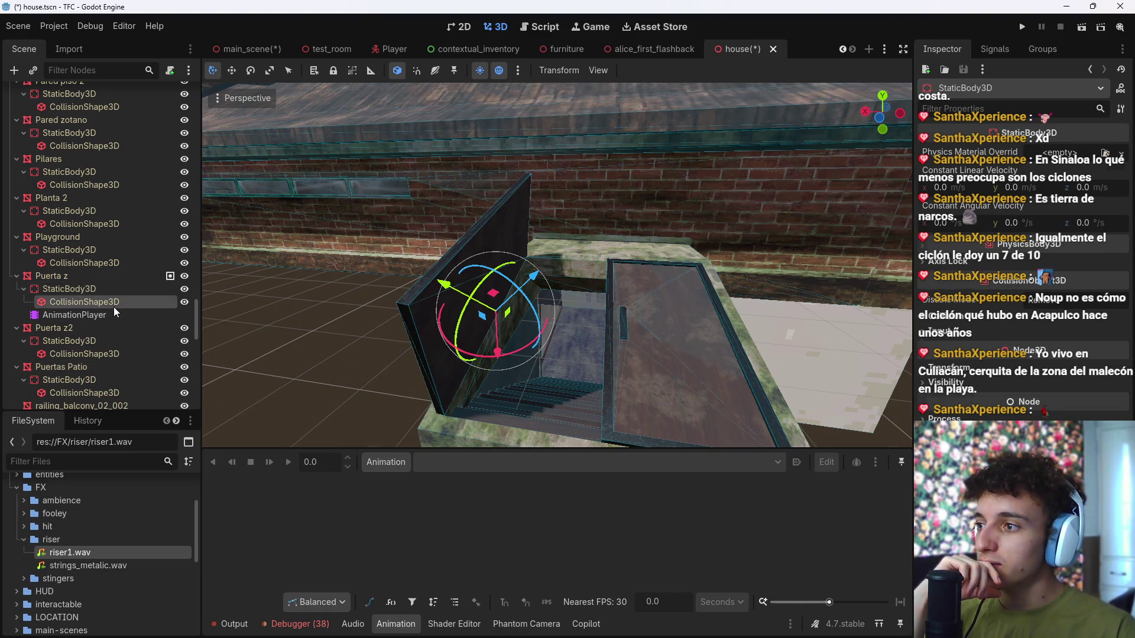
left_click(83, 314)
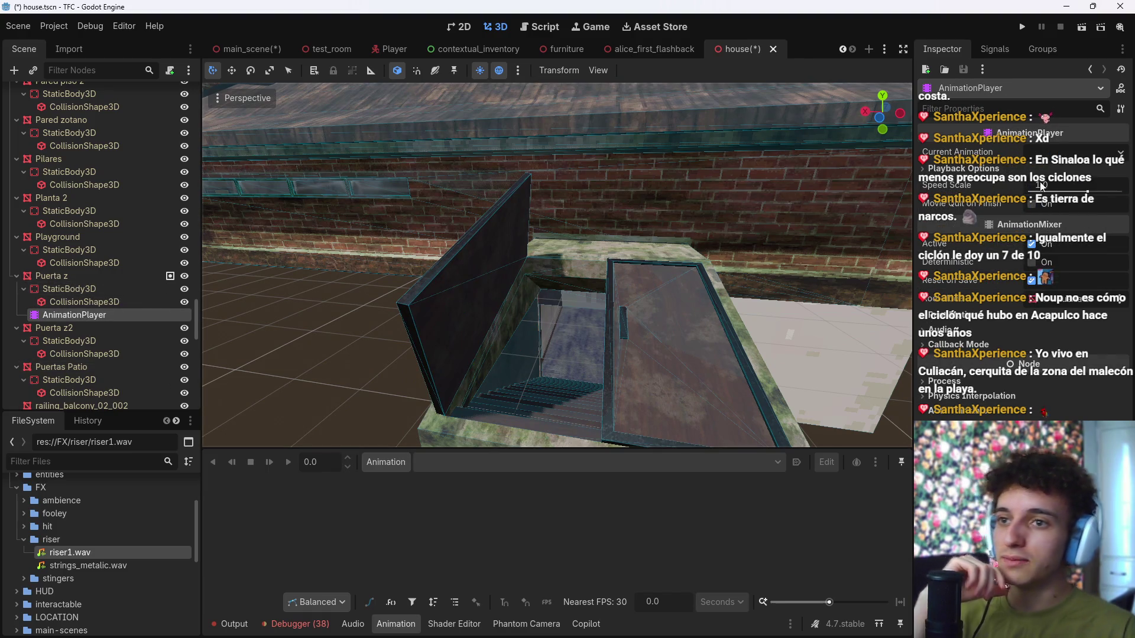
Step: Create an AudioStreamPlayer3D node from the selected AnimationPlayer
key("ctrl+a")
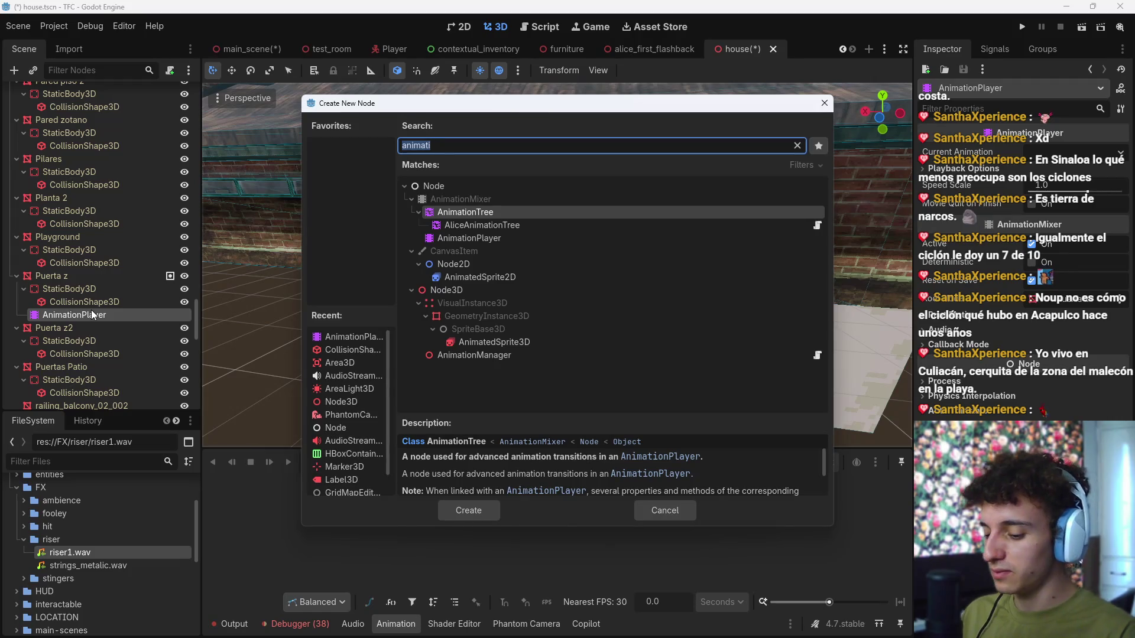
type("audios")
key("Up")
key("Return")
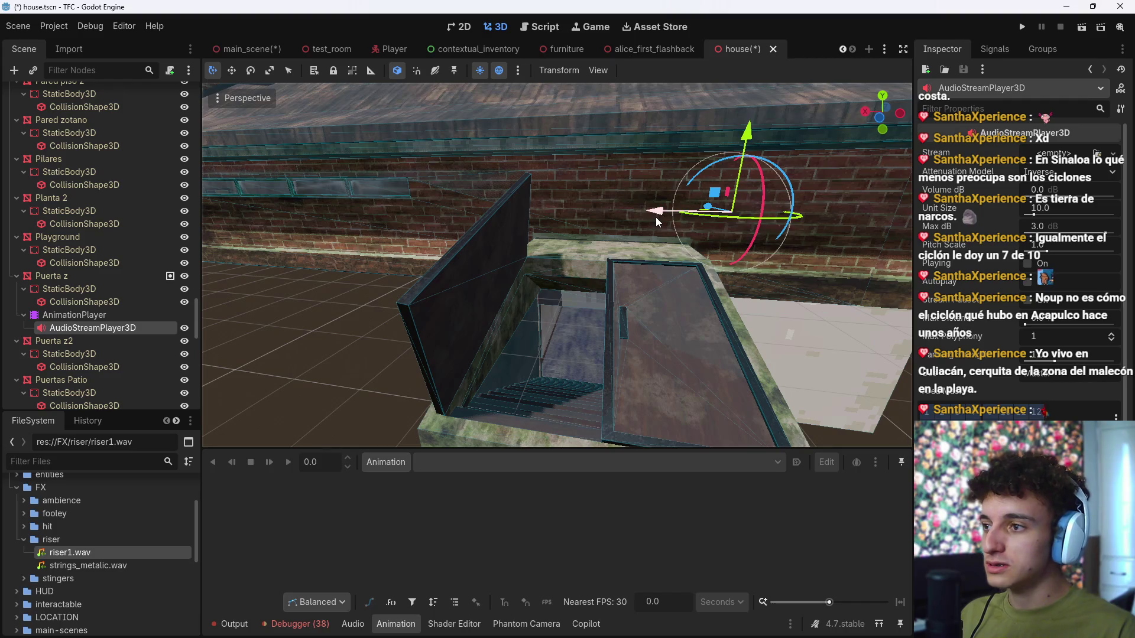
Step: Rearrange the Scene tree so AudioStreamPlayer3D sits under Puerta z's AnimationPlayer
left_click(72, 275)
left_click(59, 310)
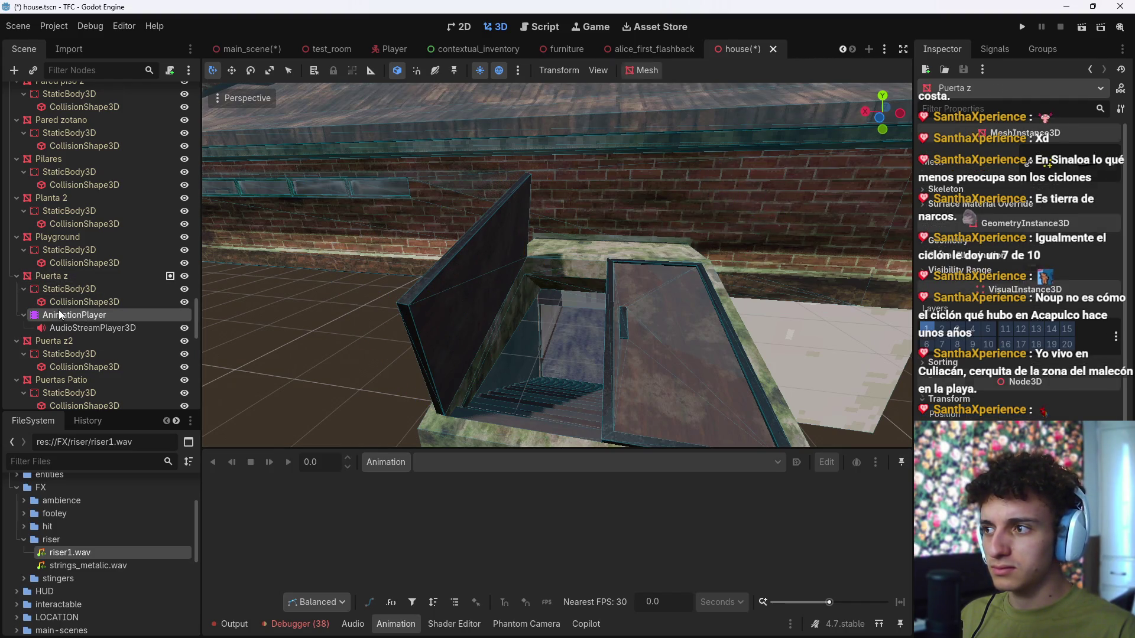
left_click(112, 327)
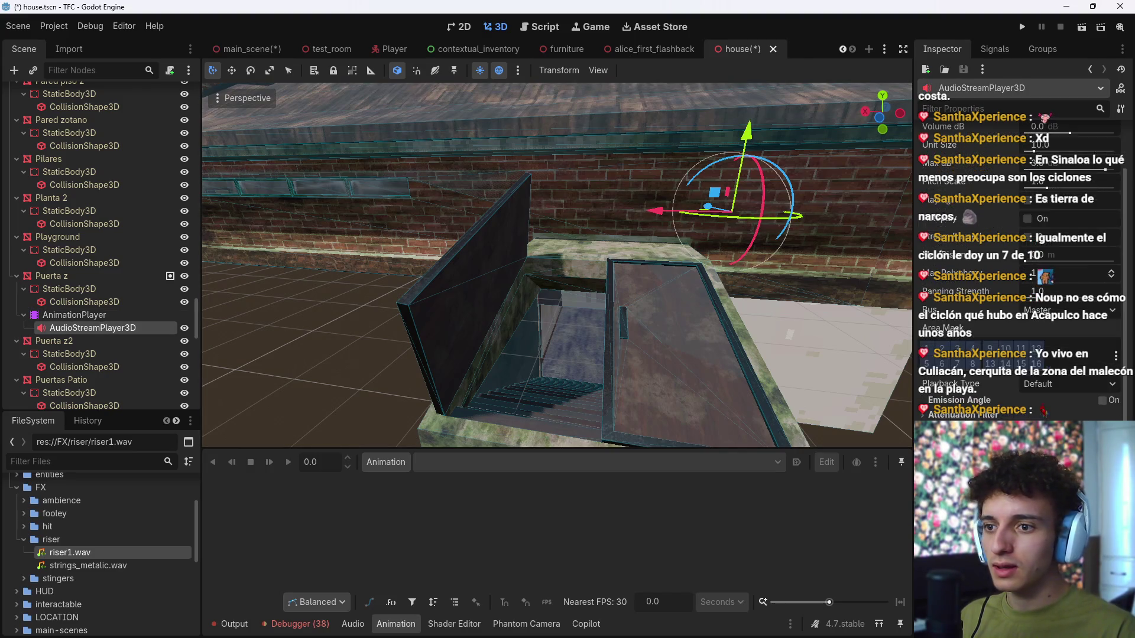
left_click_drag(93, 327, 59, 281)
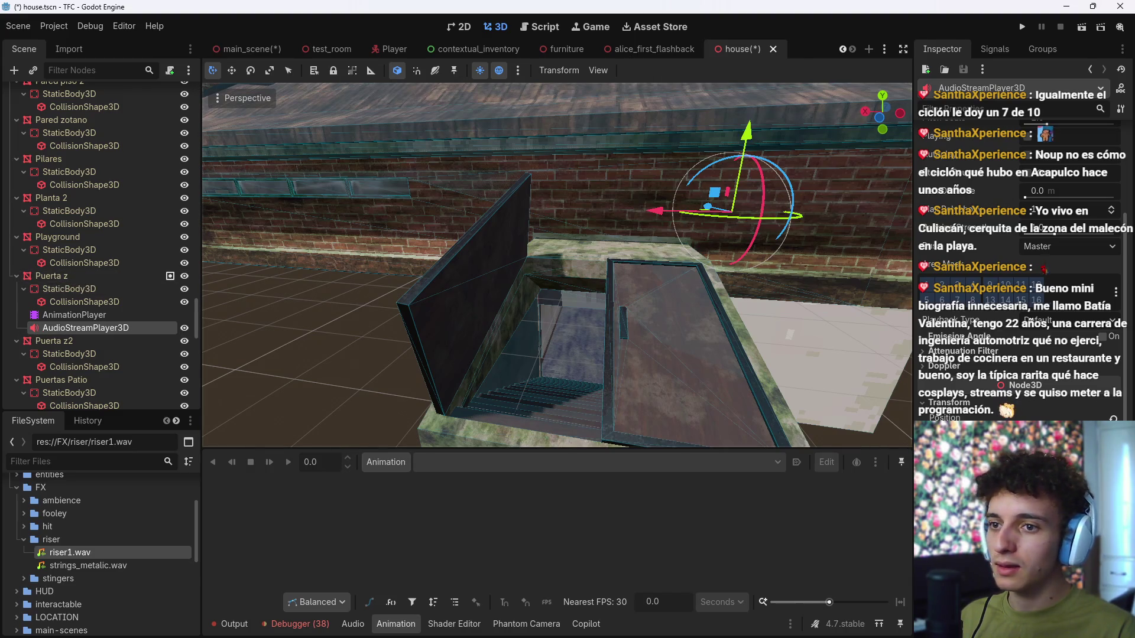
left_click_drag(89, 327, 94, 316)
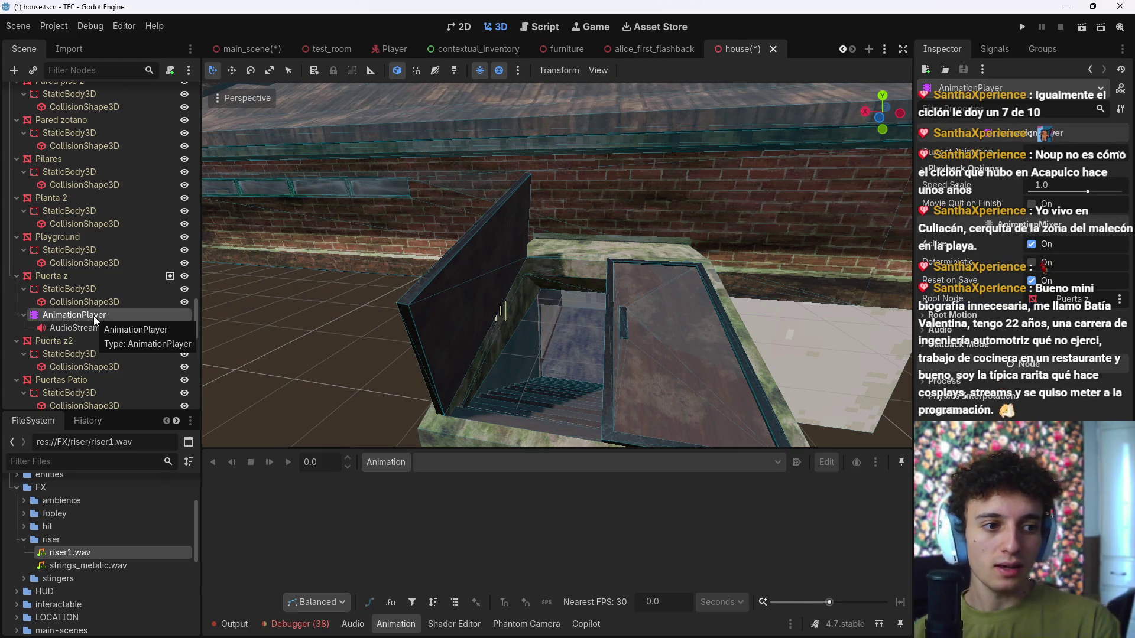
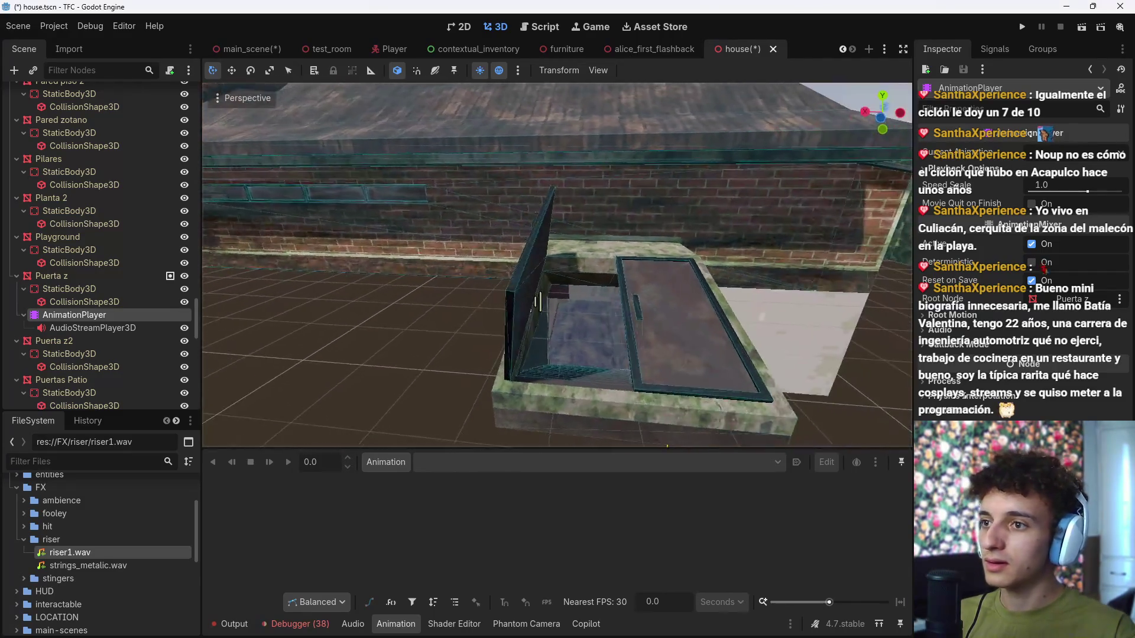
Step: Select the hatch's AnimationPlayer and fly the view down into the basement and back up
left_click(419, 624)
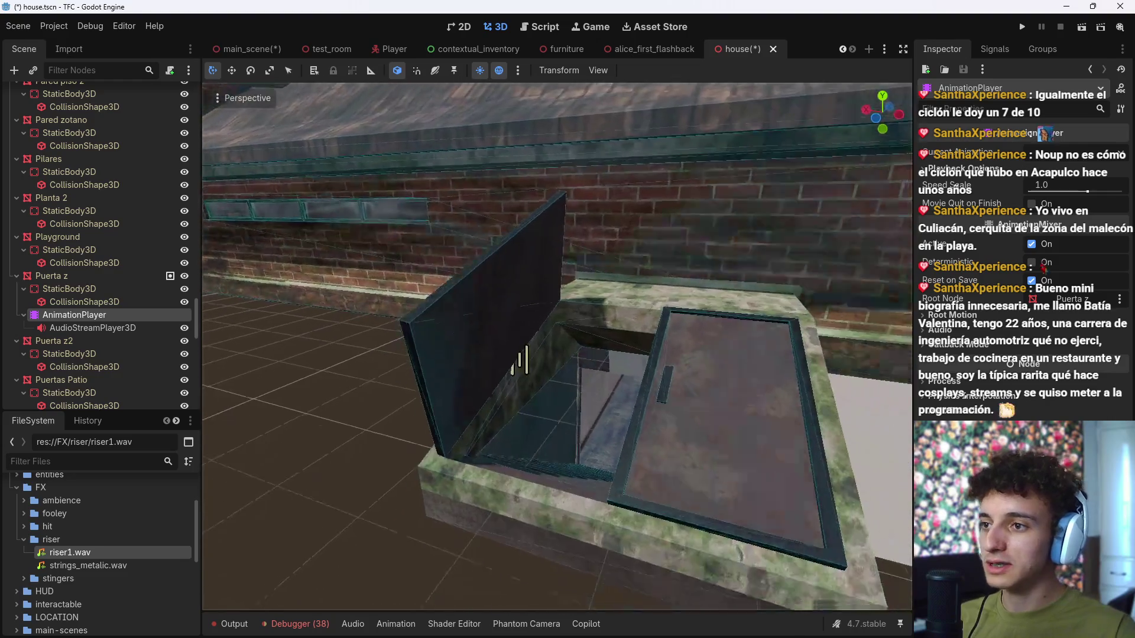
left_click(123, 328)
left_click(135, 317)
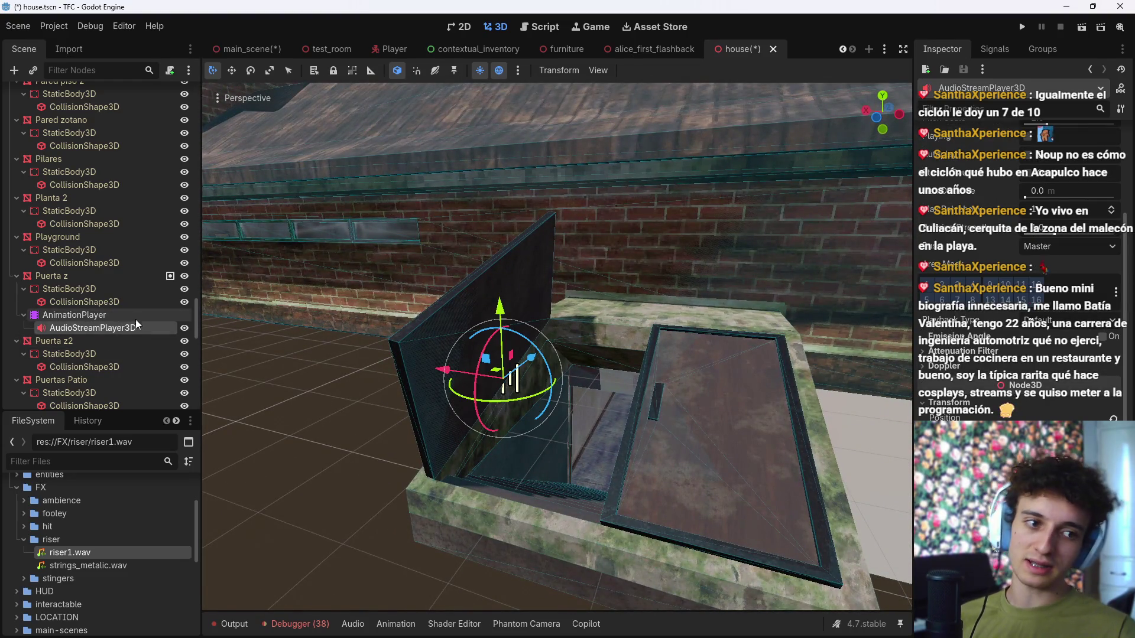
left_click_drag(576, 320, 497, 335)
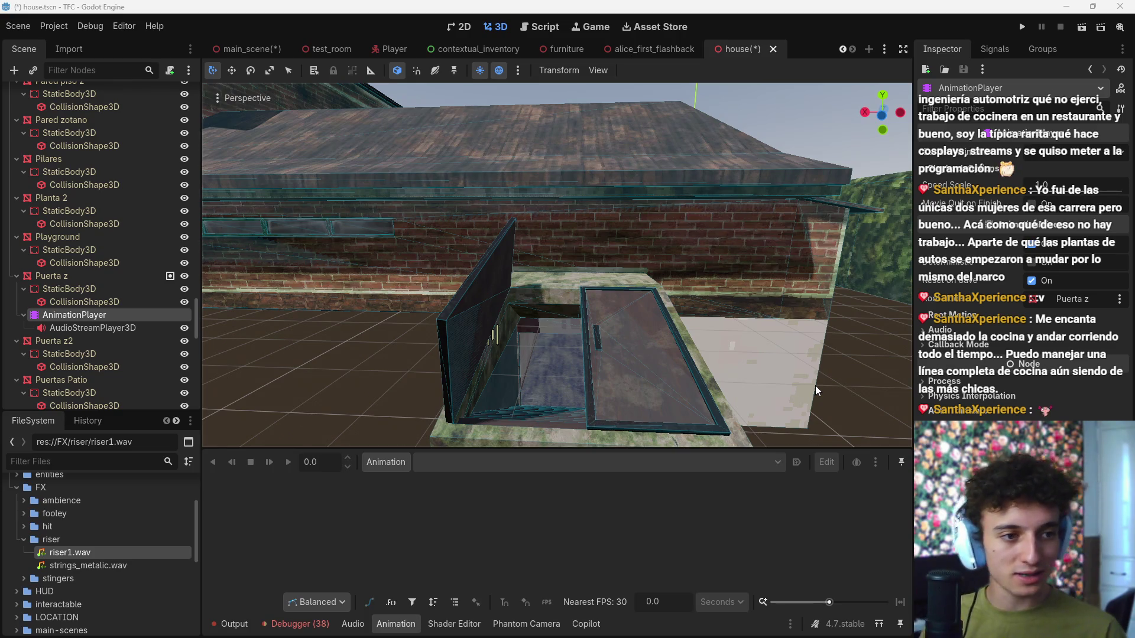
right_click(635, 203)
key("w")
key("w")
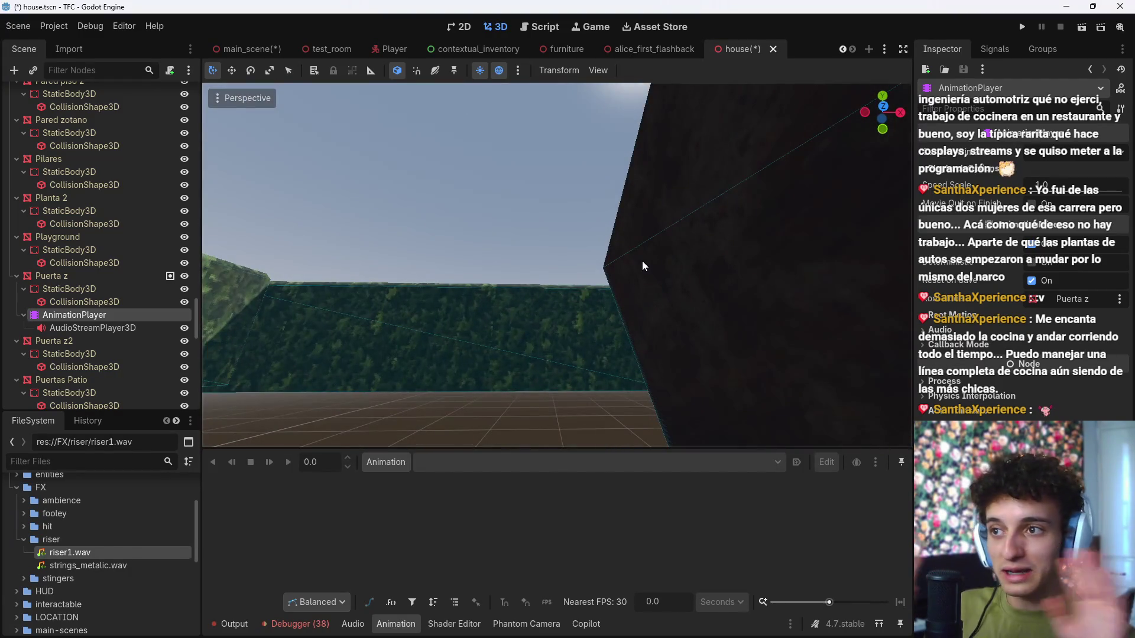
right_click(642, 261)
key("w")
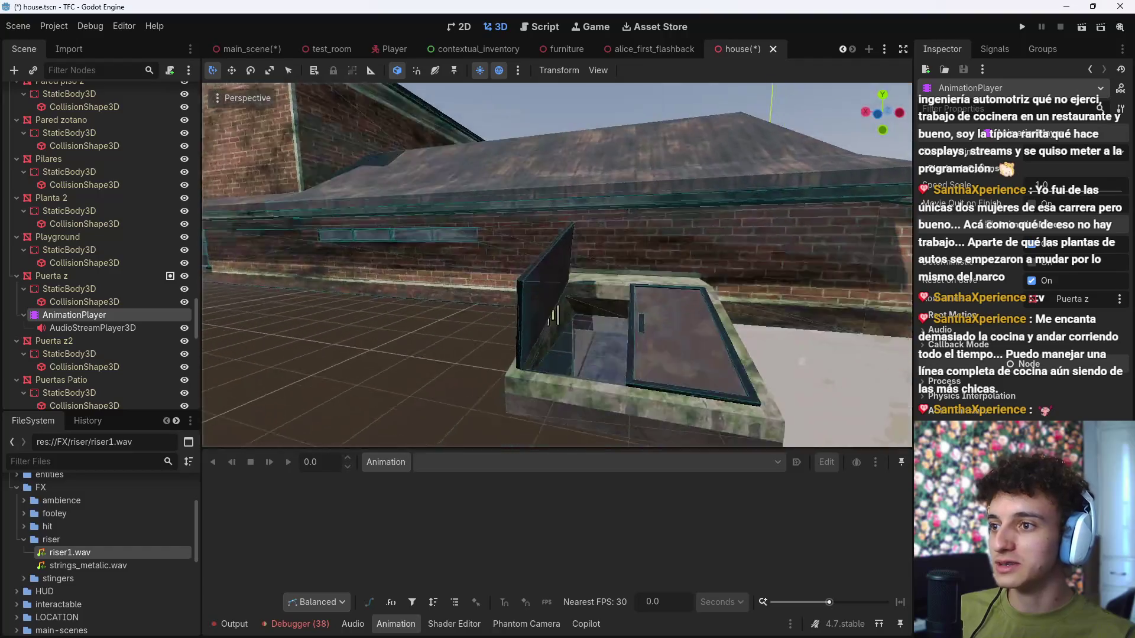
key("w")
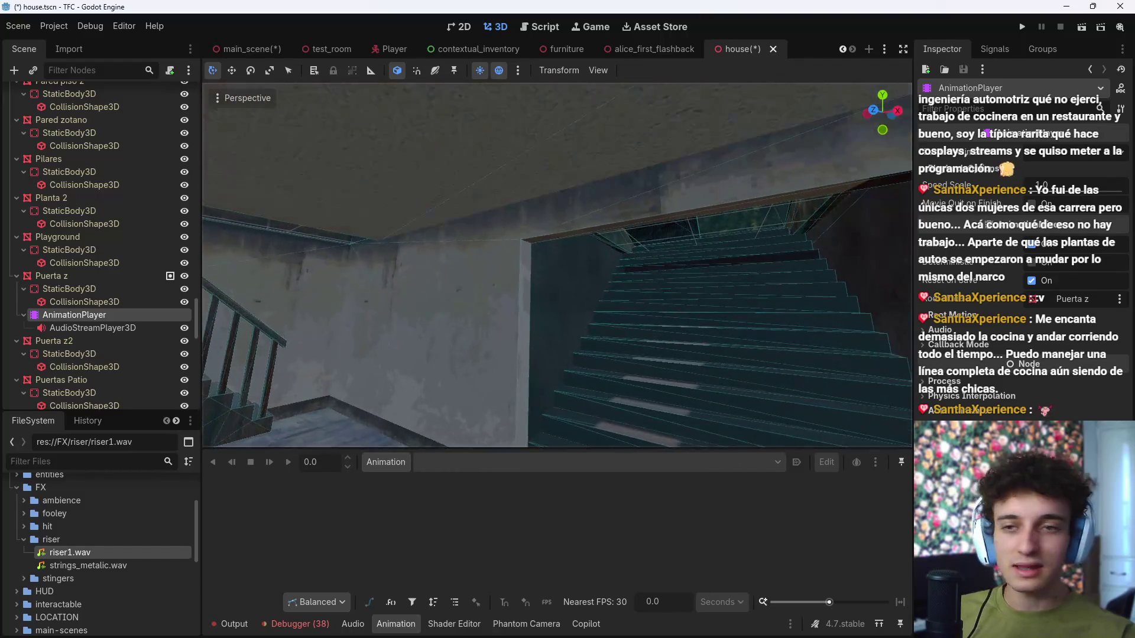
key("w")
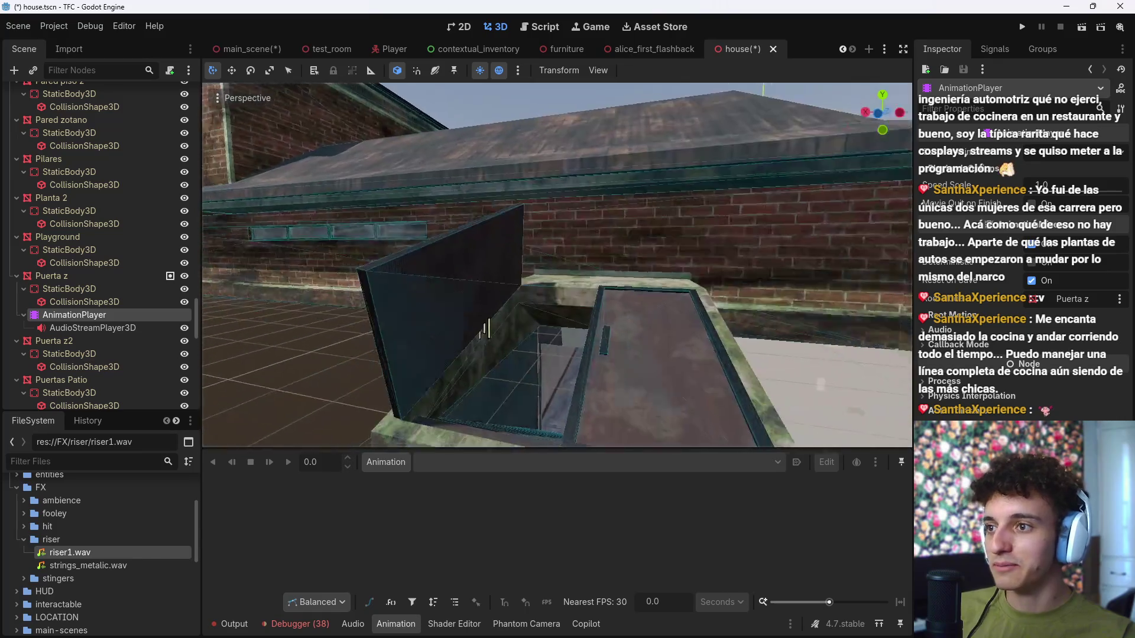
key("w")
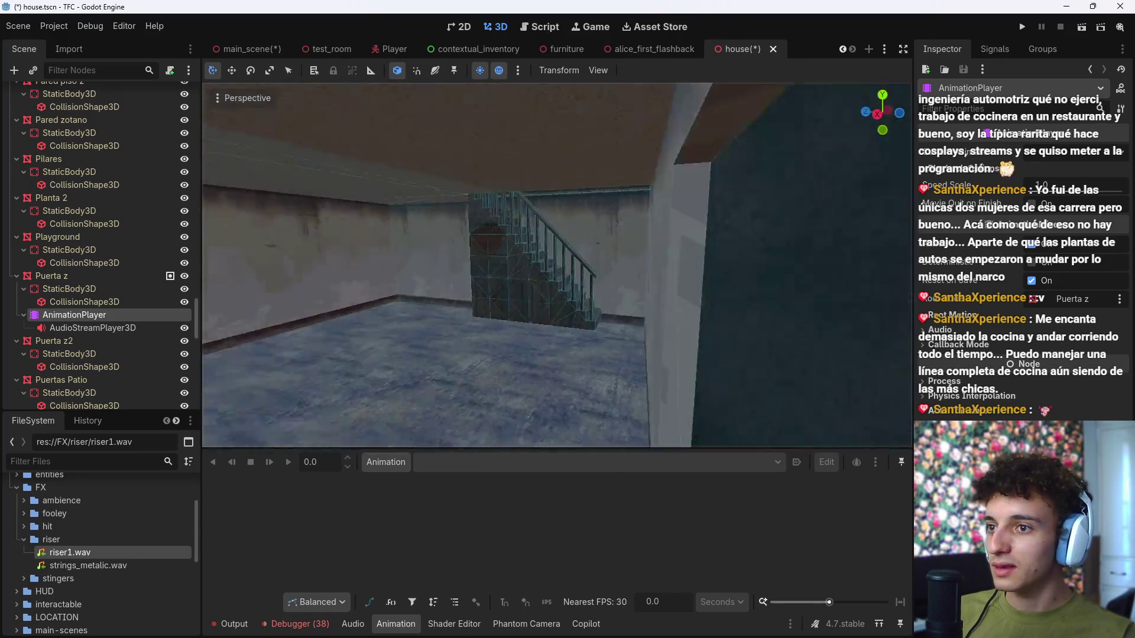
key("s")
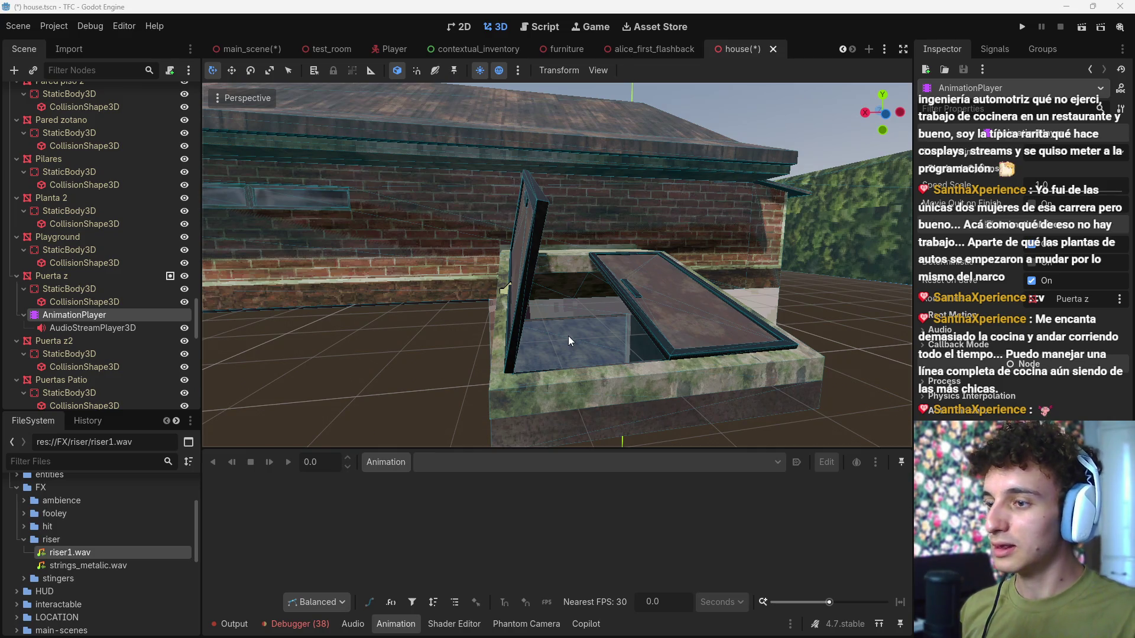
Step: Reopen the animation timeline and add a new animation named 'open'
scroll(511, 374, "down", 5)
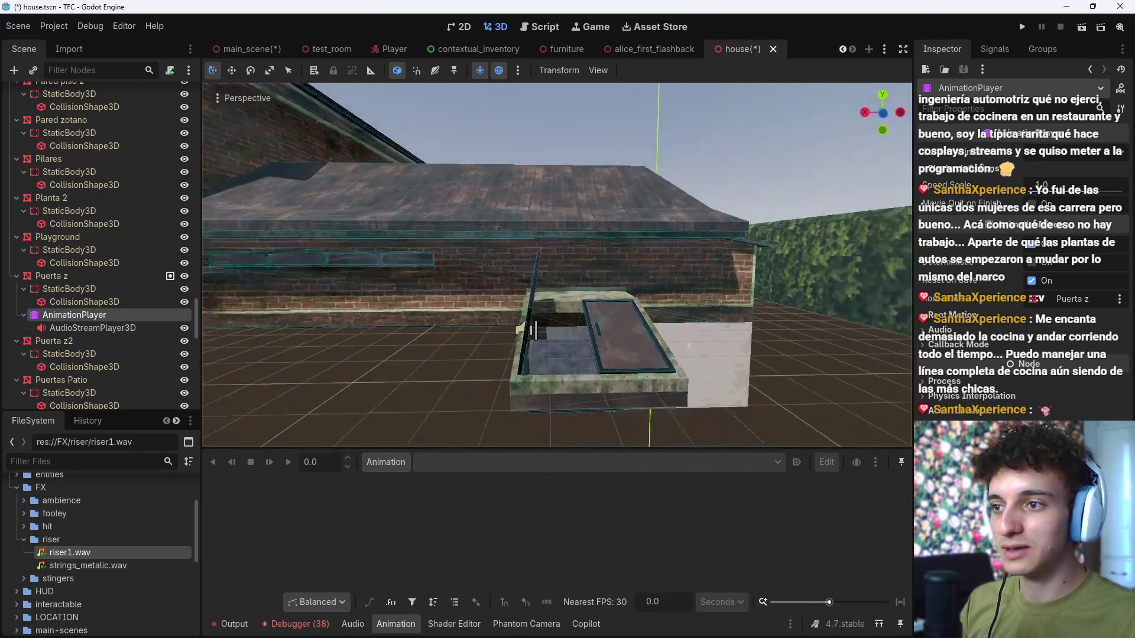
scroll(545, 320, "up", 4)
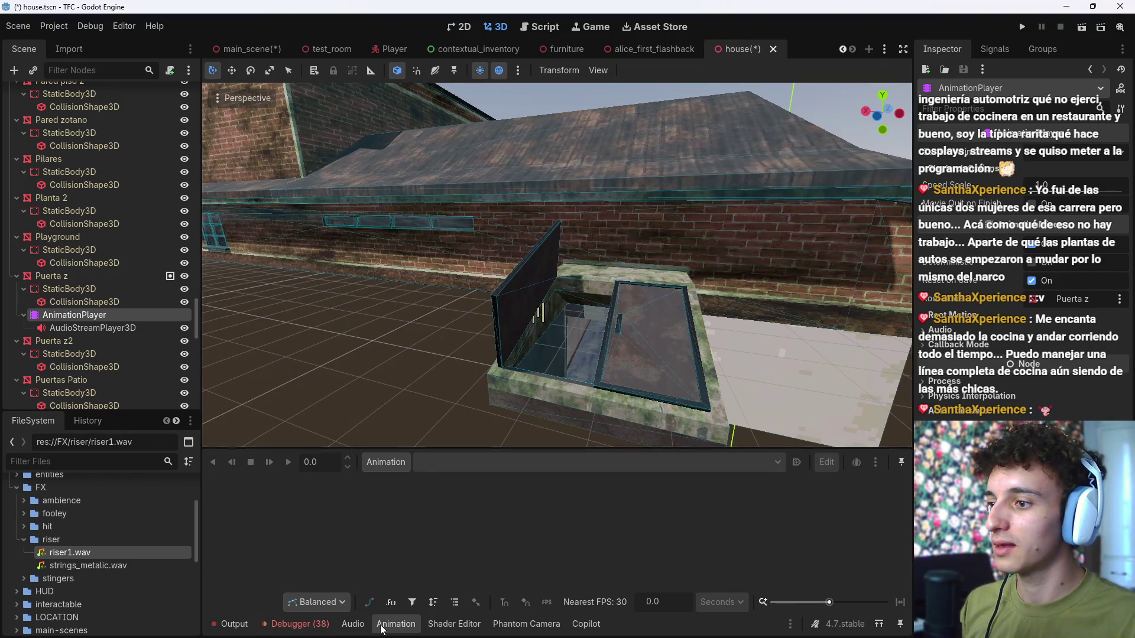
left_click(384, 625)
scroll(555, 354, "up", 3)
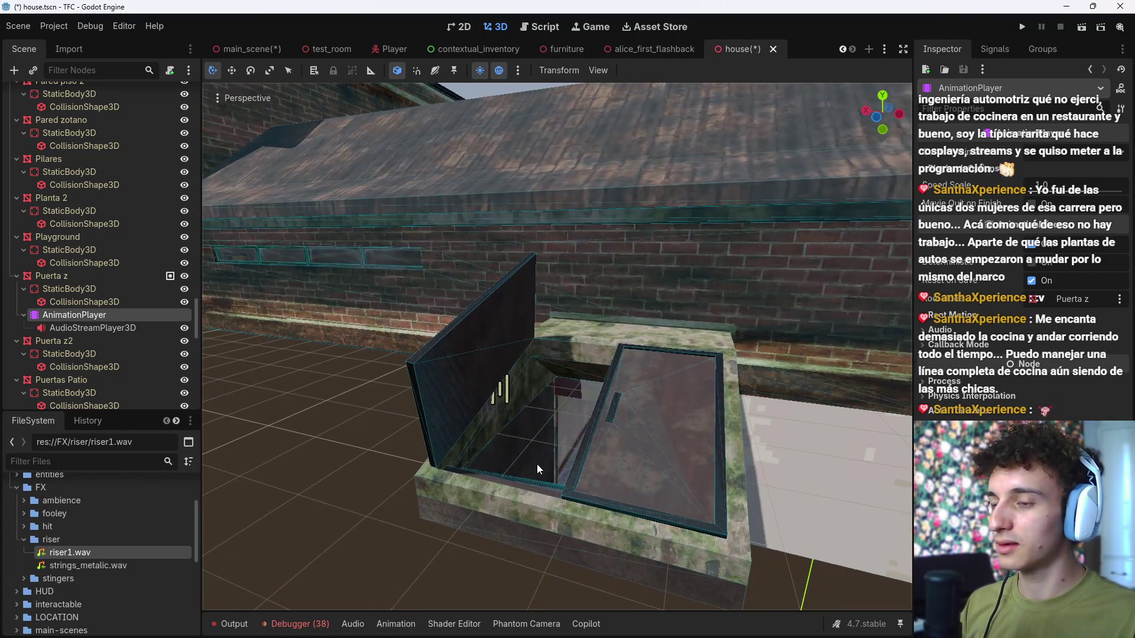
left_click(94, 313)
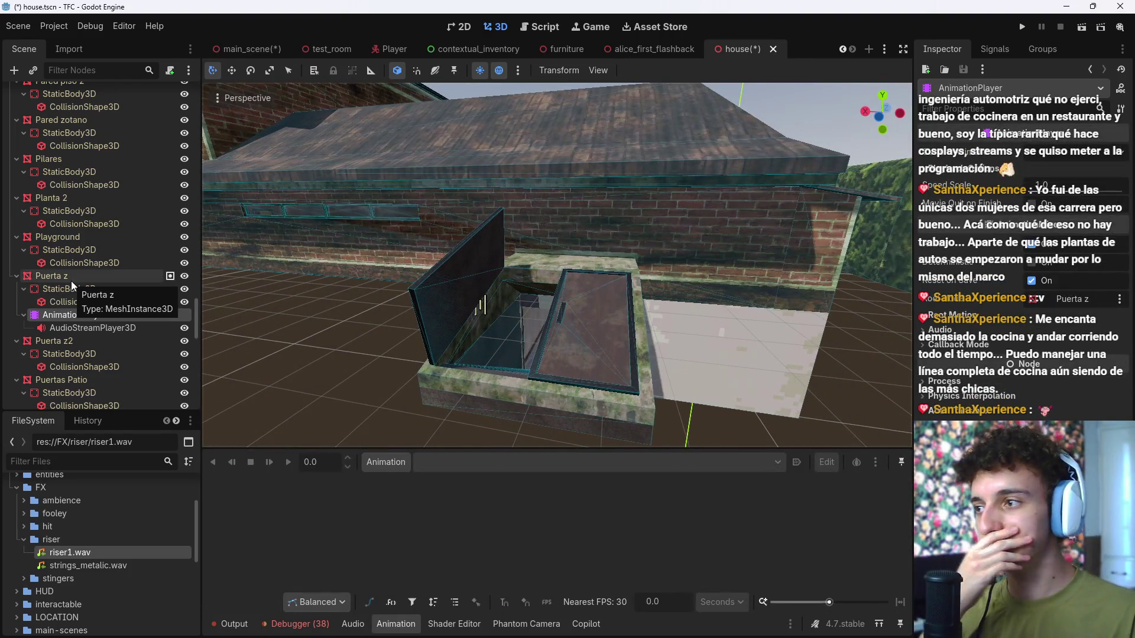
left_click(385, 462)
left_click(437, 484)
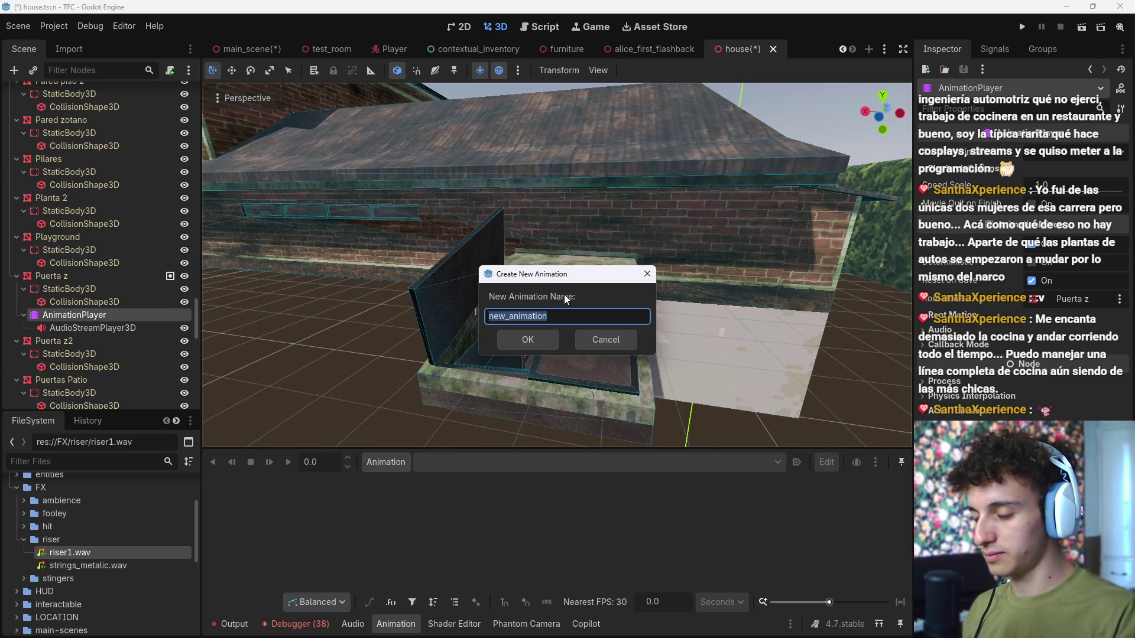
key("BackSpace")
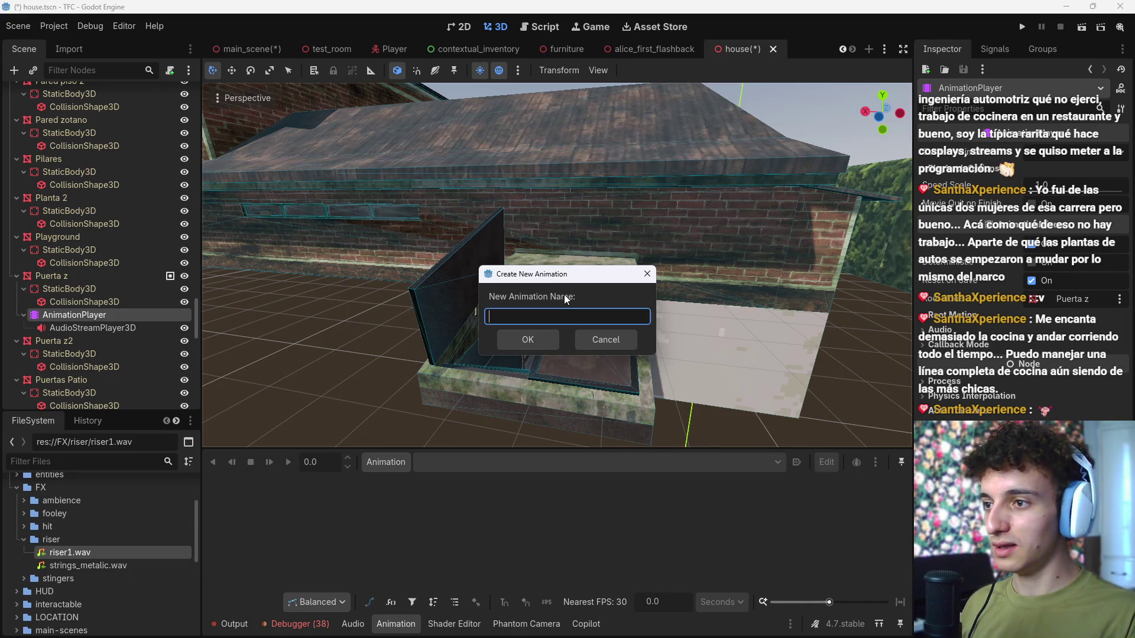
type("open")
key("Return")
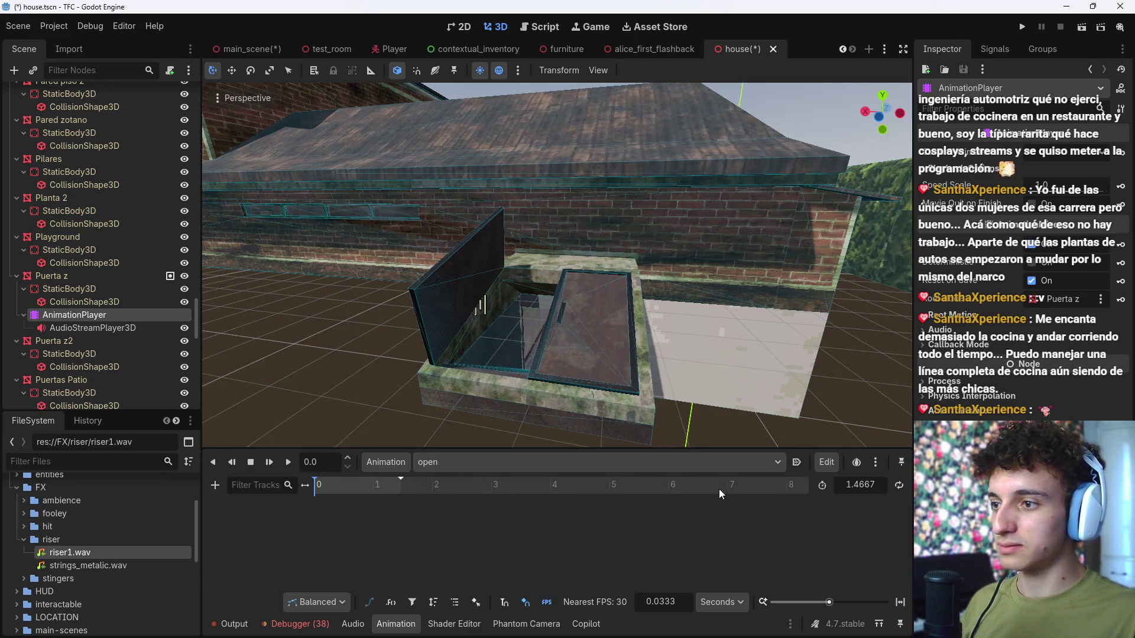
left_click_drag(90, 329, 298, 502)
Step: Add an audio playback track driven by the AudioStreamPlayer3D node
left_click(215, 485)
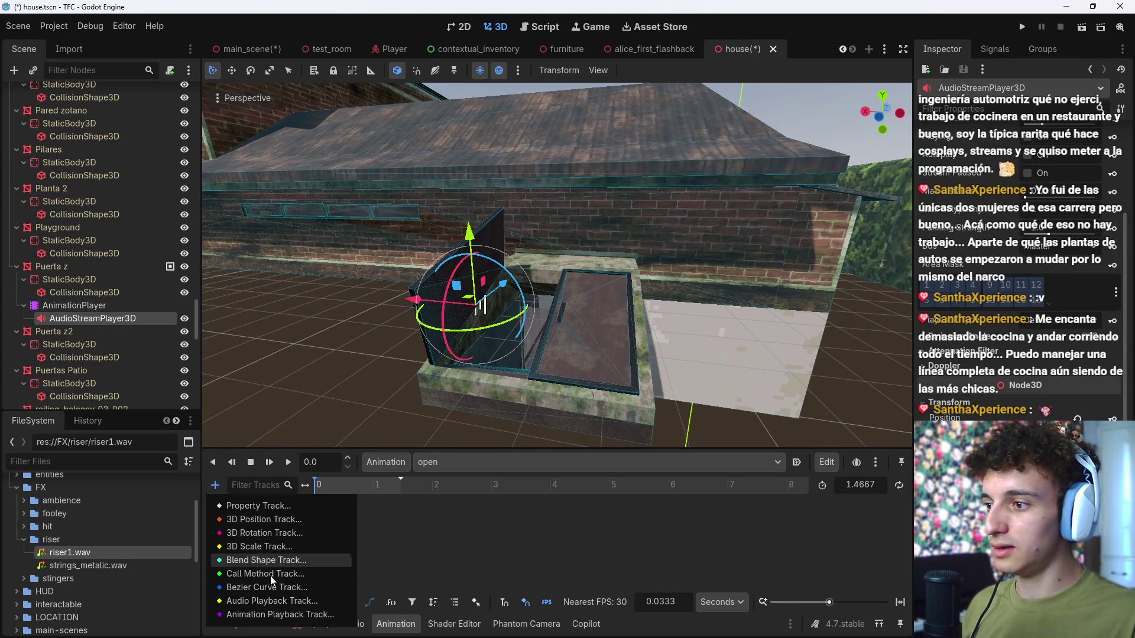
left_click(271, 601)
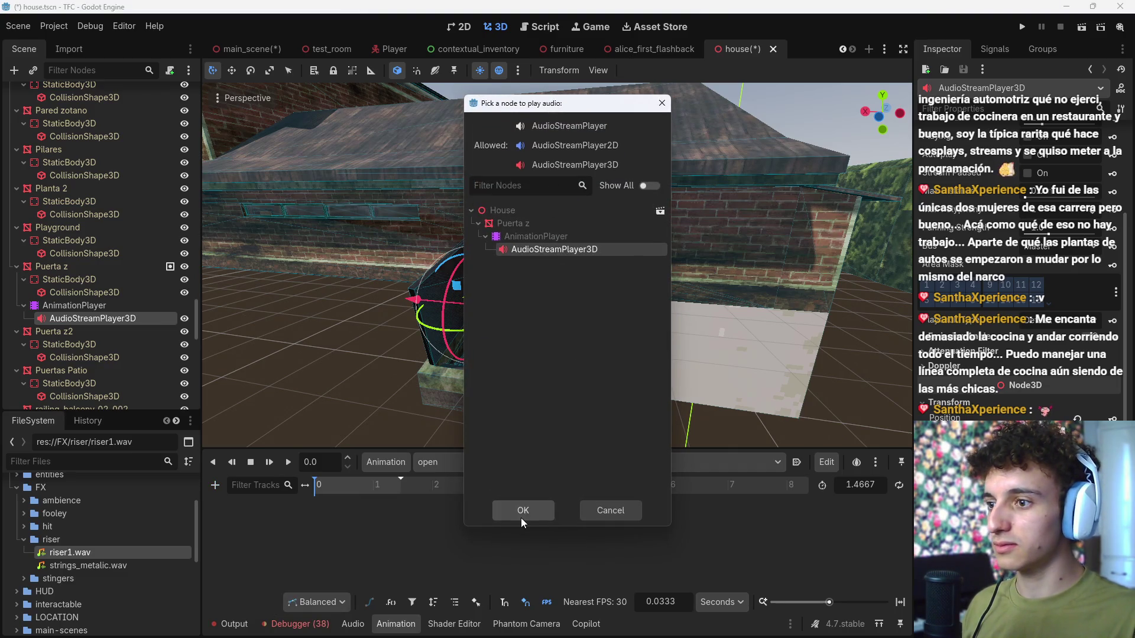
left_click(522, 512)
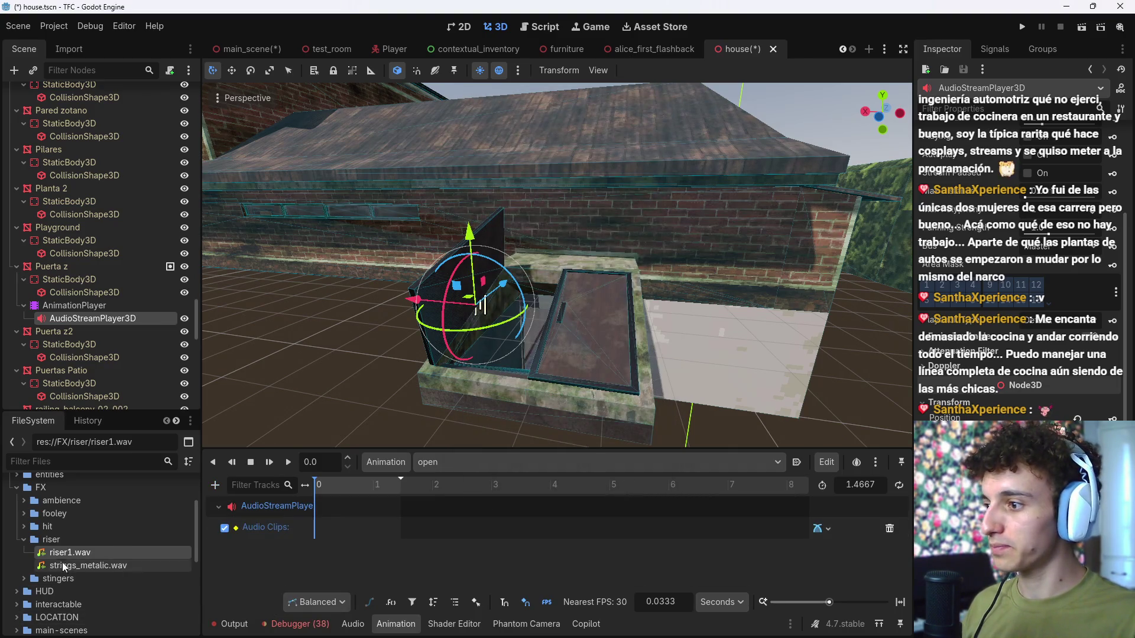
double_click(46, 540)
scroll(44, 539, "down", 5)
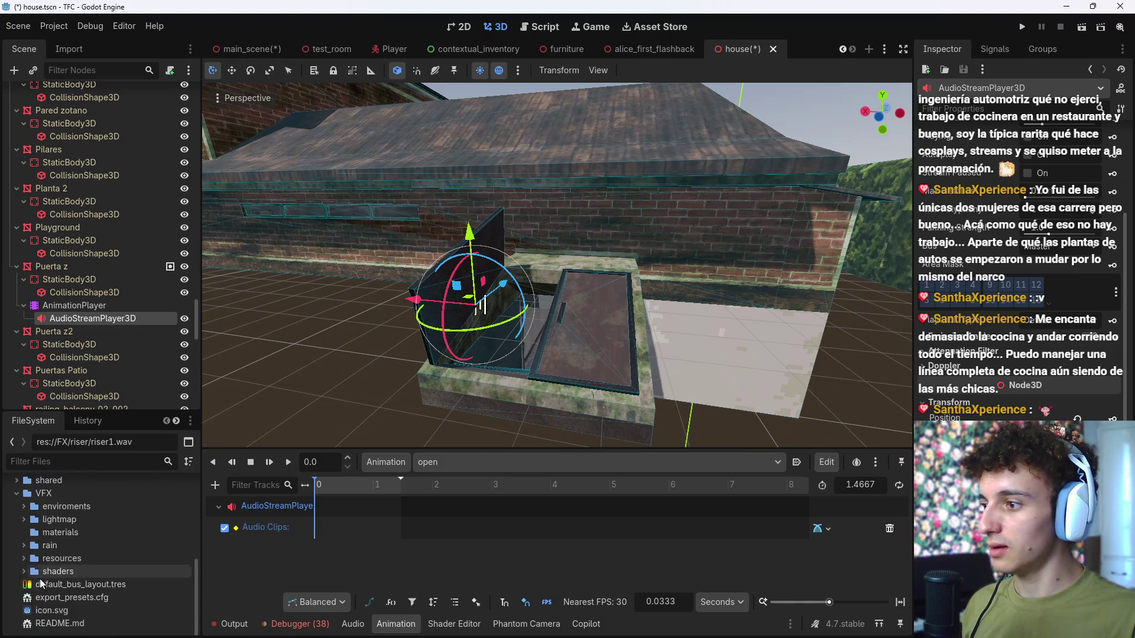
scroll(24, 550, "up", 5)
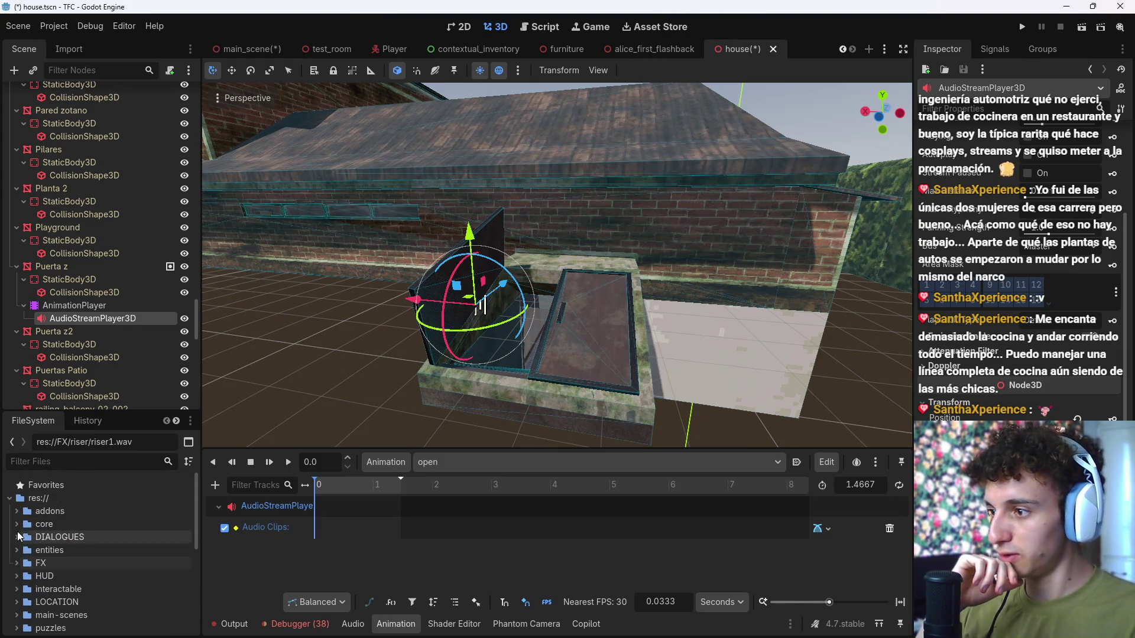
Step: Place close_metalic_door.wav from puzzles/assets/audio at the start of the audio track
left_click(16, 571)
scroll(23, 576, "down", 1)
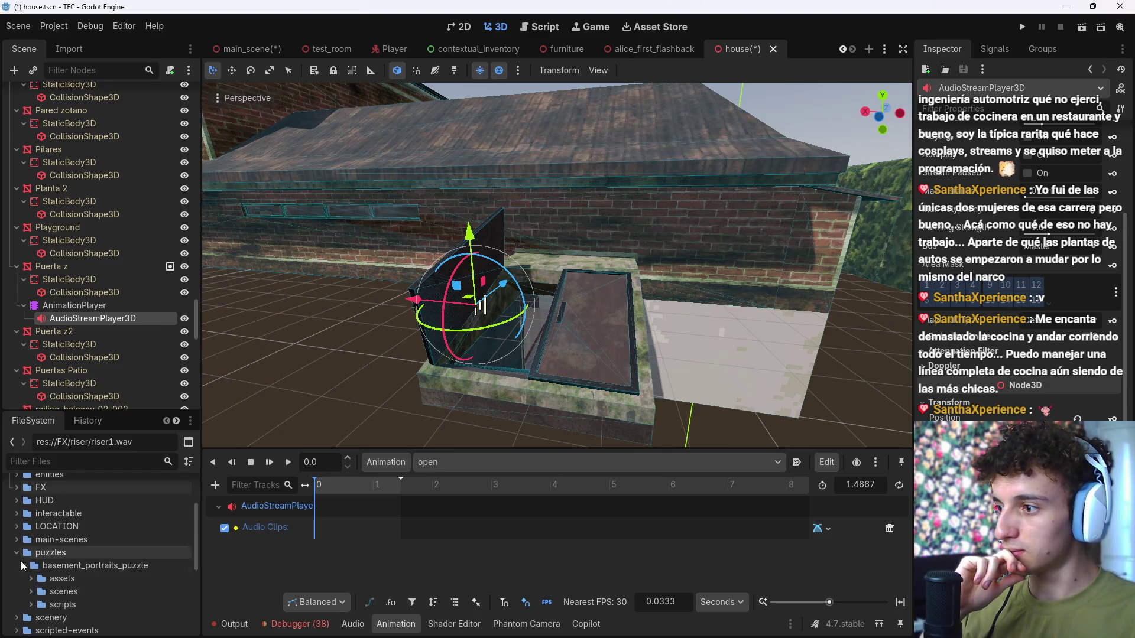
left_click(30, 577)
left_click(38, 605)
scroll(38, 604, "down", 1)
left_click_drag(89, 598, 345, 530)
left_click(359, 534)
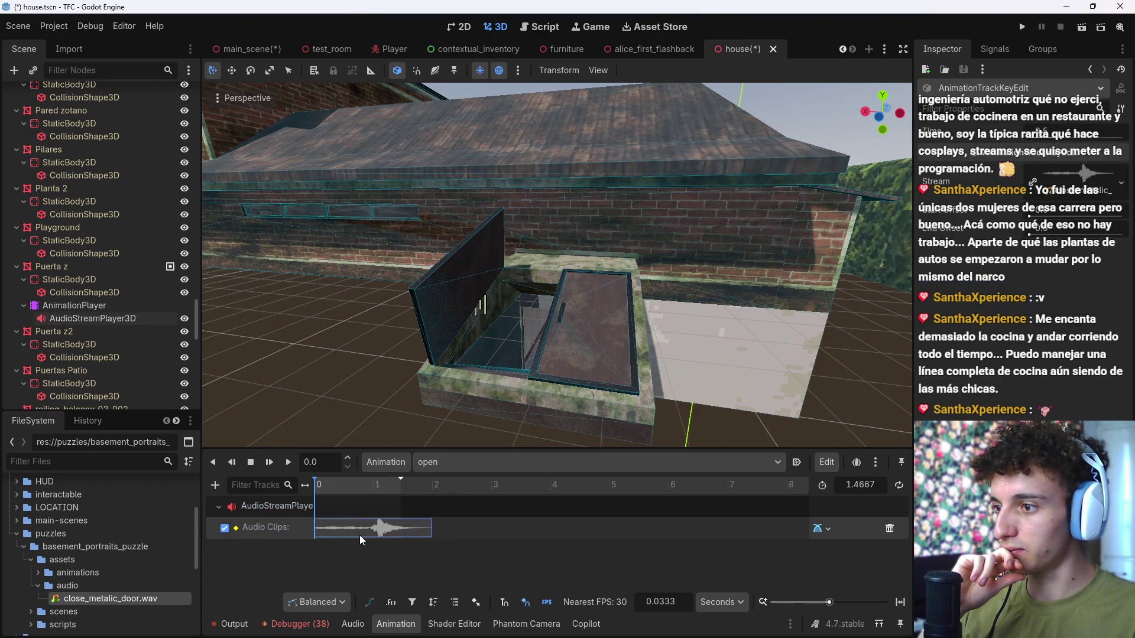
Step: Route the AudioStreamPlayer3D to the LowPass bus and extend the animation to 3 seconds
left_click(93, 320)
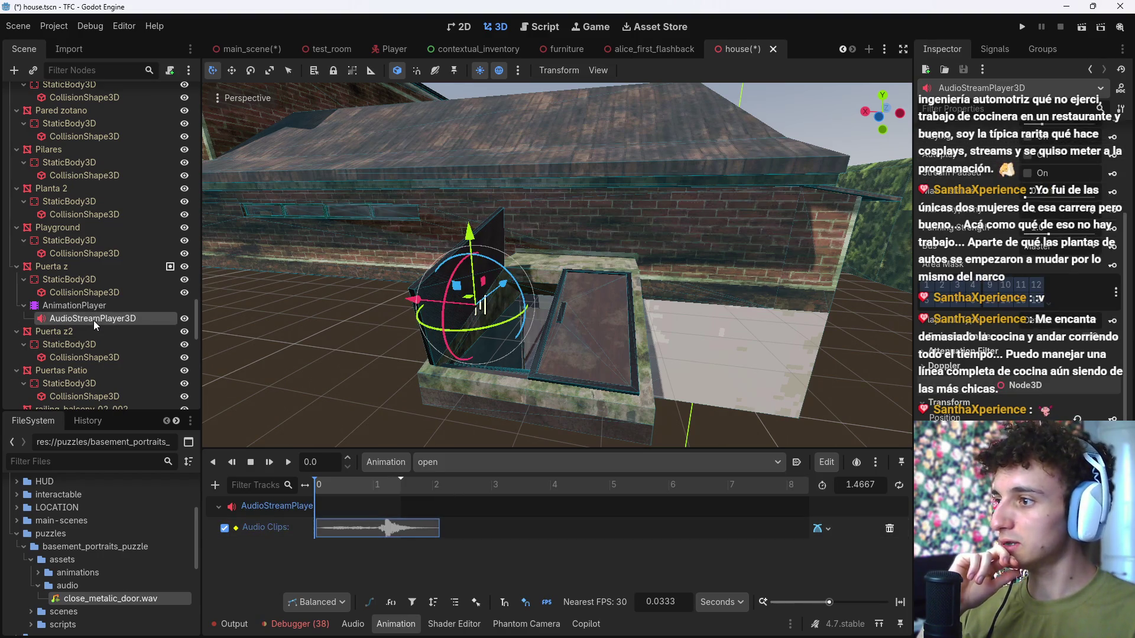
left_click(1068, 254)
left_click(1067, 312)
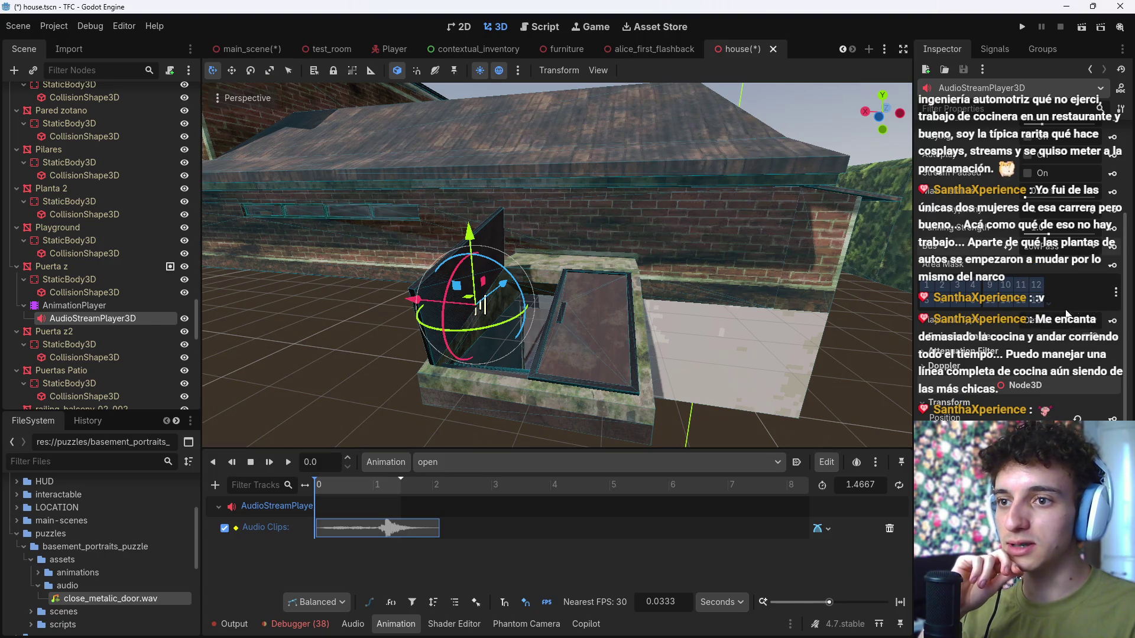
left_click_drag(401, 480, 491, 480)
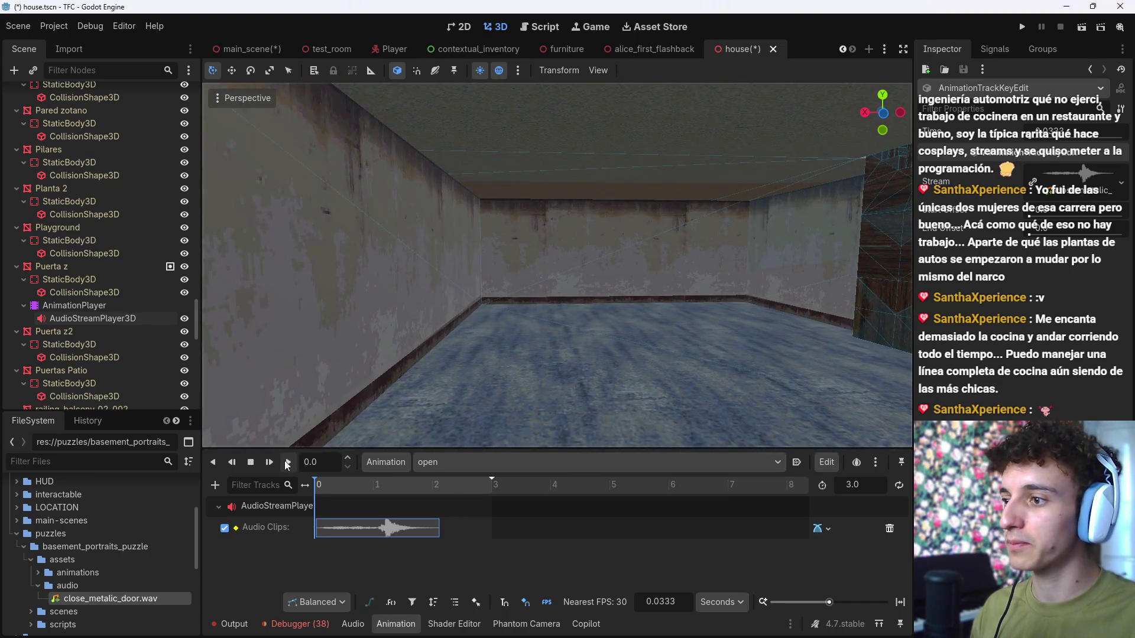
Step: Preview the open animation's door sound, stop it at the start, and select Puerta z
left_click(288, 462)
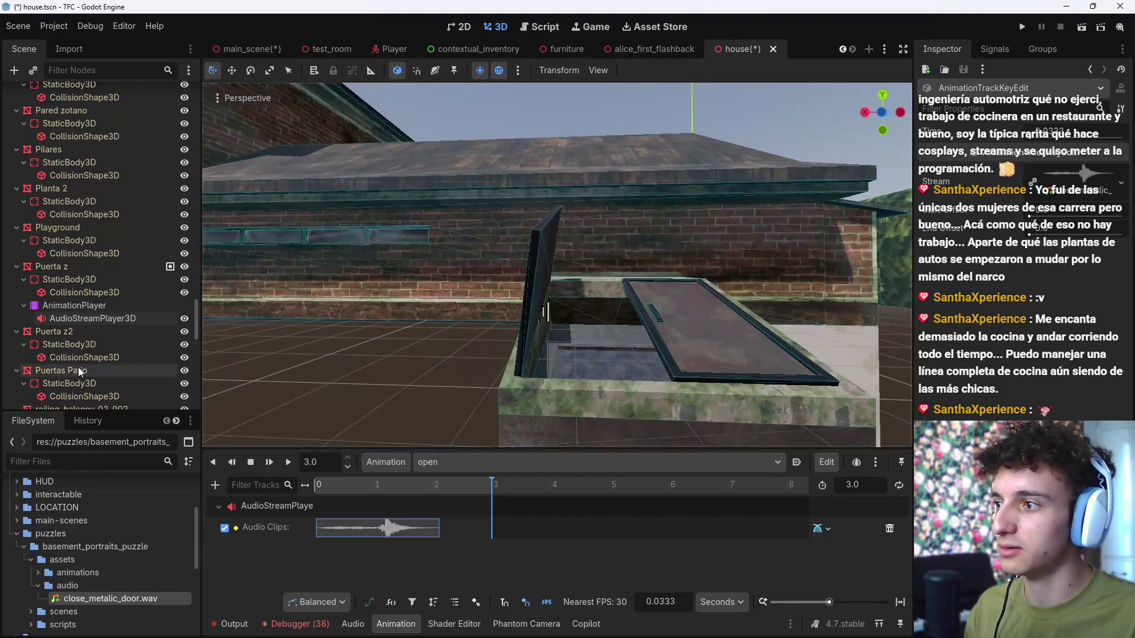
left_click(93, 319)
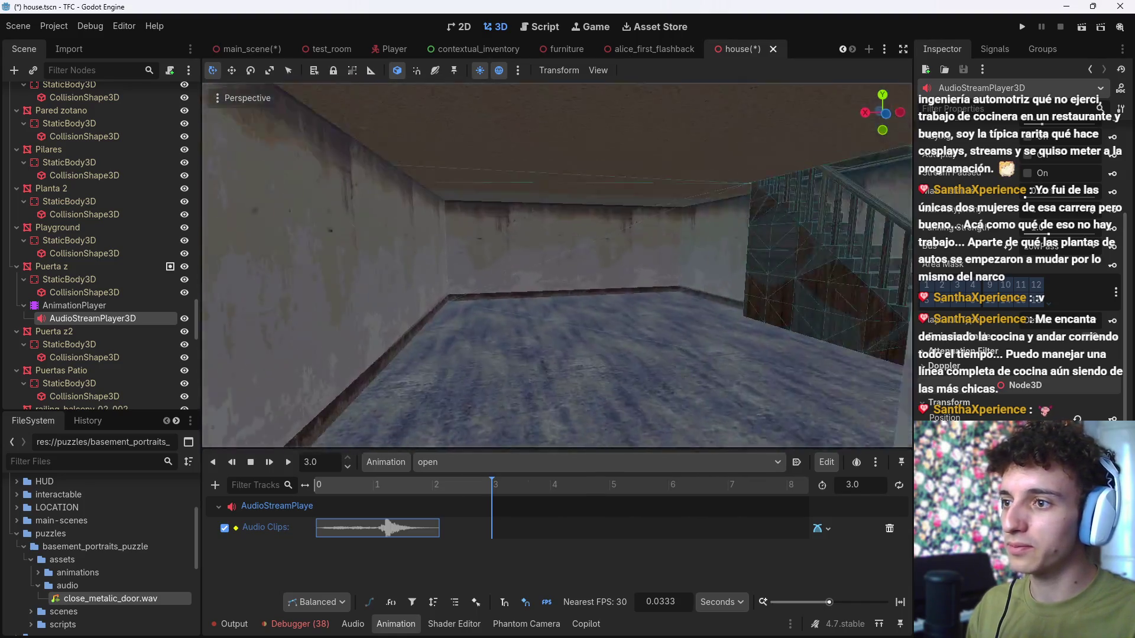
left_click_drag(652, 332, 655, 339)
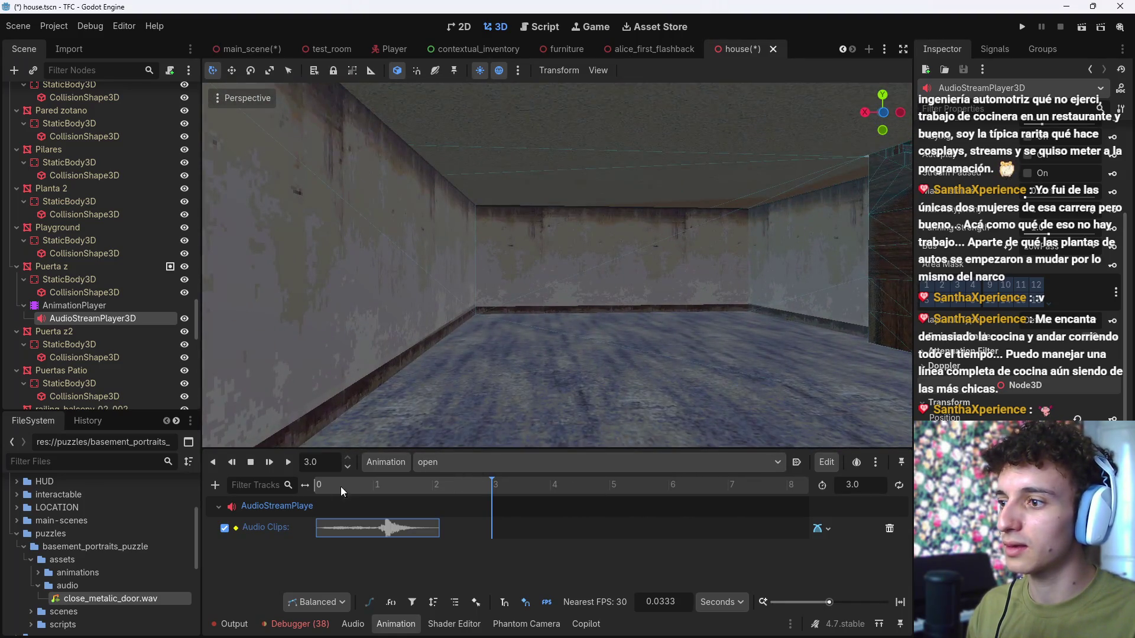
left_click(292, 460)
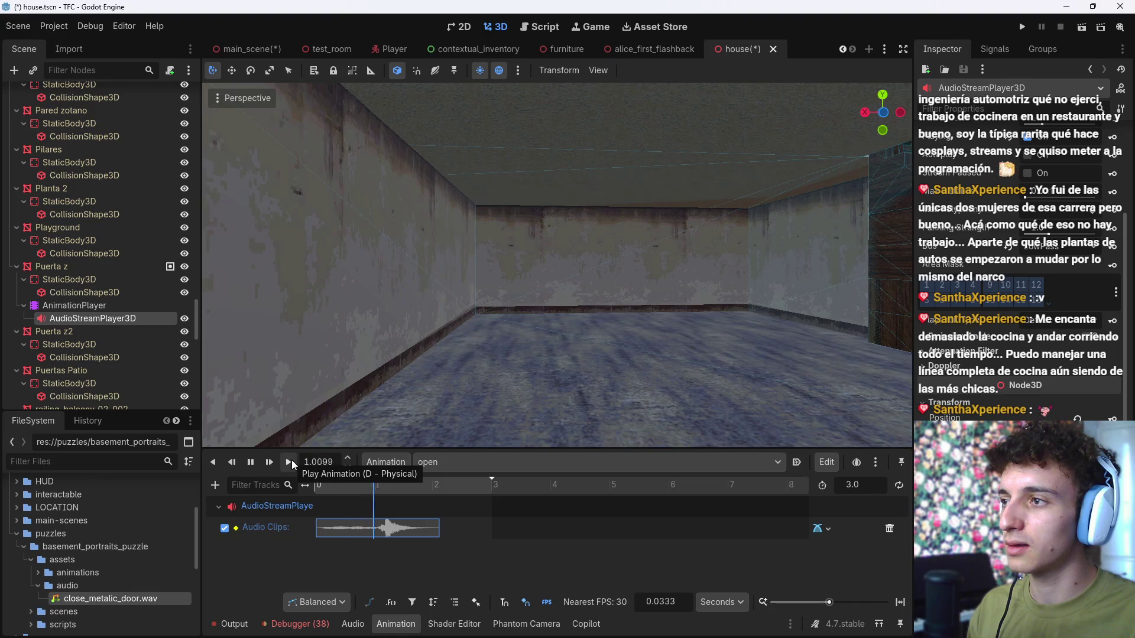
left_click_drag(494, 343, 502, 336)
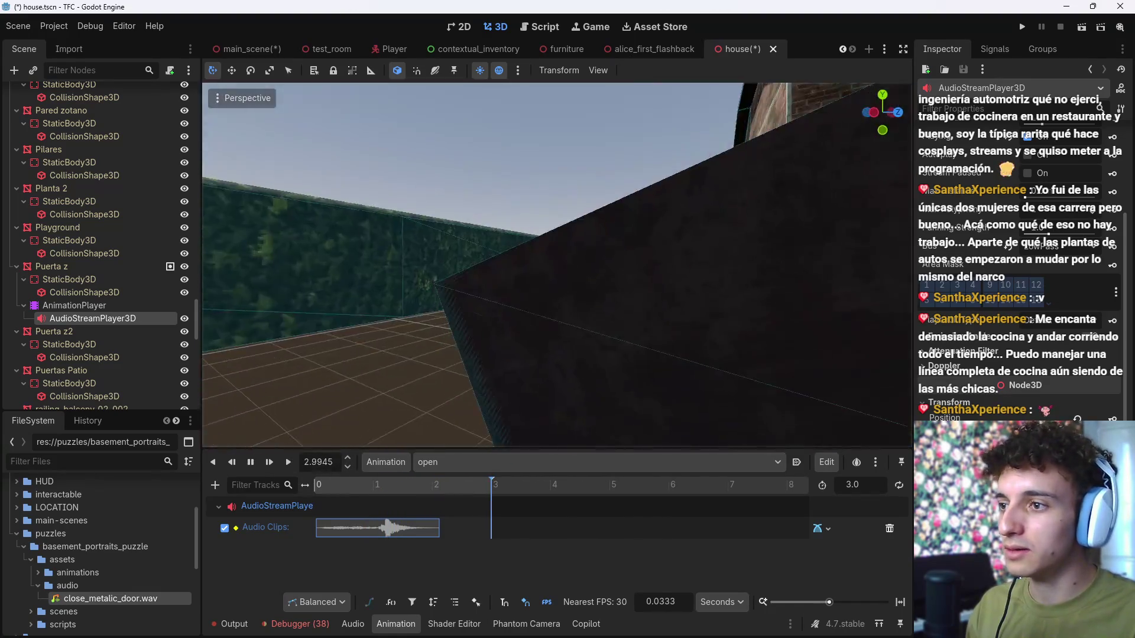
key("f")
left_click(250, 462)
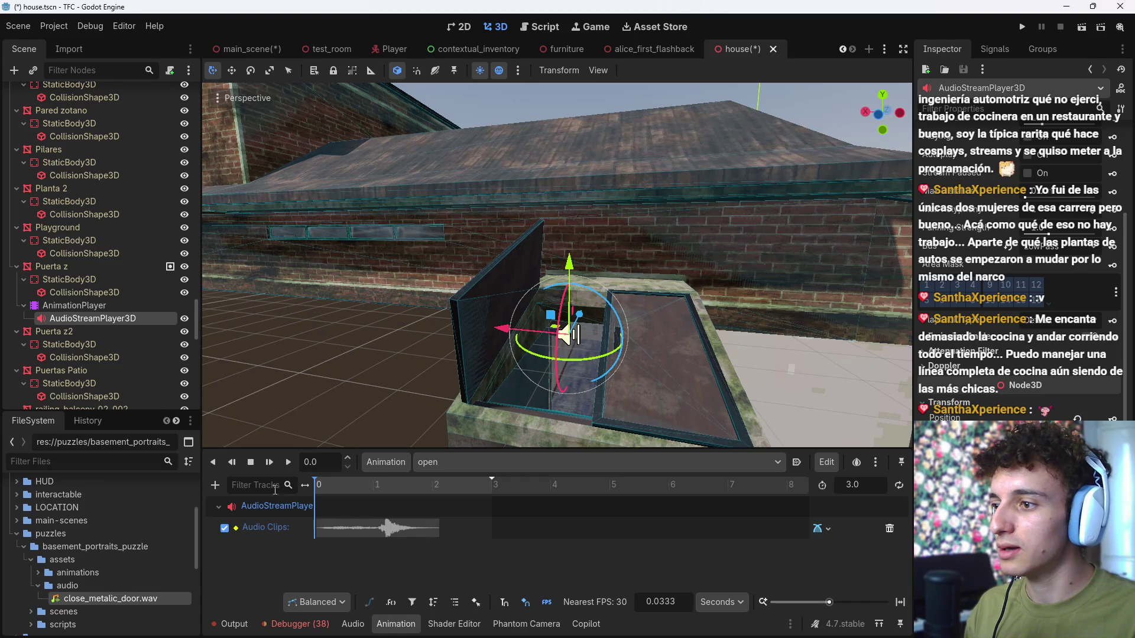
left_click(74, 305)
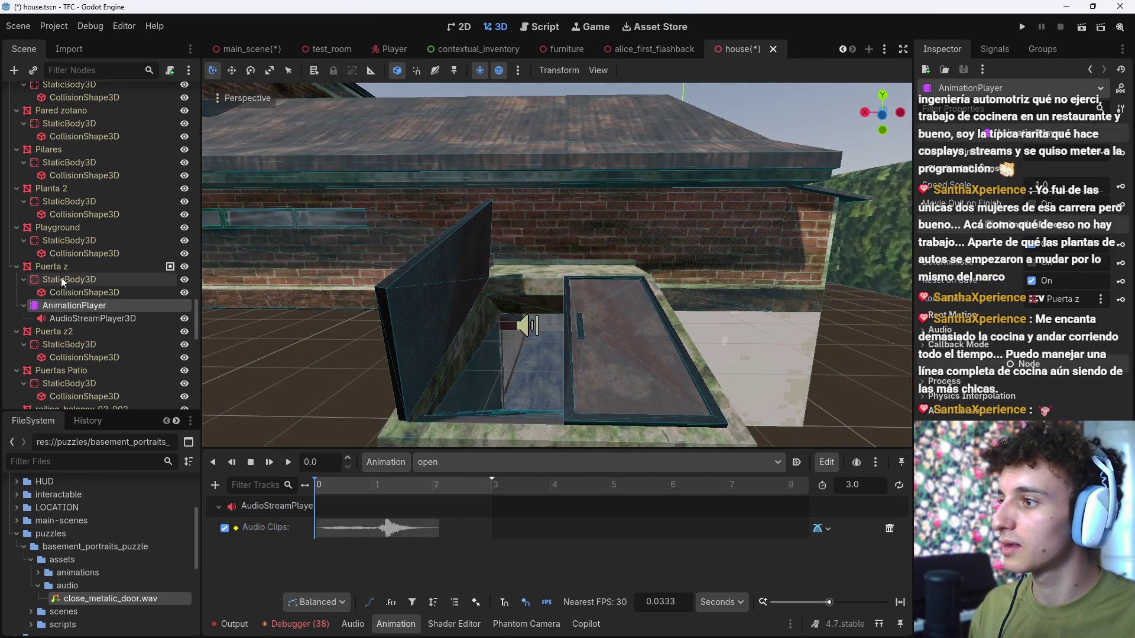
left_click(94, 270)
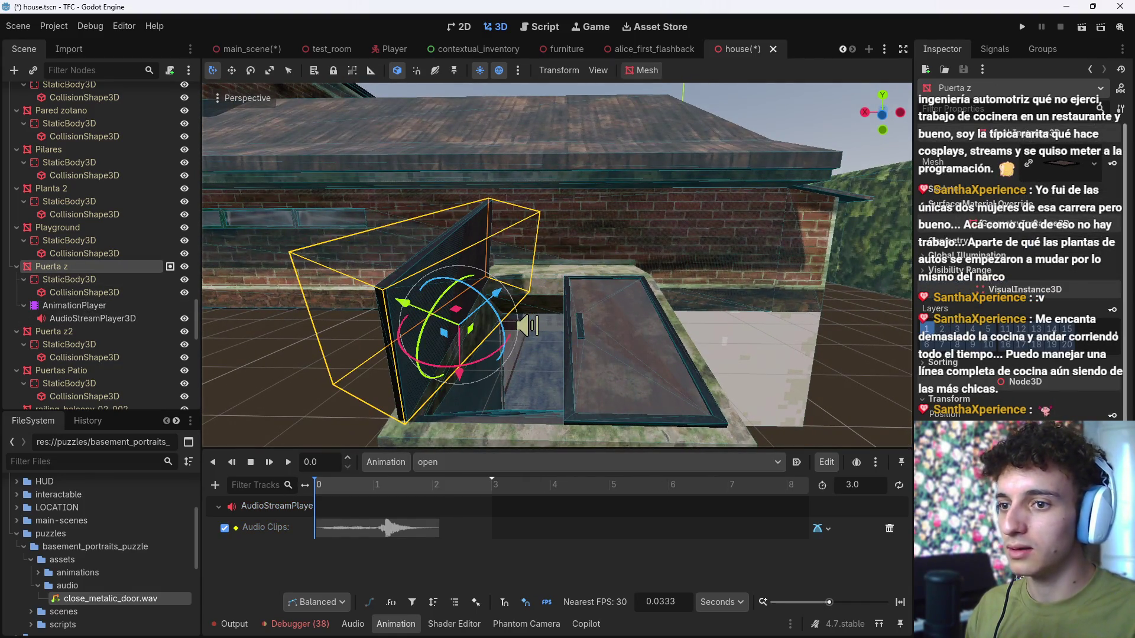
left_click(1112, 441)
left_click(494, 336)
left_click(517, 353)
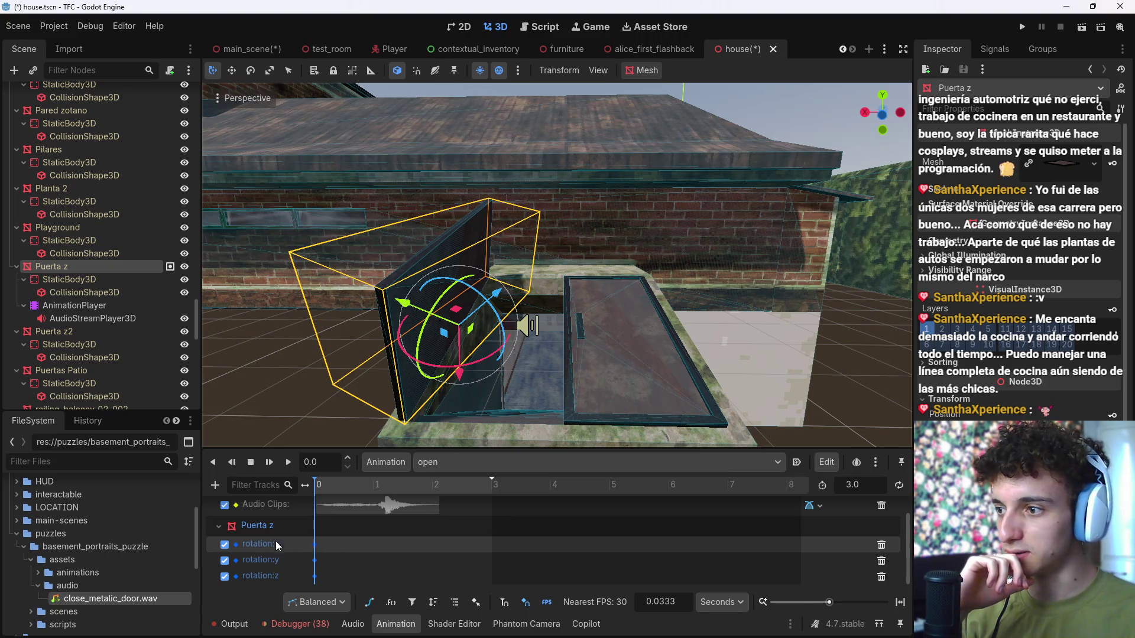
left_click_drag(332, 486, 292, 487)
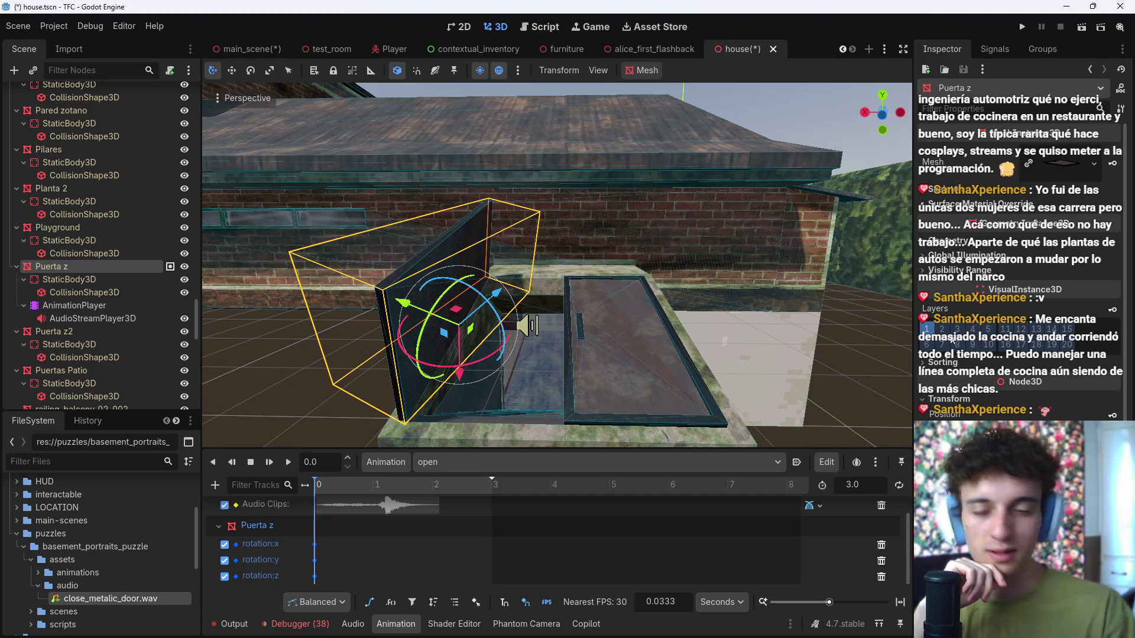
left_click_drag(607, 297, 231, 353)
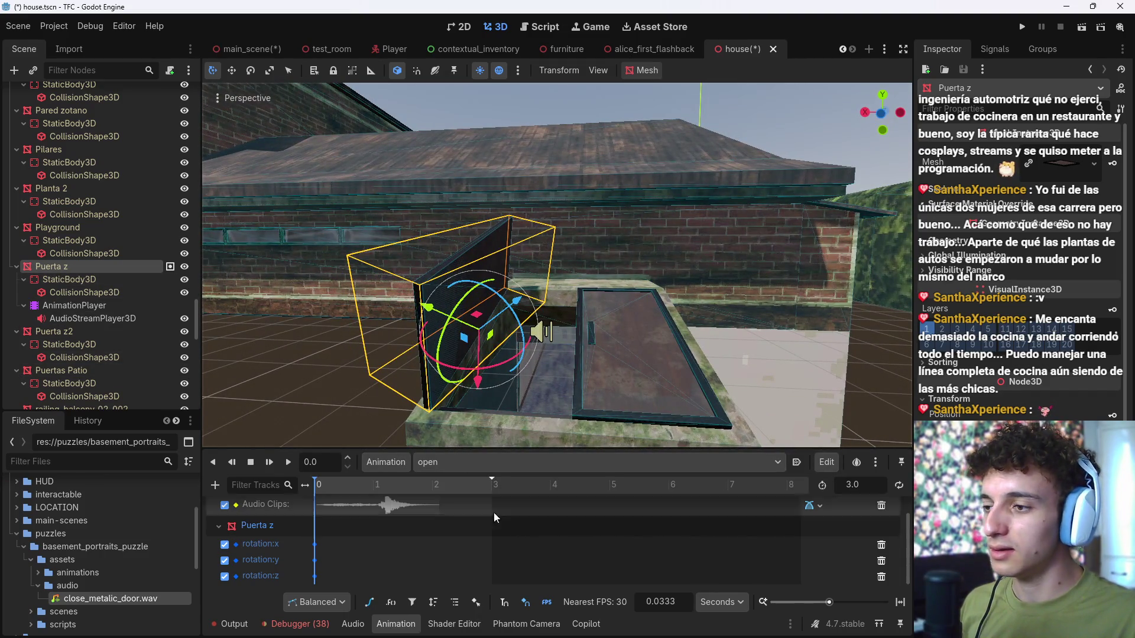
left_click_drag(330, 484, 445, 496)
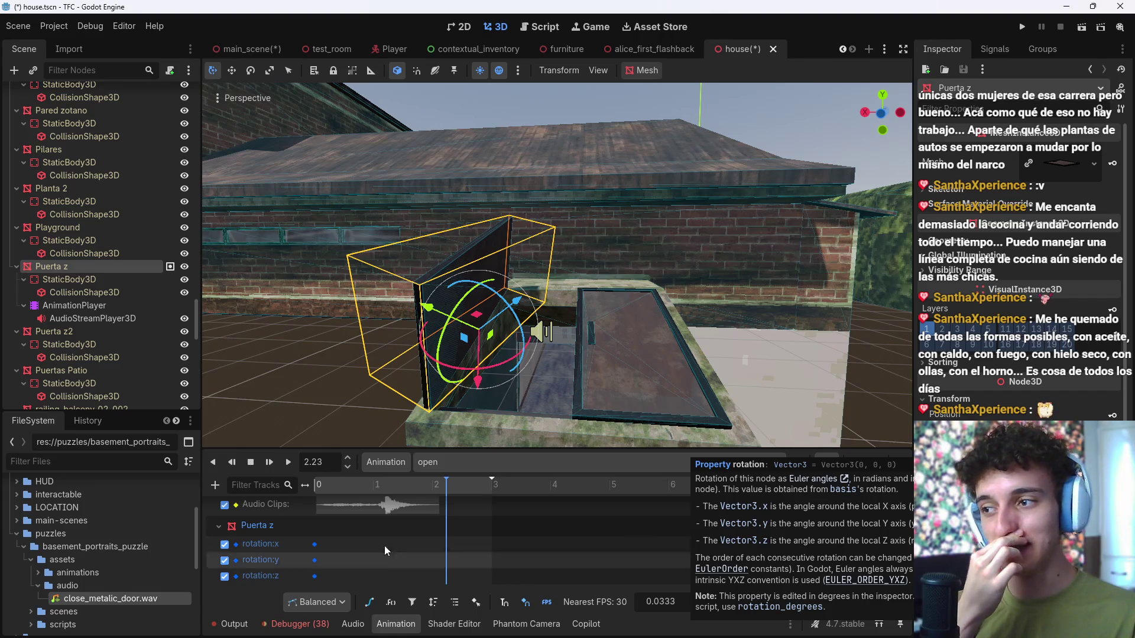
key("ctrl+z")
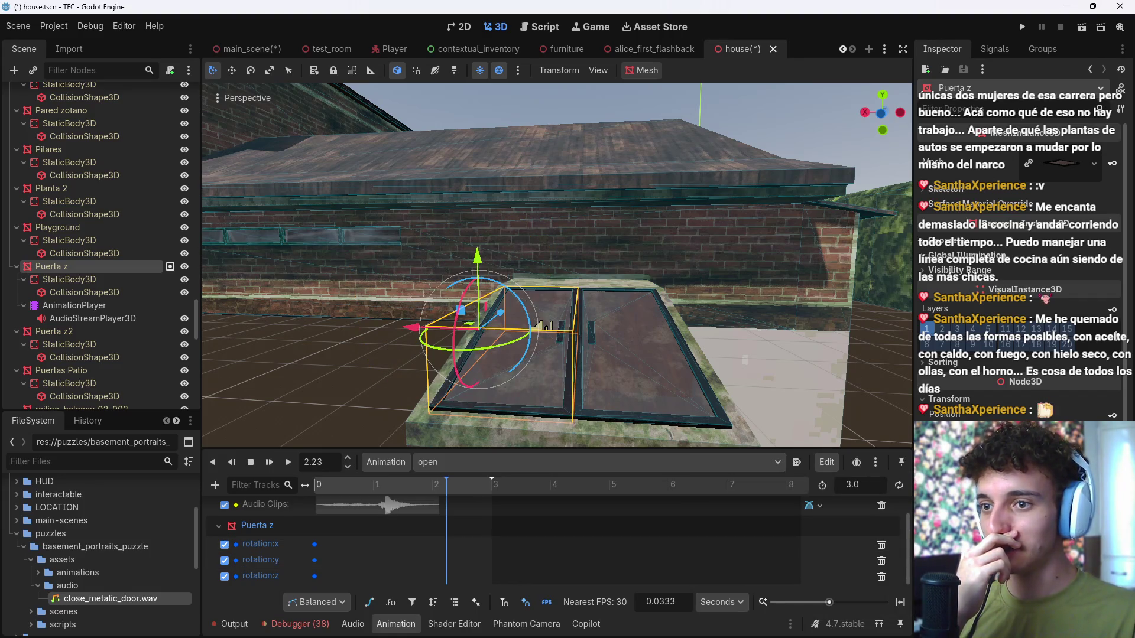
left_click_drag(444, 487, 273, 493)
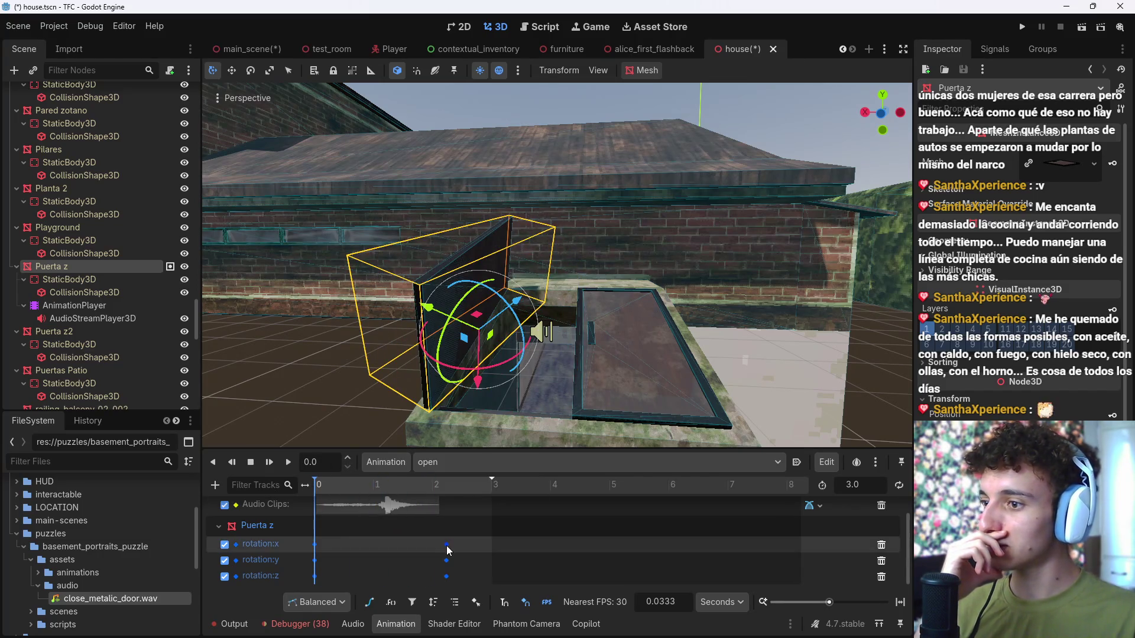
left_click_drag(446, 543, 424, 544)
left_click_drag(456, 583, 386, 506)
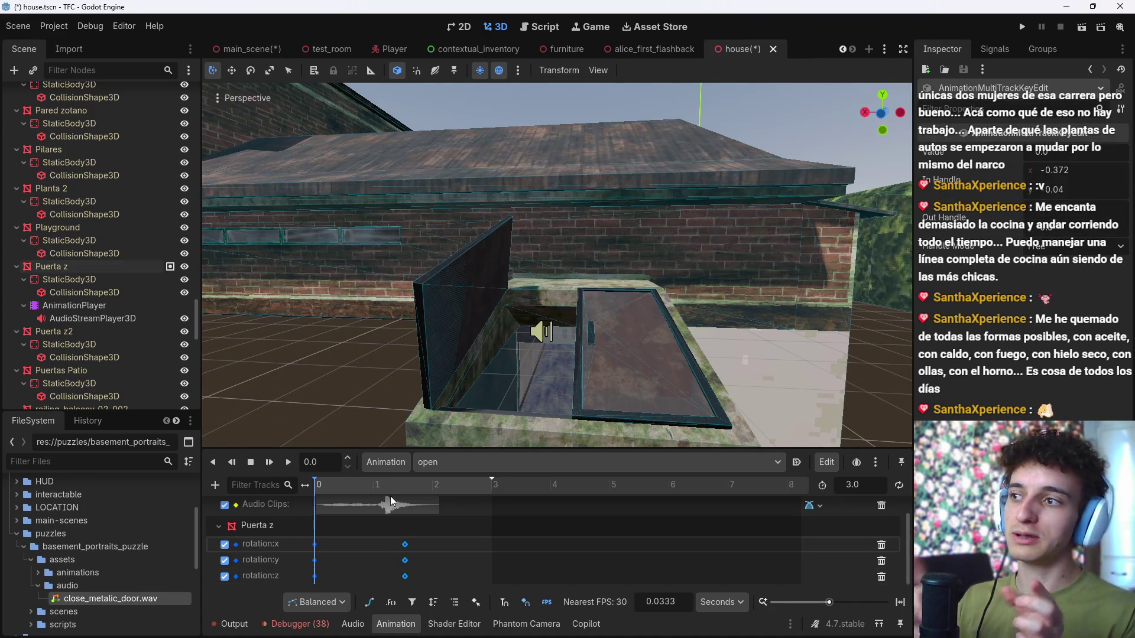
mouse_move(406, 551)
left_mouse_down()
mouse_move(390, 552)
mouse_move(410, 553)
left_mouse_up()
left_click(287, 465)
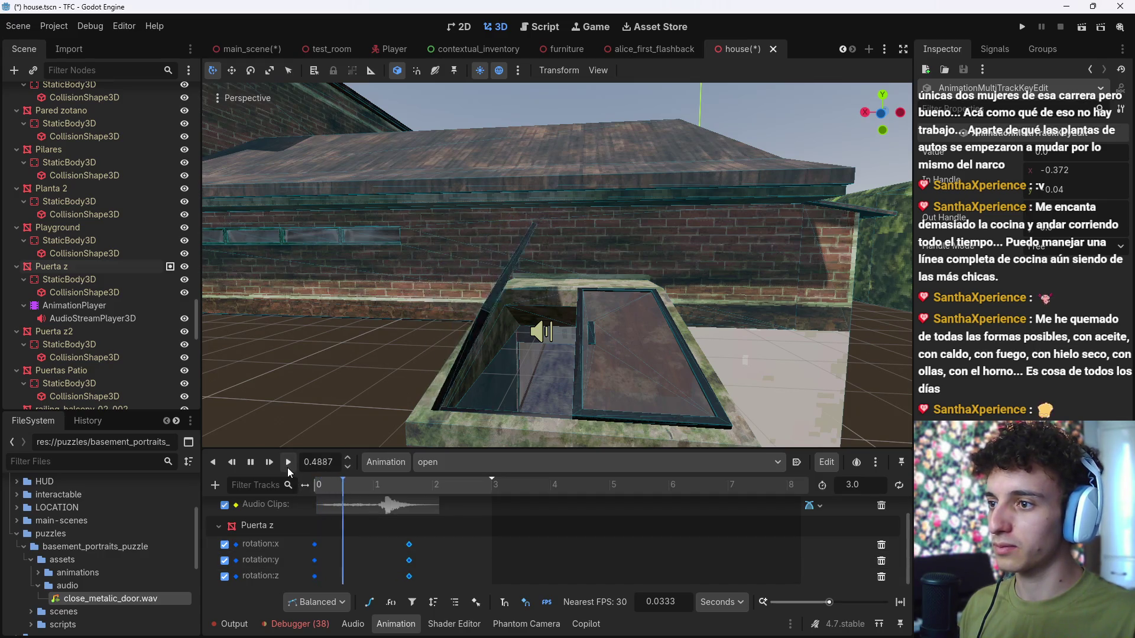
key("s")
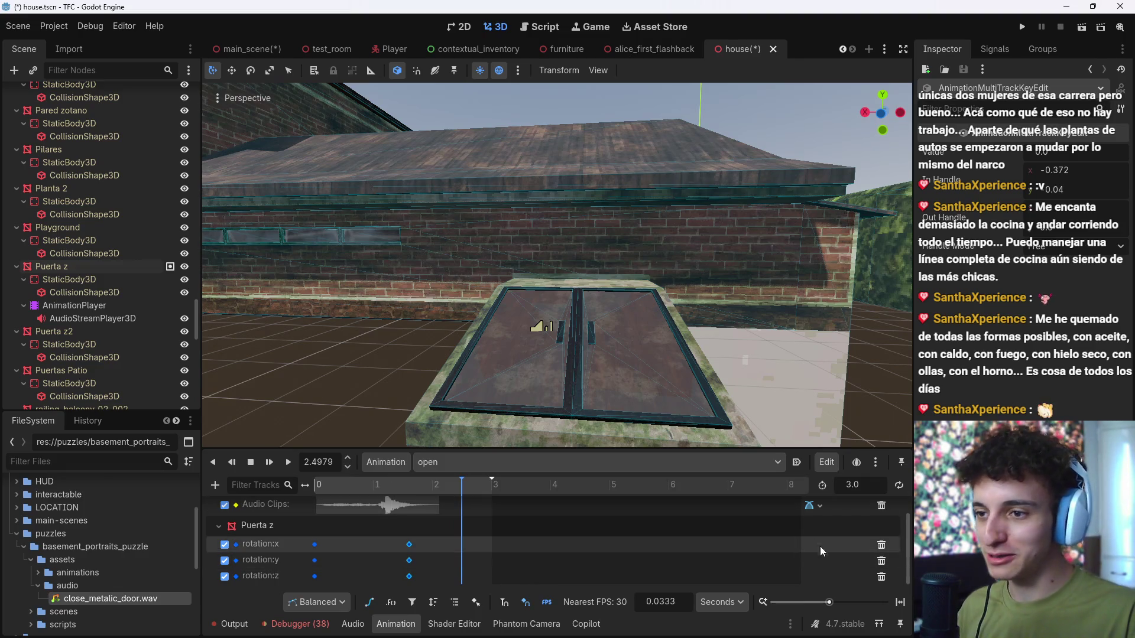
scroll(835, 558, "up", 1)
scroll(837, 557, "down", 1)
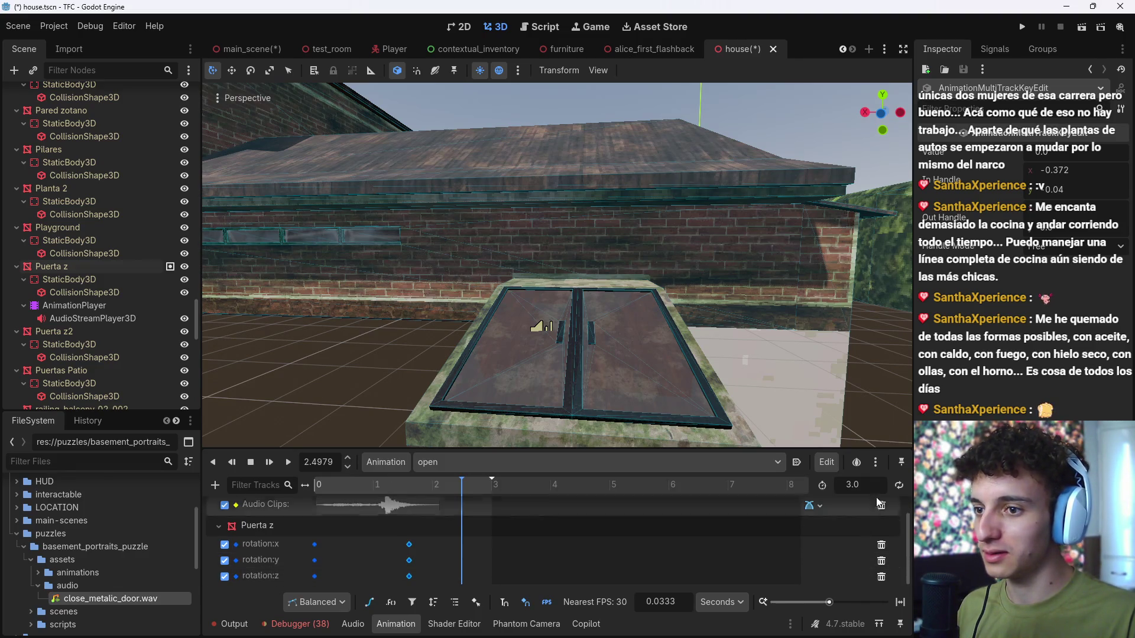
left_click(881, 545)
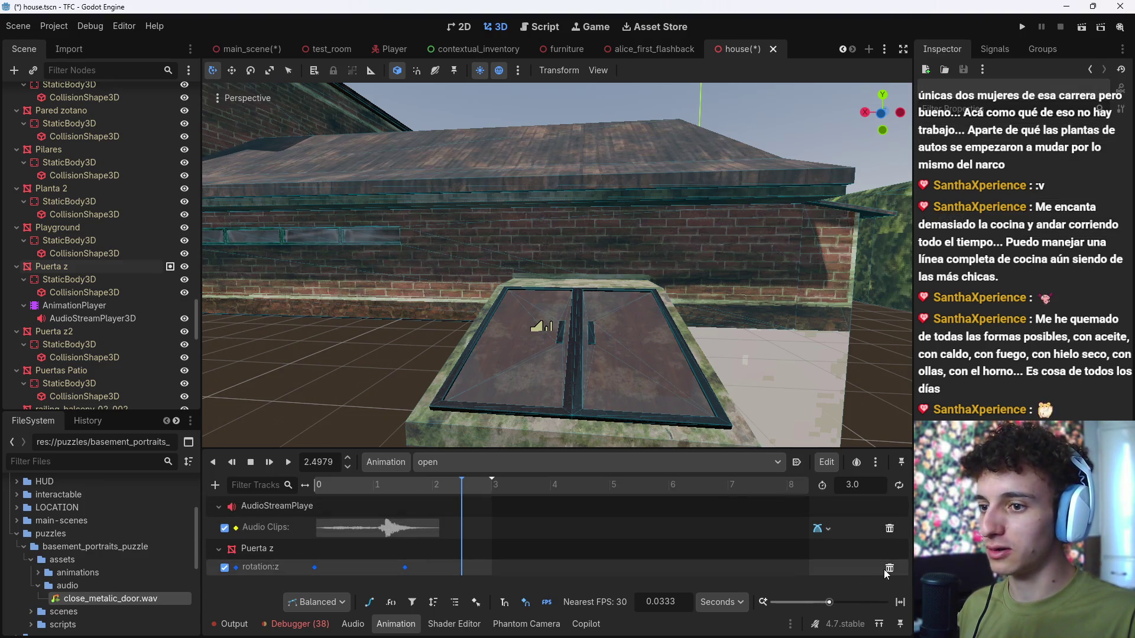
left_click(888, 568)
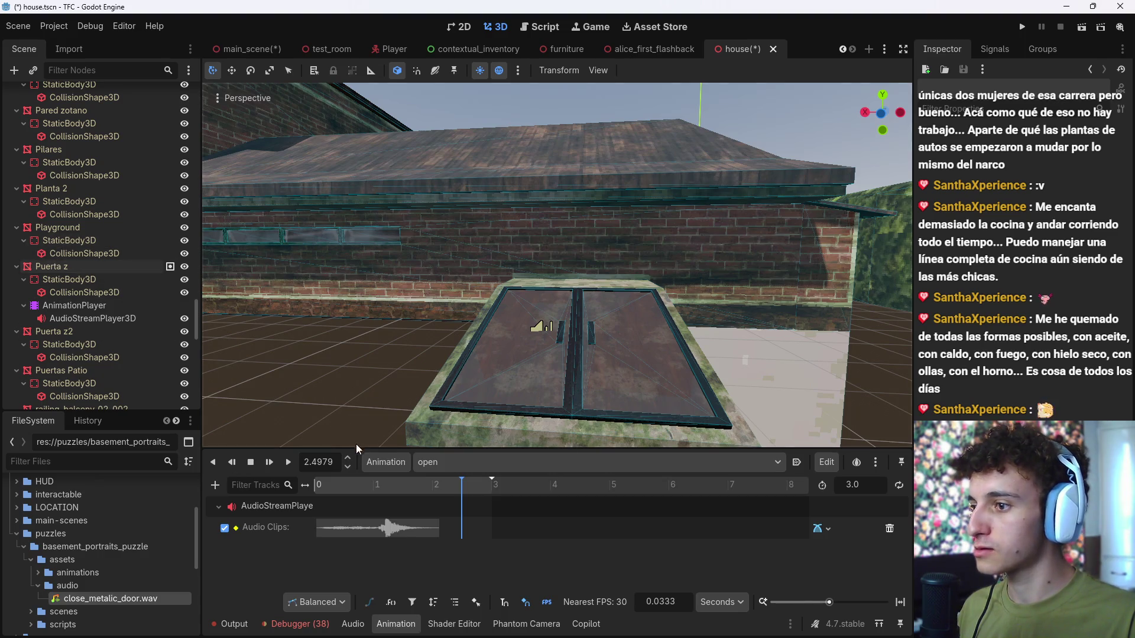
key("ctrl+z")
left_click_drag(458, 481, 258, 500)
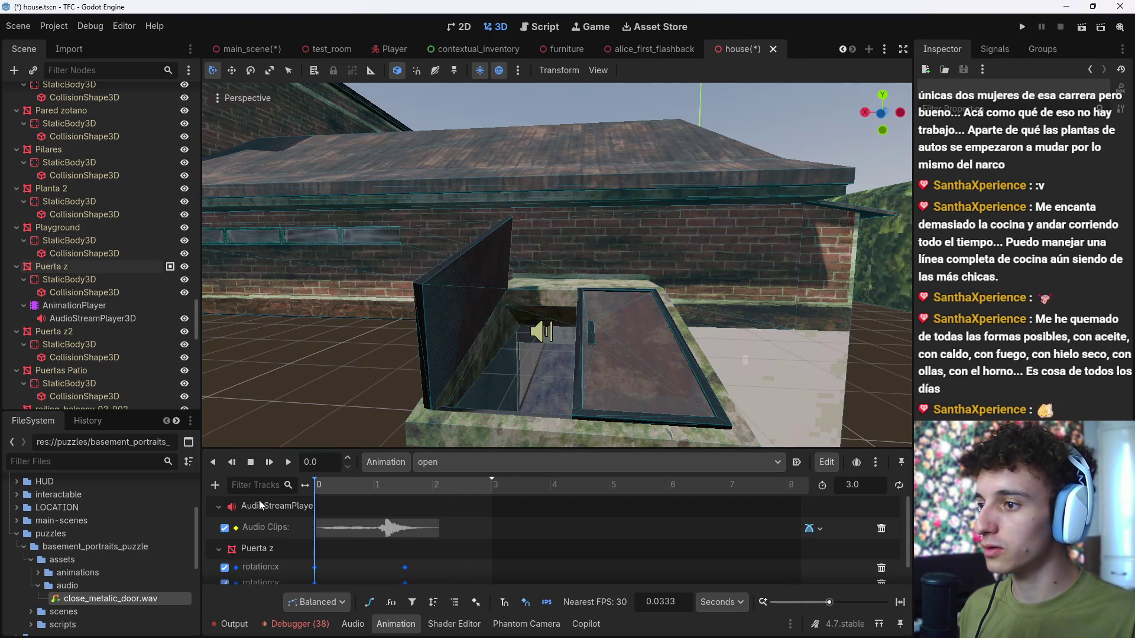
scroll(437, 550, "down", 1)
left_click(881, 542)
left_click(881, 560)
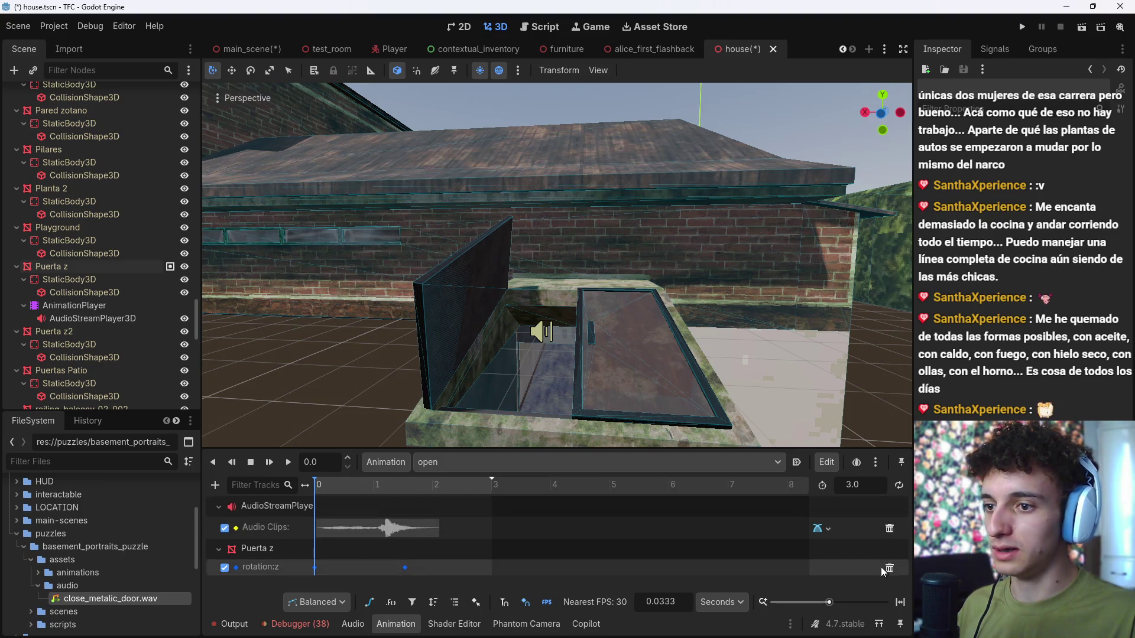
left_click(881, 566)
left_click(65, 267)
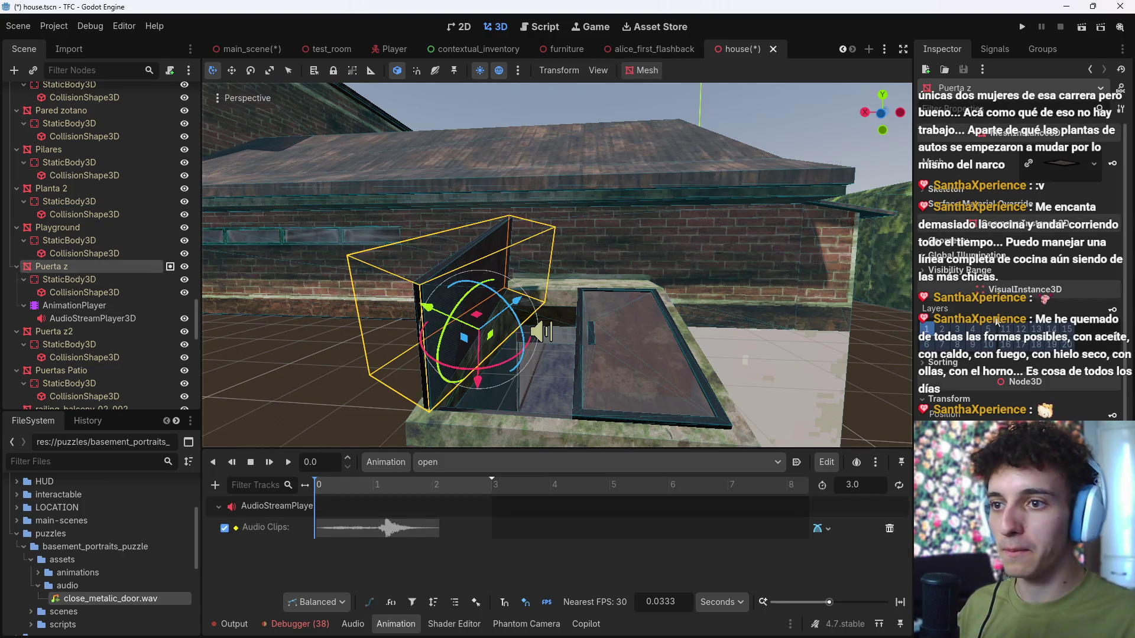
Step: Add a non-Bezier Puerta z rotation track and key the door near 1.6 seconds
left_click(1112, 435)
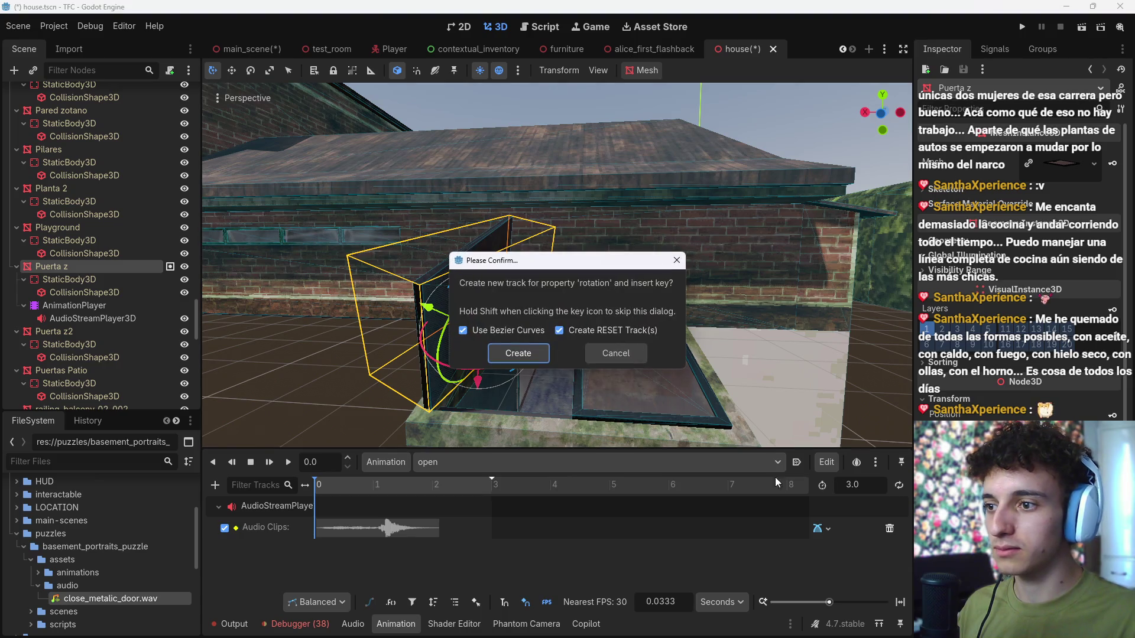
left_click(488, 333)
left_click(518, 353)
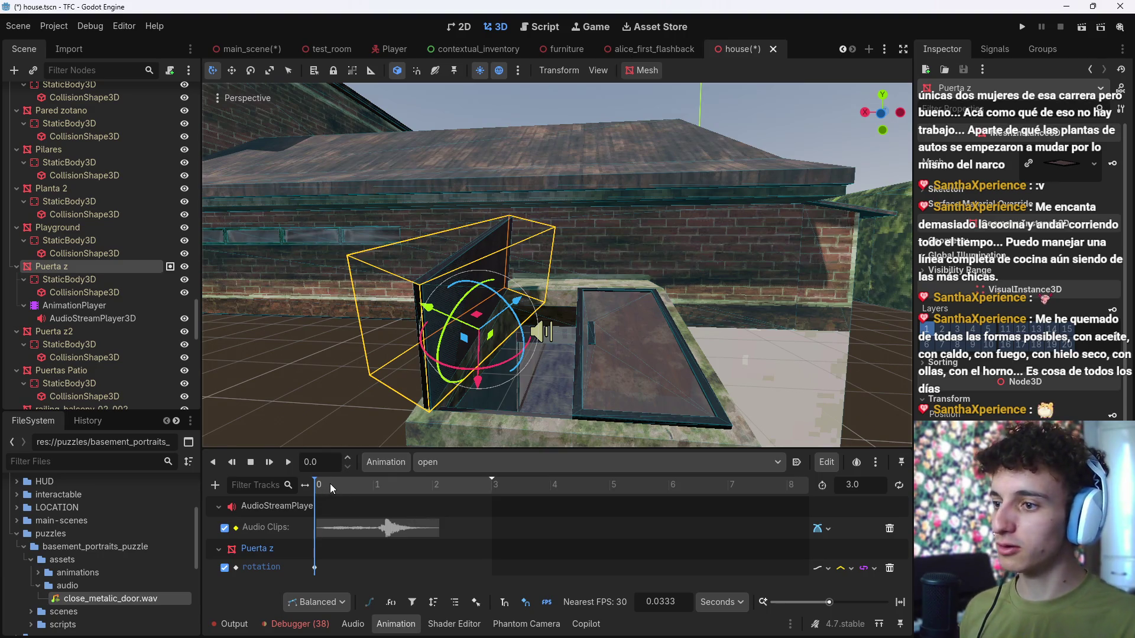
mouse_move(350, 493)
left_mouse_down()
mouse_move(410, 500)
mouse_move(348, 481)
mouse_move(412, 499)
left_mouse_up()
key("ctrl+z")
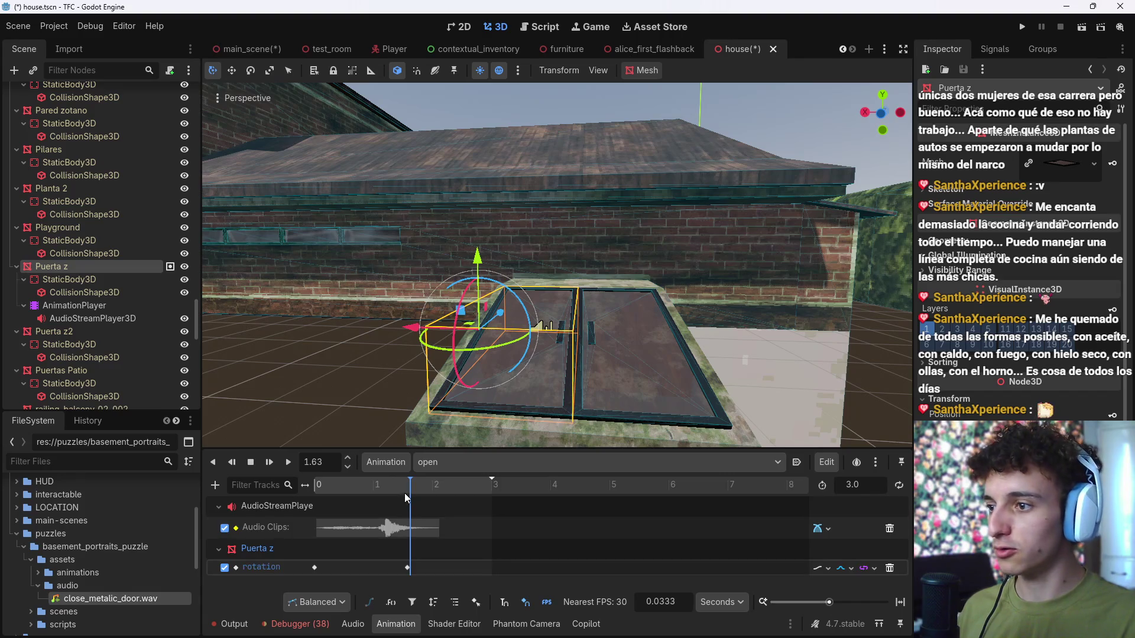
Step: Preview the door swing and move the closing key earlier to about 1.17 seconds
left_click(289, 462)
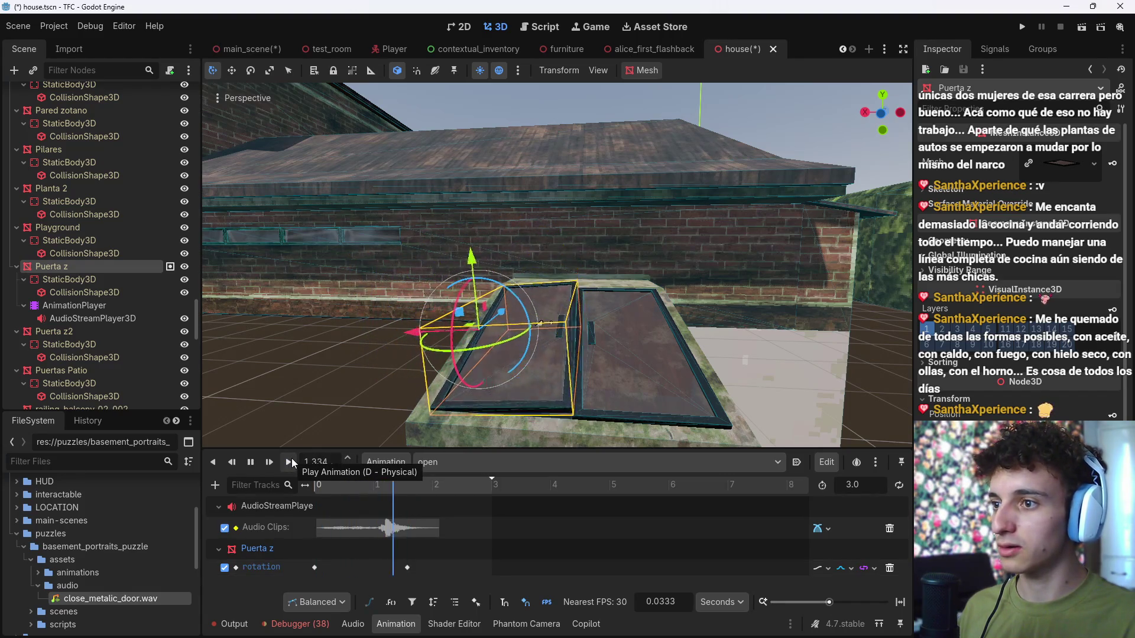
left_click(251, 461)
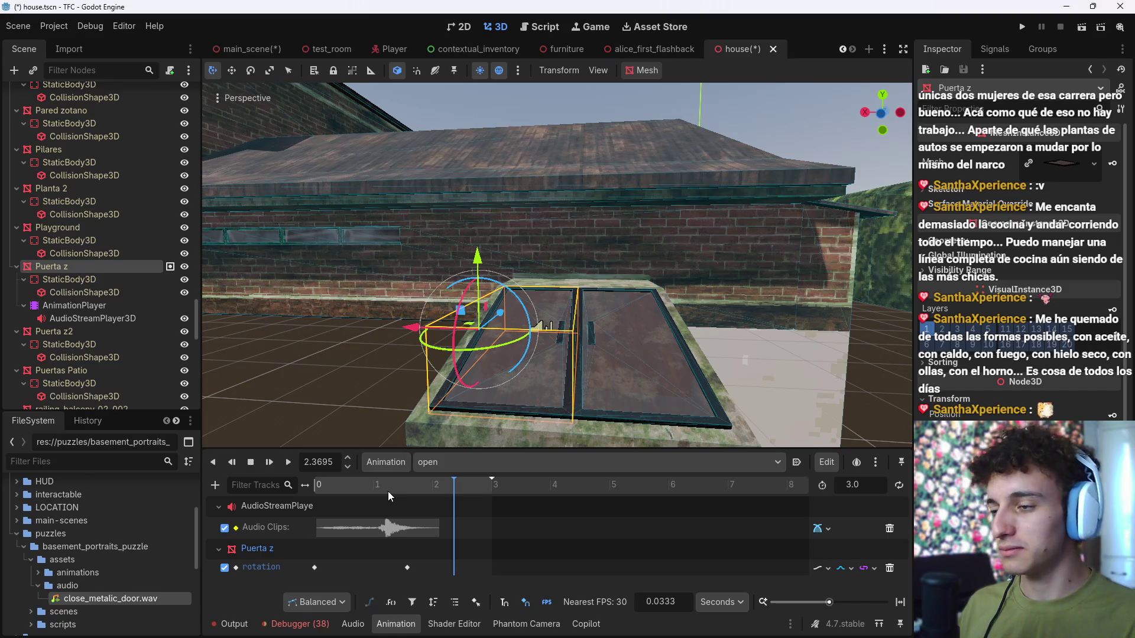
mouse_move(414, 488)
left_mouse_down()
mouse_move(339, 494)
mouse_move(397, 501)
mouse_move(313, 502)
left_mouse_up()
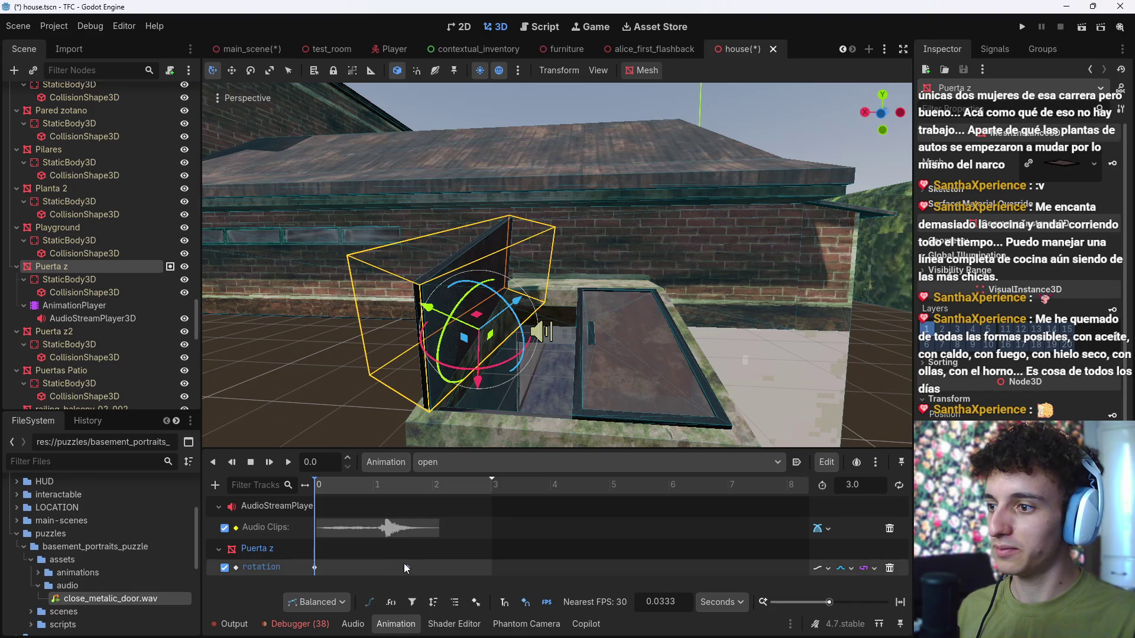
left_click_drag(405, 566, 384, 568)
left_click(289, 463)
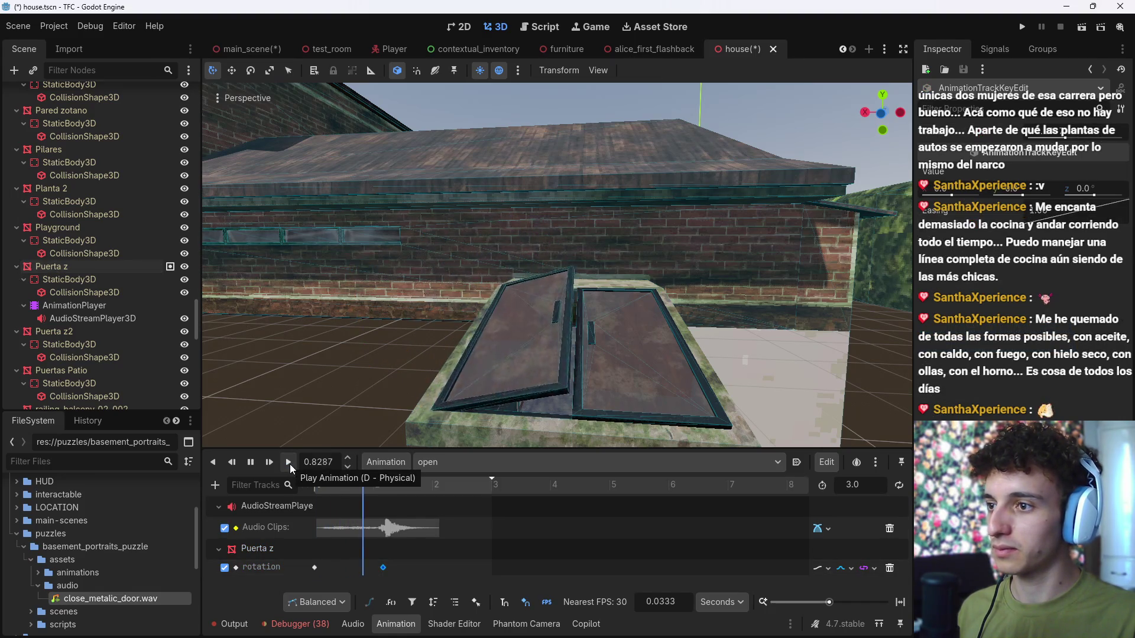
left_click(252, 463)
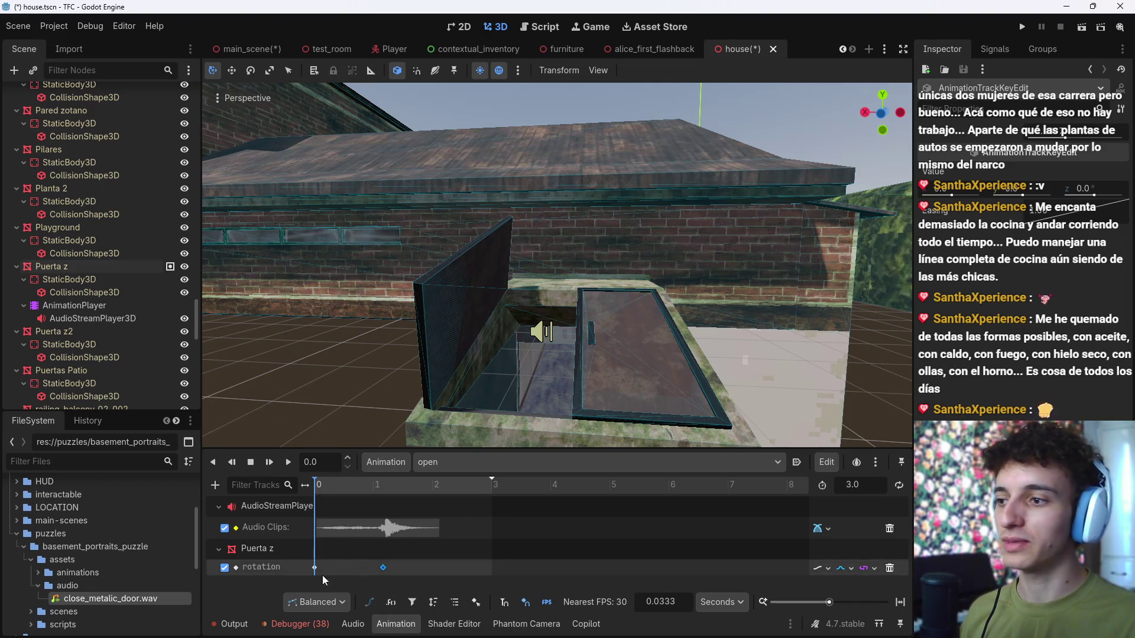
Step: Check the rotation track's update mode, nudge the closing key, and select both rotation keys
left_click(817, 568)
left_click(757, 550)
left_click(821, 569)
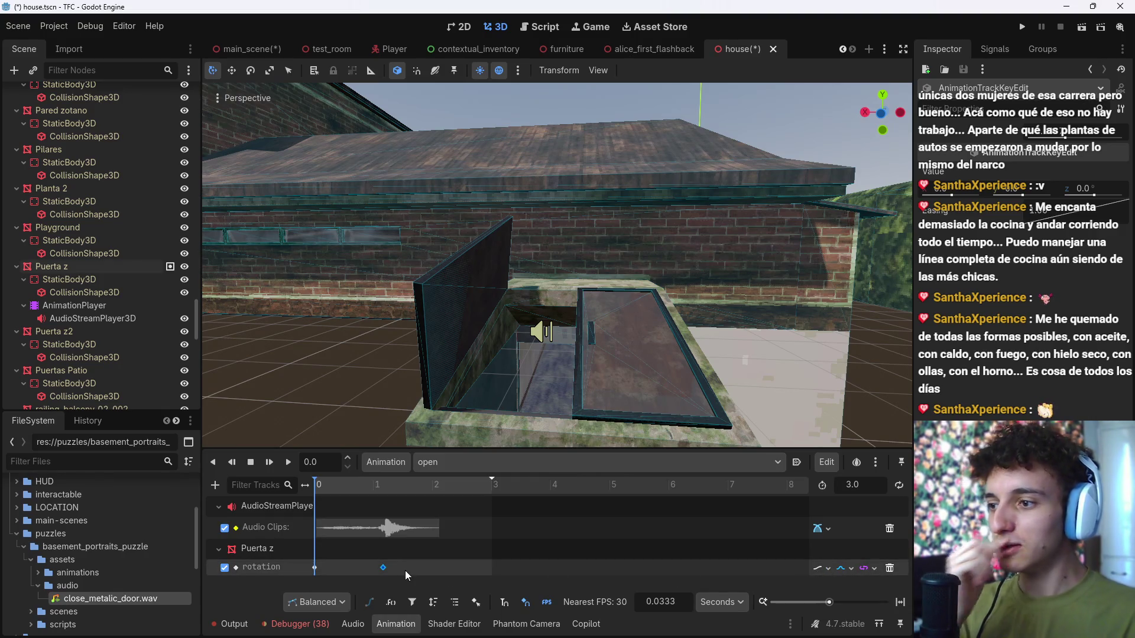
mouse_move(384, 569)
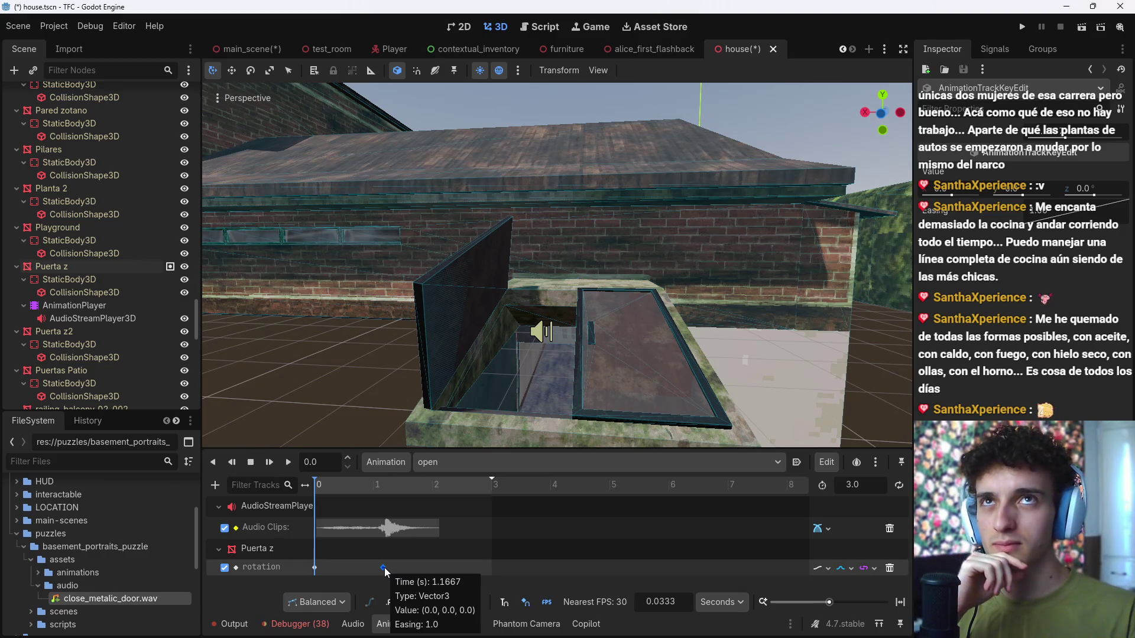
mouse_move(383, 568)
left_mouse_down()
mouse_move(399, 569)
mouse_move(389, 573)
left_mouse_up()
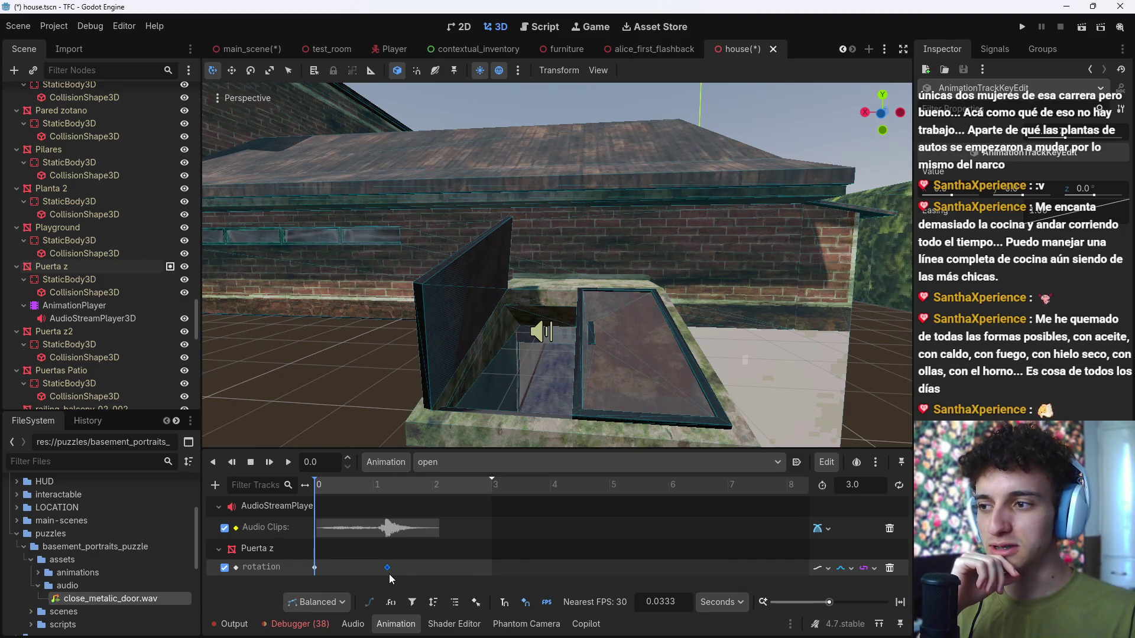
left_click_drag(726, 526, 324, 568)
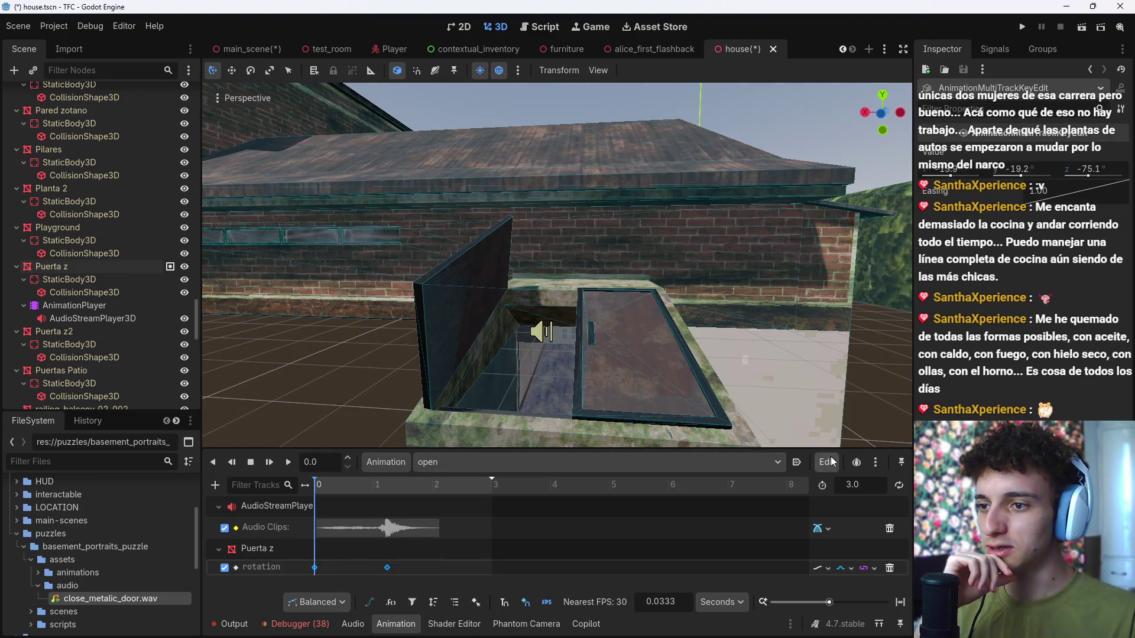
left_click(873, 464)
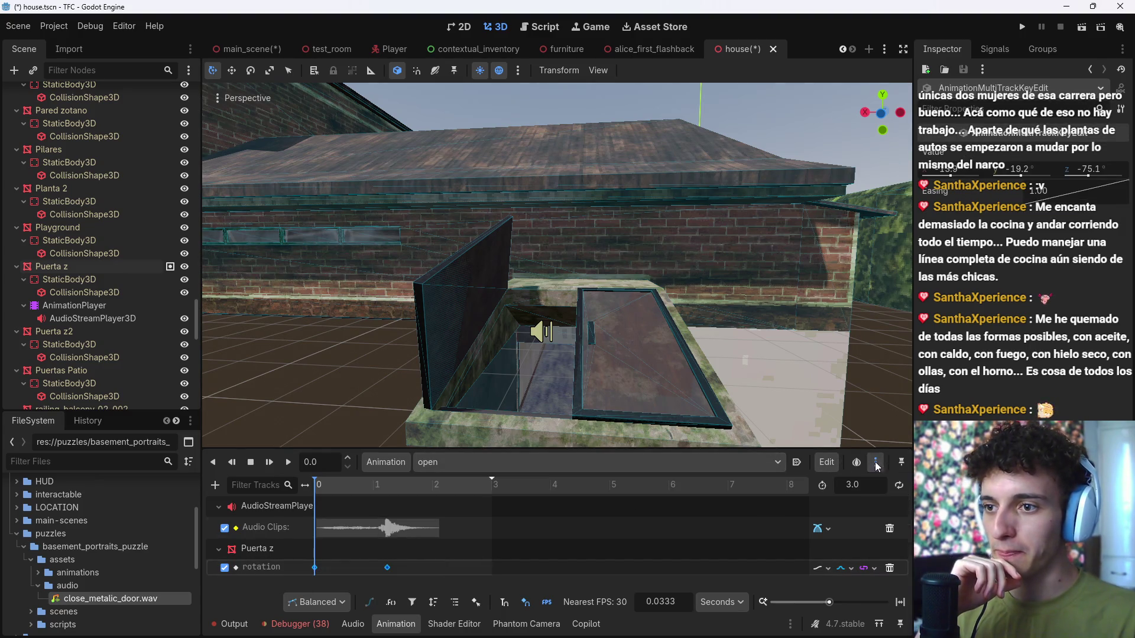
left_click(825, 461)
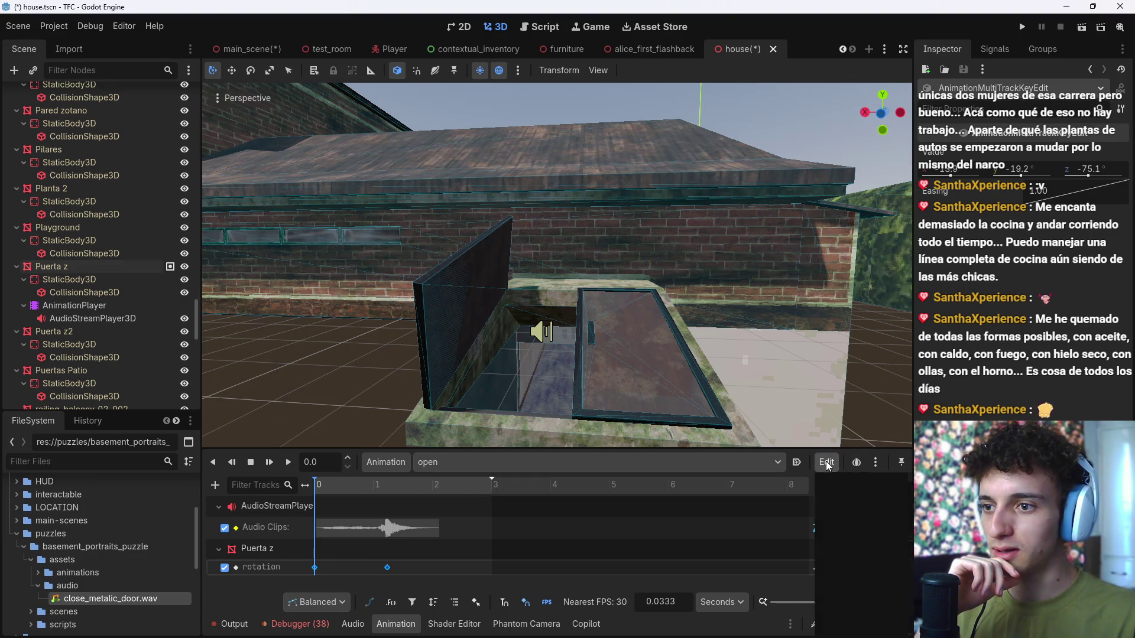
Step: Apply an Expo Ease Out easing to the two rotation keys and preview it
scroll(900, 594, "down", 2)
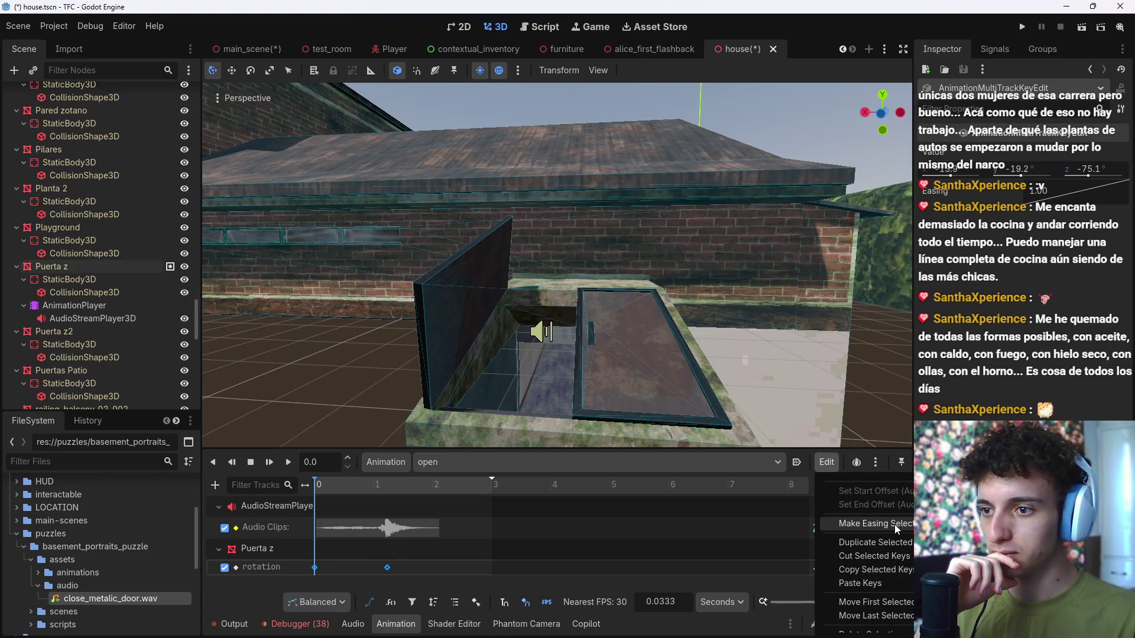
left_click(894, 523)
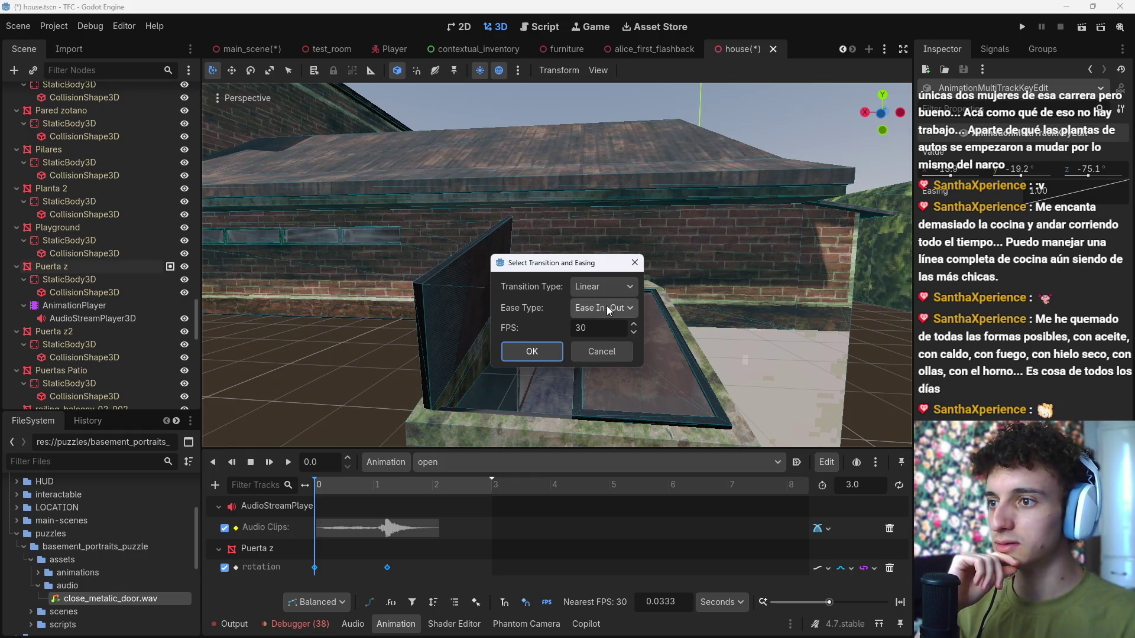
left_click(611, 288)
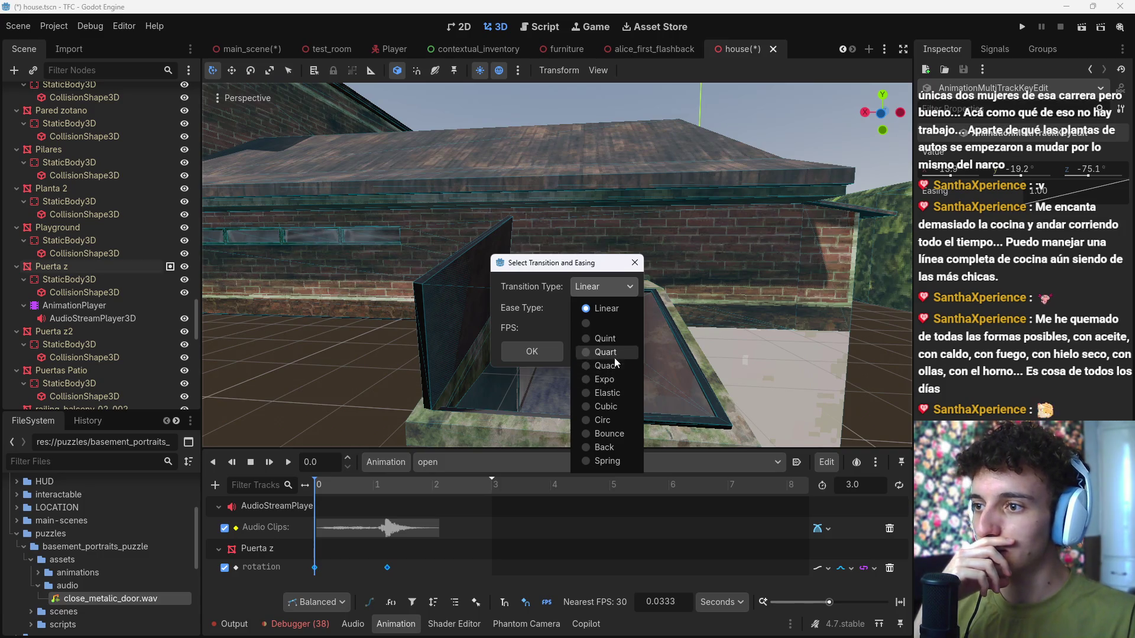
left_click(611, 380)
left_click(611, 308)
left_click(640, 371)
left_click(632, 308)
left_click(623, 343)
left_click(548, 356)
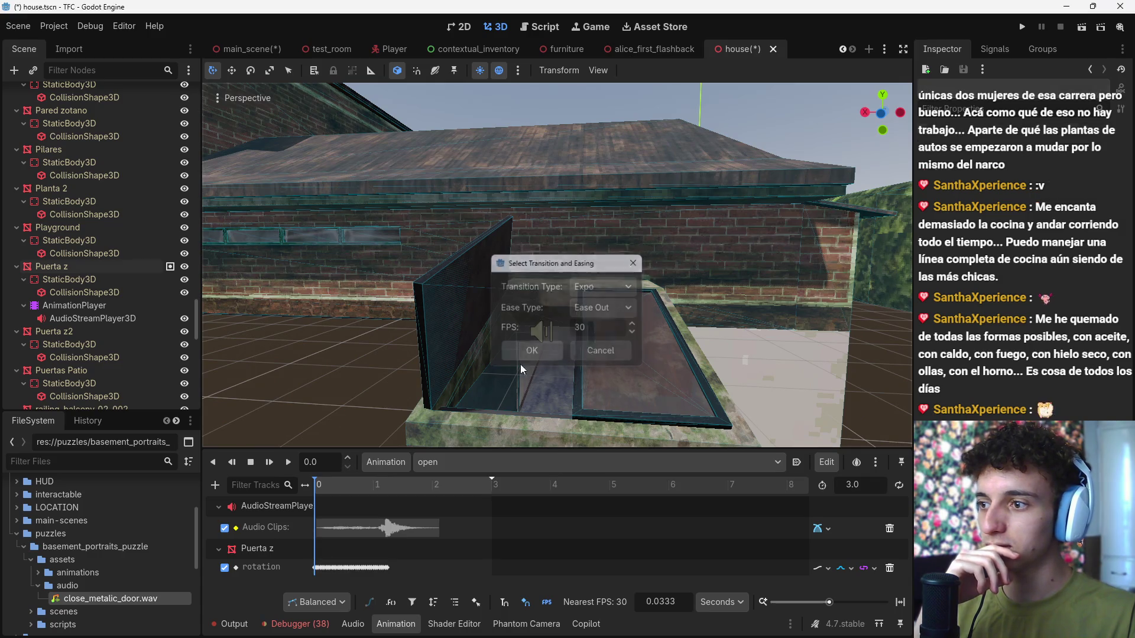
left_click(288, 462)
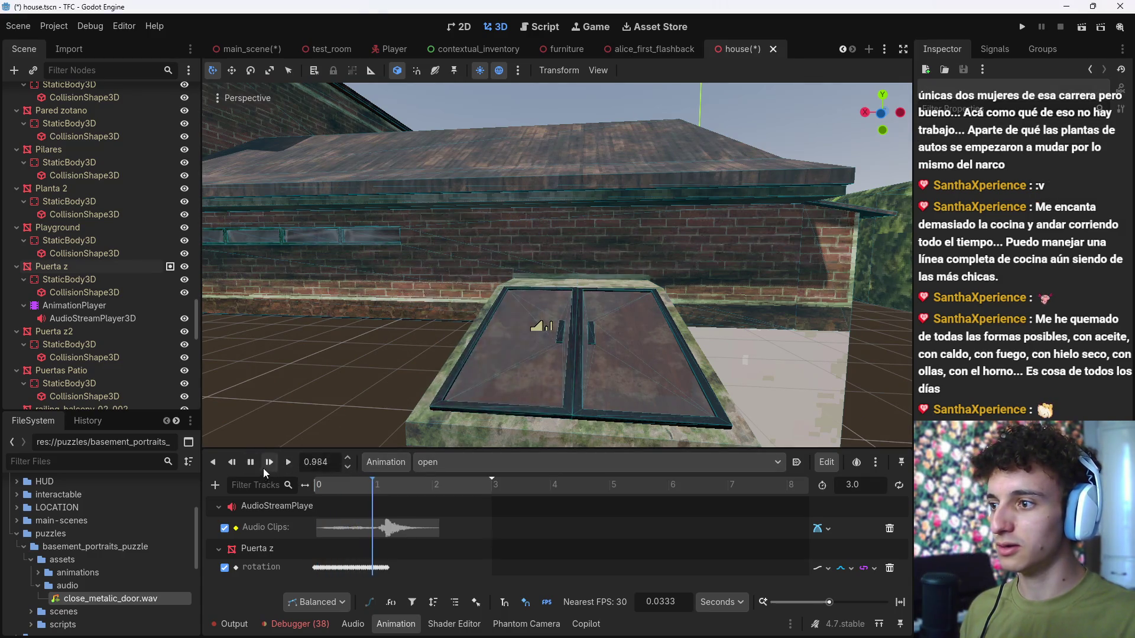
Step: Undo that easing and reapply it to both keys as Expo Ease In, then preview
key("ctrl+z")
left_click_drag(385, 573, 312, 580)
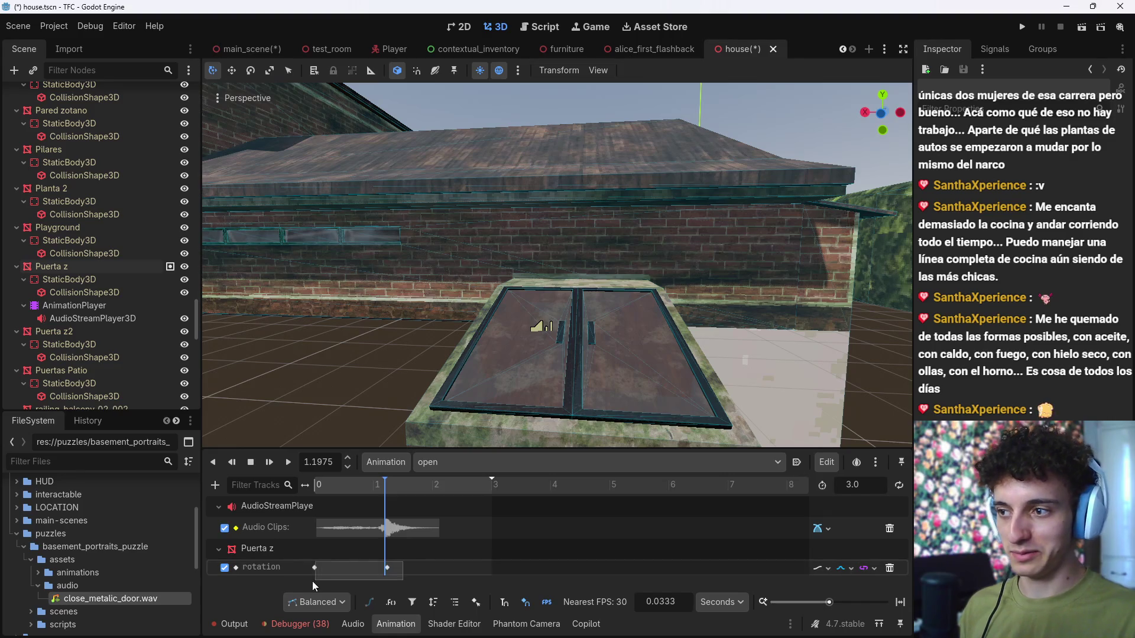
left_click(826, 466)
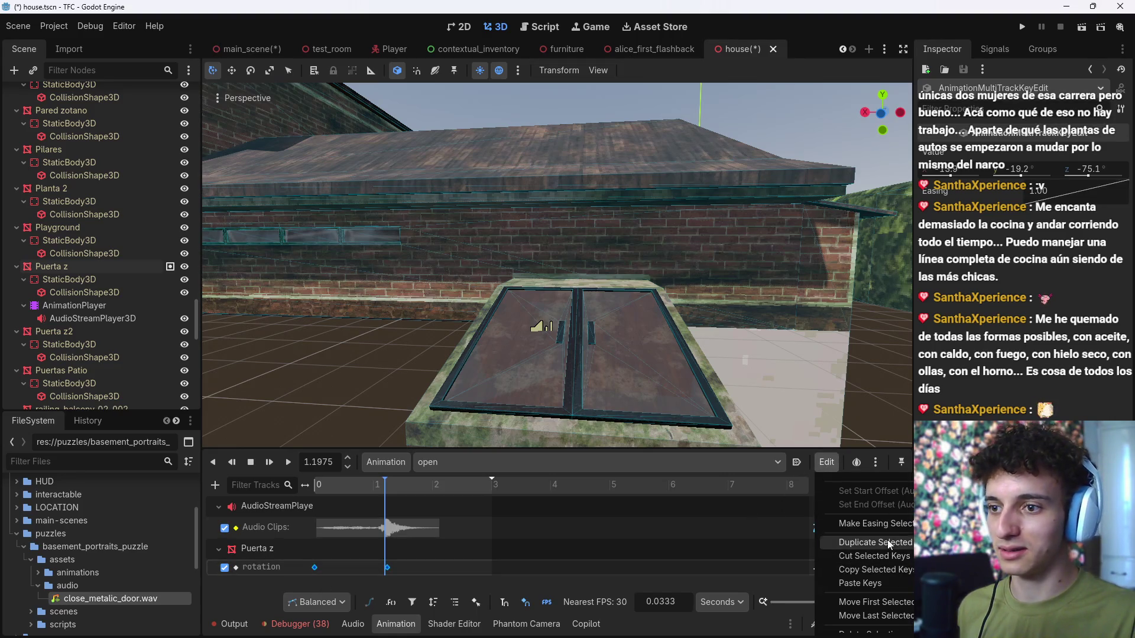
left_click(893, 525)
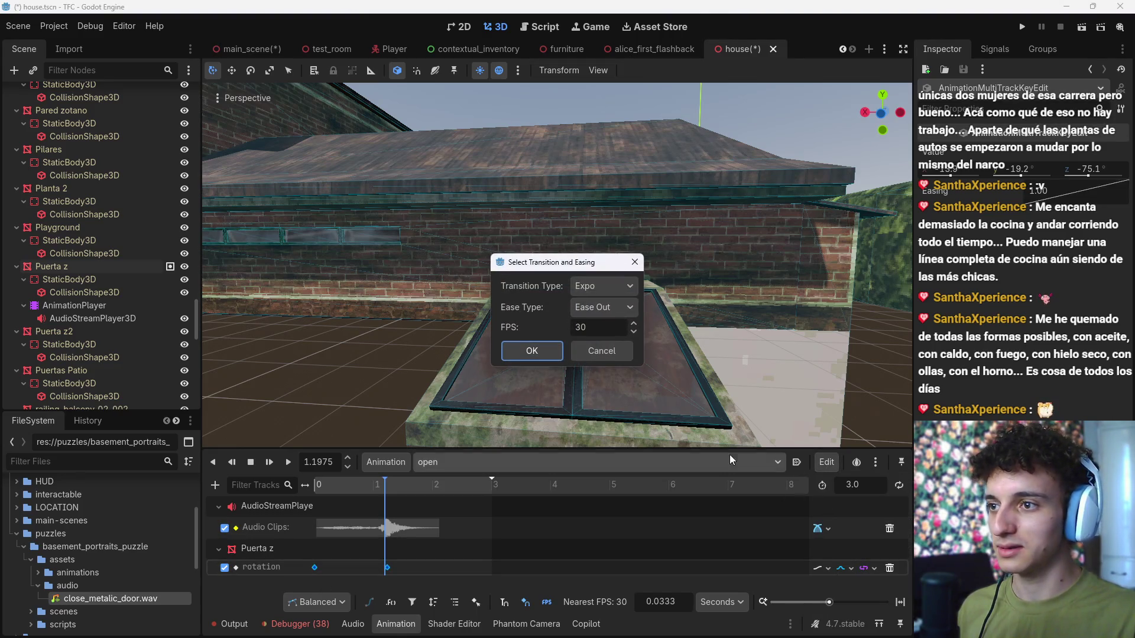
left_click(615, 307)
left_click(622, 325)
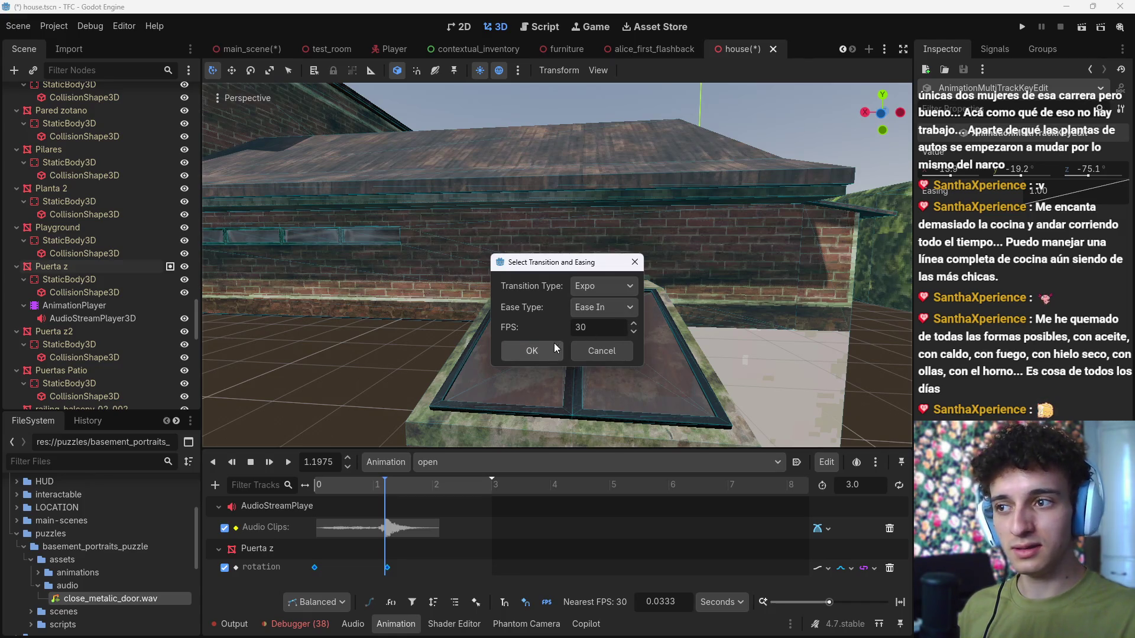
left_click(531, 351)
left_click(289, 462)
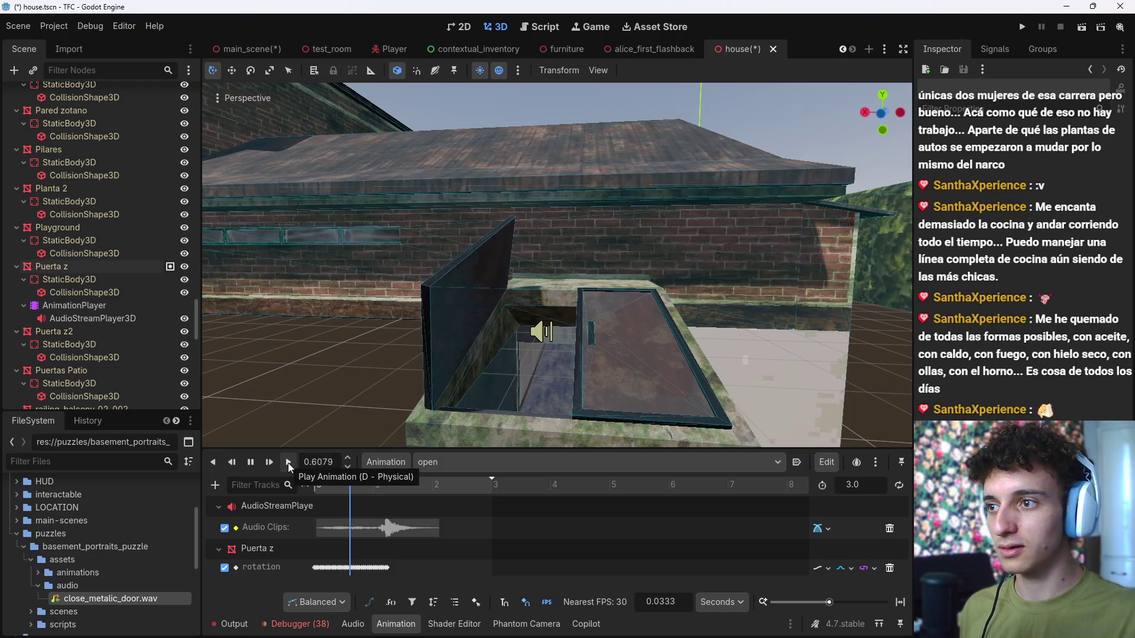
left_click(255, 466)
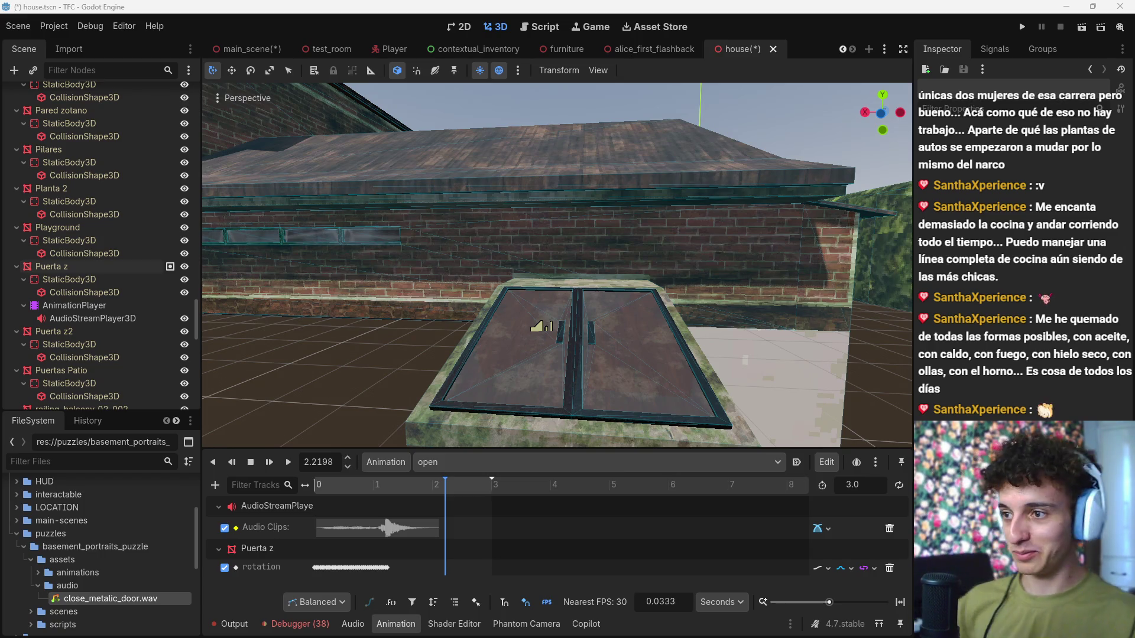
Step: Rewind to frame 0, replay the eased hatch door from several angles, and save house.tscn
left_click_drag(444, 483, 310, 496)
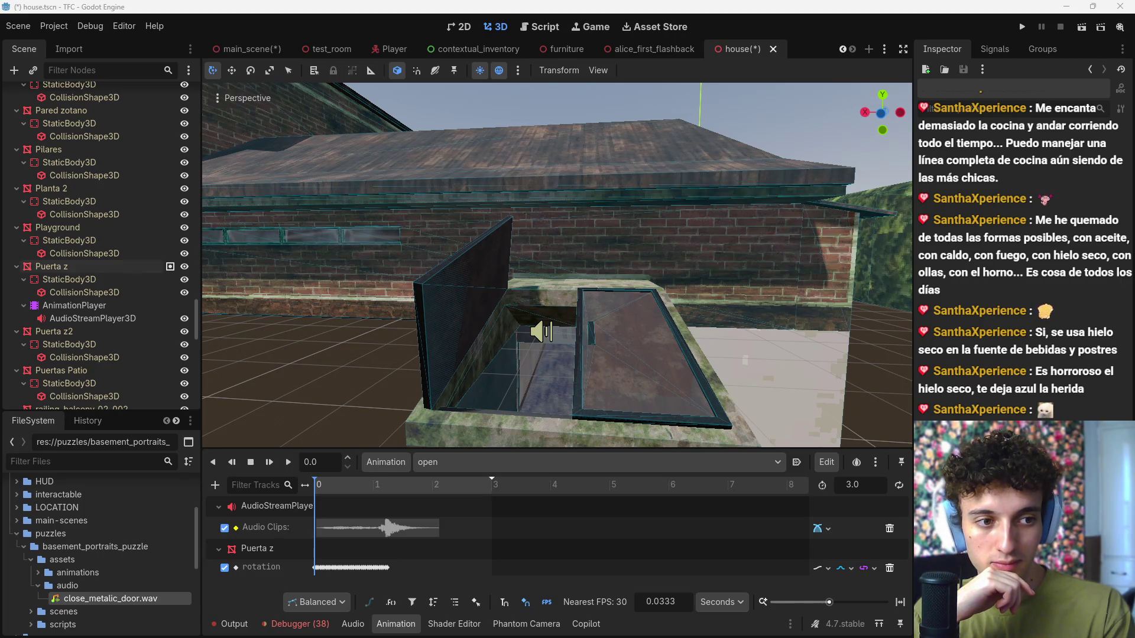
scroll(644, 313, "down", 3)
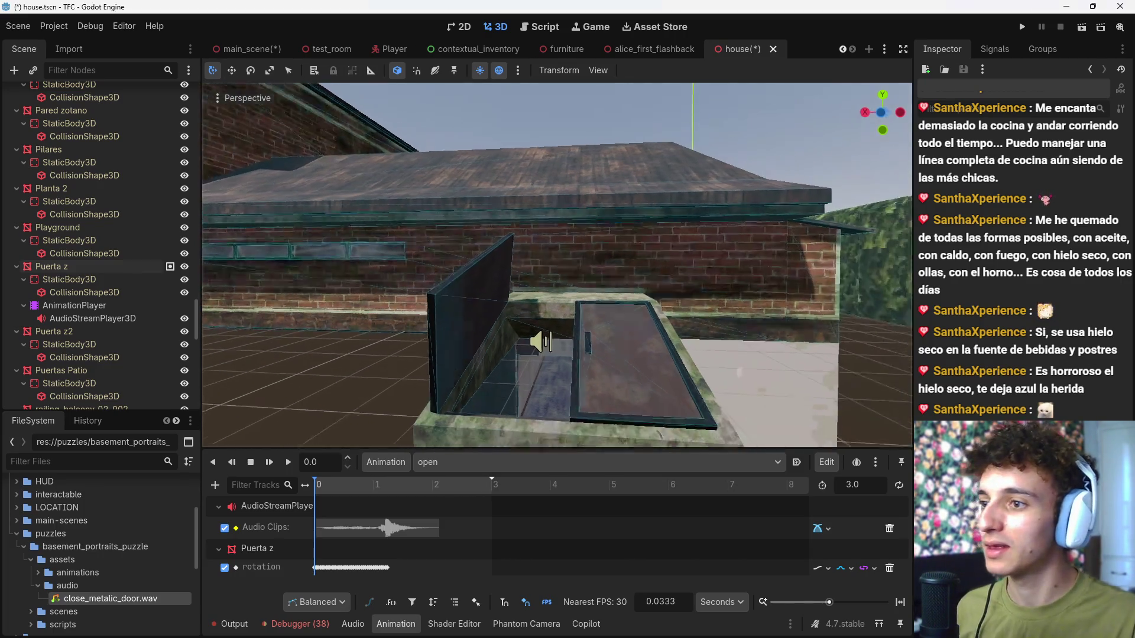
key("w")
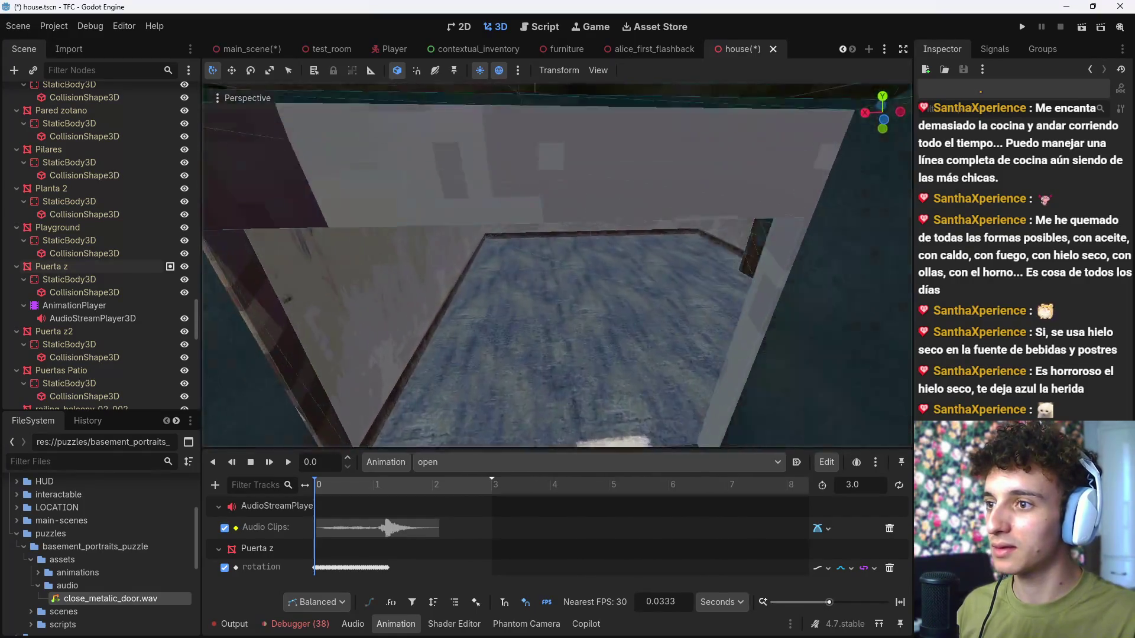
key("s")
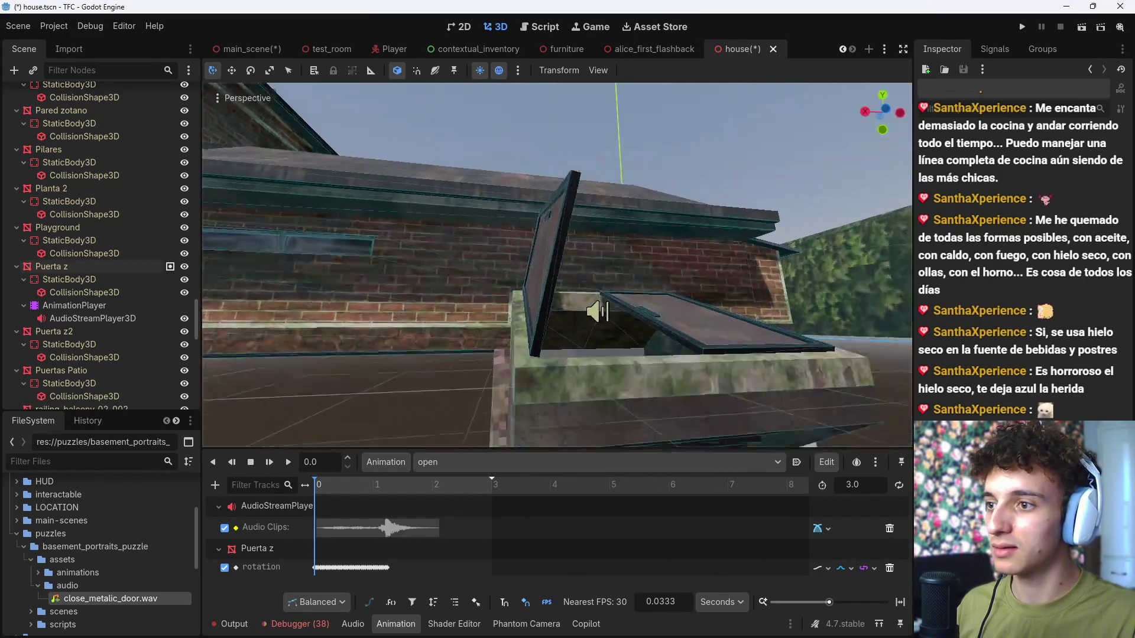
key("d")
left_click(288, 461)
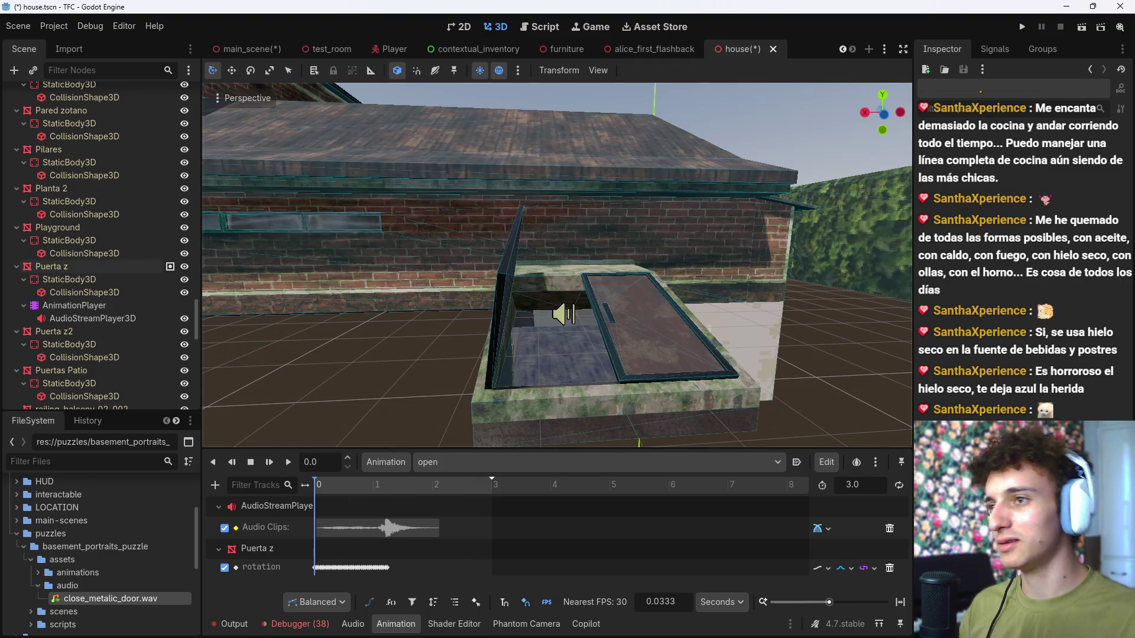
key("w")
key("ctrl+s")
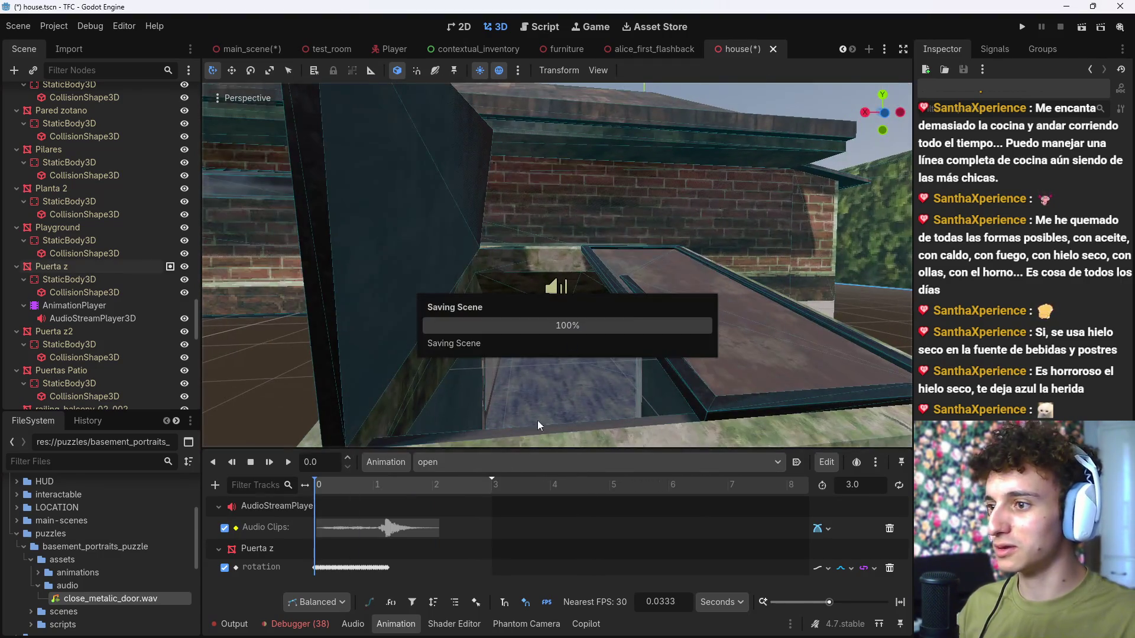
left_click(481, 462)
Step: Switch between the RESET and open animations and cancel a new-animation attempt
left_click(480, 462)
left_click(480, 462)
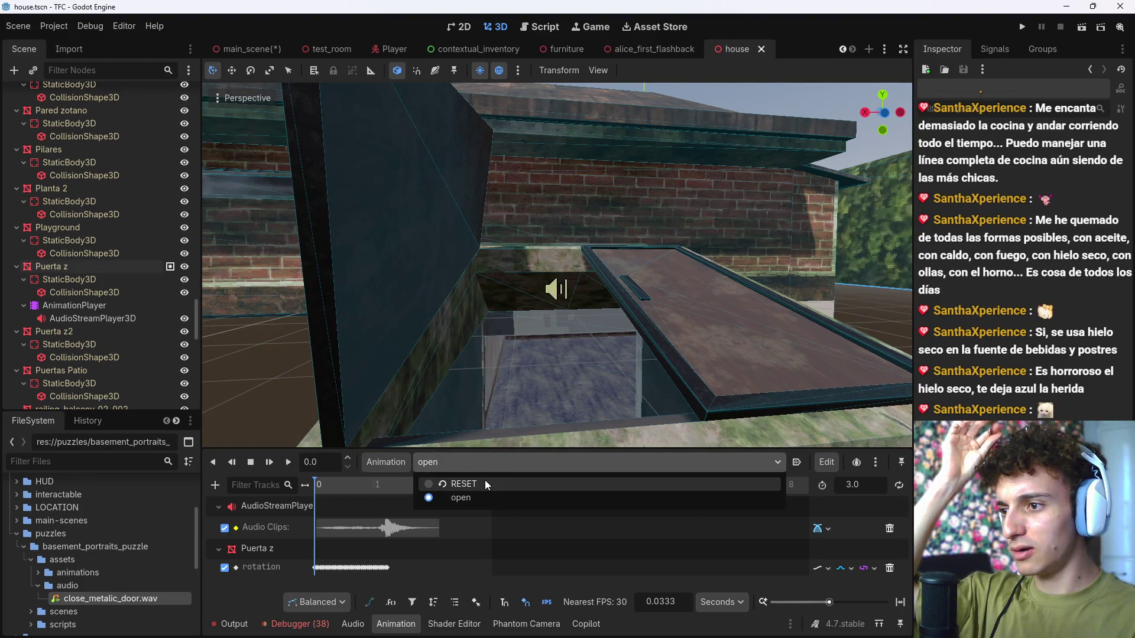
left_click(484, 484)
left_click(477, 467)
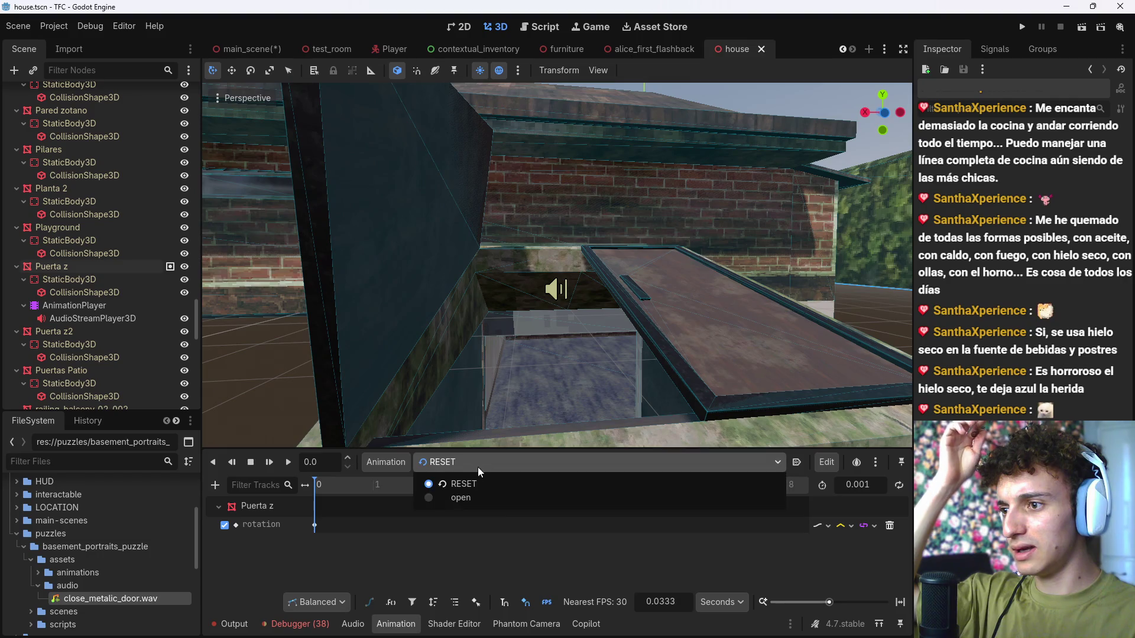
left_click(473, 498)
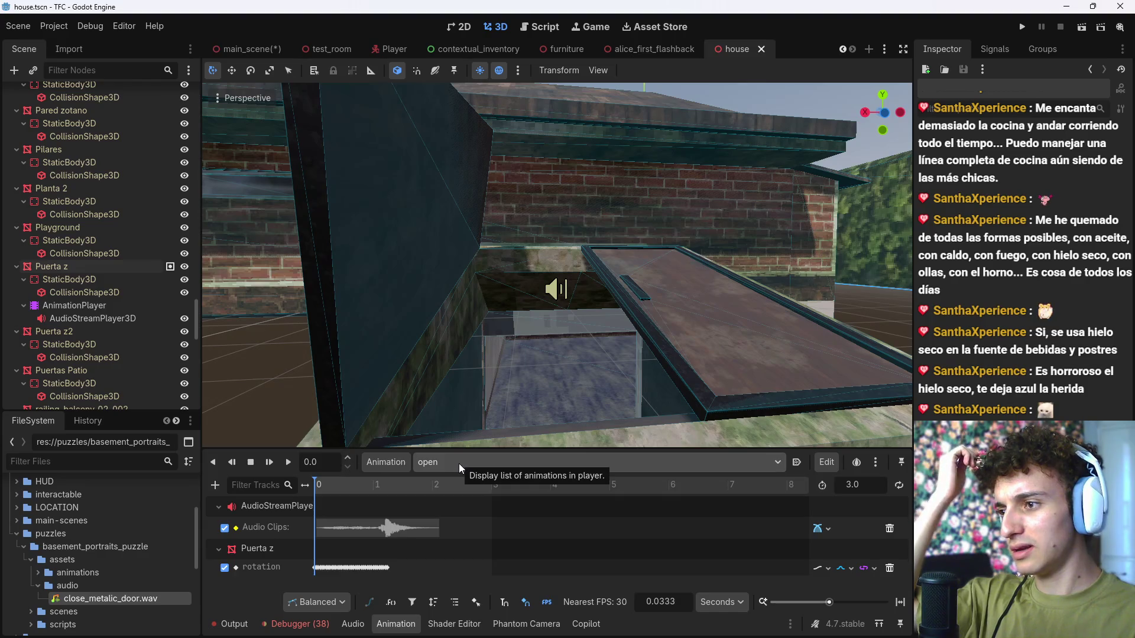
left_click(392, 467)
left_click(403, 485)
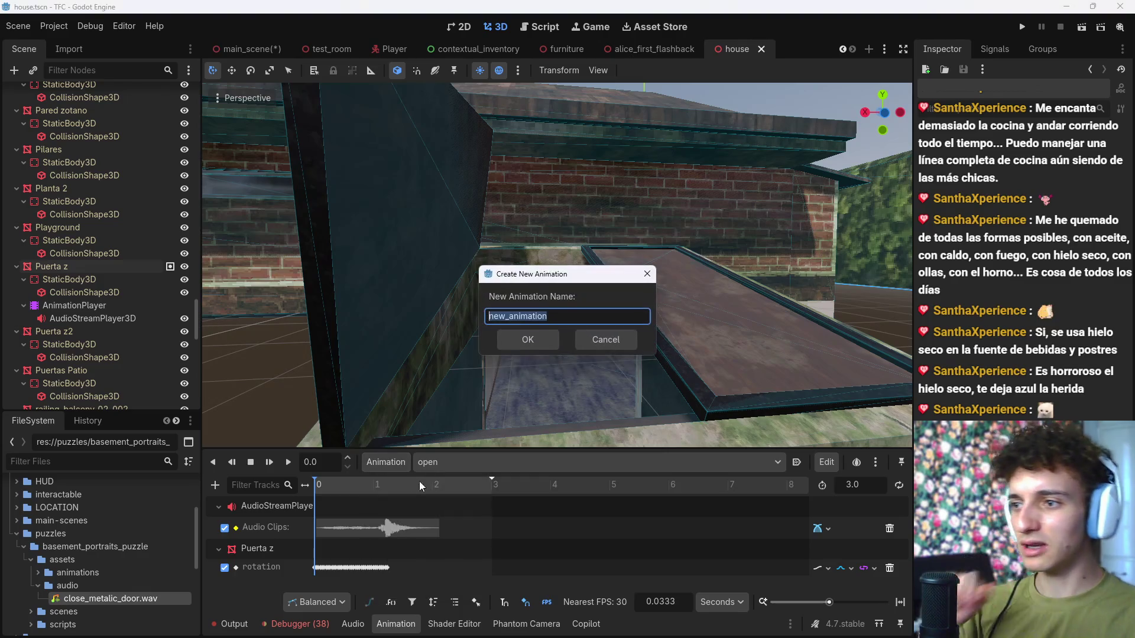
key("BackSpace")
key("Escape")
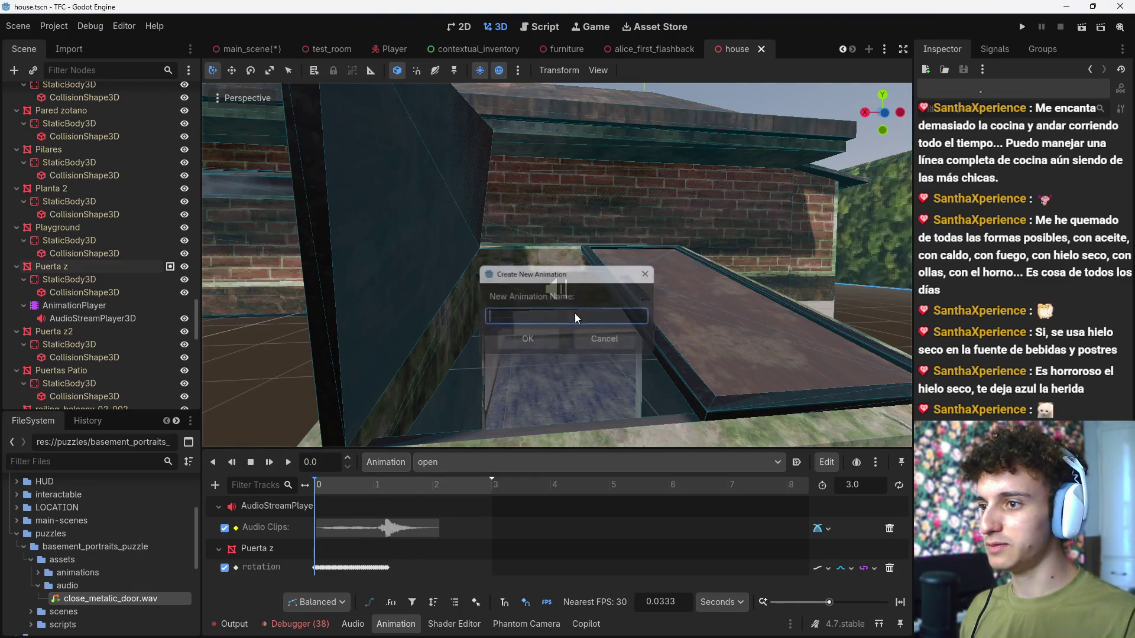
Step: Rename the 'open' animation to 'close' in the animation libraries and select it
left_click(371, 467)
left_click(420, 509)
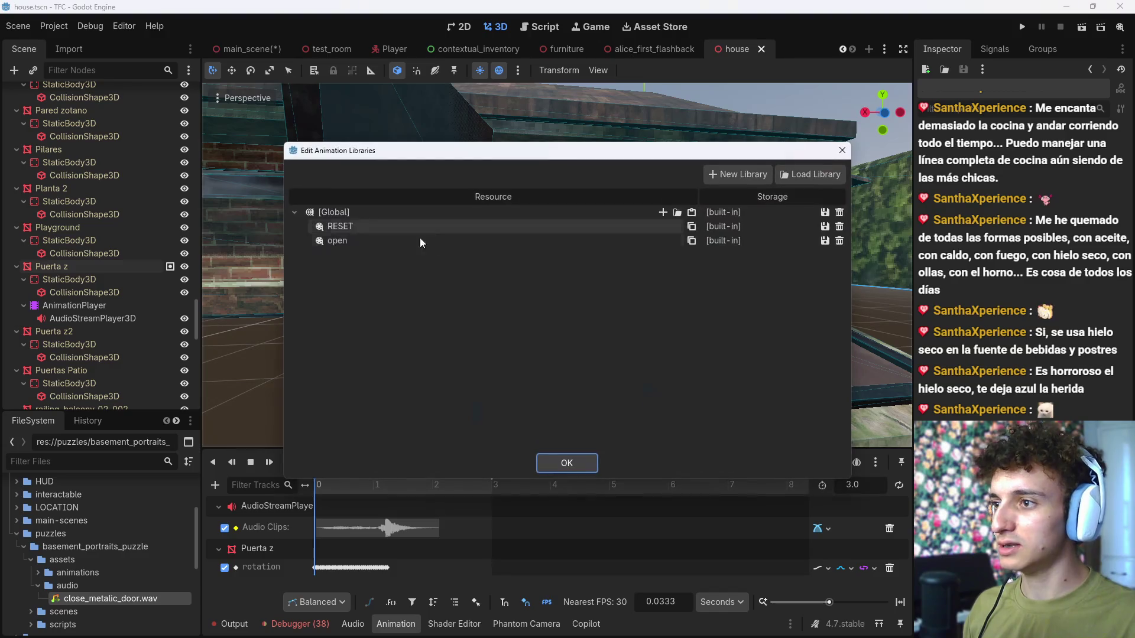
double_click(352, 236)
type("clsoe")
key("Return")
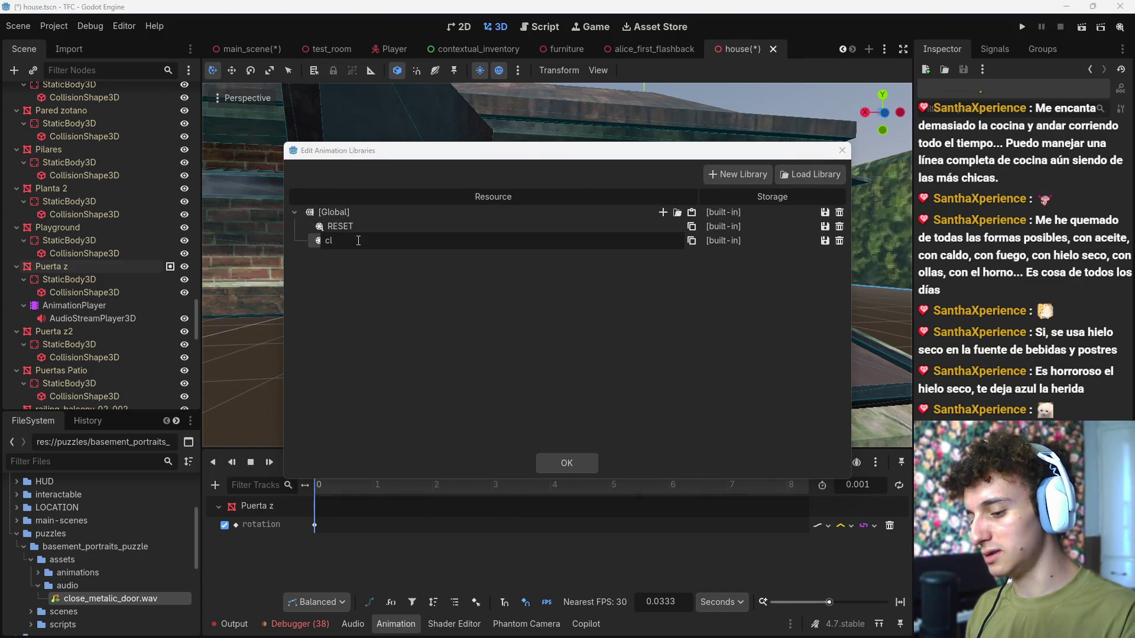
type("e")
key("Return")
left_click(566, 462)
left_click(473, 462)
left_click(469, 503)
left_click(386, 463)
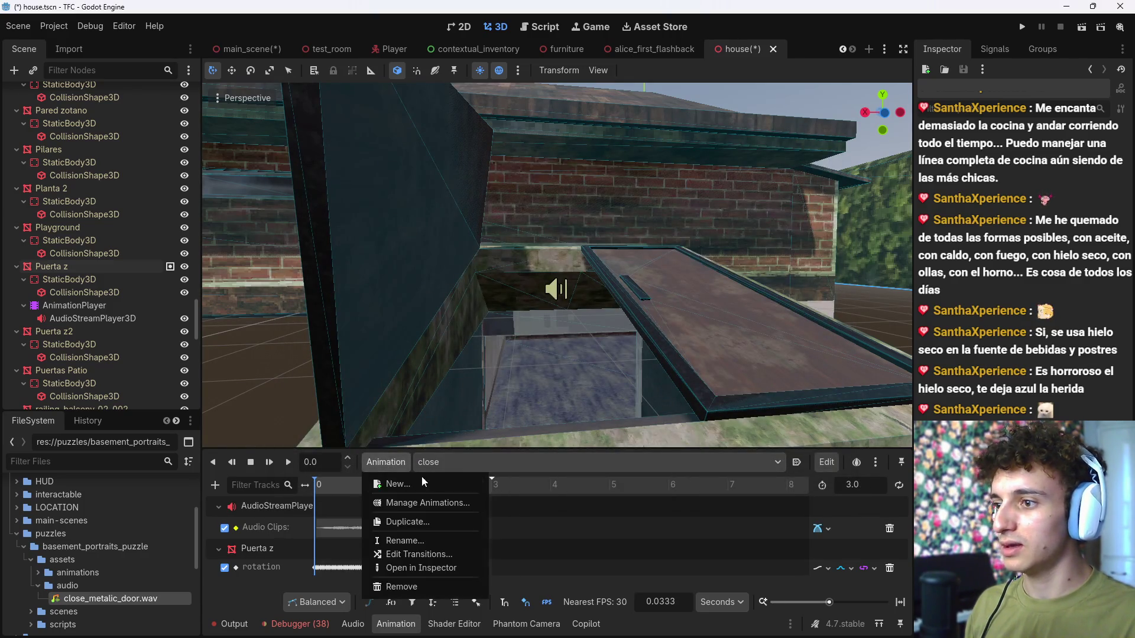
Step: Create a new 'open' animation and compare it with the RESET rotation key
left_click(412, 491)
type("open(")
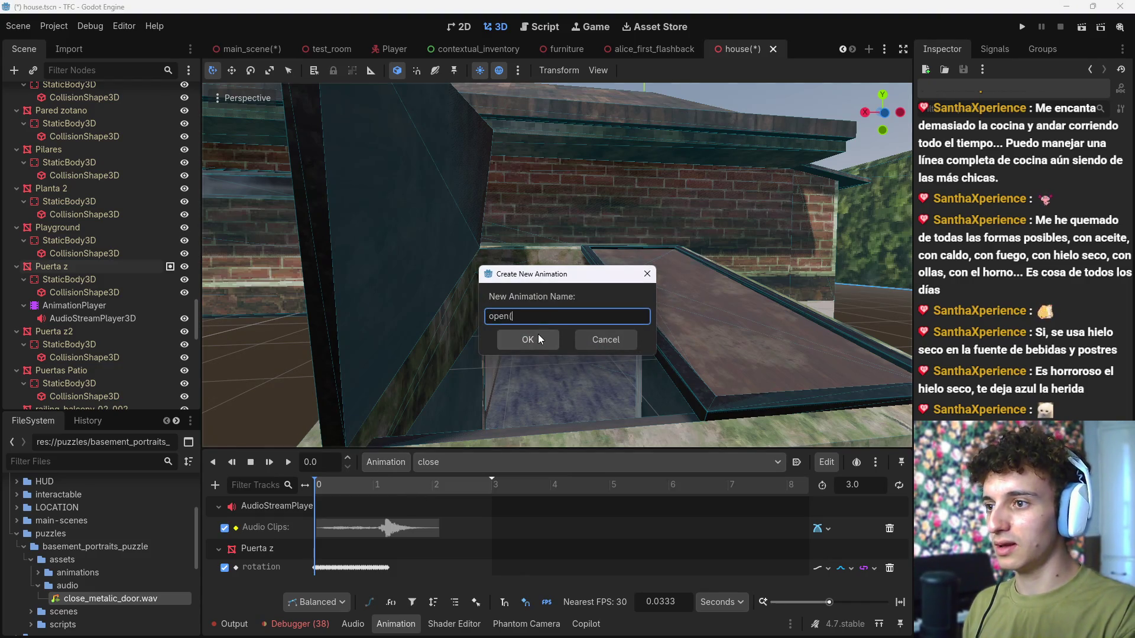
left_click(538, 334)
left_click(482, 464)
left_click(414, 477)
left_click(449, 463)
left_click(467, 484)
left_click(315, 524)
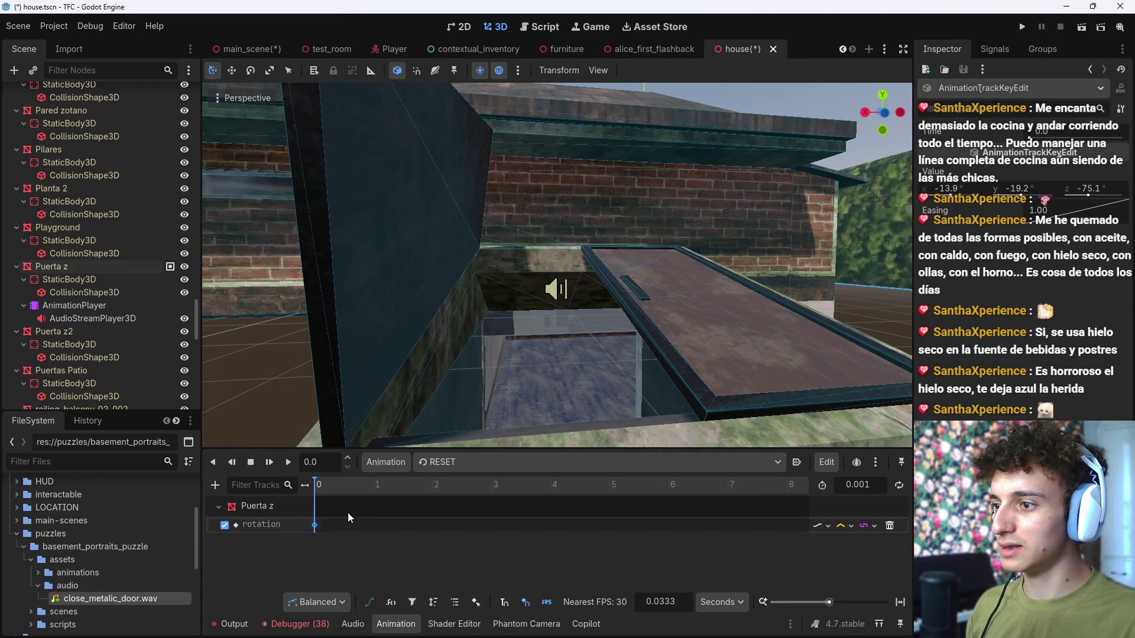
left_click(461, 464)
left_click(467, 512)
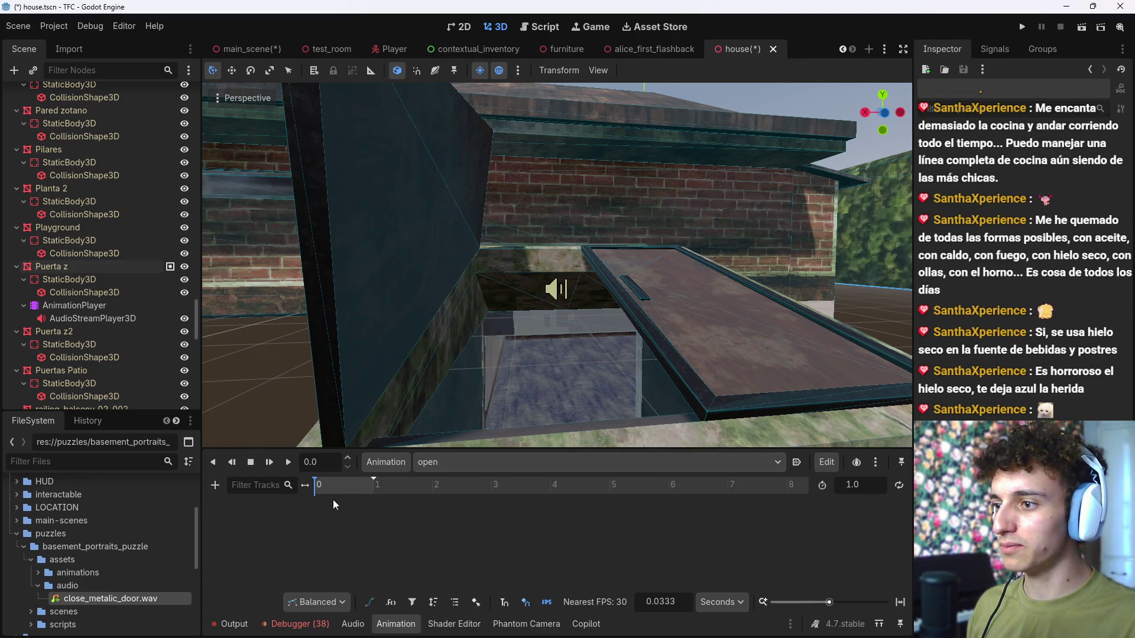
Step: Key Puerta z's current rotation into the open animation, check both animations, and save the scene
left_click(58, 267)
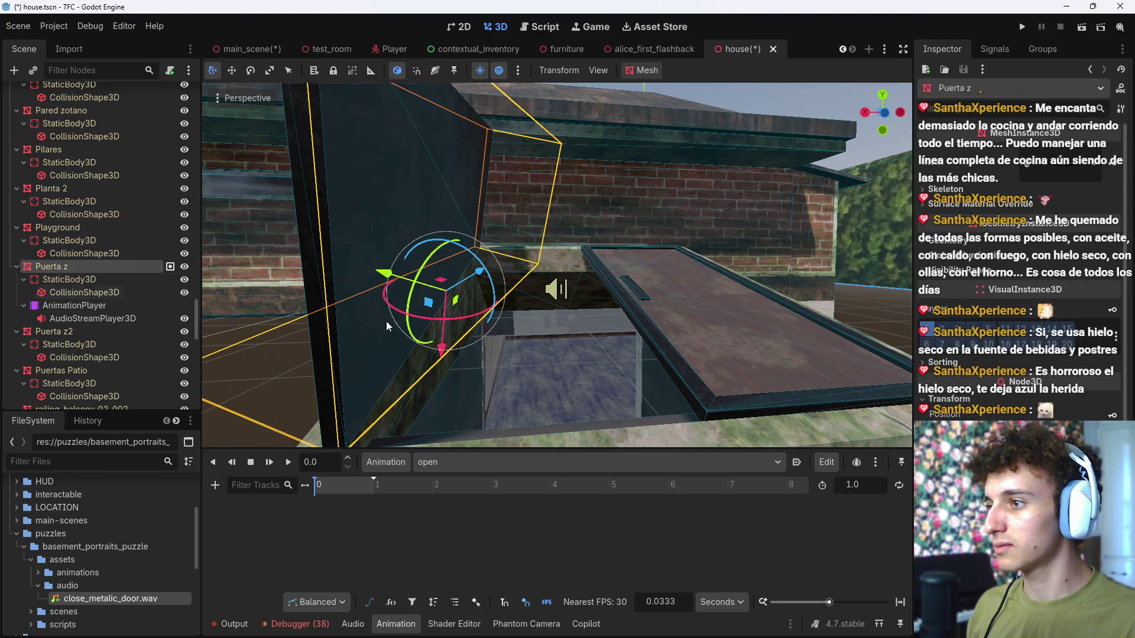
key("k")
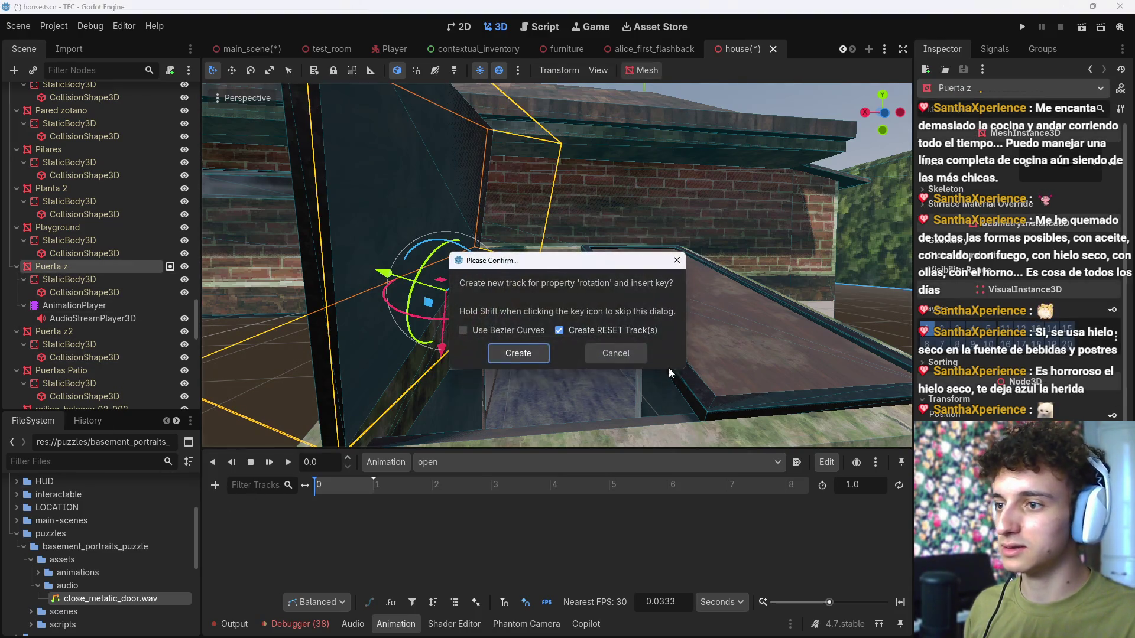
left_click(521, 352)
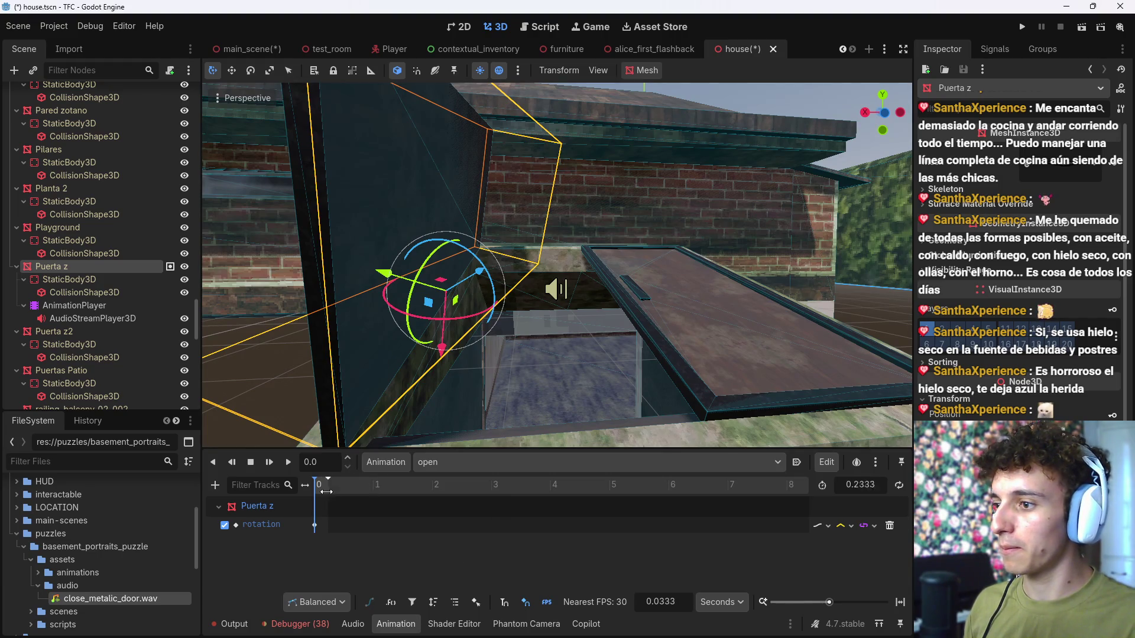
left_click(450, 464)
left_click(466, 496)
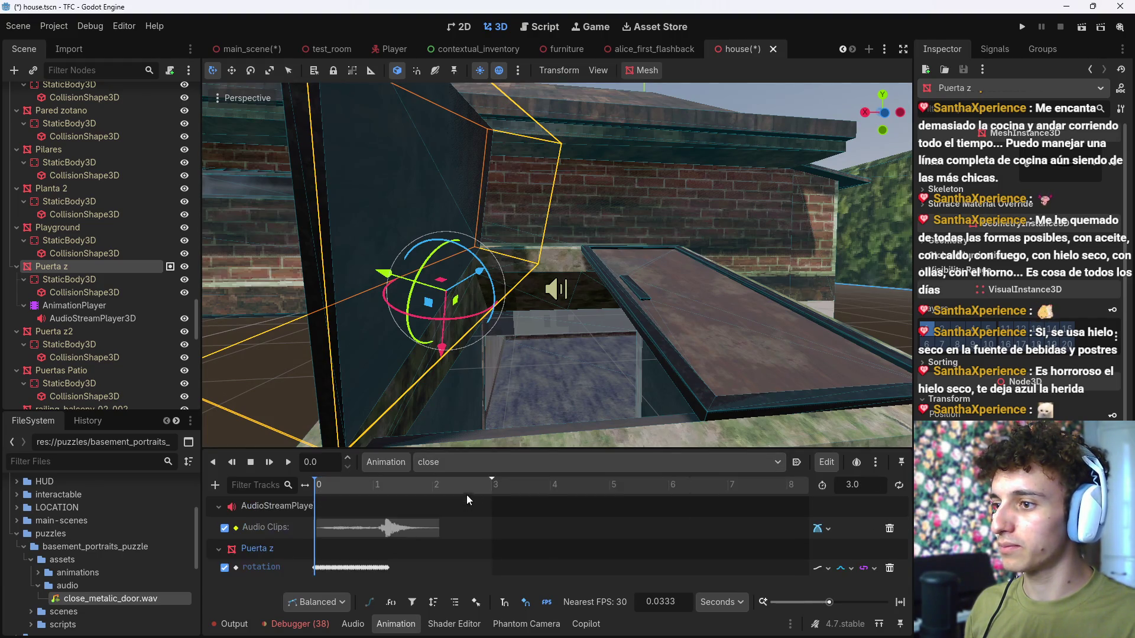
left_click(460, 462)
left_click(459, 507)
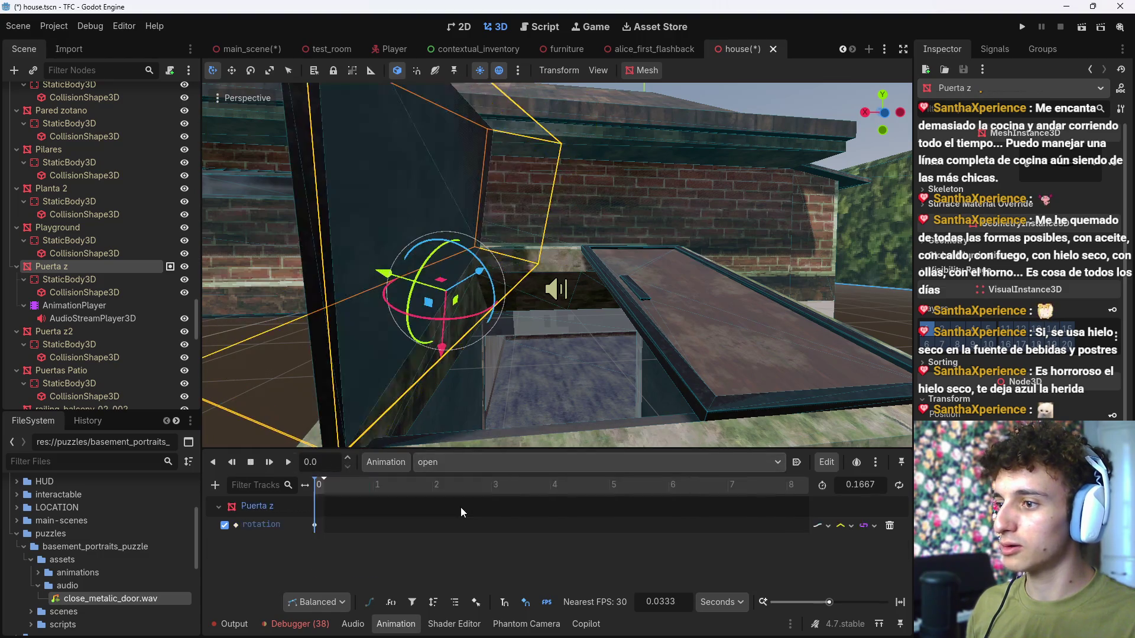
left_click_drag(535, 323, 608, 189)
key("ctrl+s")
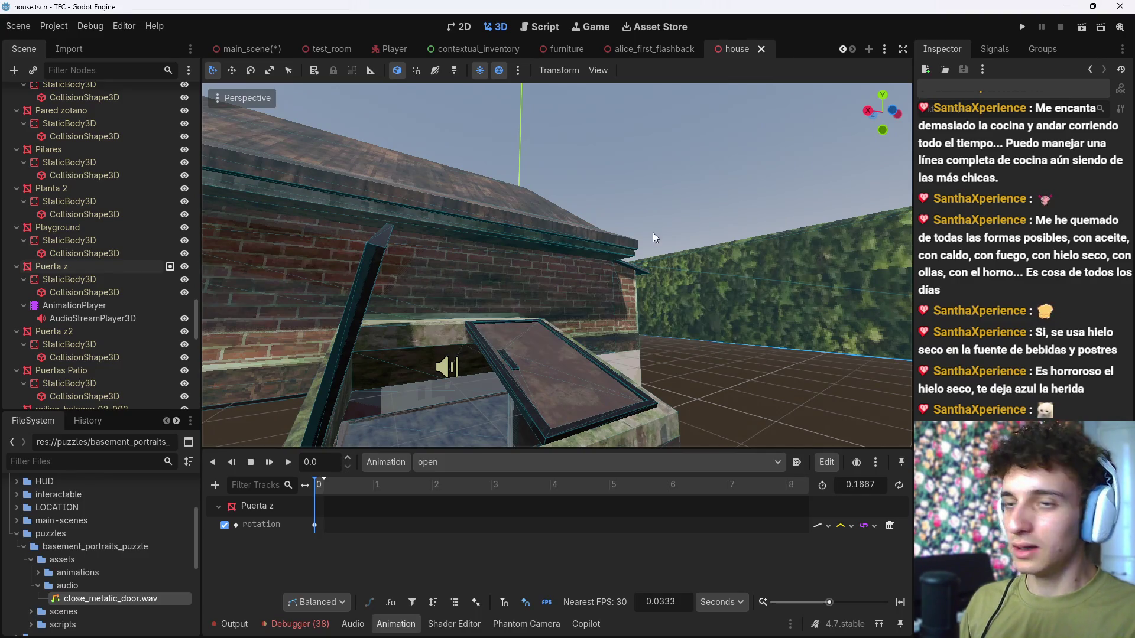
Step: Hide the Animation panel and frame the whole cellar door in the 3D view
left_click_drag(653, 243, 615, 625)
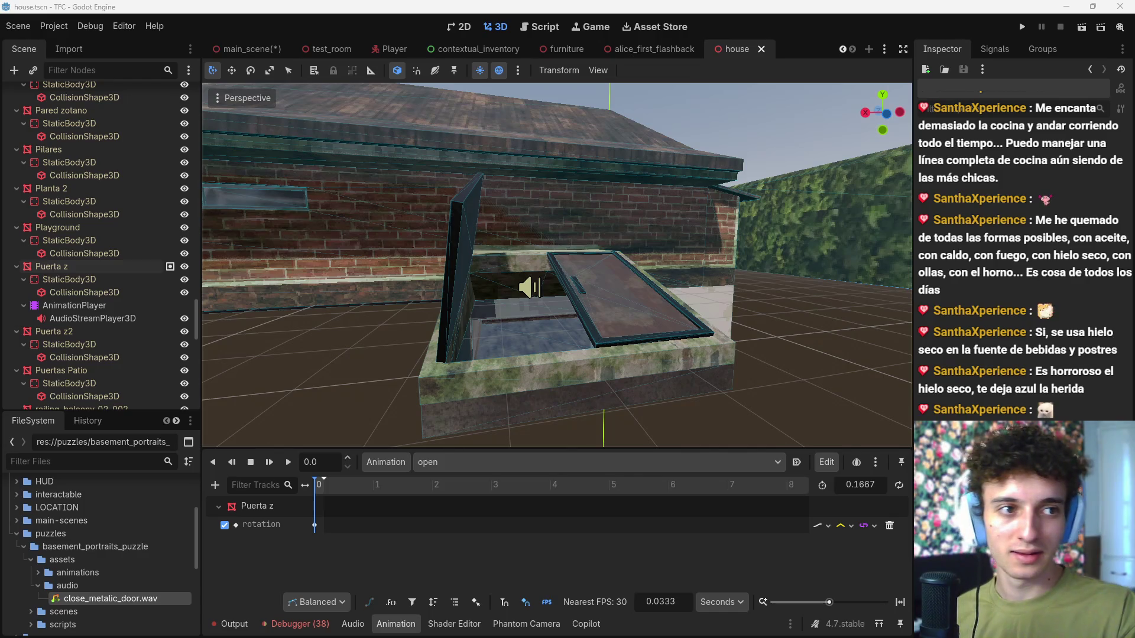
scroll(557, 265, "up", 3)
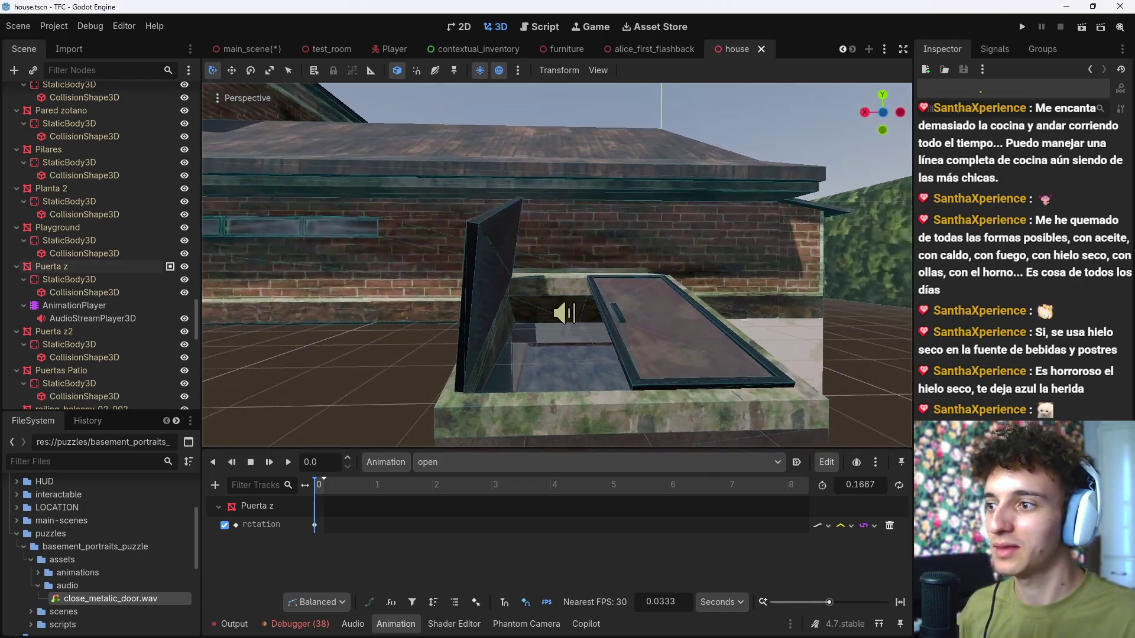
left_click(396, 624)
scroll(557, 345, "up", 5)
Step: Fly the camera down through the open hatch into the basement stairwell and back out
key("w")
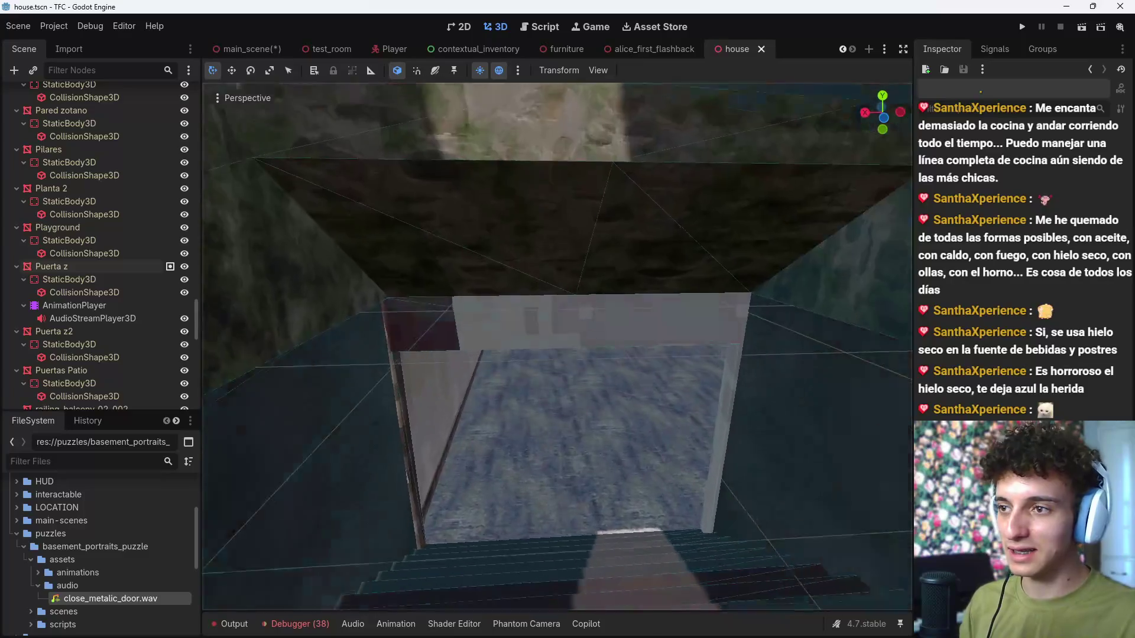
key("s")
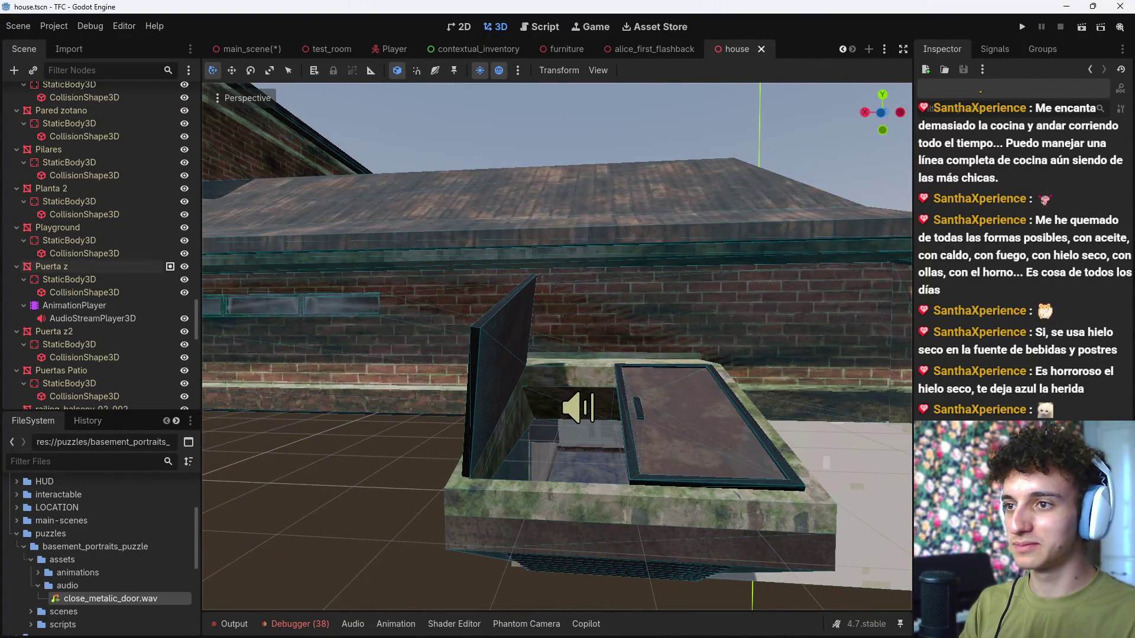
key("w")
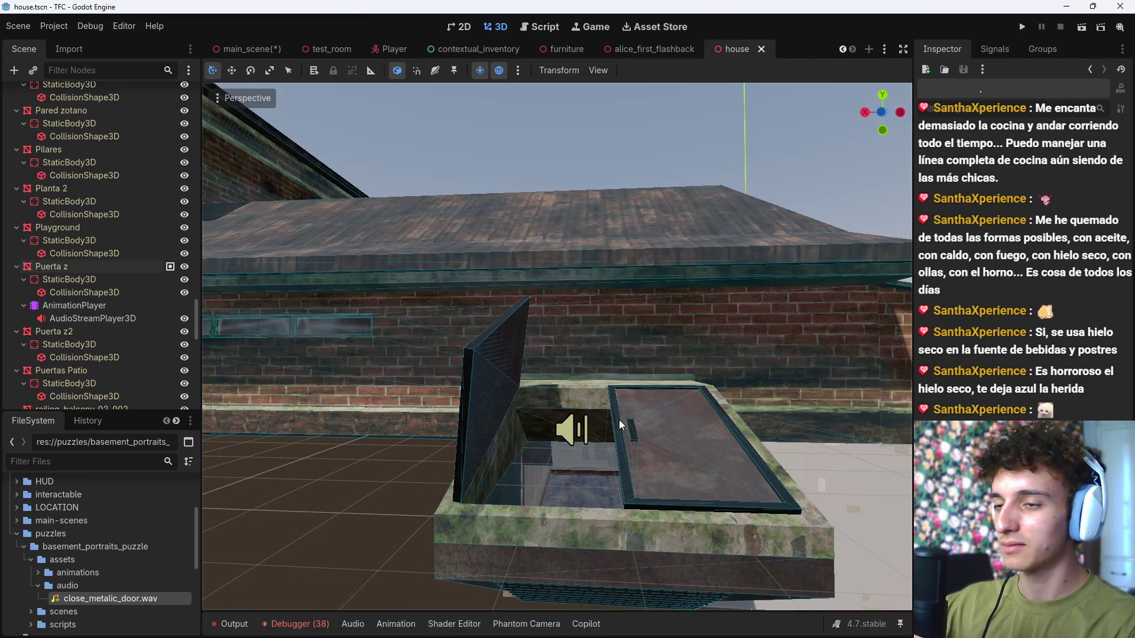
key("w")
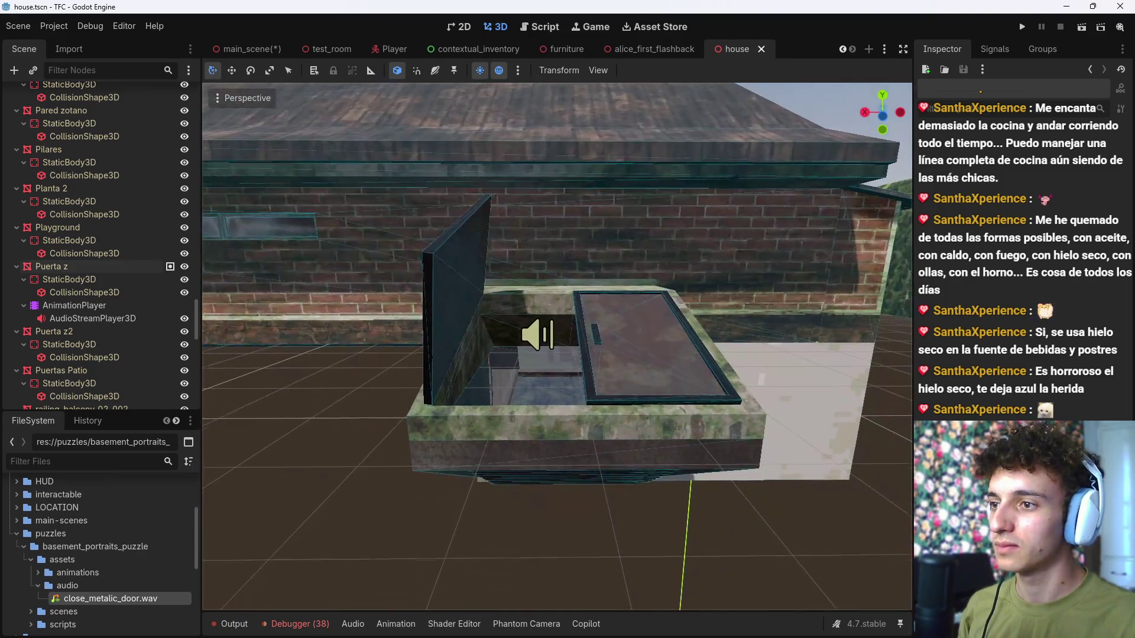
key("w")
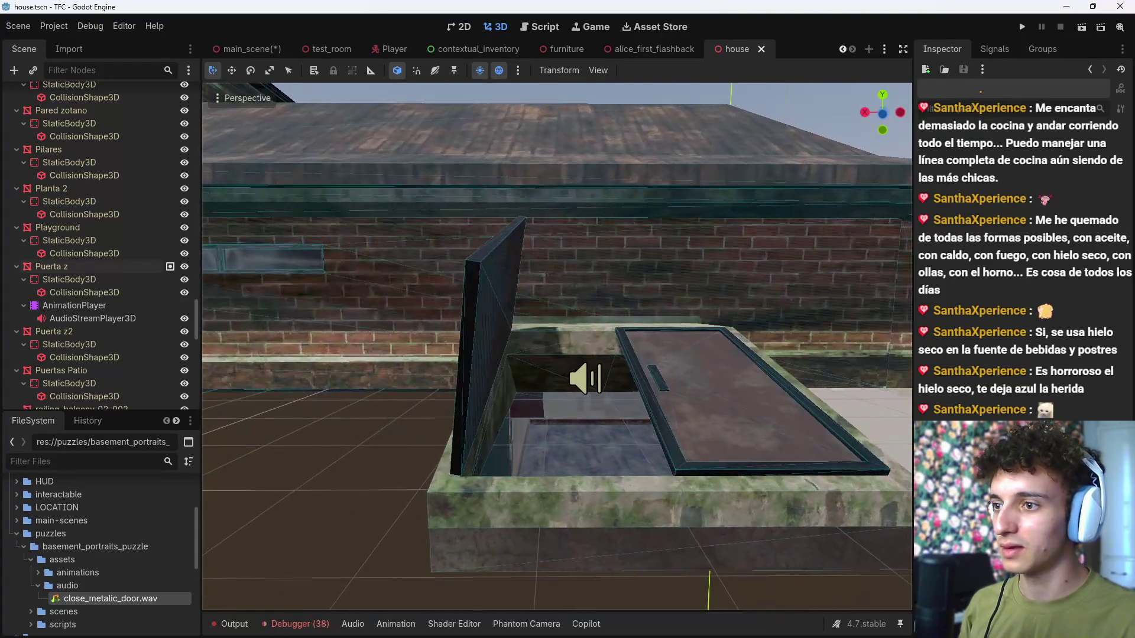
Step: Select the Puerta z door node and start attaching a new script to it
left_click(86, 293)
left_click(82, 306)
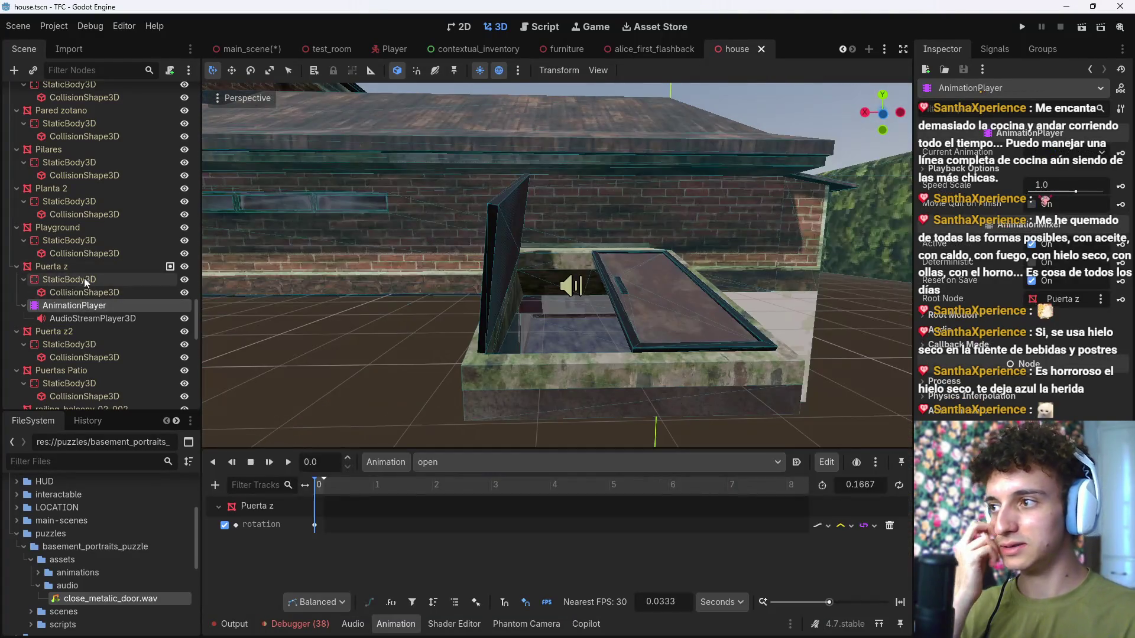
left_click(87, 265)
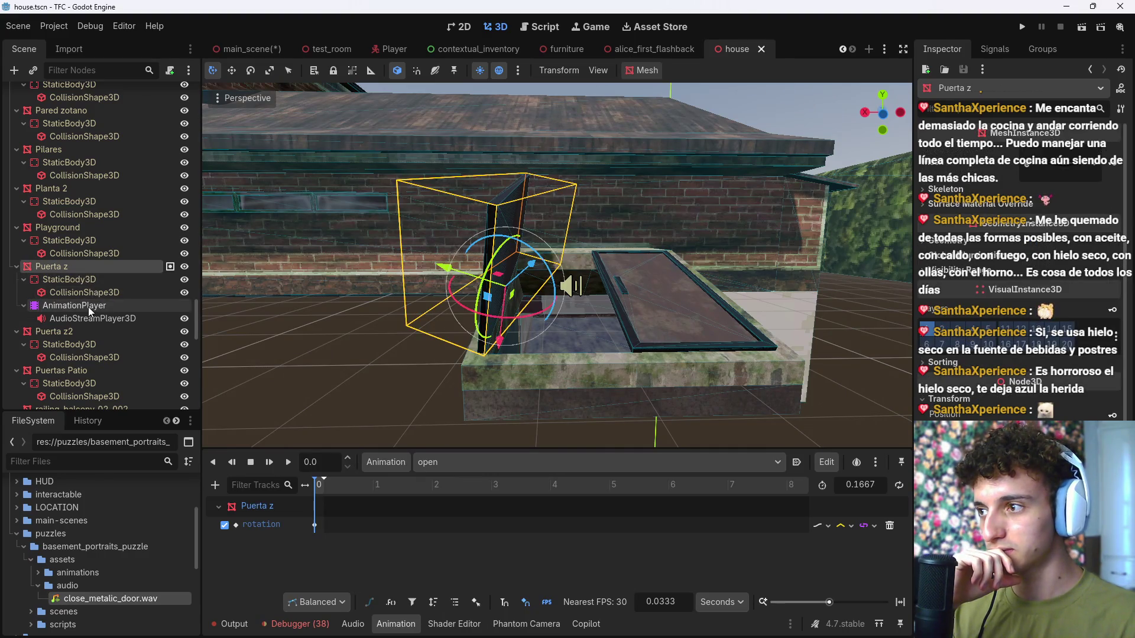
left_click(170, 69)
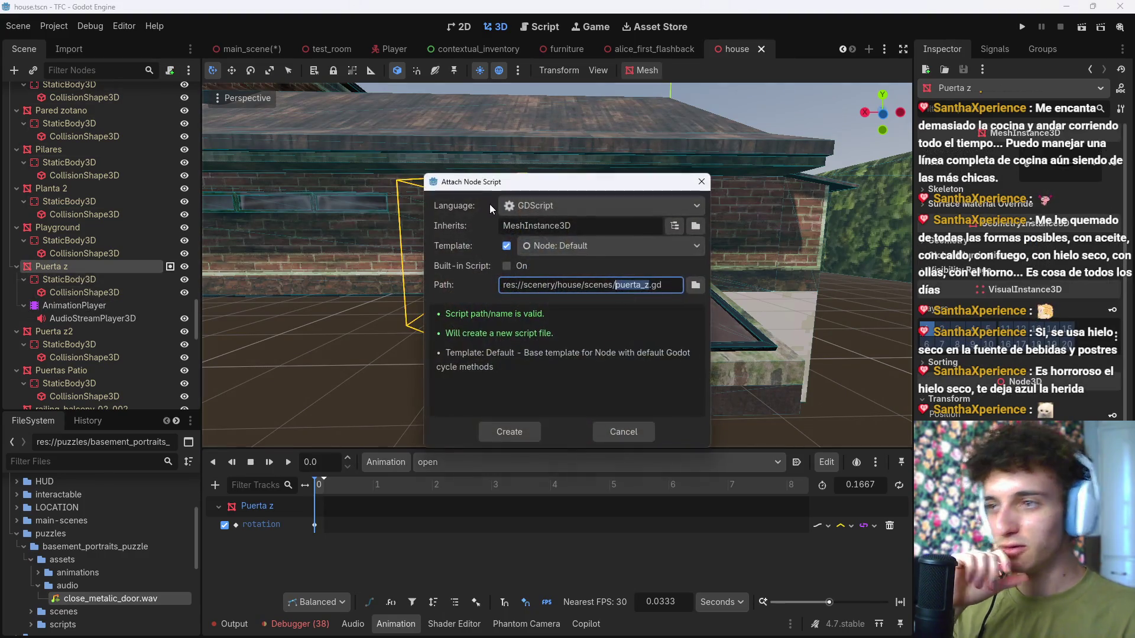
Step: Browse the script path to the puzzles/basement_portraits_puzzle folder
left_click(693, 286)
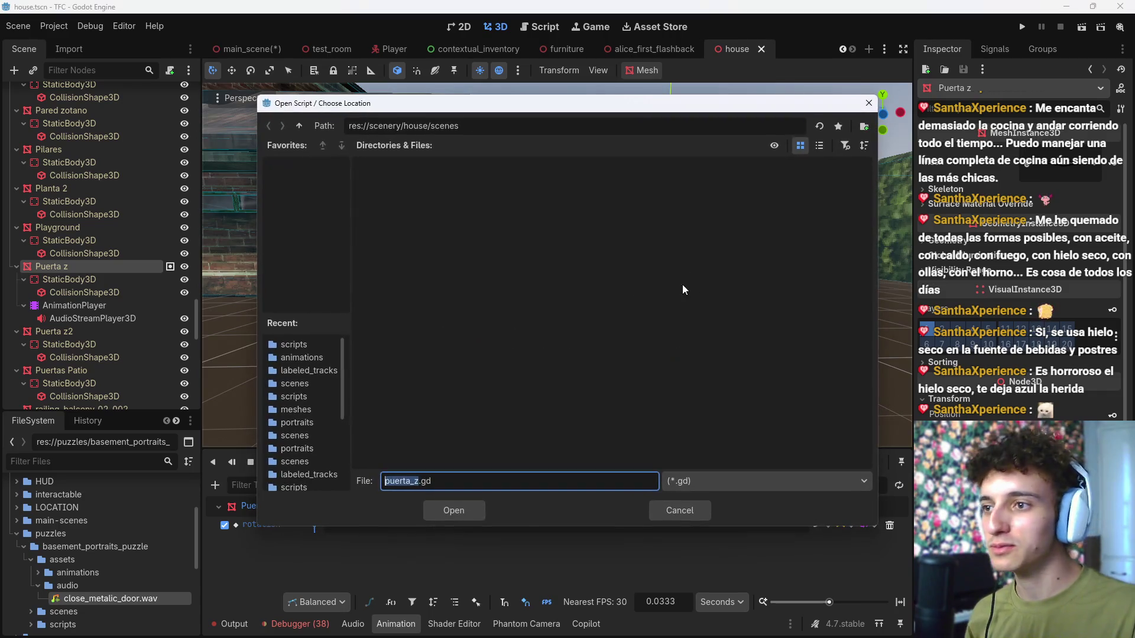
left_click(295, 126)
left_click(295, 126)
left_click(296, 125)
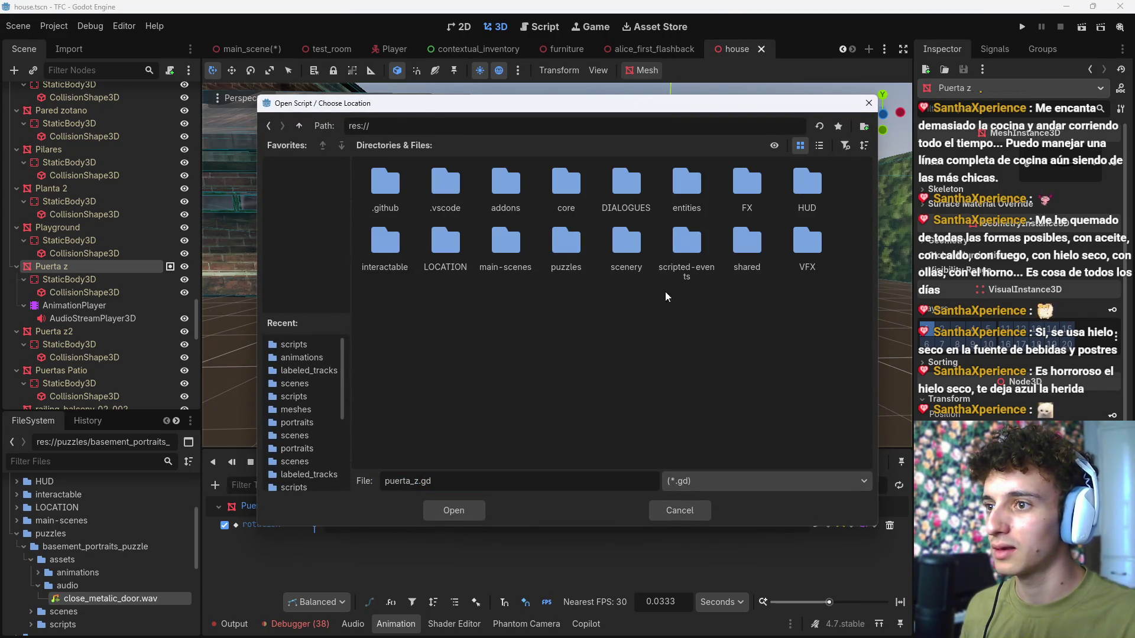
double_click(545, 251)
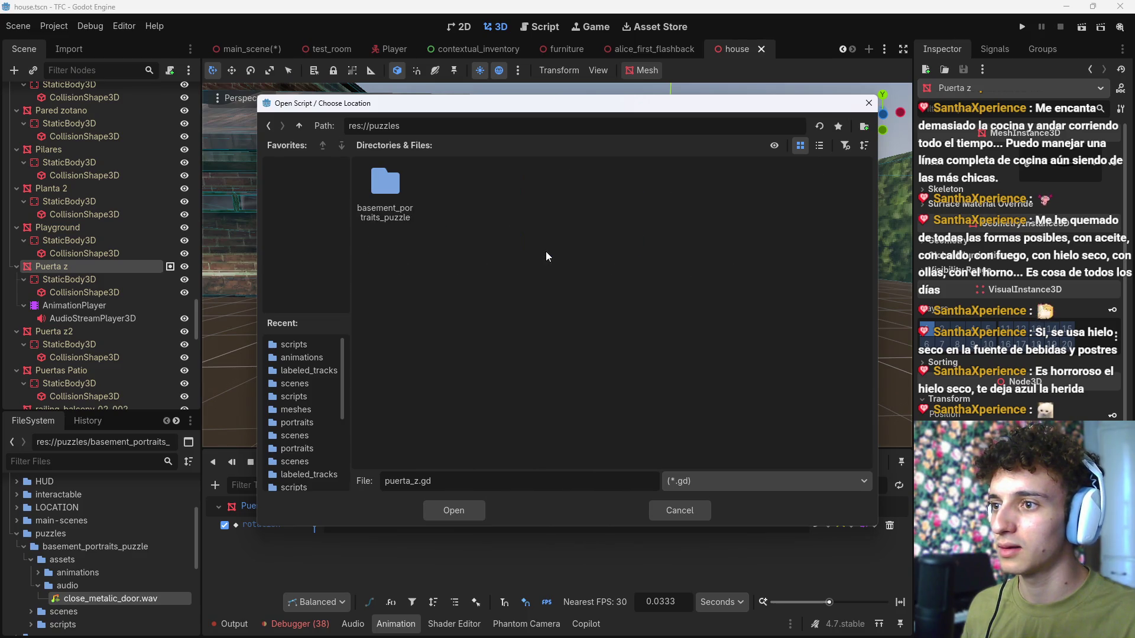
double_click(385, 189)
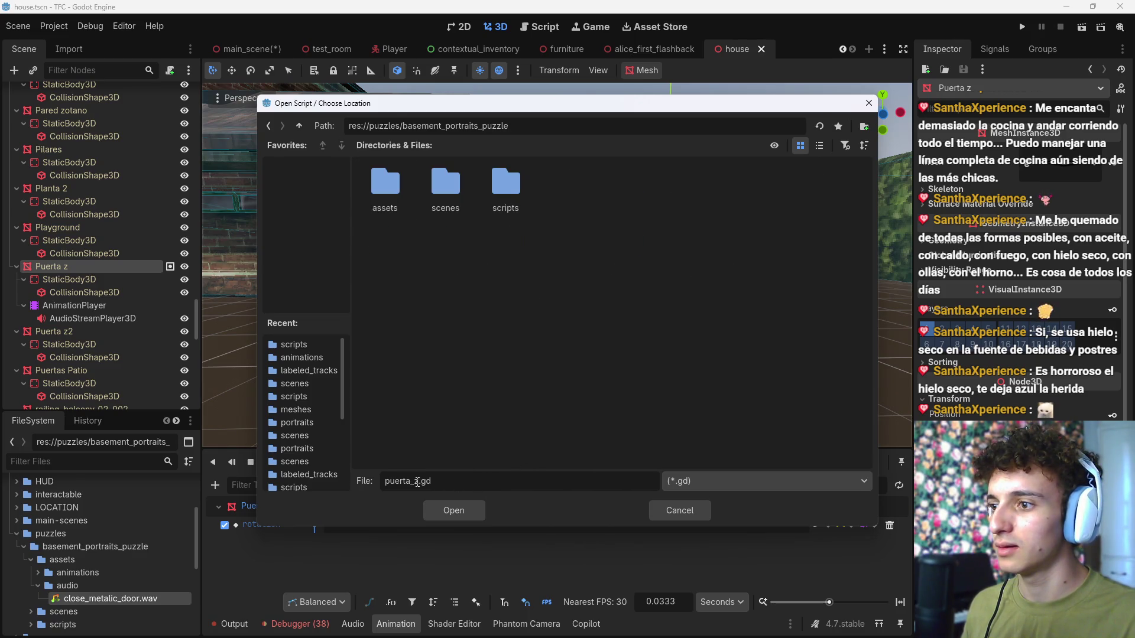
Step: Name the script basement_door.gd, place it in the scripts folder, and create it
key("BackSpace")
type("basement")
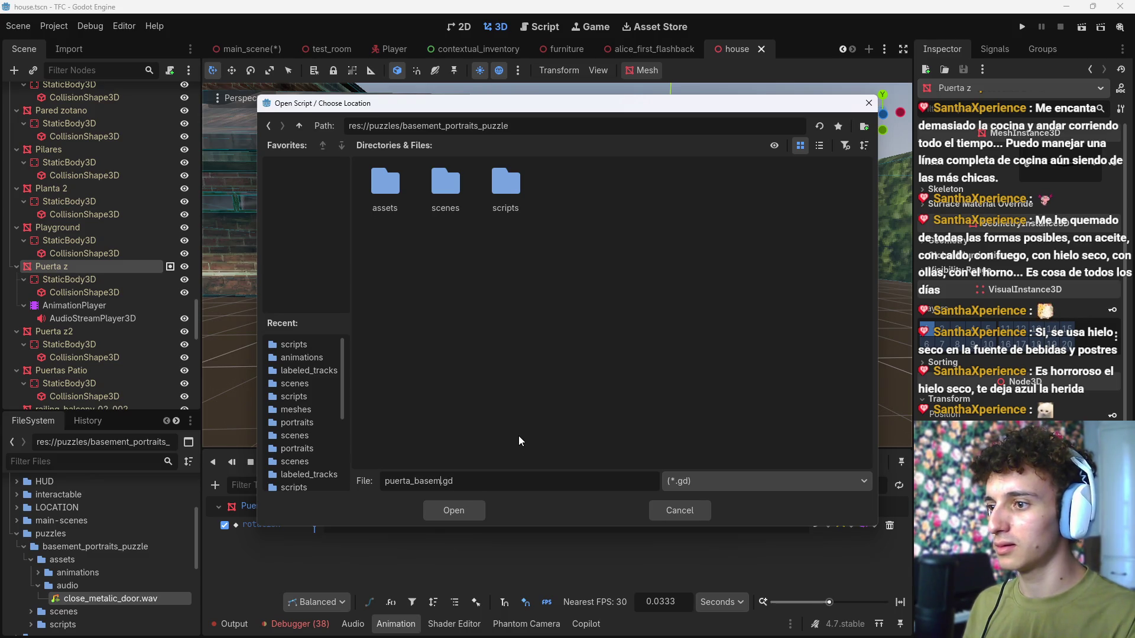
key("shift+Home")
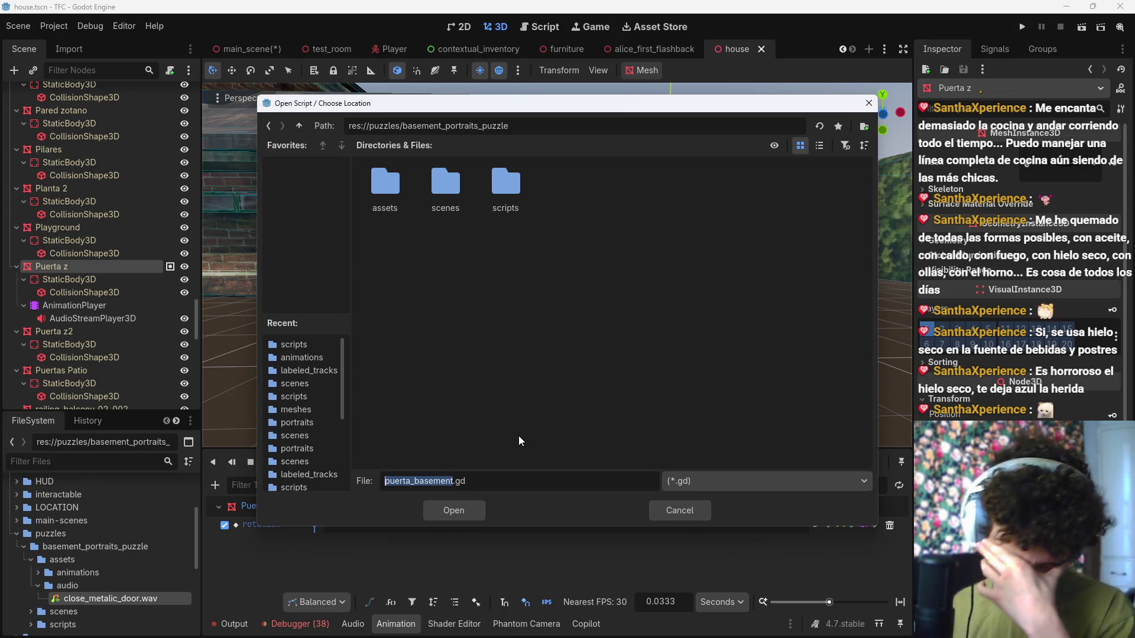
key("BackSpace")
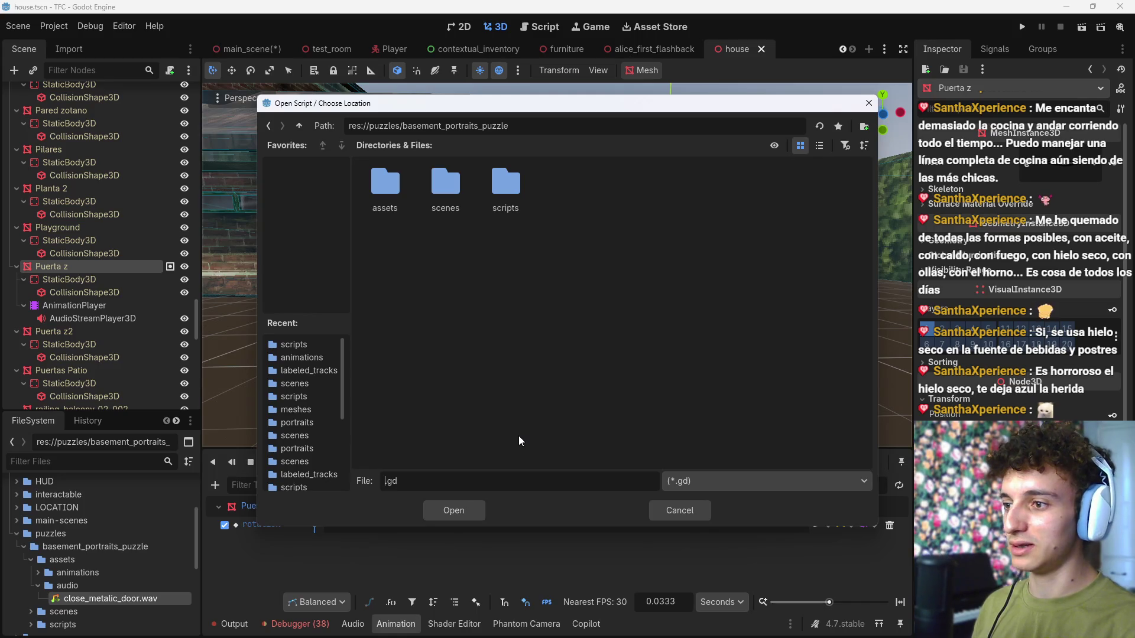
type("basment_door")
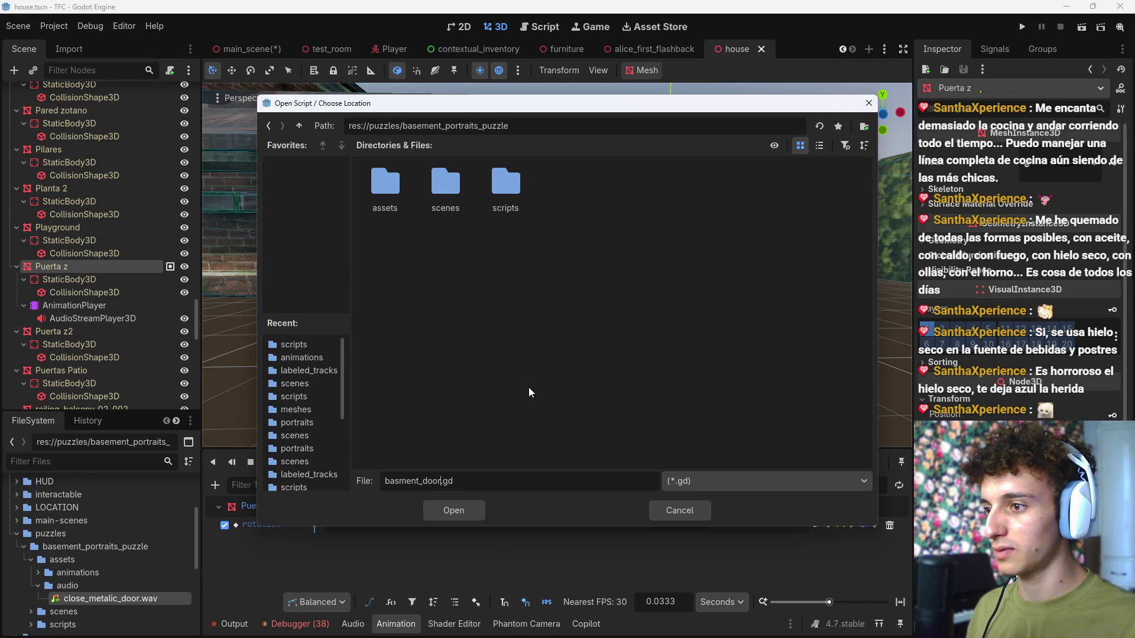
left_click(398, 480)
type("e")
double_click(505, 184)
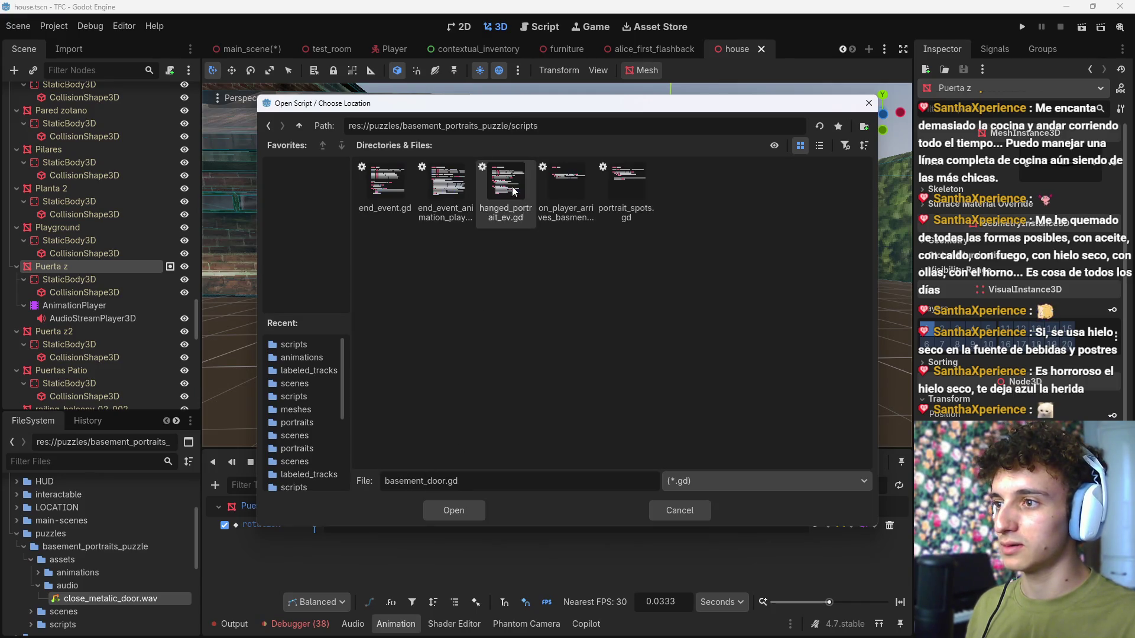
left_click(454, 510)
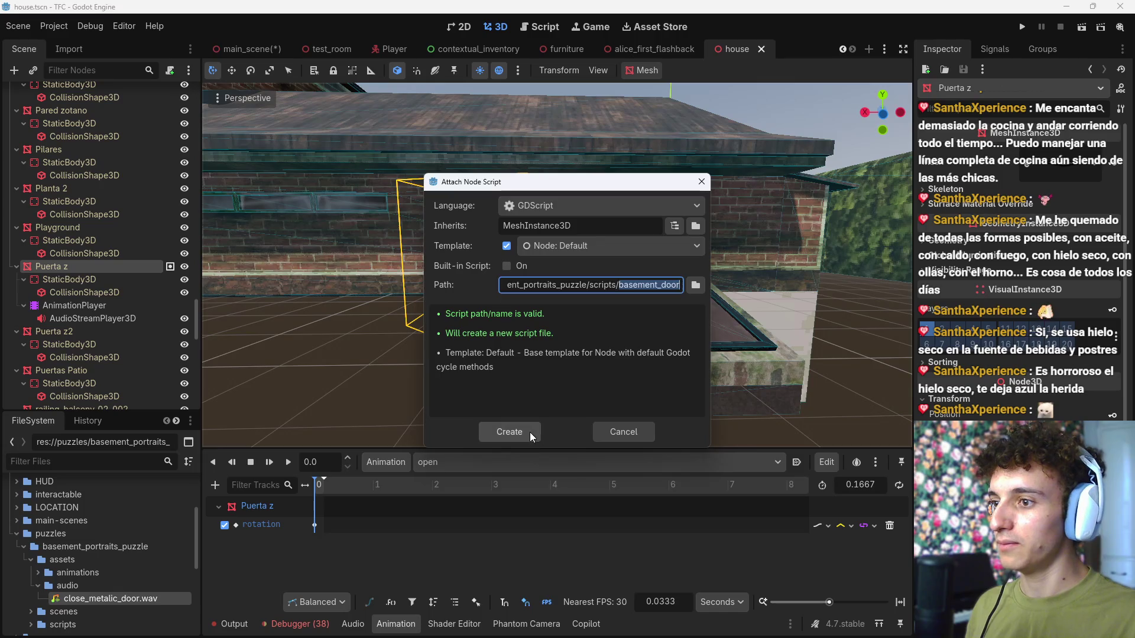
left_click(508, 432)
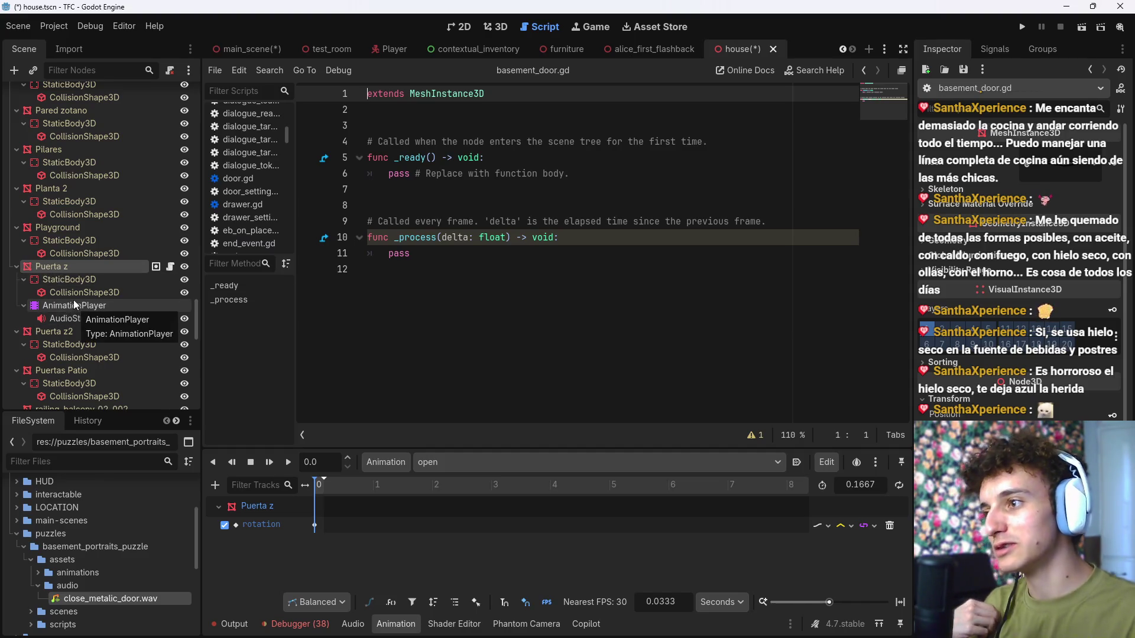
Step: Replace the template code with an open() function playing the "open" animation via $AnimationPlayer
left_click_drag(411, 254, 356, 122)
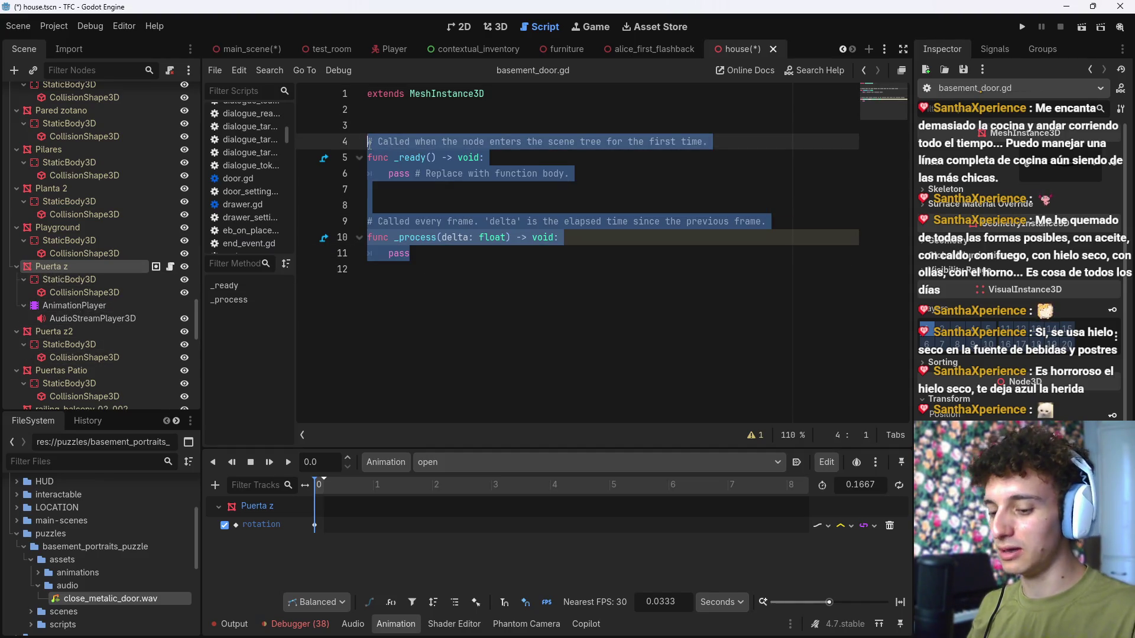
key("Return")
type("func open():")
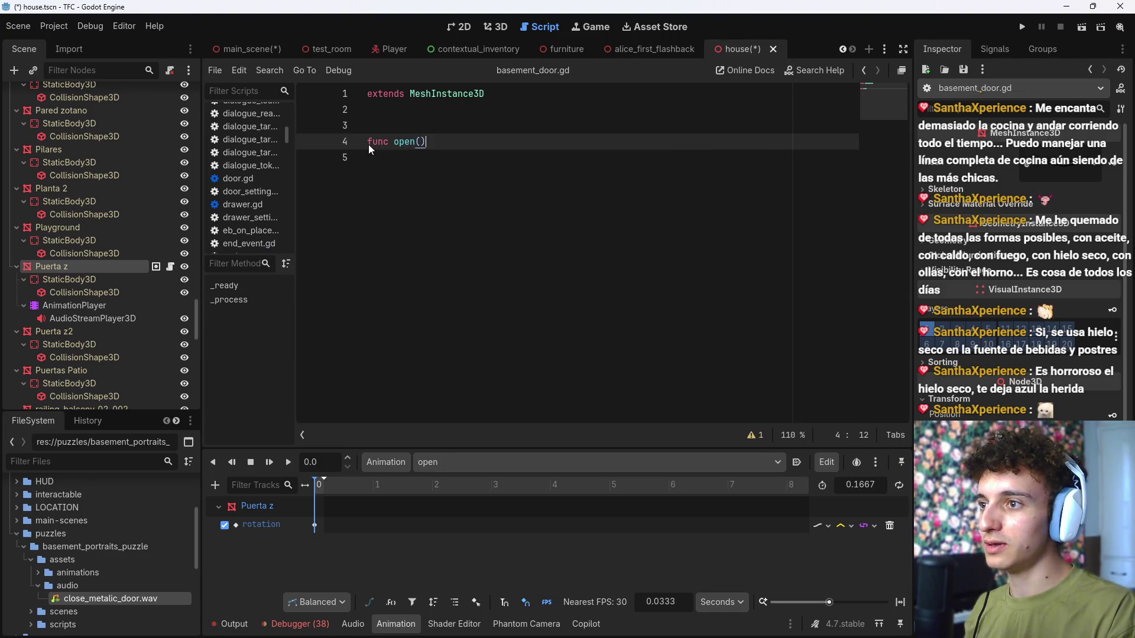
key("Return")
mouse_move(116, 306)
left_mouse_down()
mouse_move(476, 161)
mouse_move(523, 164)
left_mouse_up()
type(".play(")
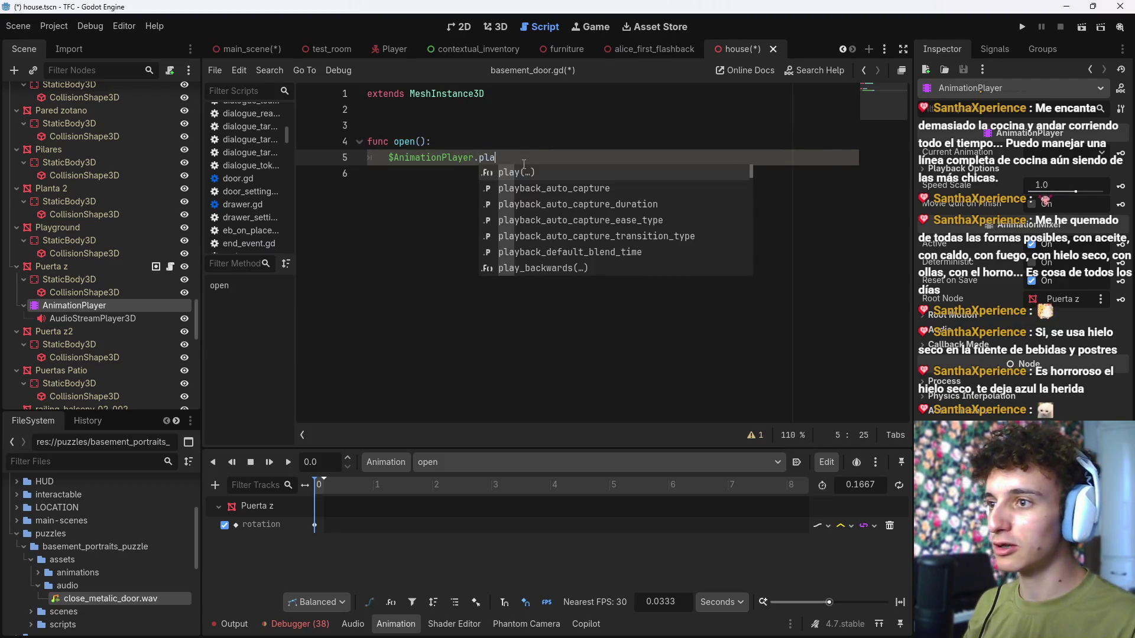
left_click(544, 203)
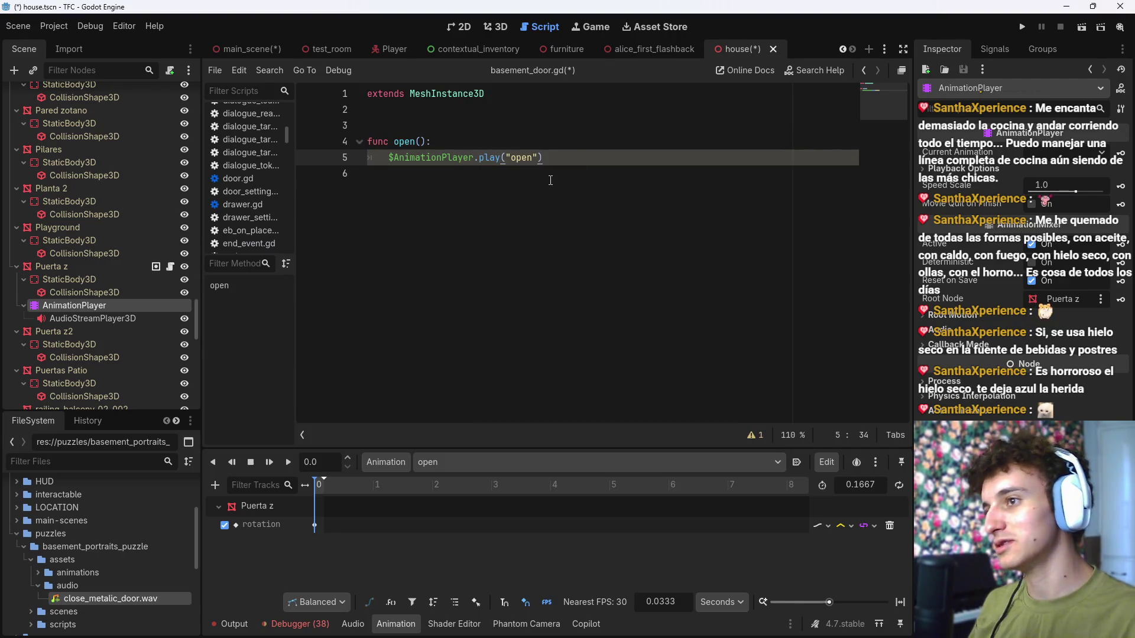
Step: Add a close() function playing the "close" animation through $AnimationPlayer and save the script
key("Down")
key("Return")
type("func close(")
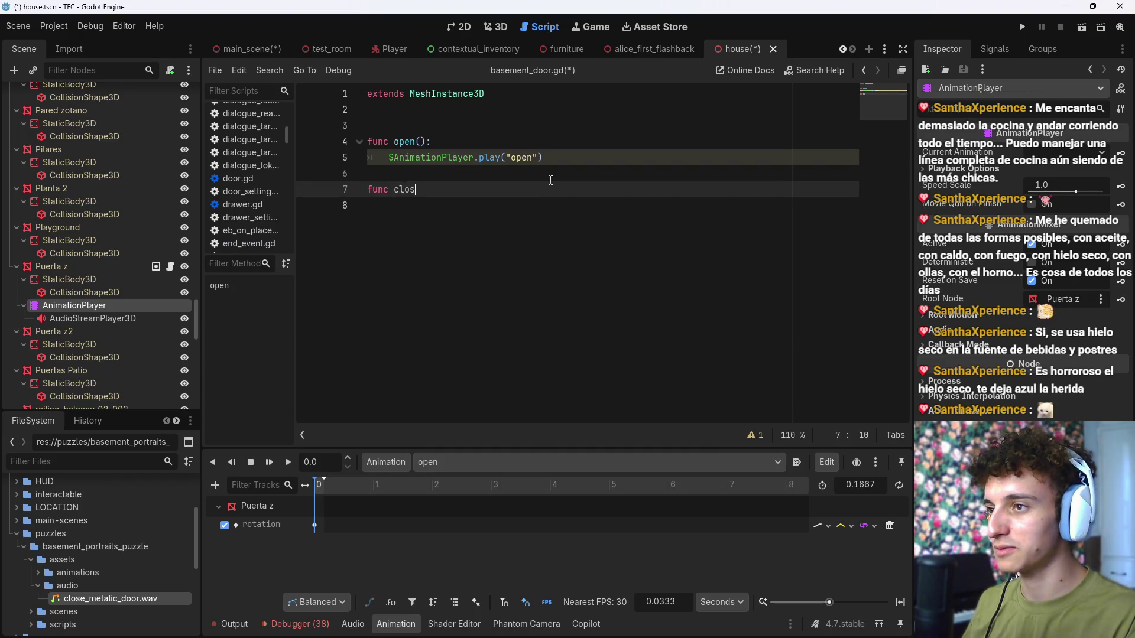
type("):")
key("Return")
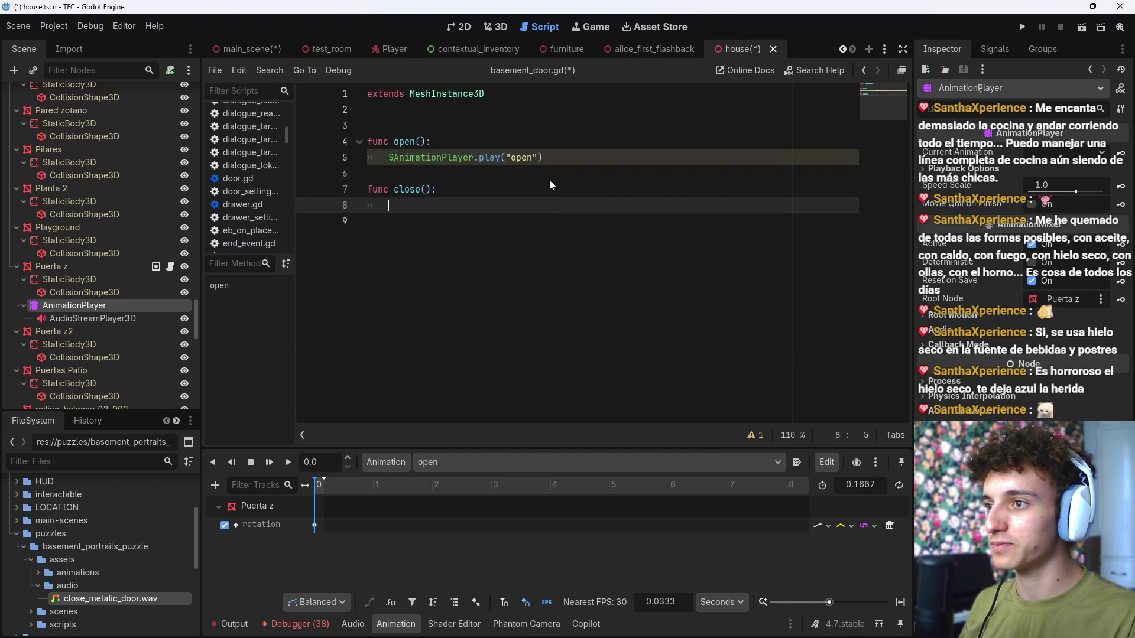
left_click_drag(118, 305, 455, 205)
type("$AnimationPlayer")
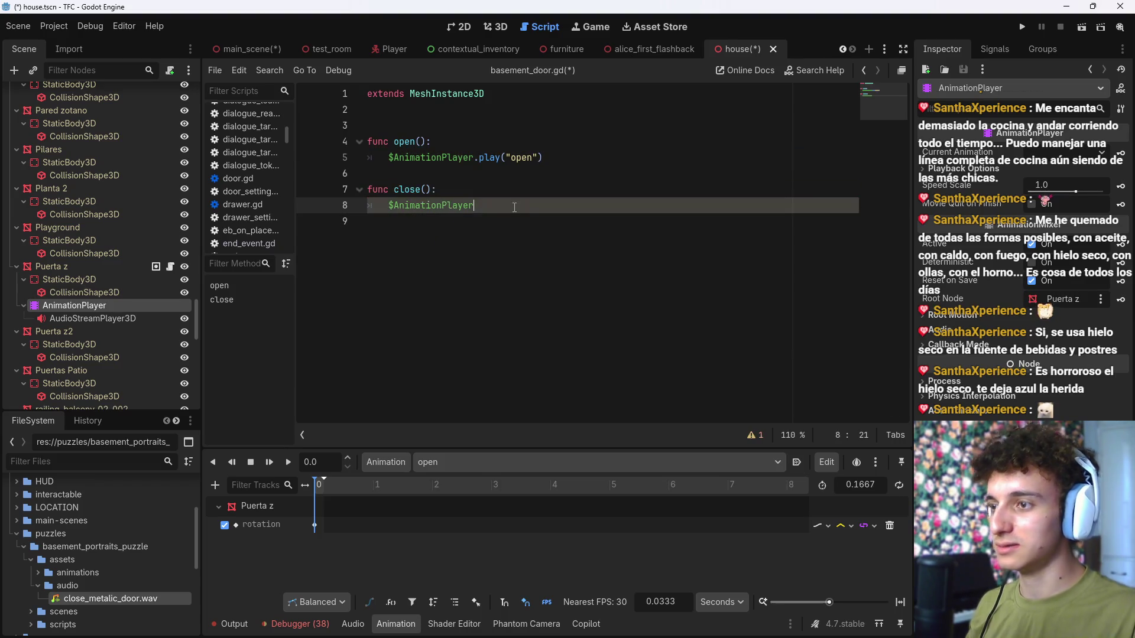
type(".")
key("Tab")
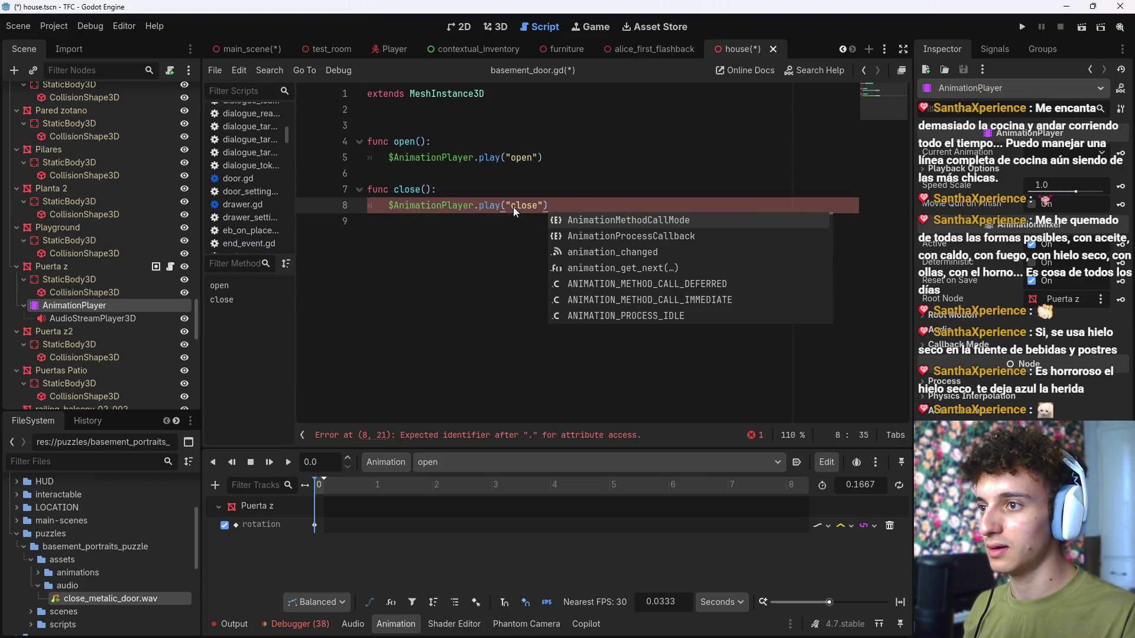
left_click(466, 462)
key("Escape")
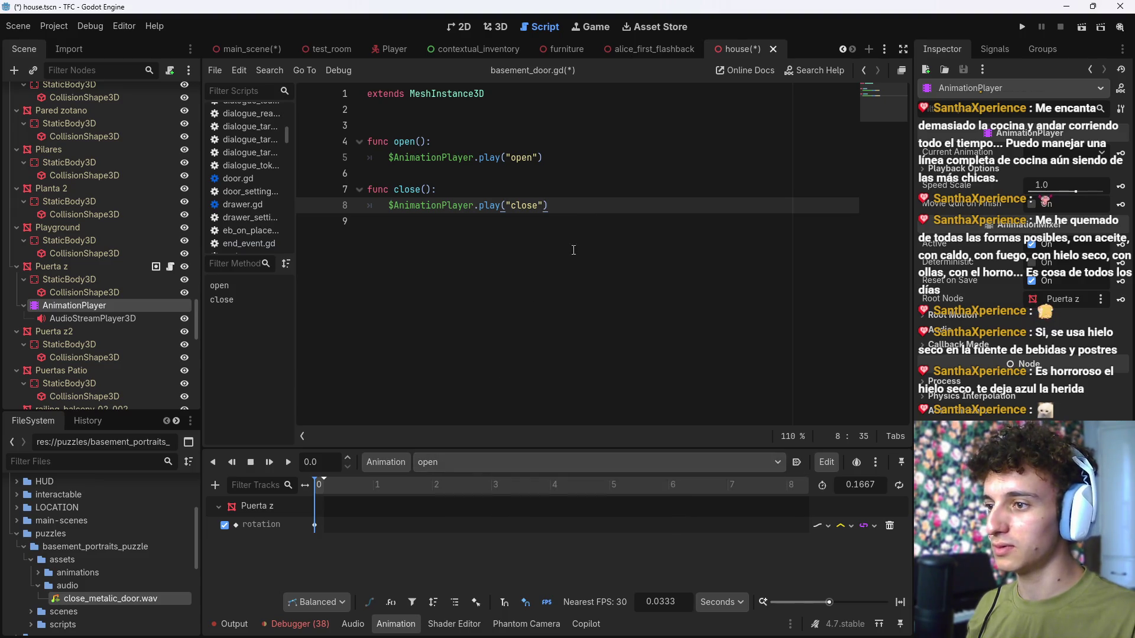
key("ctrl+s")
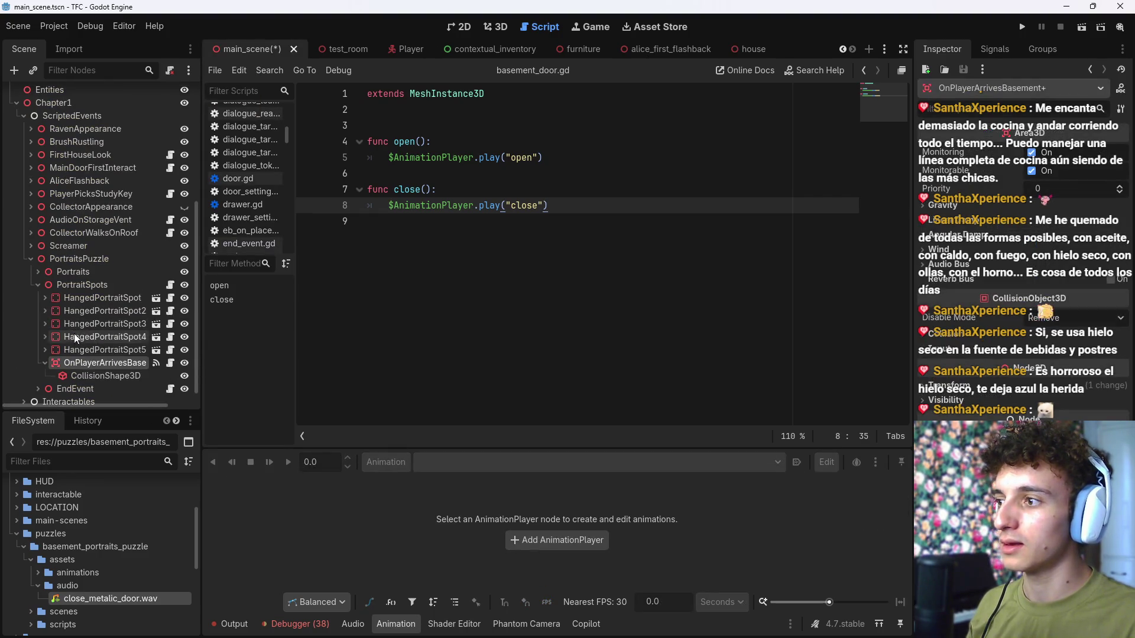
Step: In on_player_arrives_basment.gd, replace the Vector3.ZERO rotation reset with basement_door.close() and save
left_click(171, 364)
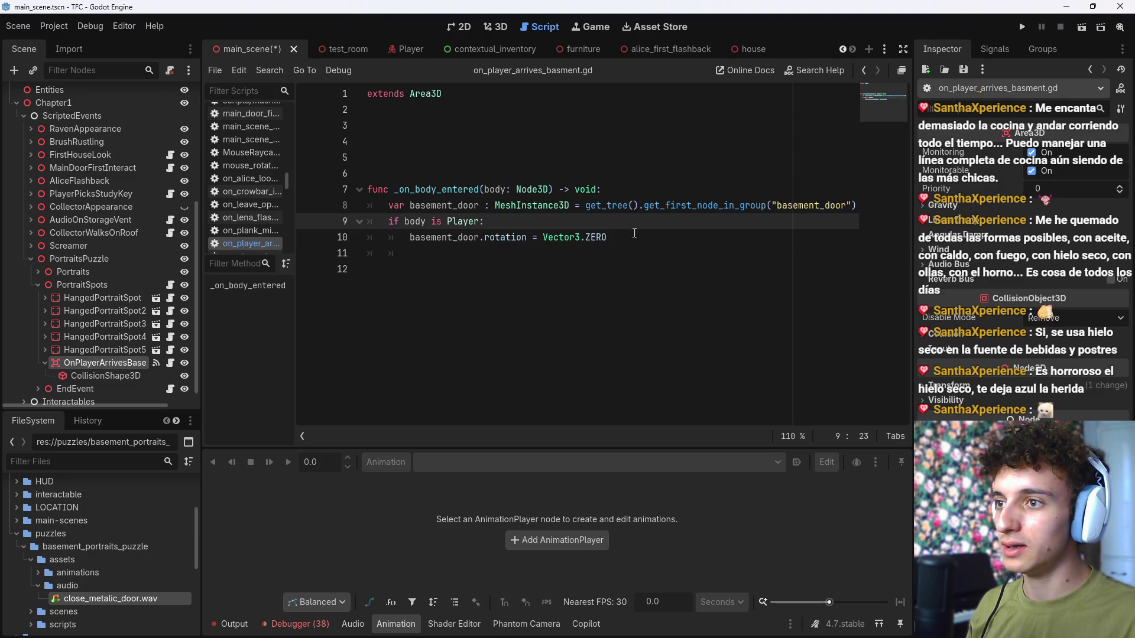
left_click(665, 241)
left_click_drag(657, 240, 410, 237)
key("BackSpace")
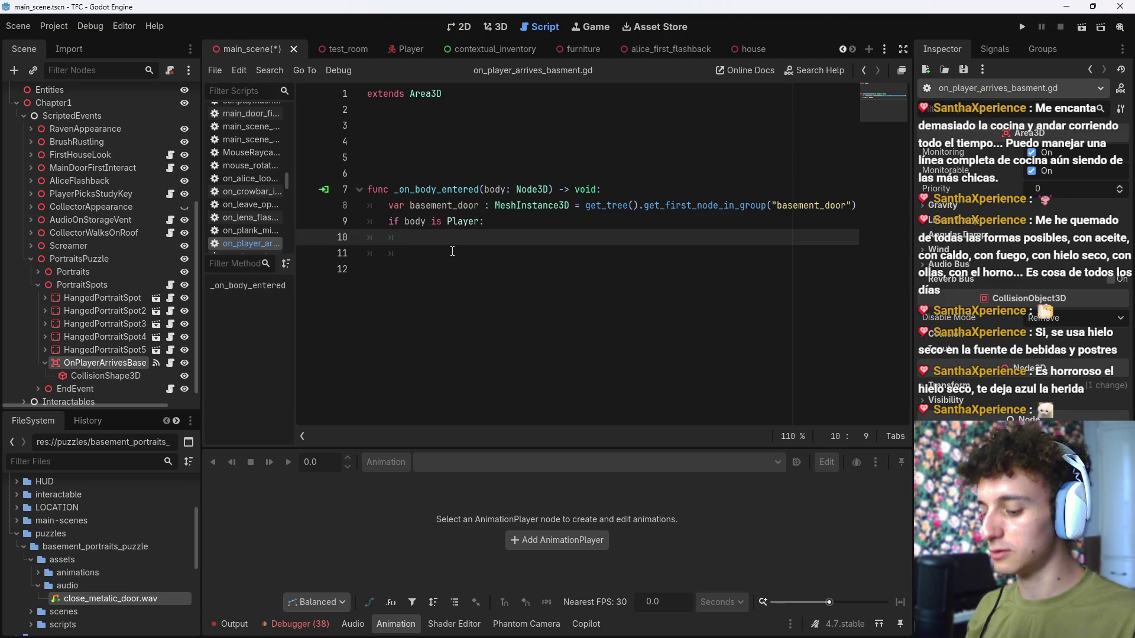
type("basement_door")
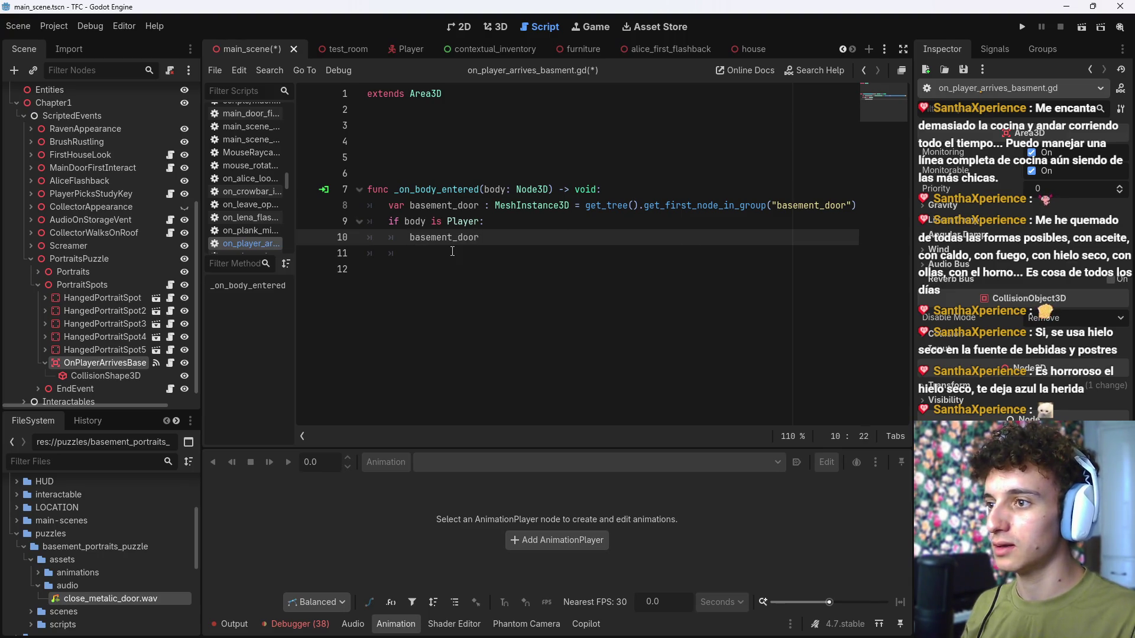
type(".close(")
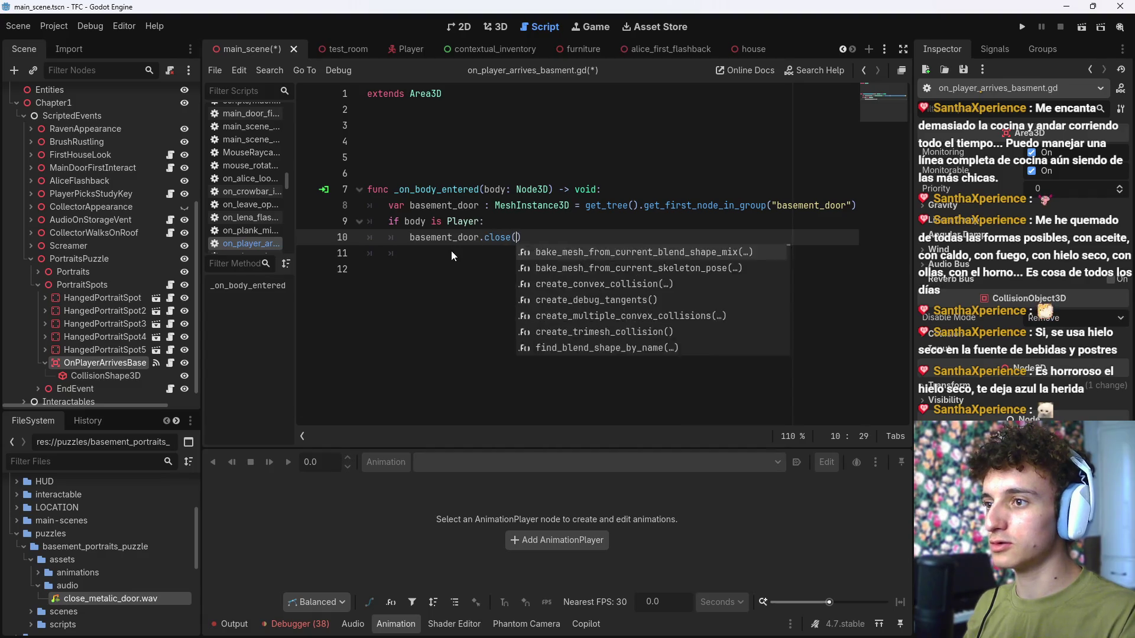
key("ctrl+s")
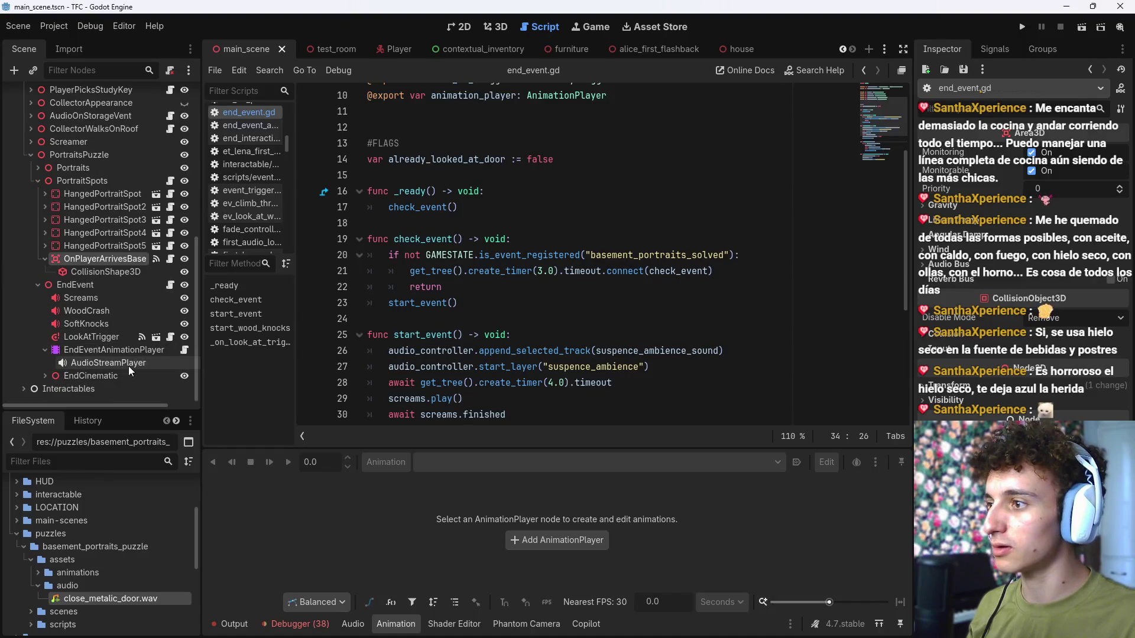
Step: In end_event_animation_player.gd, paste the basement_door lookup into end_event, add basement_door.open(), and save
left_click(184, 349)
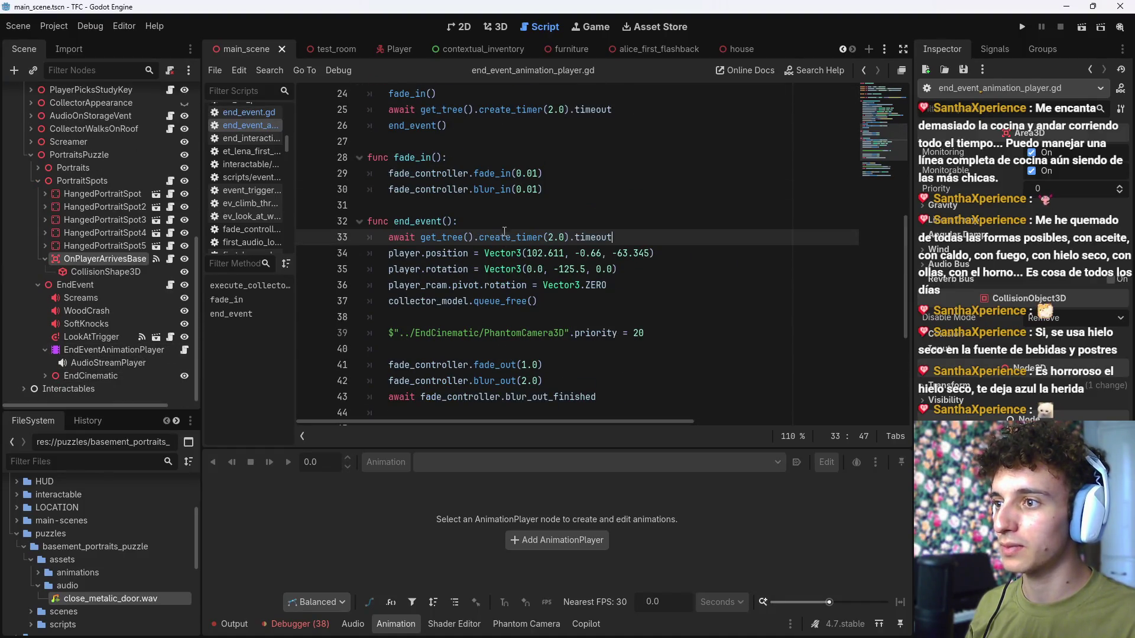
left_click(501, 221)
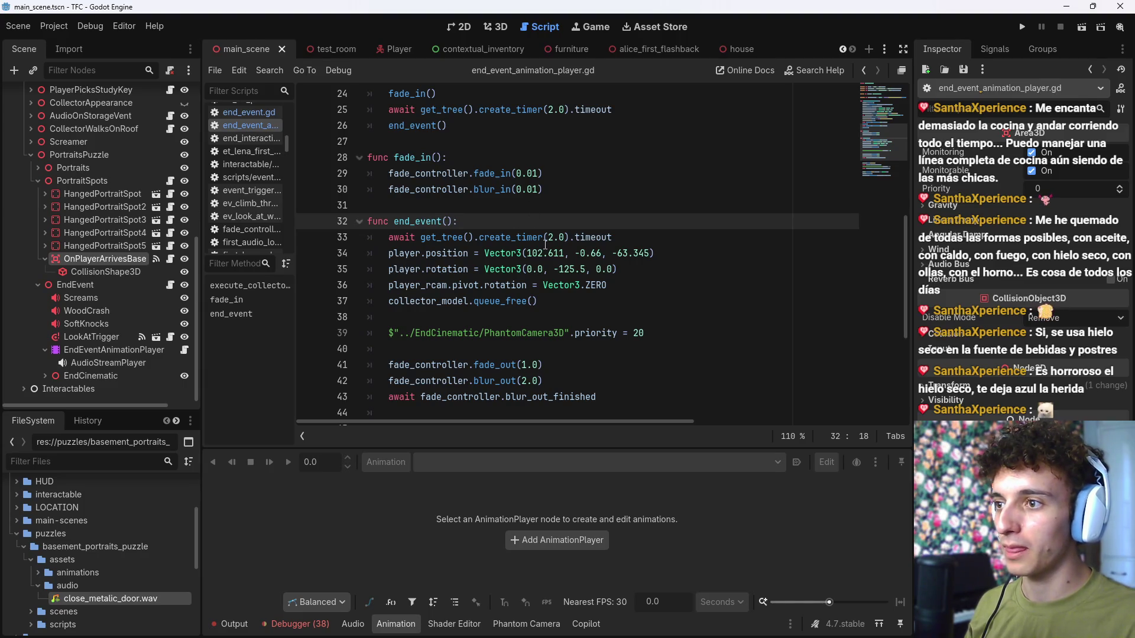
left_click(641, 302)
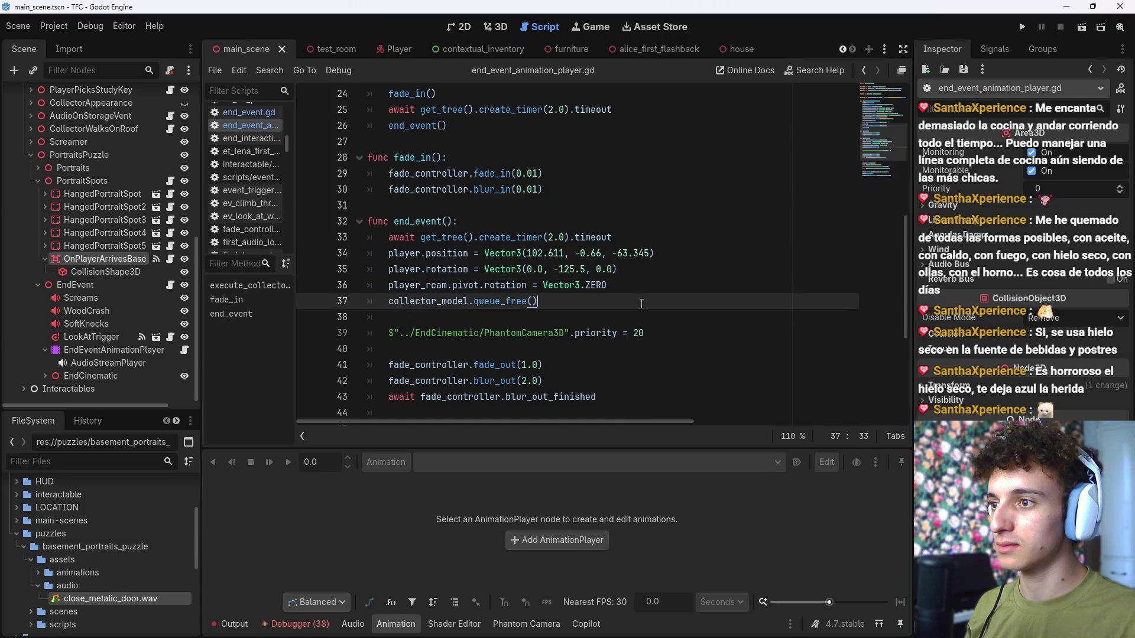
left_click(640, 314)
type("var basement_door : MeshInstance3D = get_tree().get_first_node_in_group(\"basement_door\")")
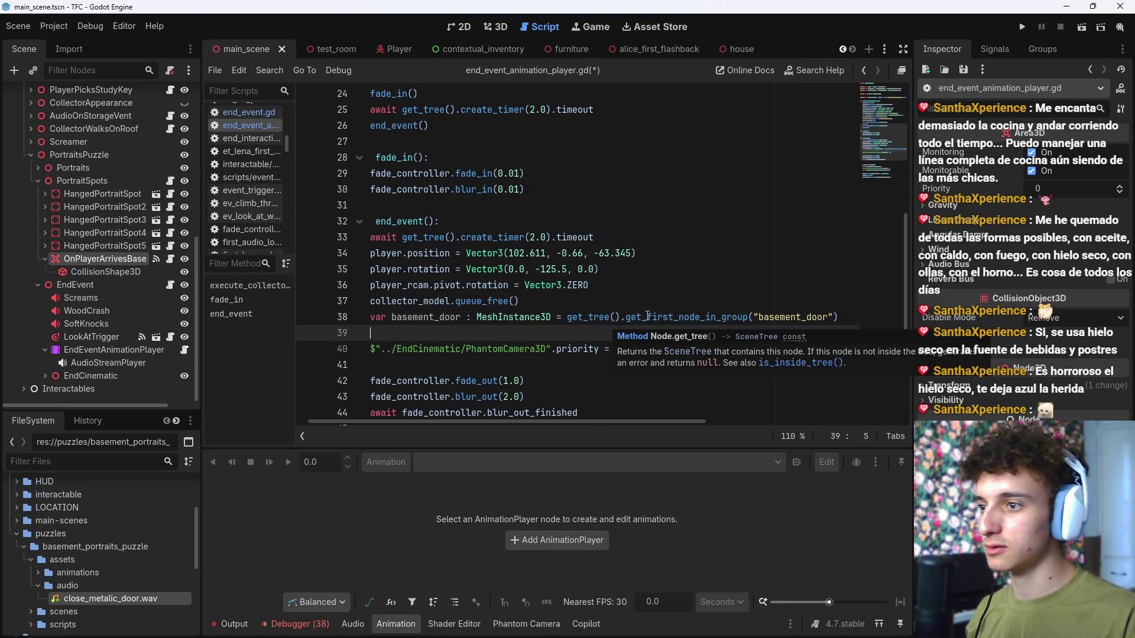
key("Return")
key("Return")
key("Up")
type("basement_door")
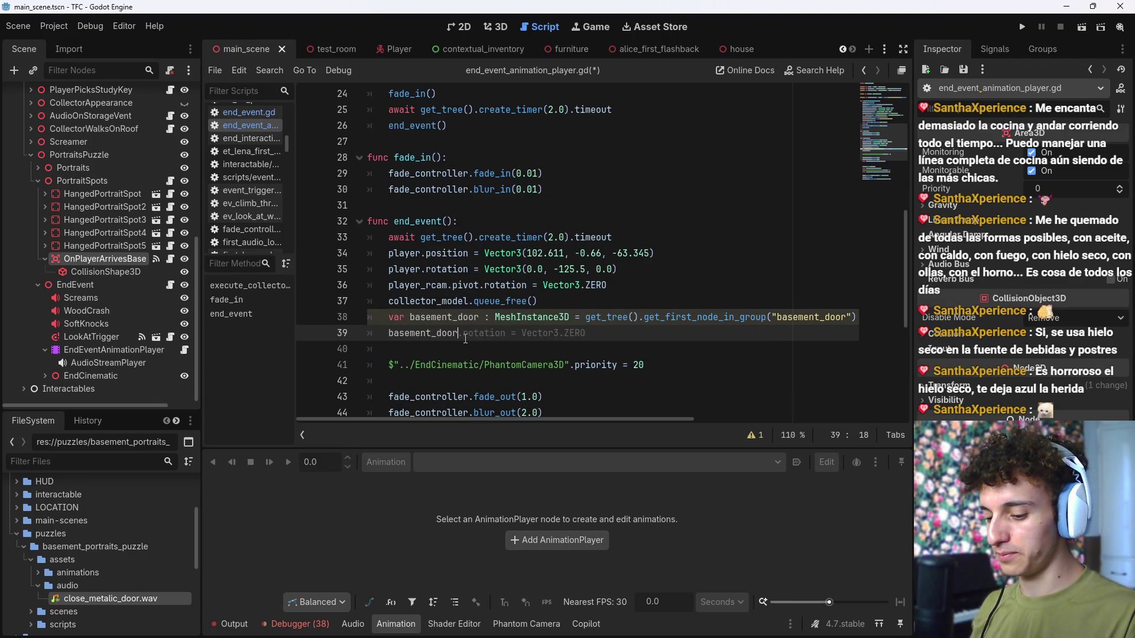
type(".open()")
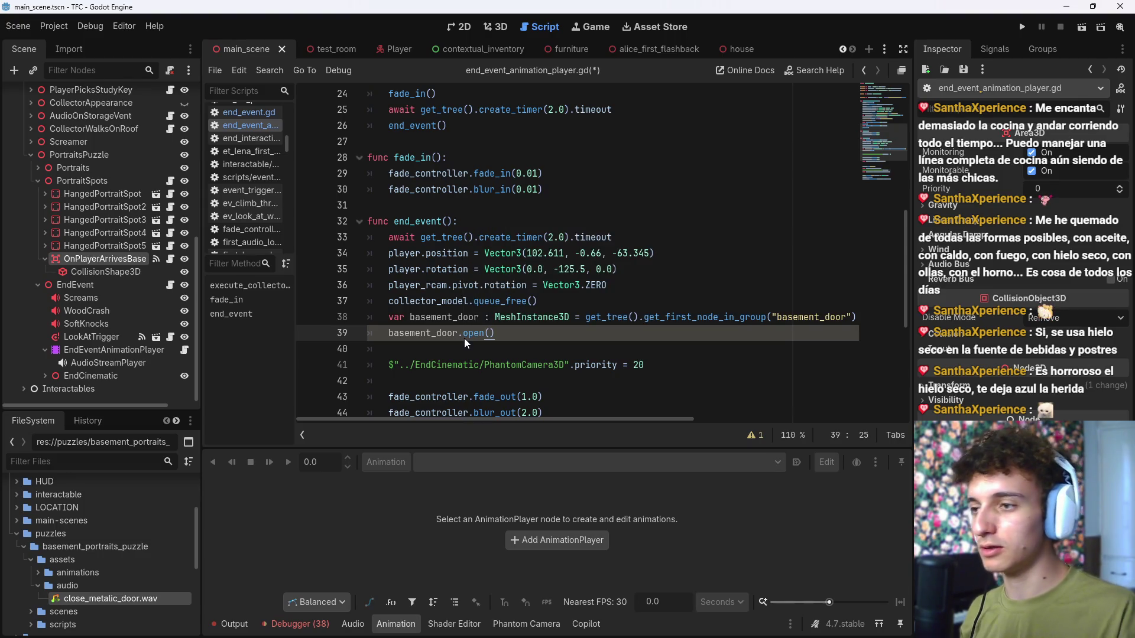
key("ctrl+s")
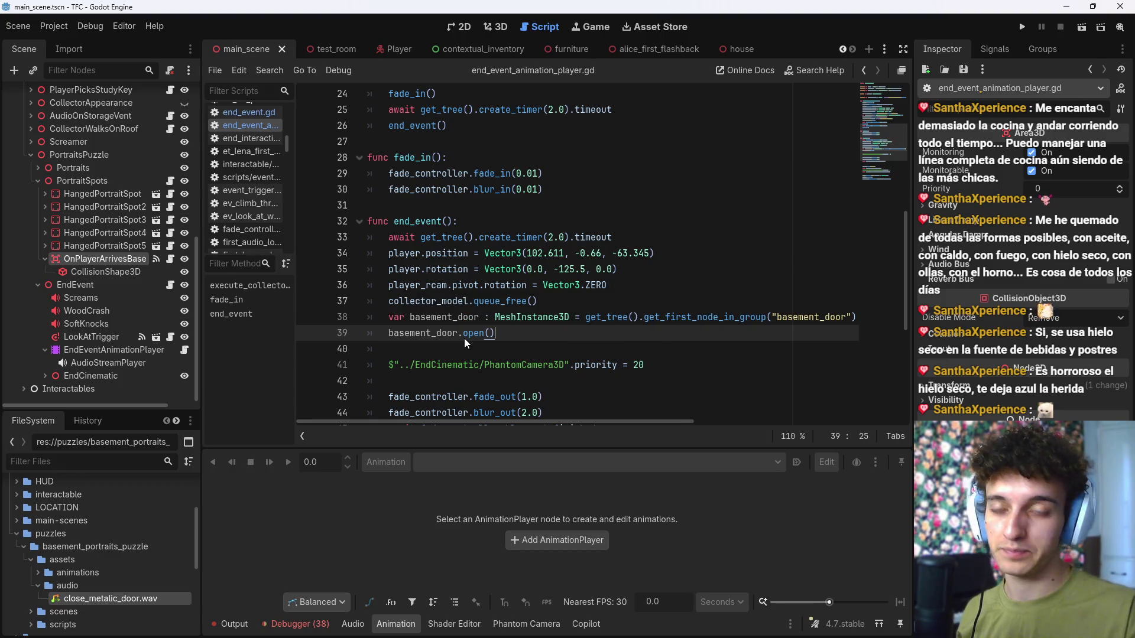
Step: Hide the Animation panel and return to the 3D scene view
scroll(578, 272, "up", 1)
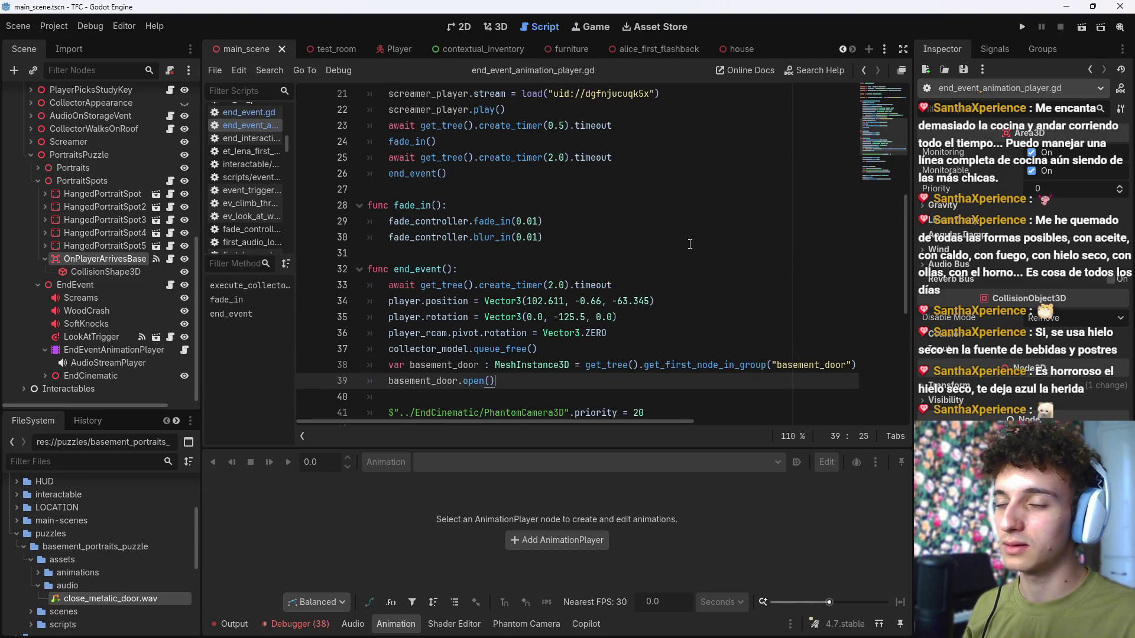
left_click(395, 623)
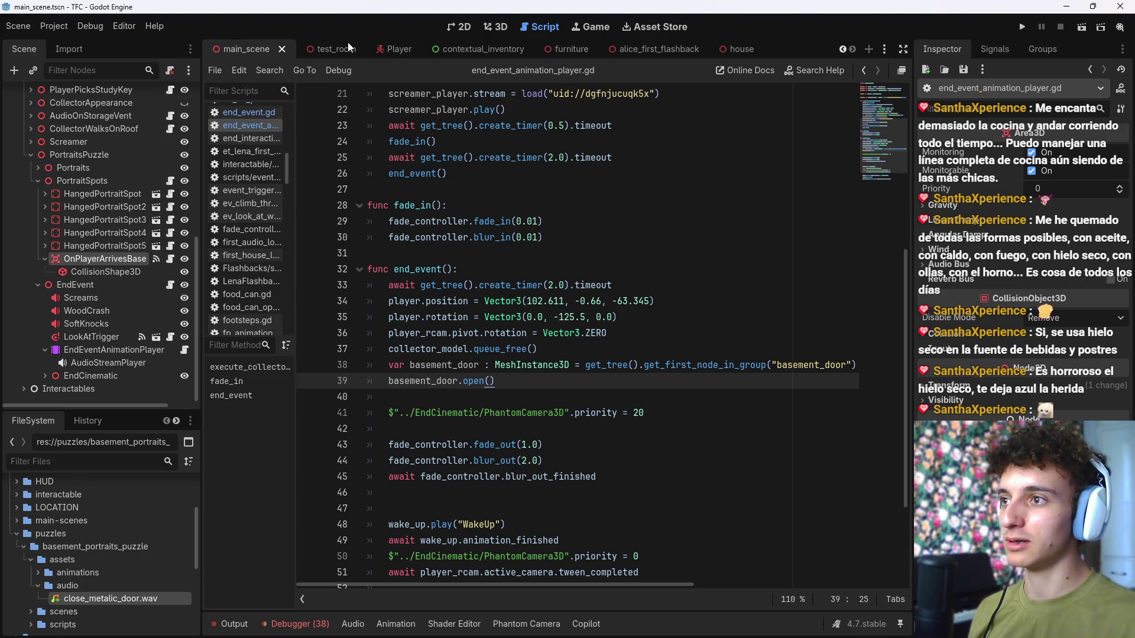
left_click(495, 27)
scroll(485, 218, "down", 10)
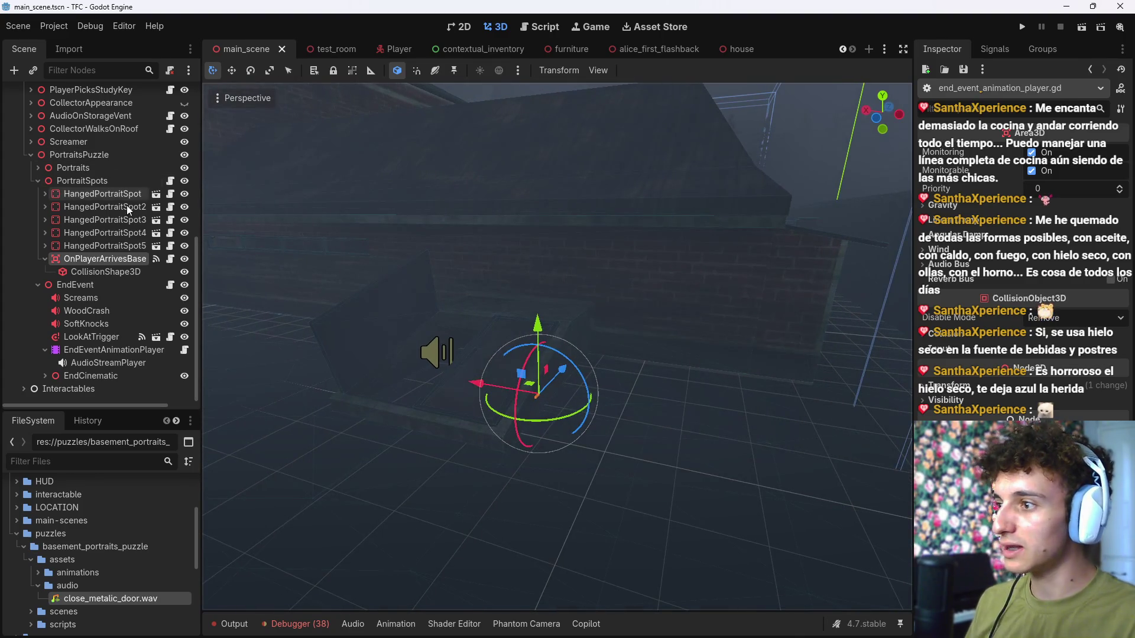
Step: Switch to global axes, move the Player lower-left in the scene, and run the game
mouse_move(384, 337)
left_mouse_down()
mouse_move(449, 322)
mouse_move(241, 350)
left_mouse_up()
scroll(103, 251, "up", 3)
scroll(104, 251, "up", 5)
double_click(56, 140)
left_click(398, 70)
mouse_move(665, 355)
left_mouse_down()
mouse_move(401, 414)
mouse_move(334, 169)
left_mouse_up()
left_click(1019, 27)
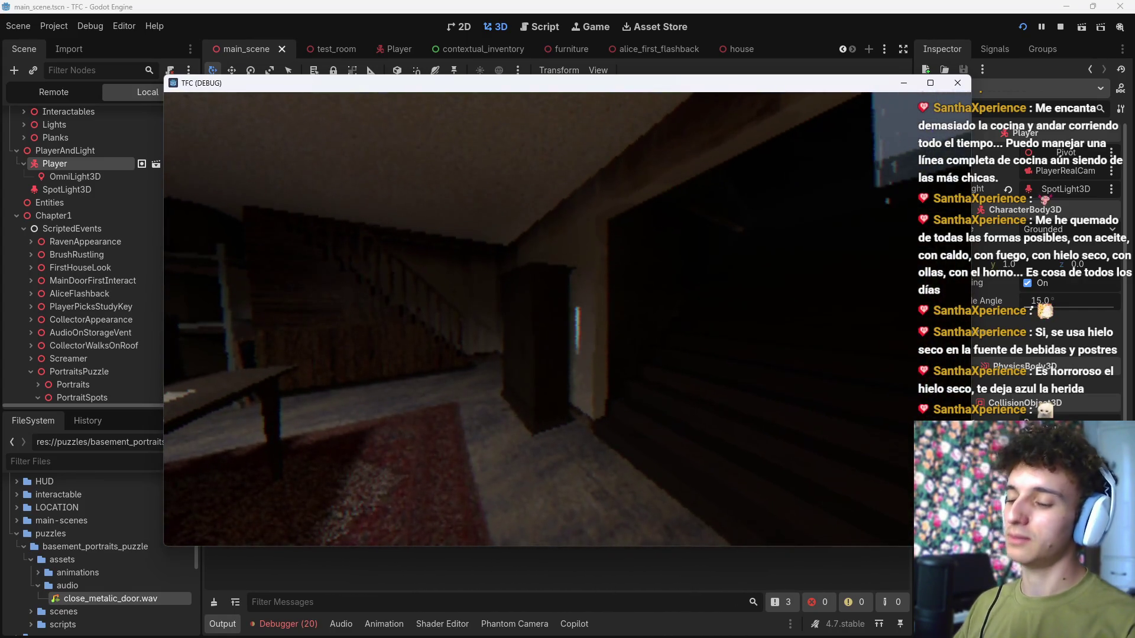
Step: Stop the game, toggle a collision layer on the OnPlayerArrivesBase trigger, then save and relaunch
key("F8")
scroll(681, 268, "up", 2)
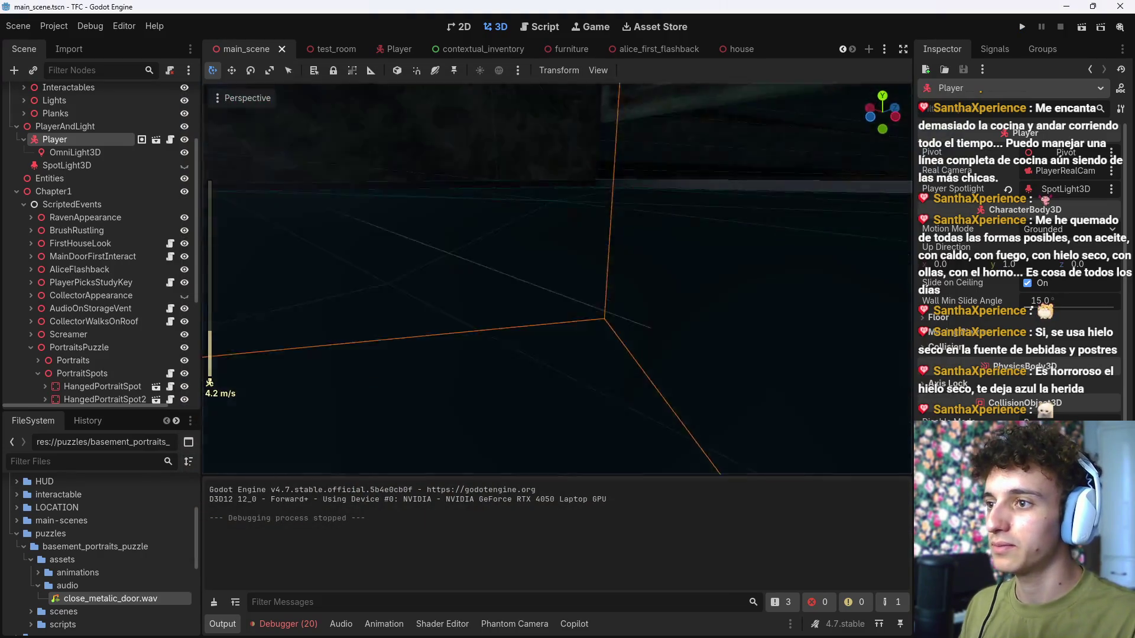
left_click(208, 271)
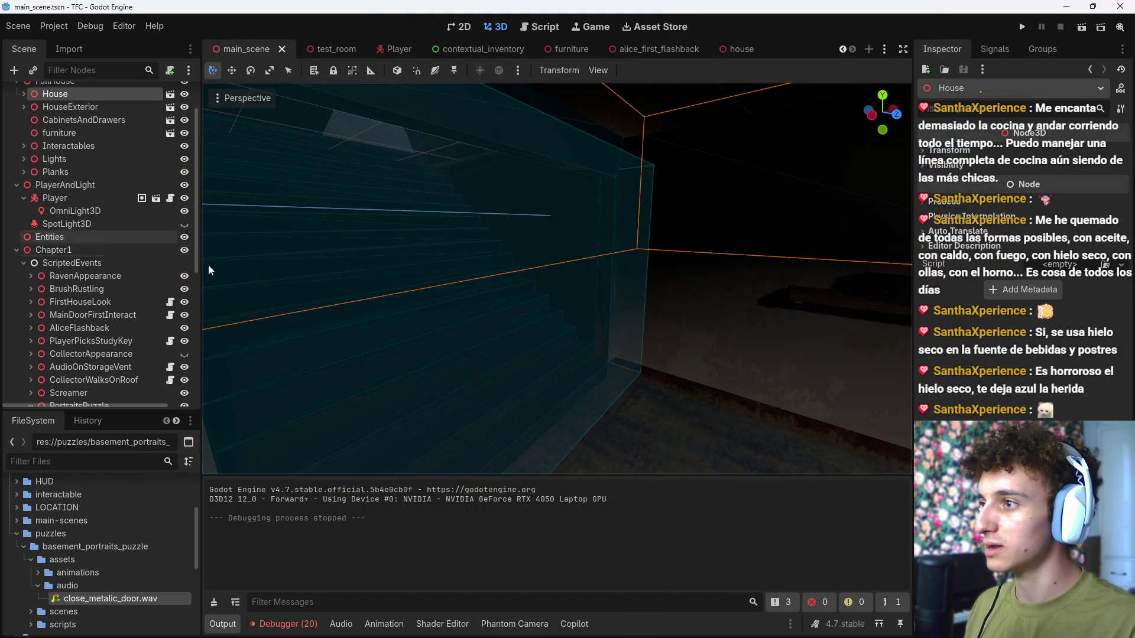
scroll(208, 270, "down", 4)
scroll(116, 346, "down", 6)
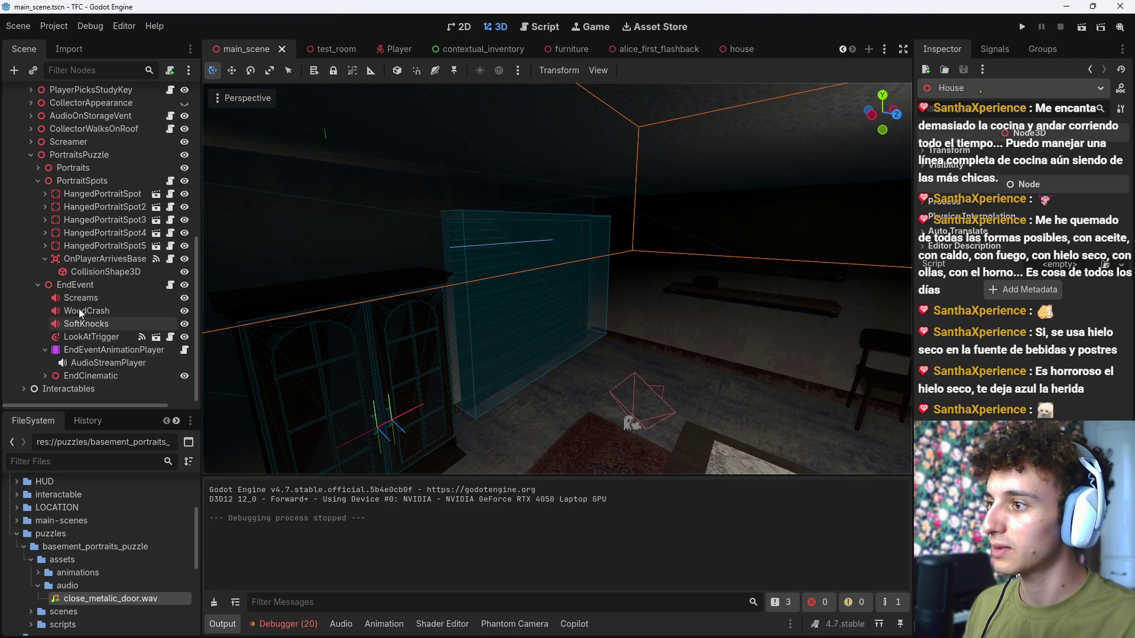
left_click(97, 260)
left_click(958, 335)
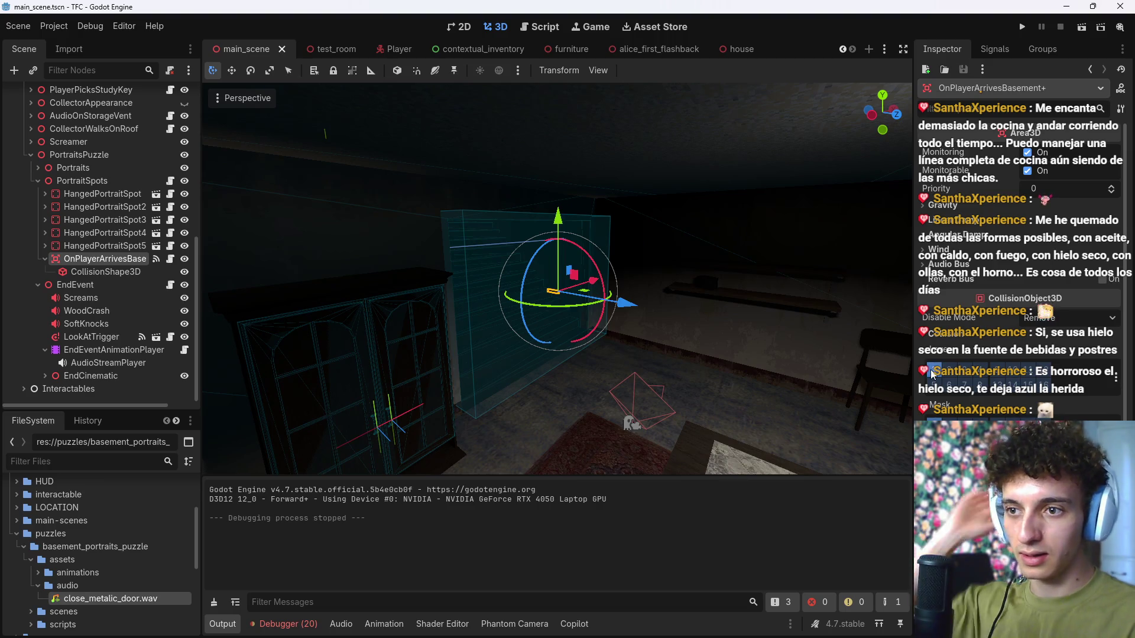
left_click(1071, 391)
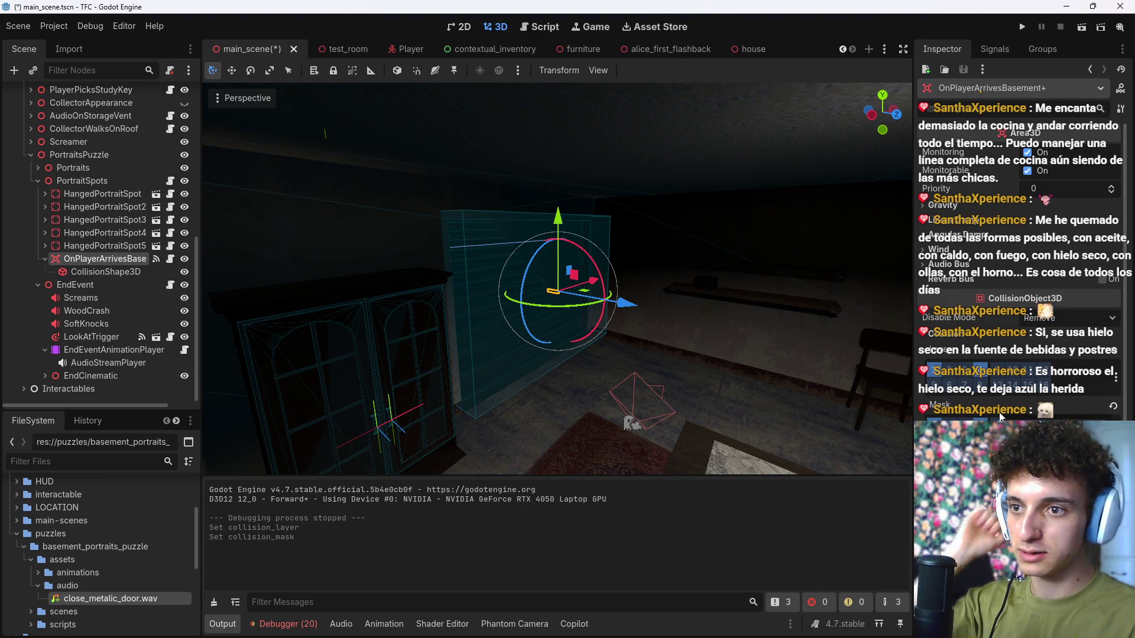
left_click(82, 396)
key("ctrl+s")
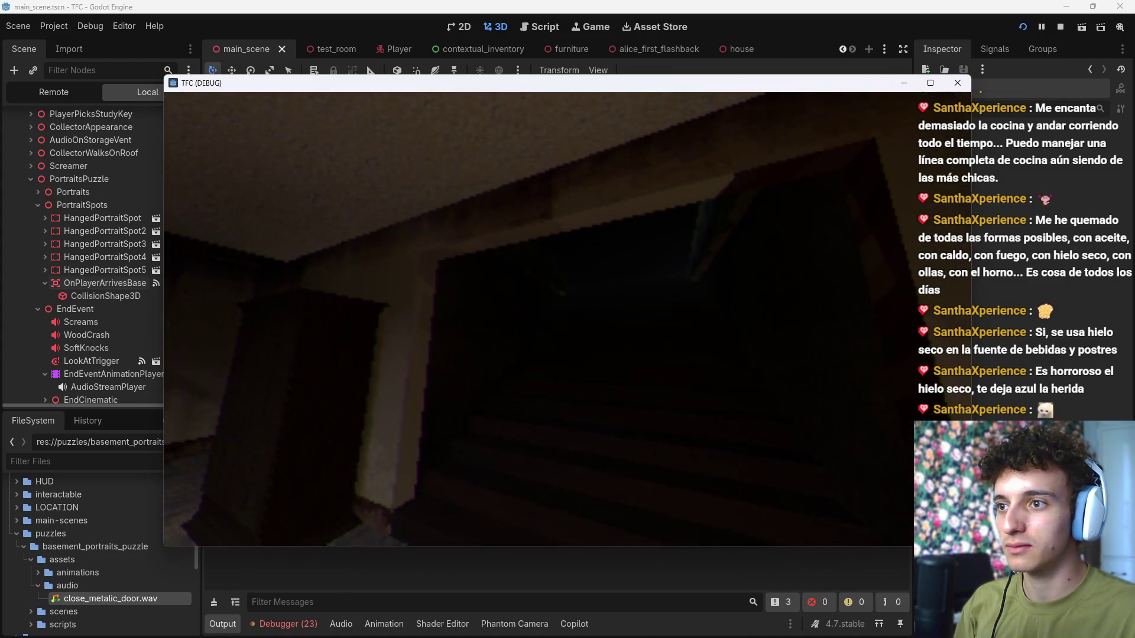
Step: Stop the game, add queue_free() after basement_door.close() in the arrival trigger script, and rerun
key("F8")
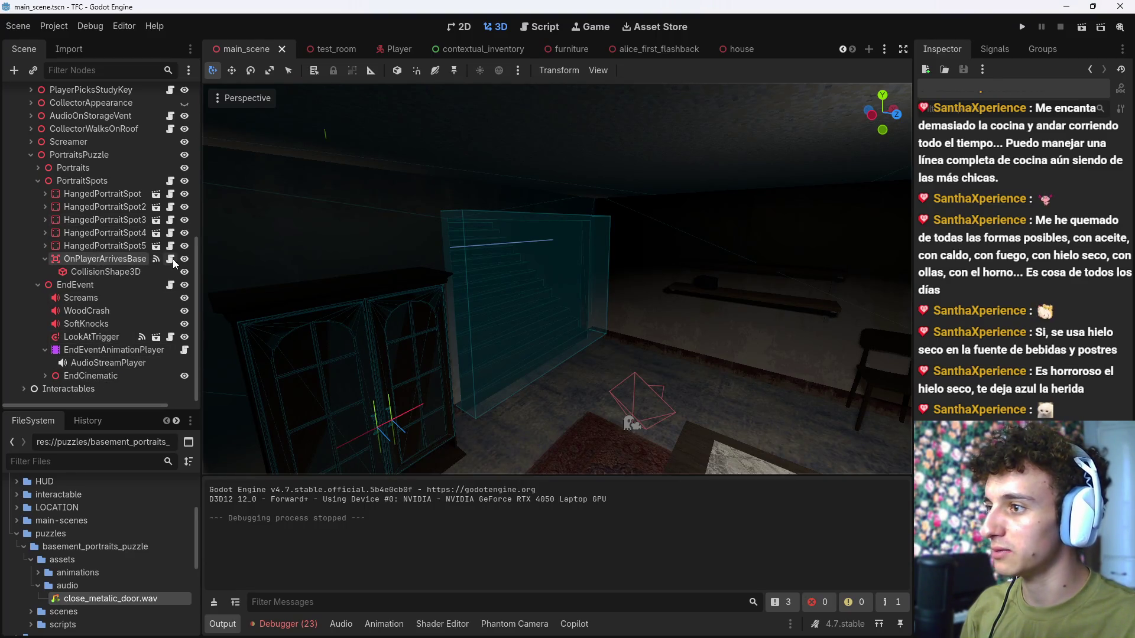
left_click(171, 259)
left_click(561, 236)
key("Return")
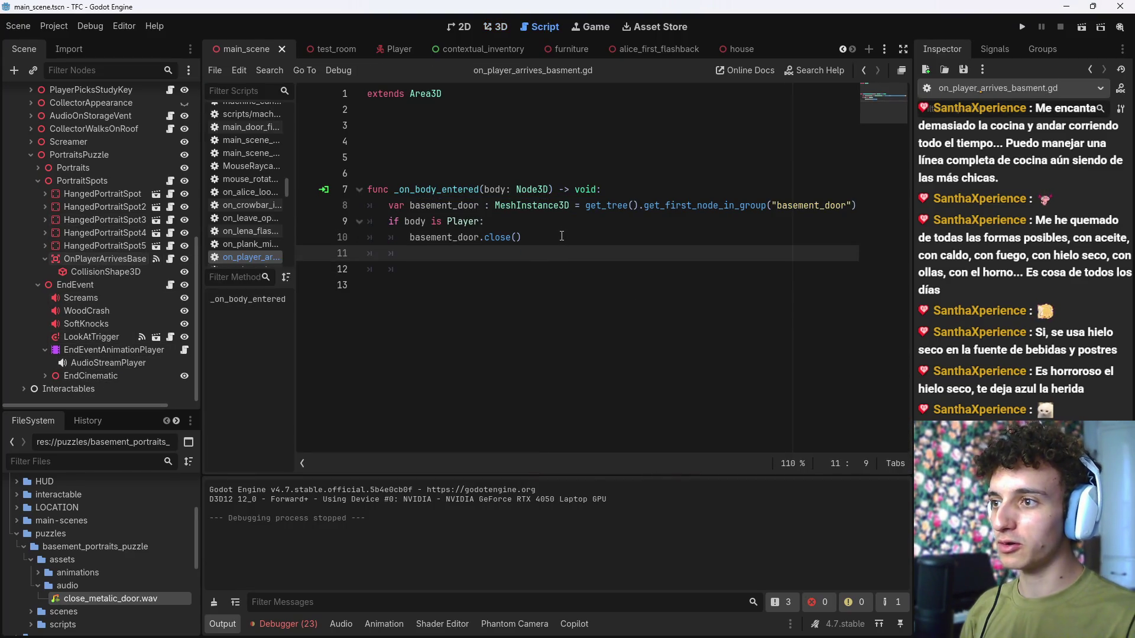
type("queu")
key("Return")
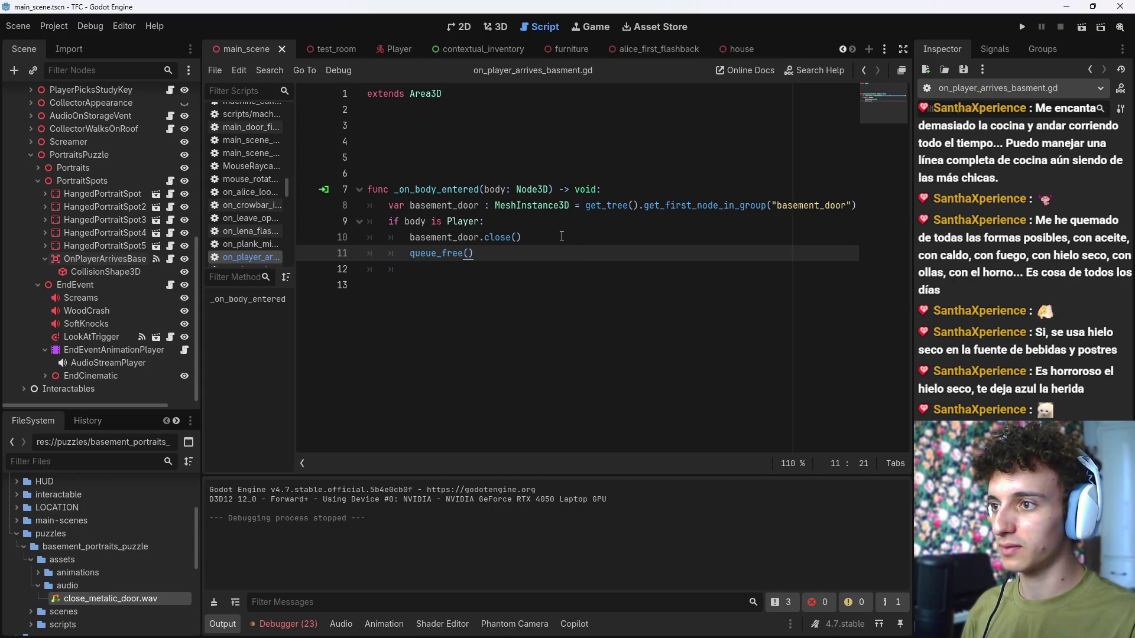
key("ctrl+s")
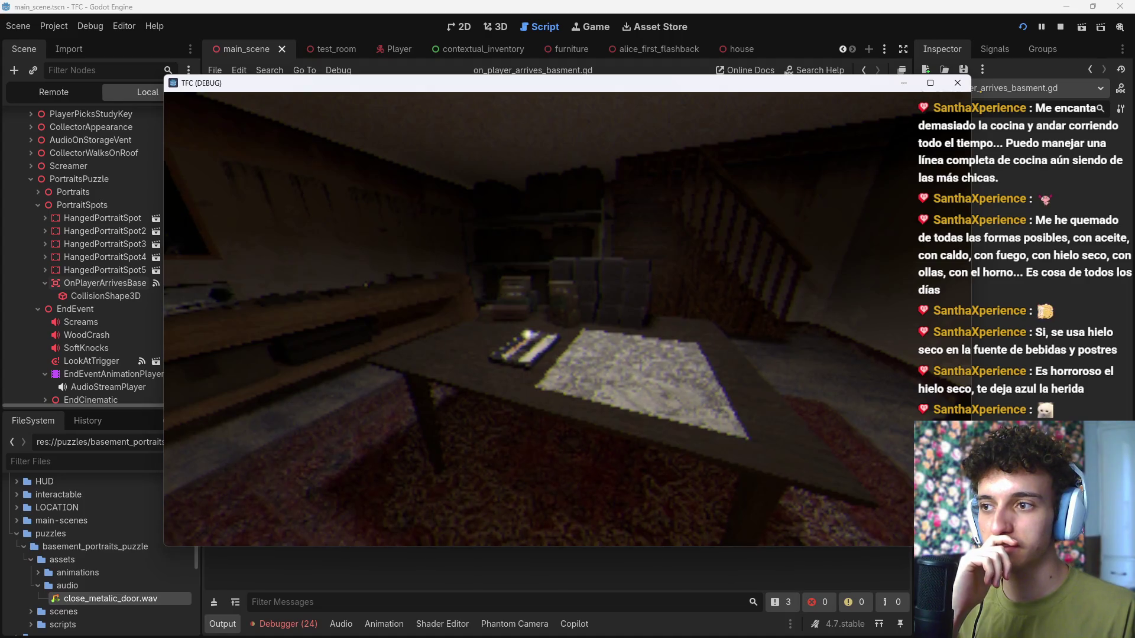
Step: Pick up the cassette tape, turn the portrait, stop the game, and select the tape in 3D
key("e")
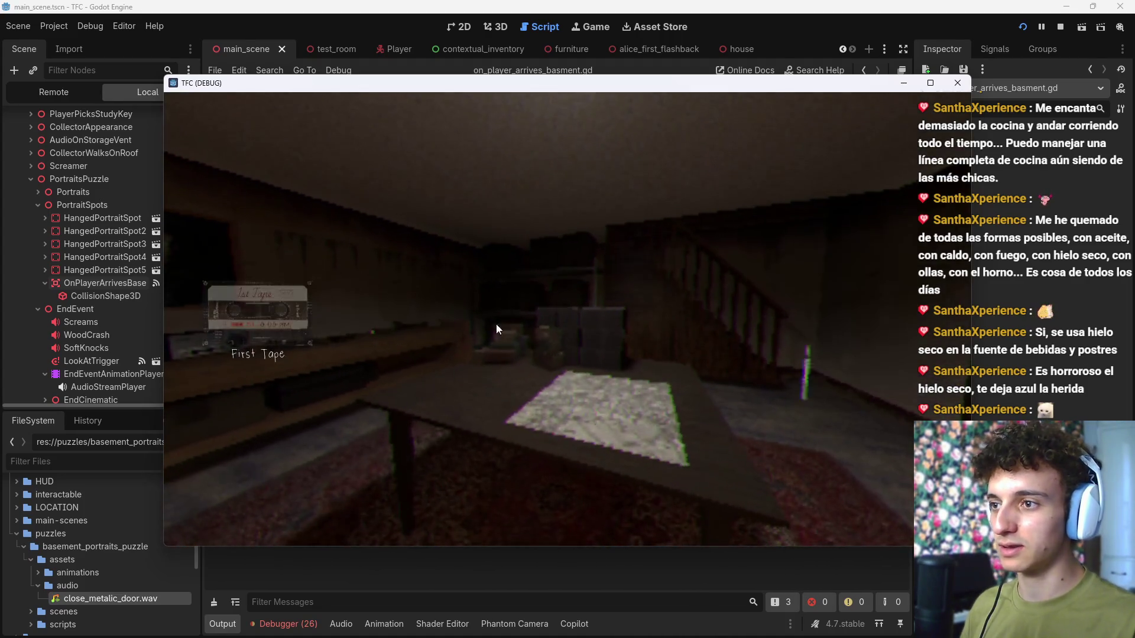
mouse_move(817, 311)
left_mouse_down()
mouse_move(567, 335)
mouse_move(290, 308)
mouse_move(735, 336)
mouse_move(884, 322)
left_mouse_up()
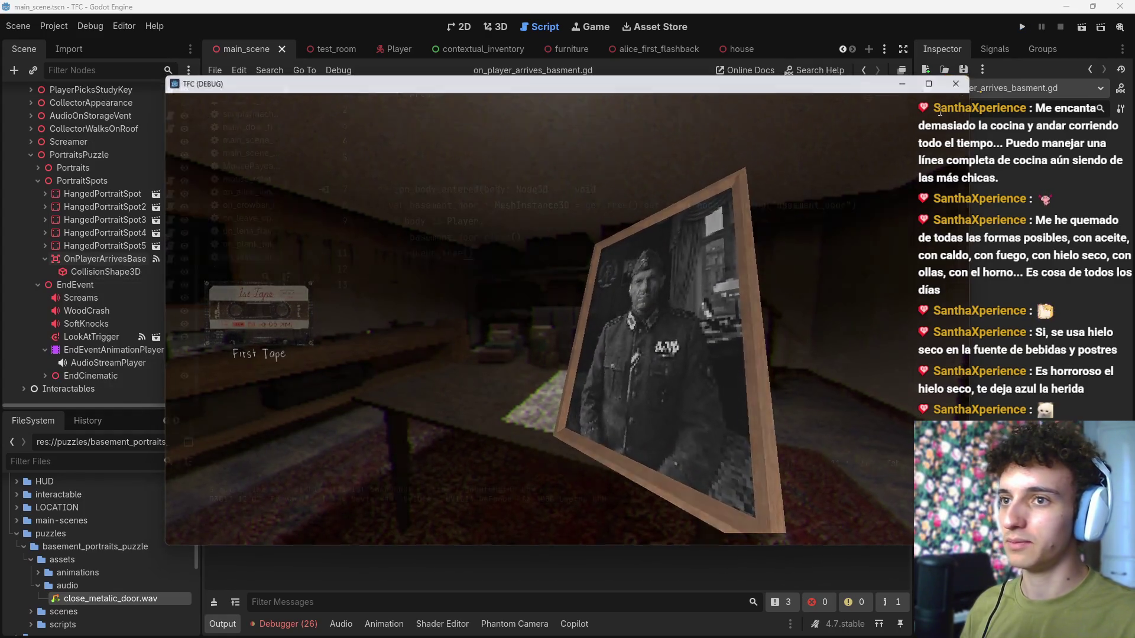
key("F8")
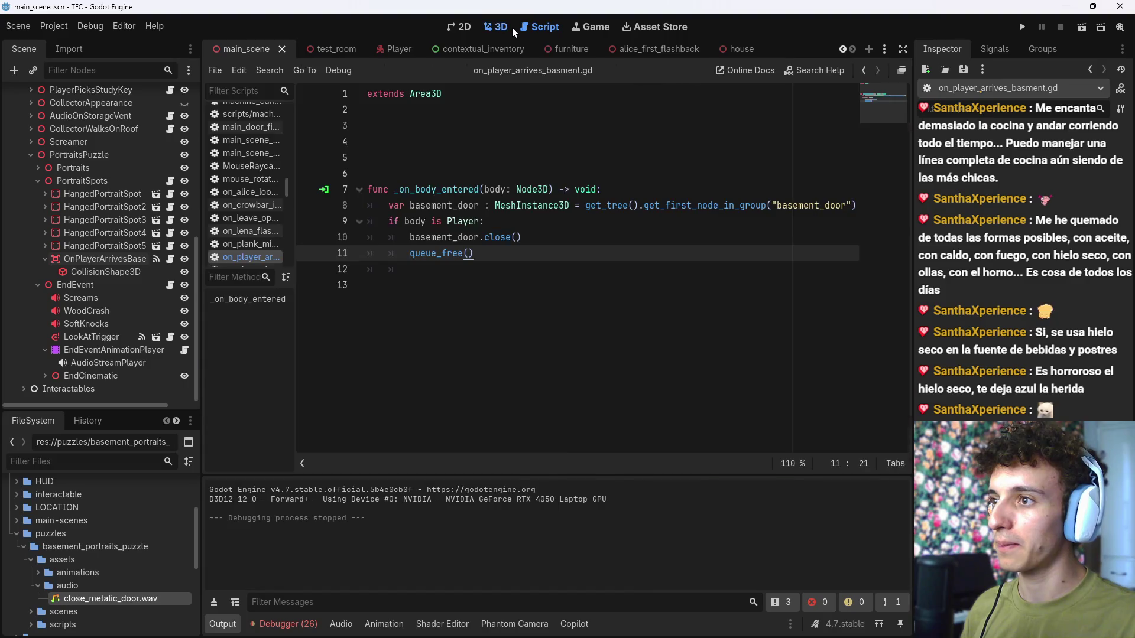
left_click(512, 27)
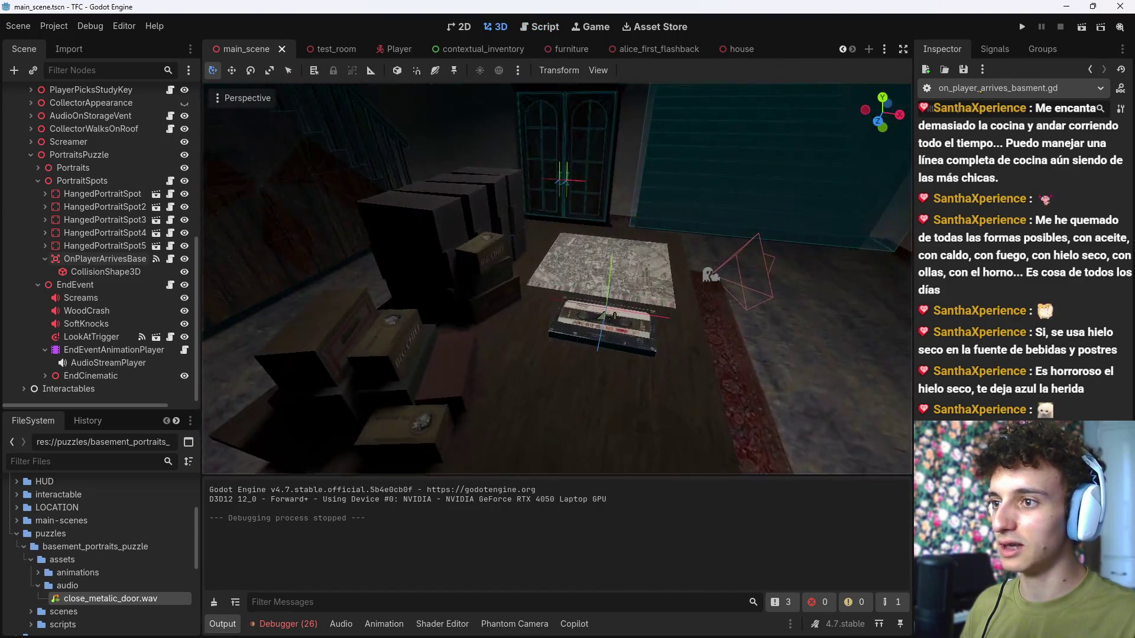
left_click(603, 311)
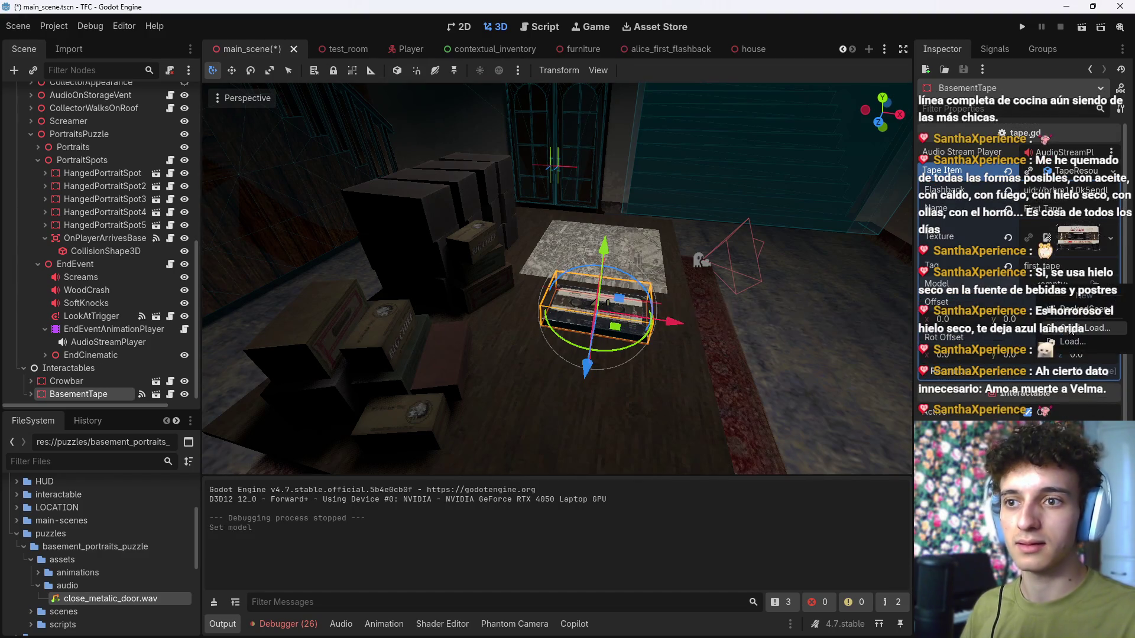
Step: Quick-load a 'taperes' scene as the BasementTape's model
left_click(1052, 293)
type("taperes")
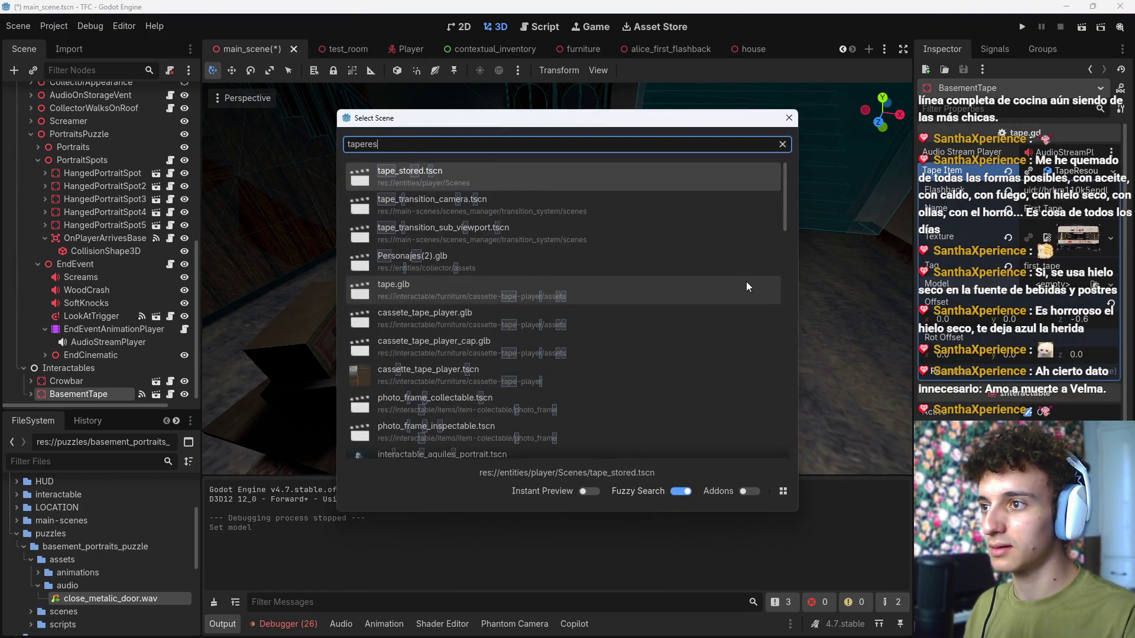
key("Return")
Step: Replace the model with tape.glb via Quick Load and open tape.glb in its own scene tab
left_click(1111, 285)
left_click(1082, 327)
type("tape")
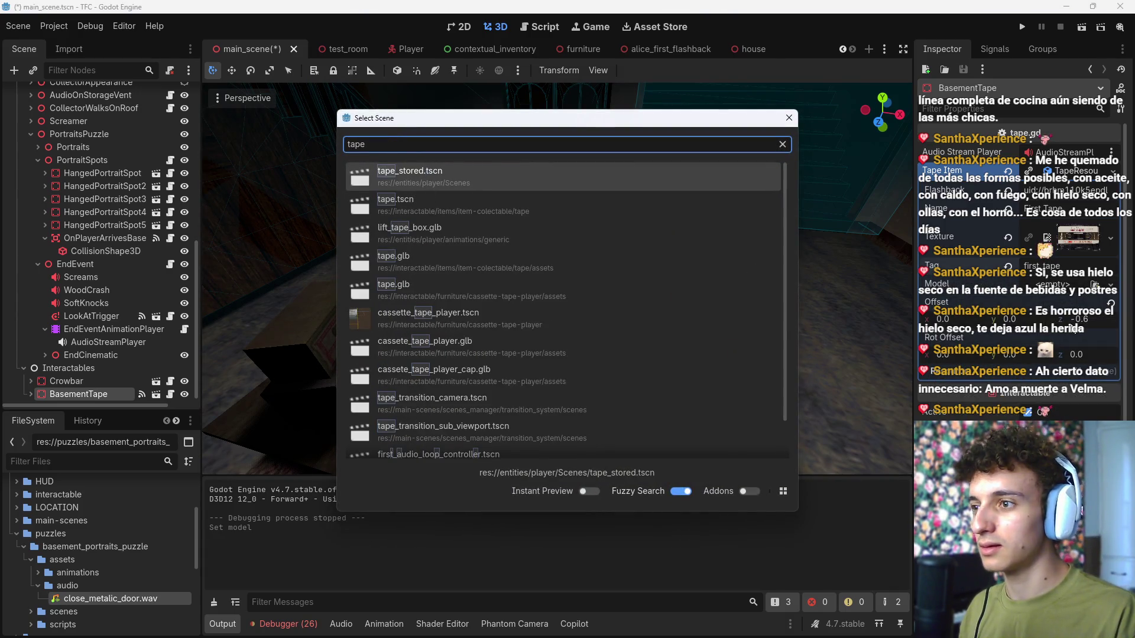
key("Down")
key("Down")
key("Down")
key("Up")
key("Up")
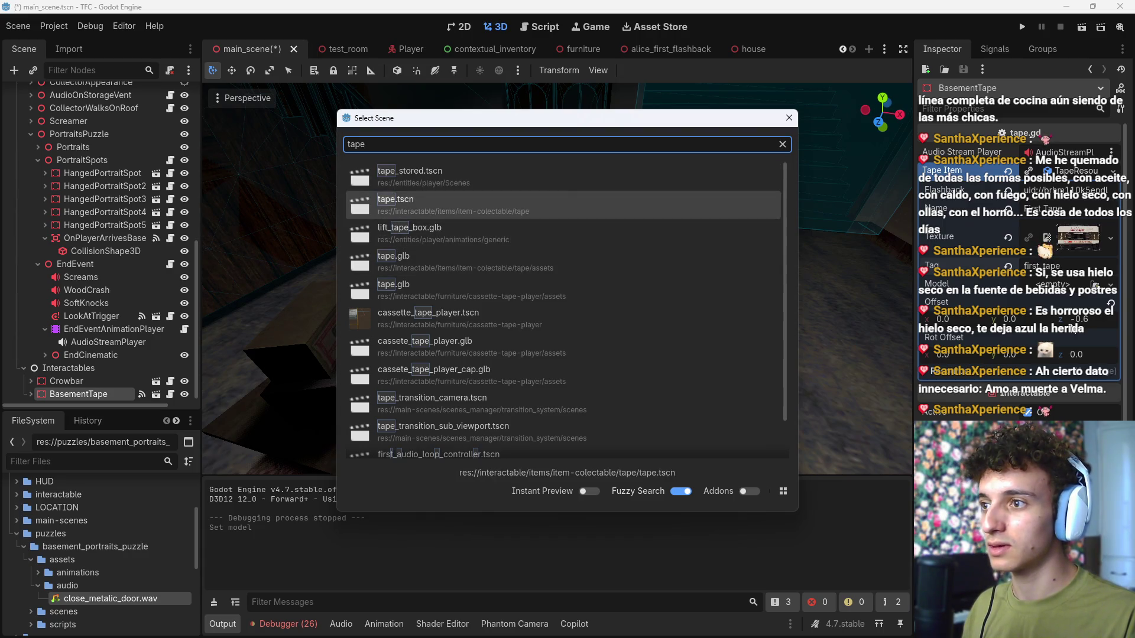
key("Down")
key("Down")
key("Return")
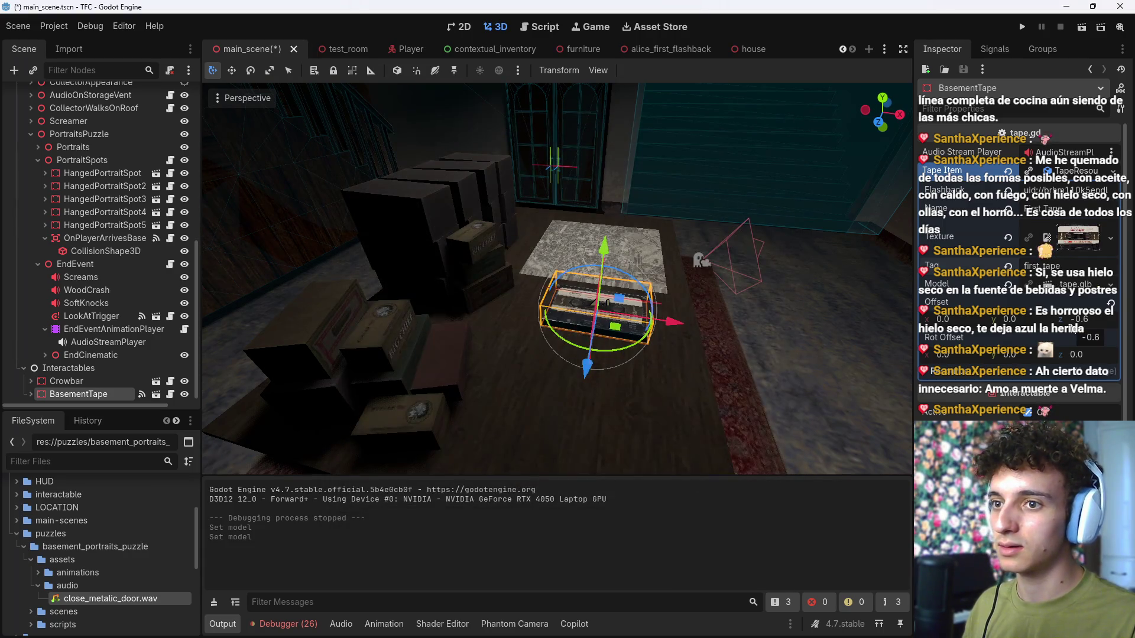
left_click(1070, 285)
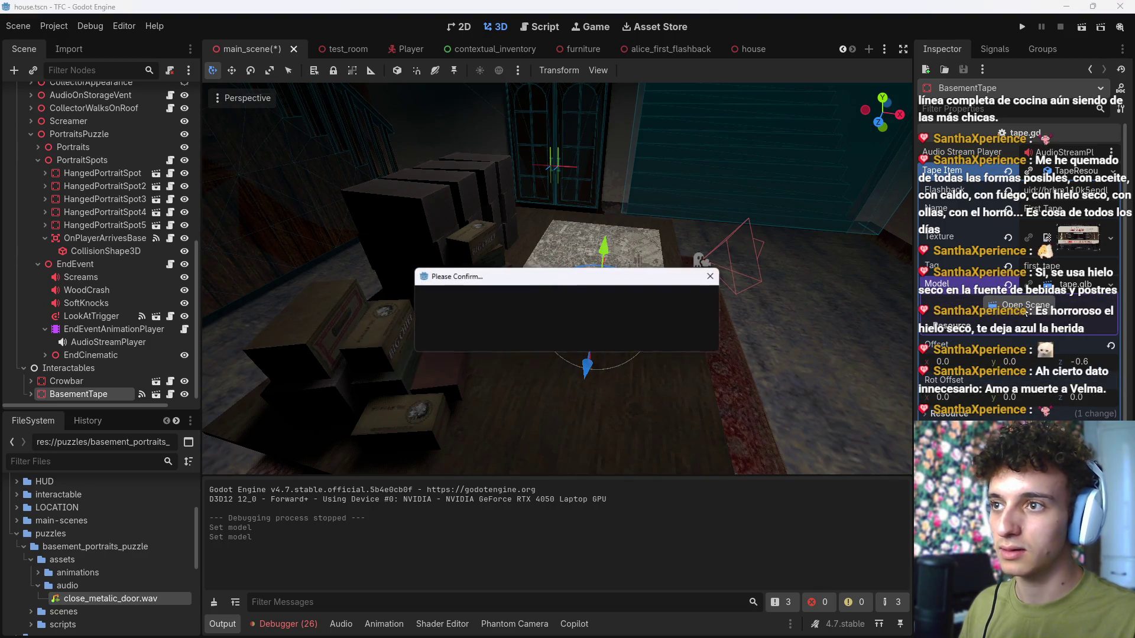
left_click(573, 337)
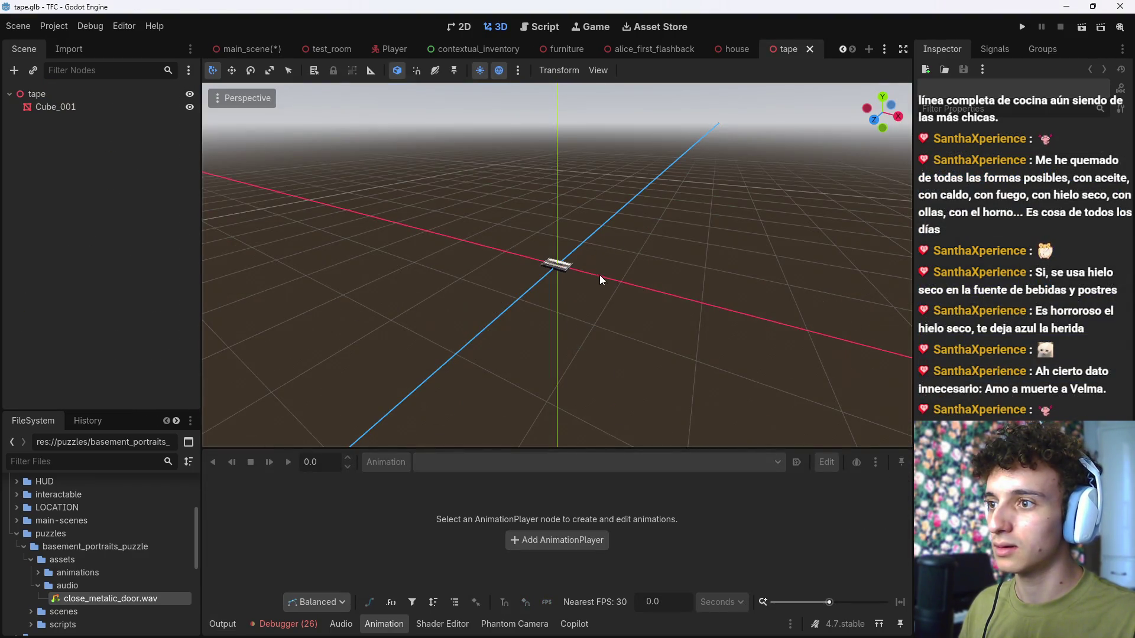
Step: Close the tape model tab to return to the house scene and its open cellar hatch
scroll(599, 275, "up", 3)
left_click(809, 49)
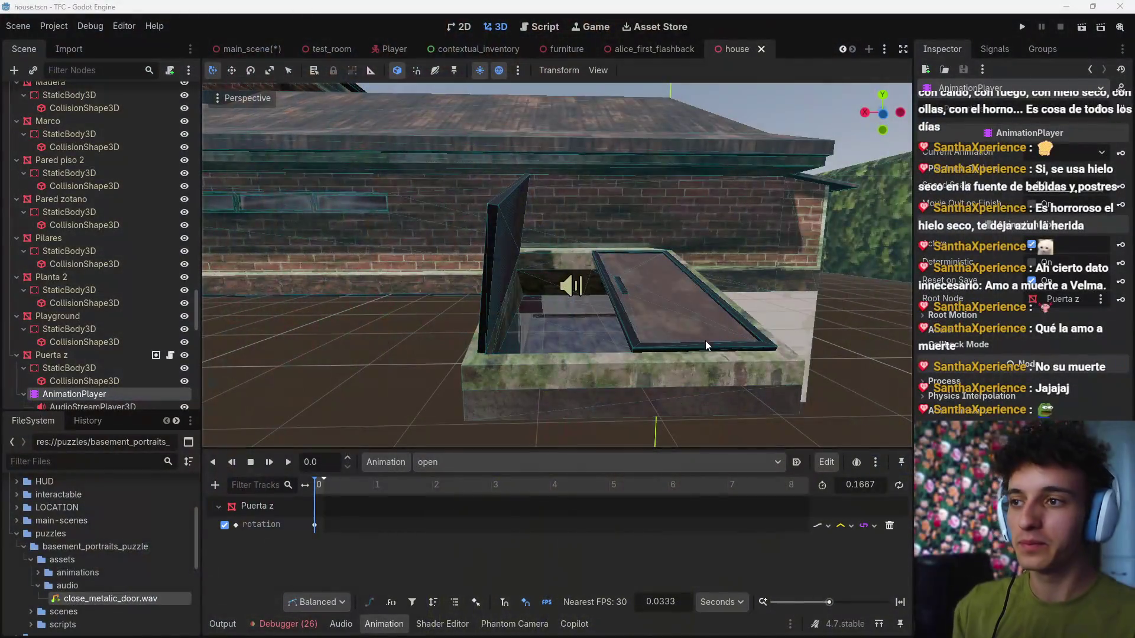
left_click_drag(707, 345, 678, 307)
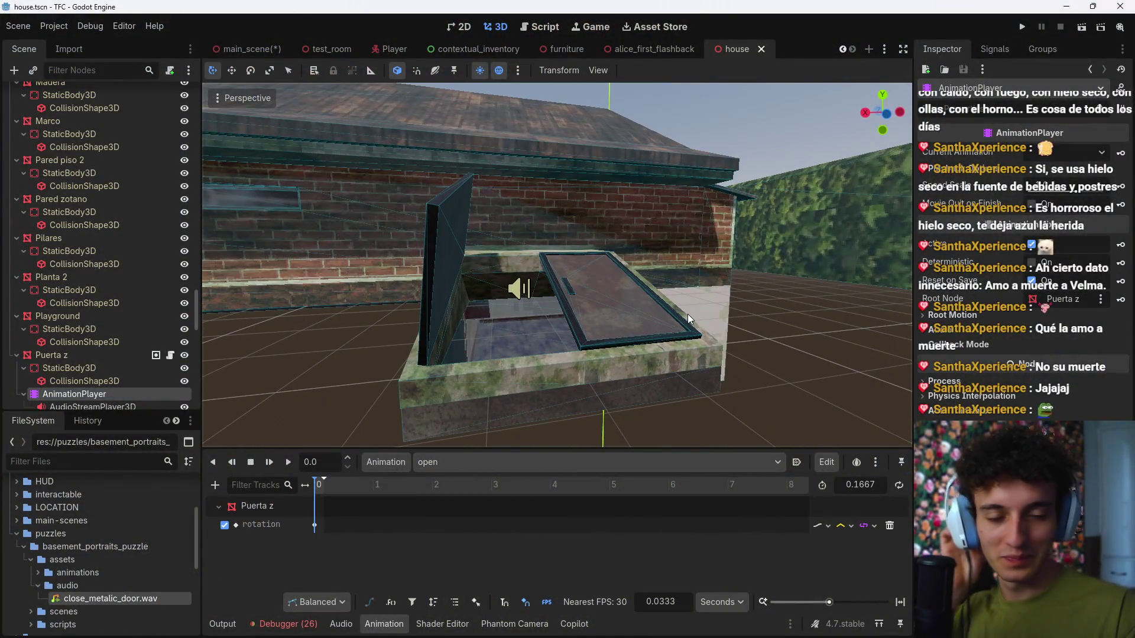
Step: Fly around and into the basement hatch, then close the house scene with Ctrl+W
left_click_drag(704, 297, 685, 313)
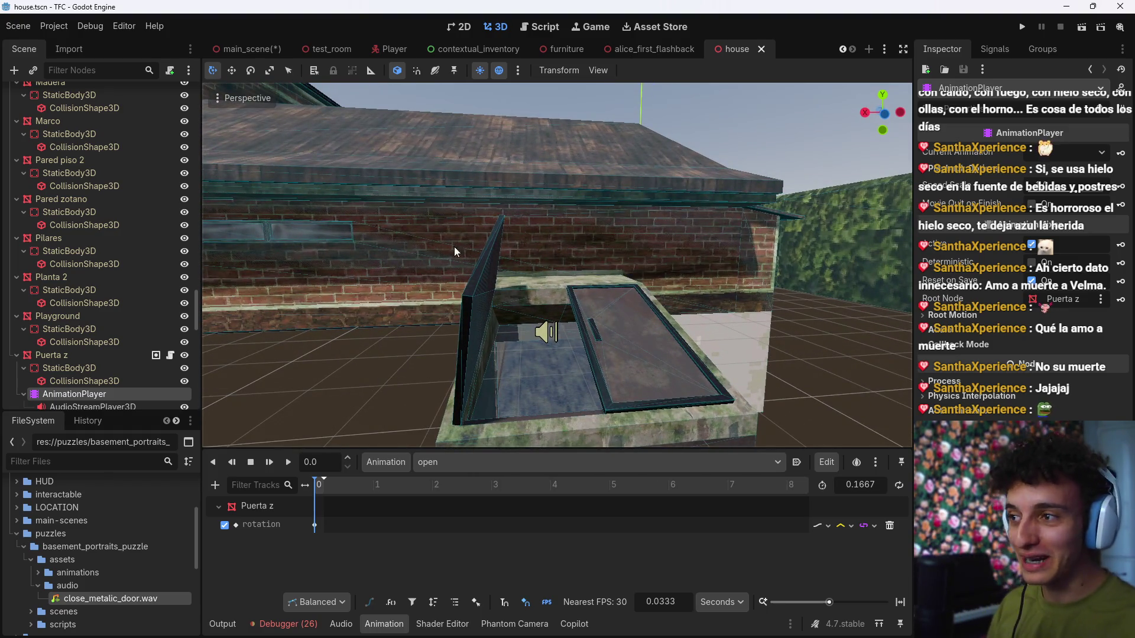
scroll(110, 311, "down", 5)
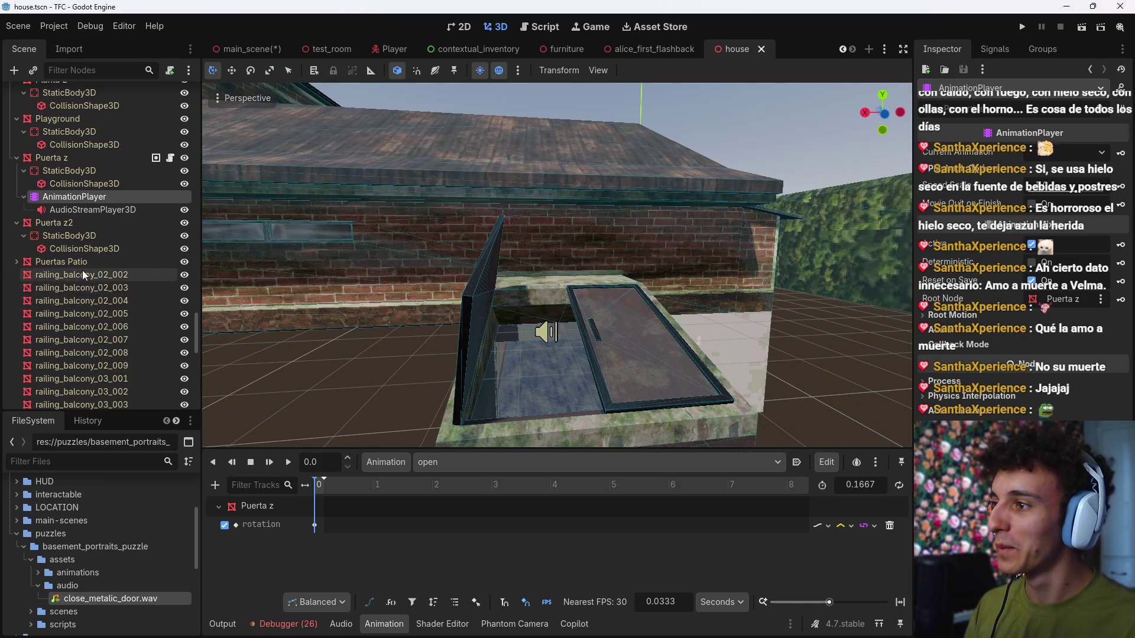
scroll(85, 268, "up", 1)
left_click_drag(217, 277, 232, 311)
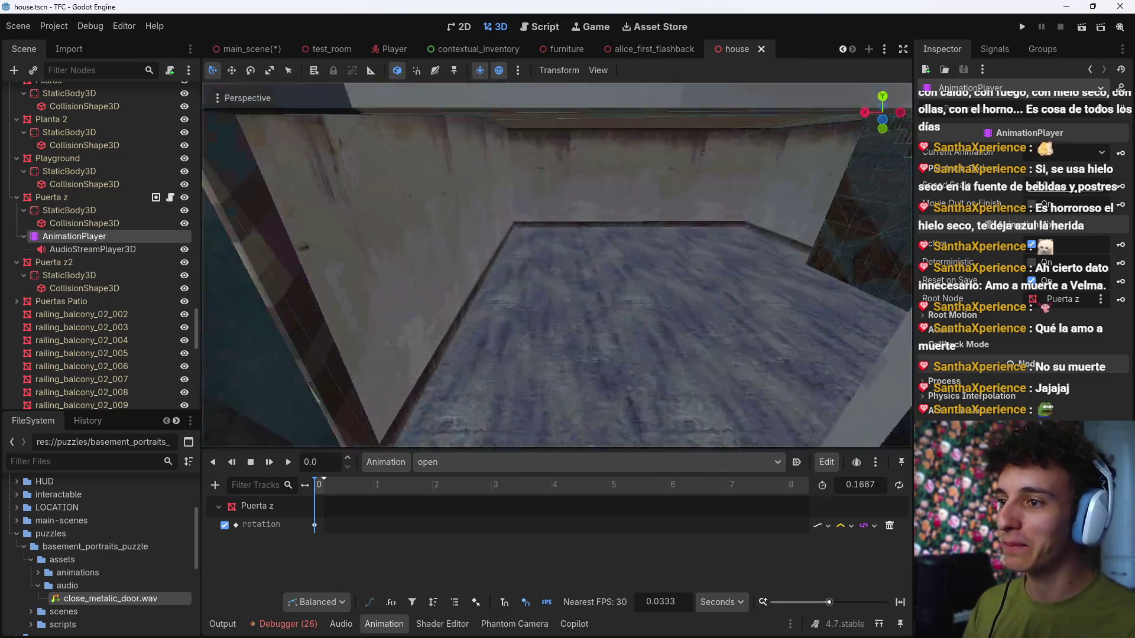
key("w")
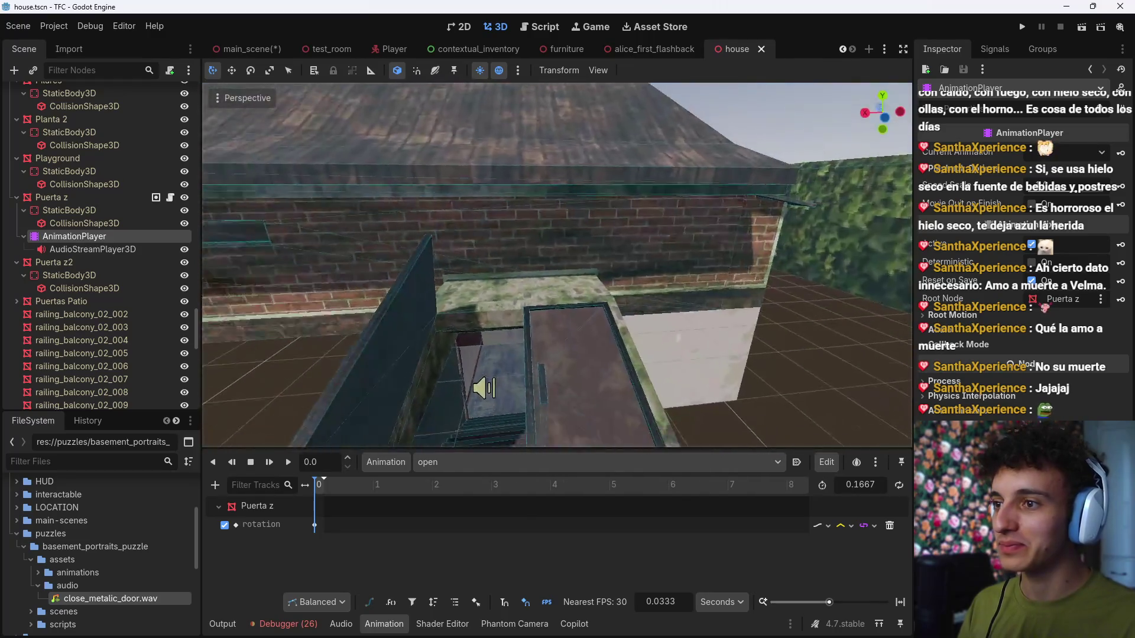
key("w")
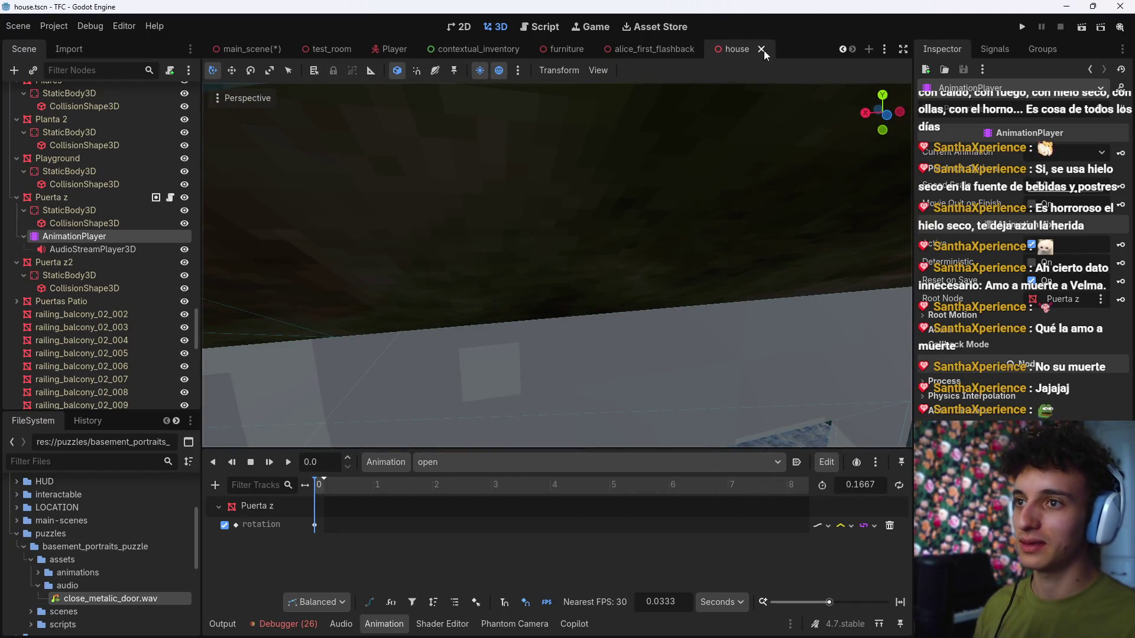
key("ctrl+w")
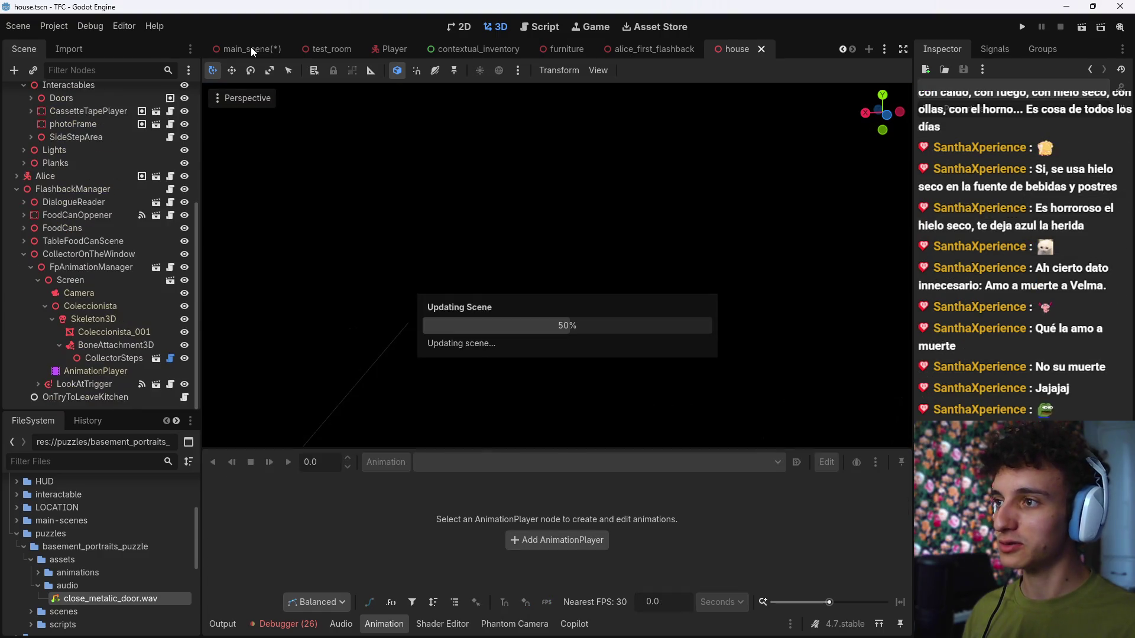
left_click(251, 47)
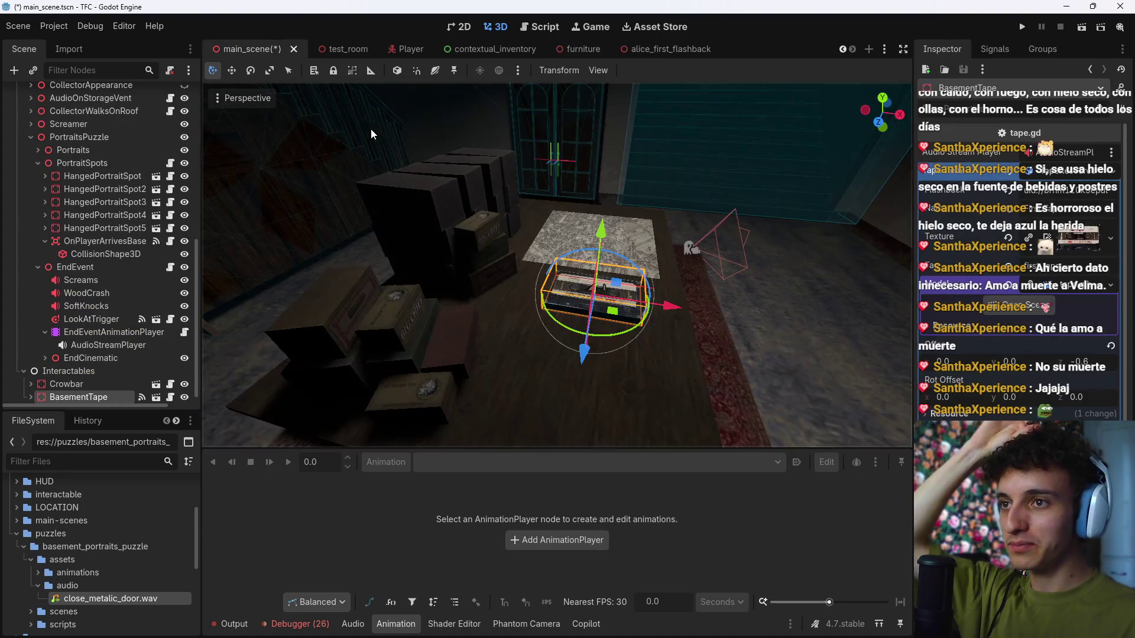
key("f")
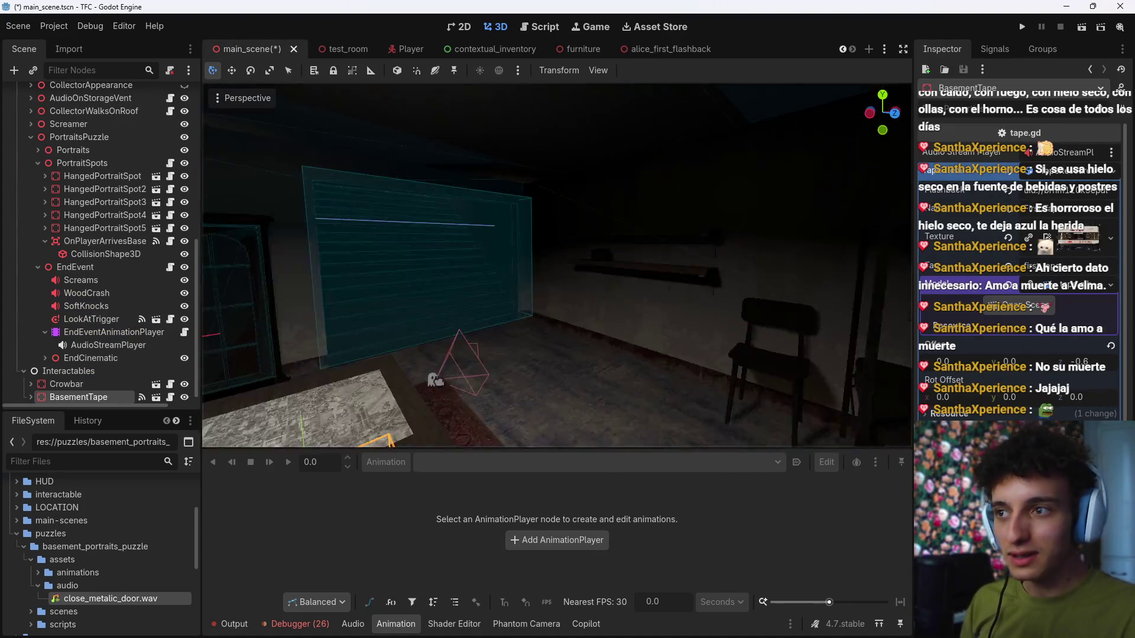
key("ctrl+s")
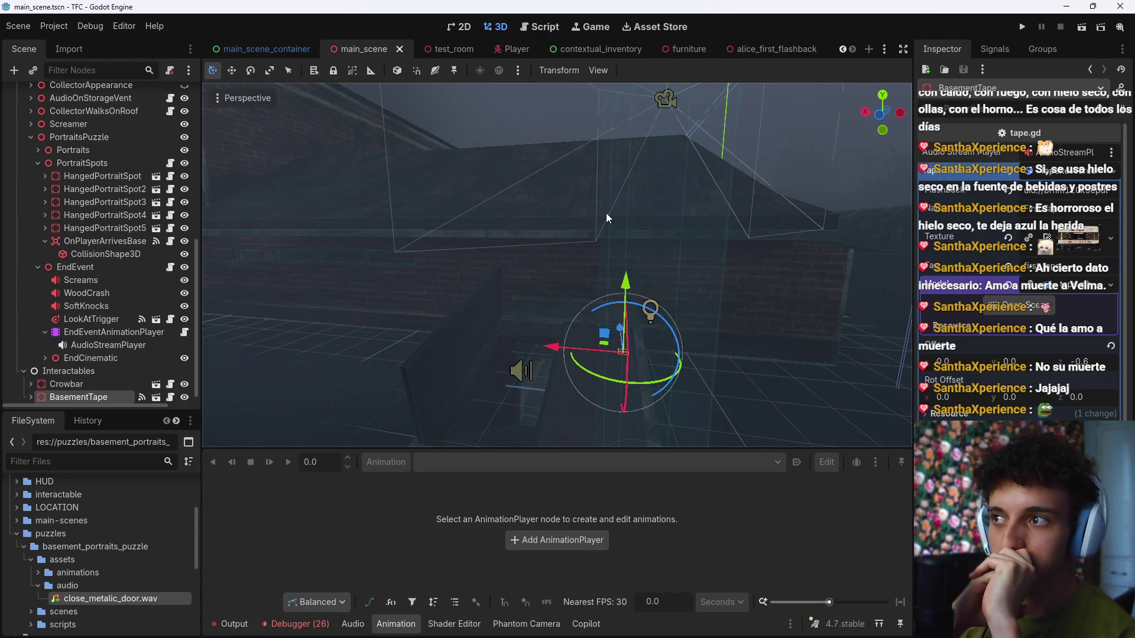
left_click(396, 624)
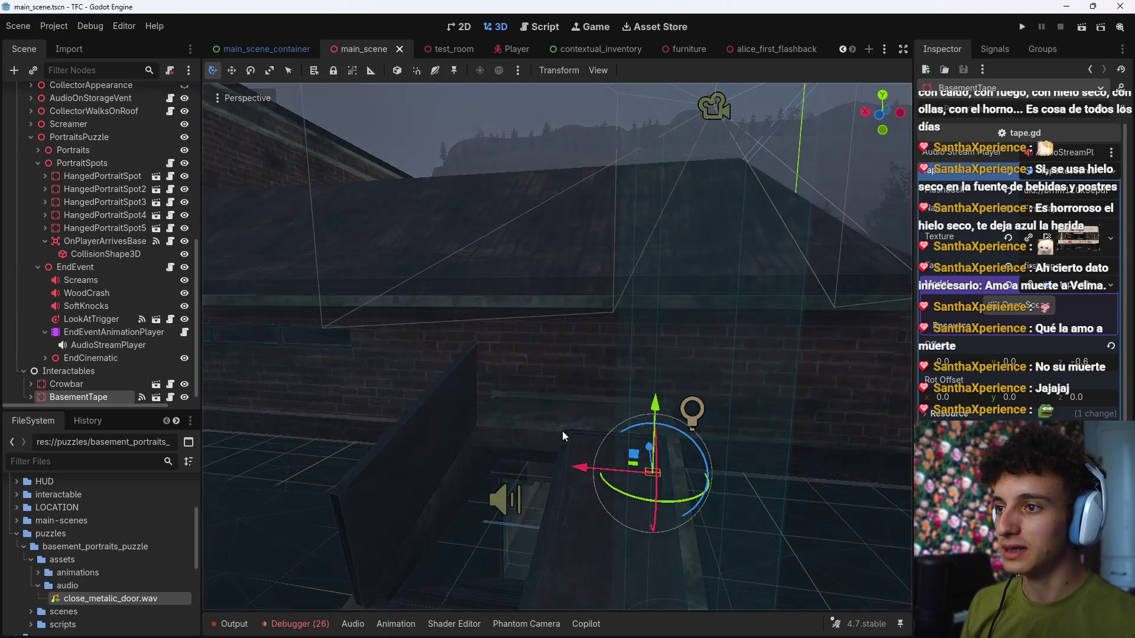
key("w")
key("w")
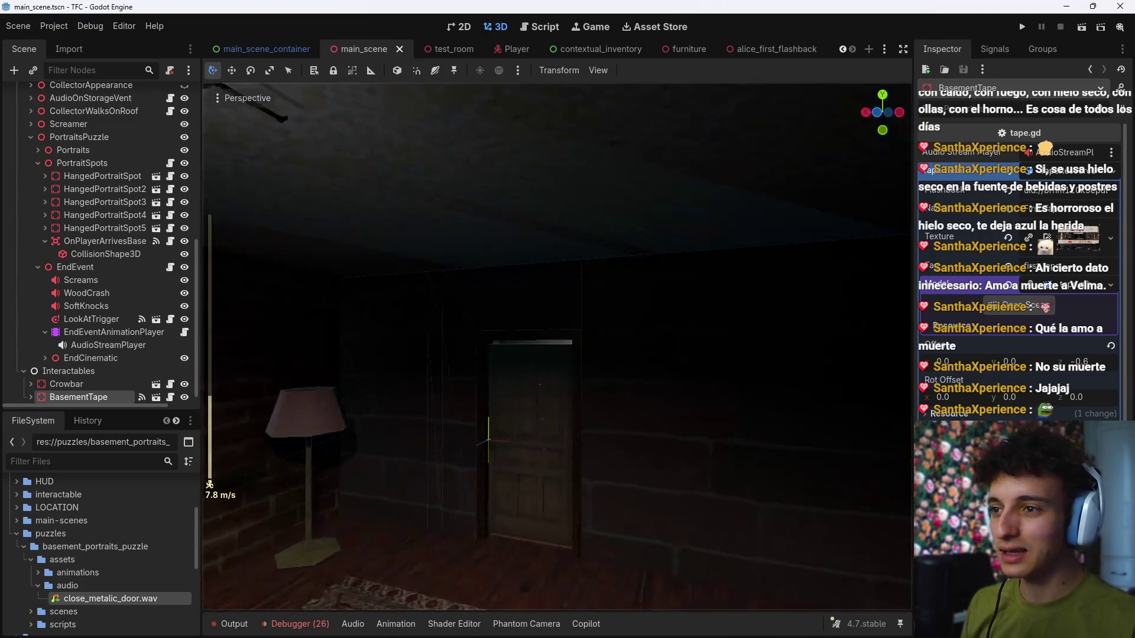
key("w")
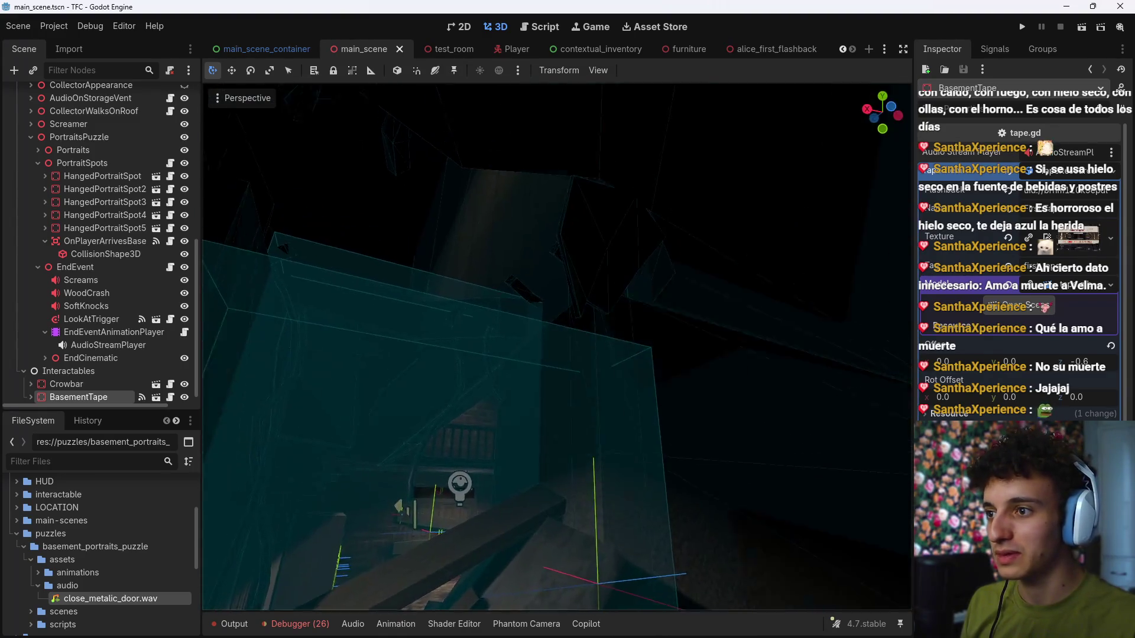
key("w")
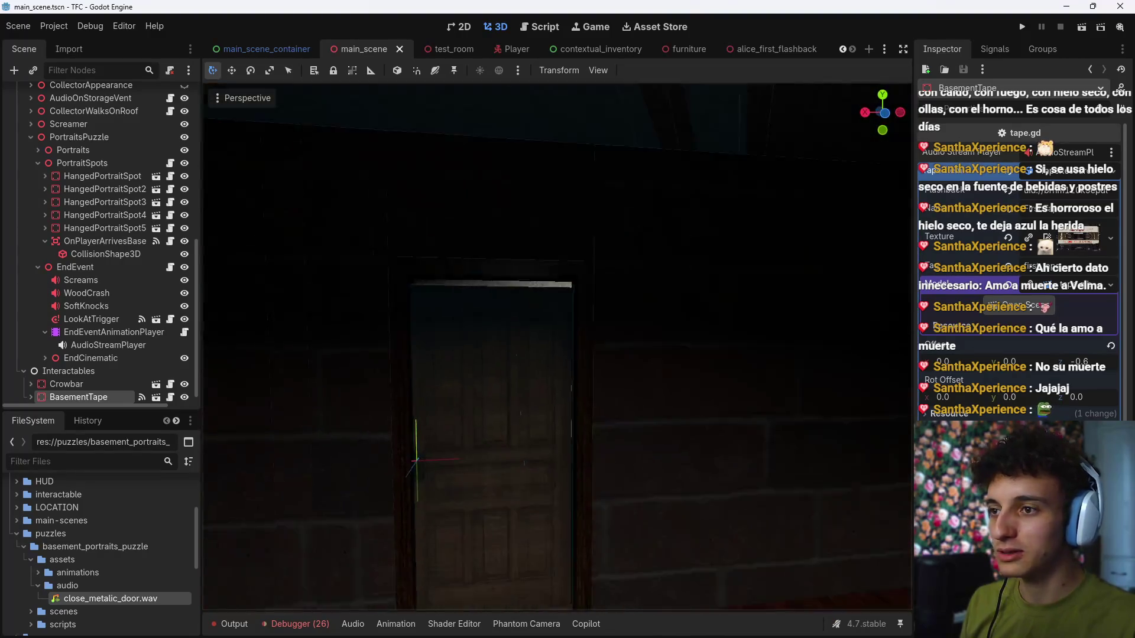
key("w")
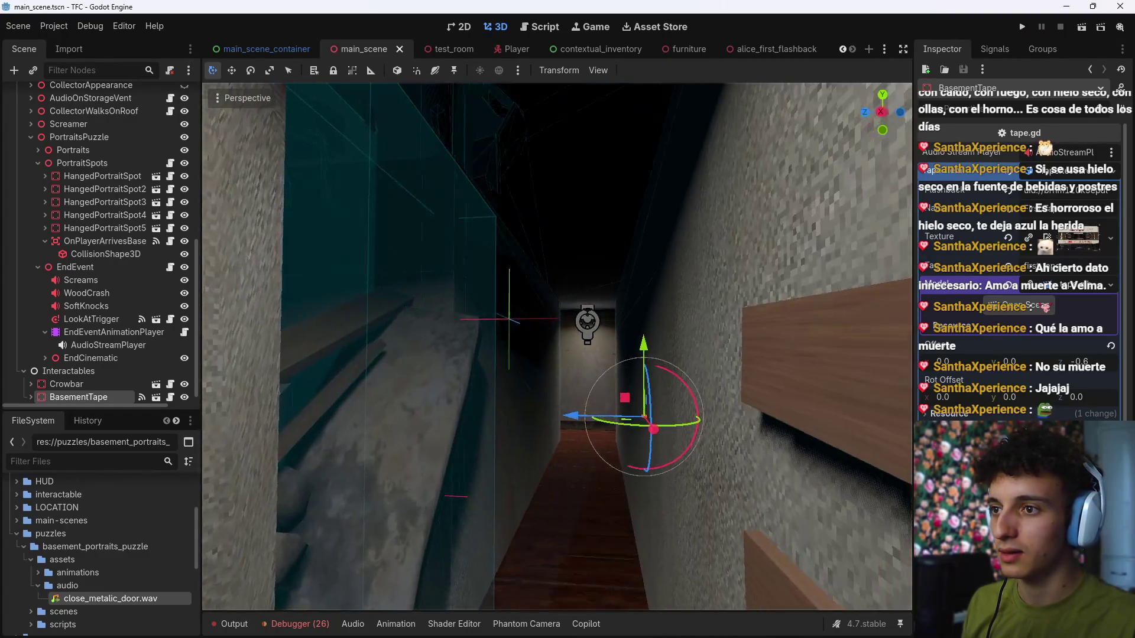
key("s")
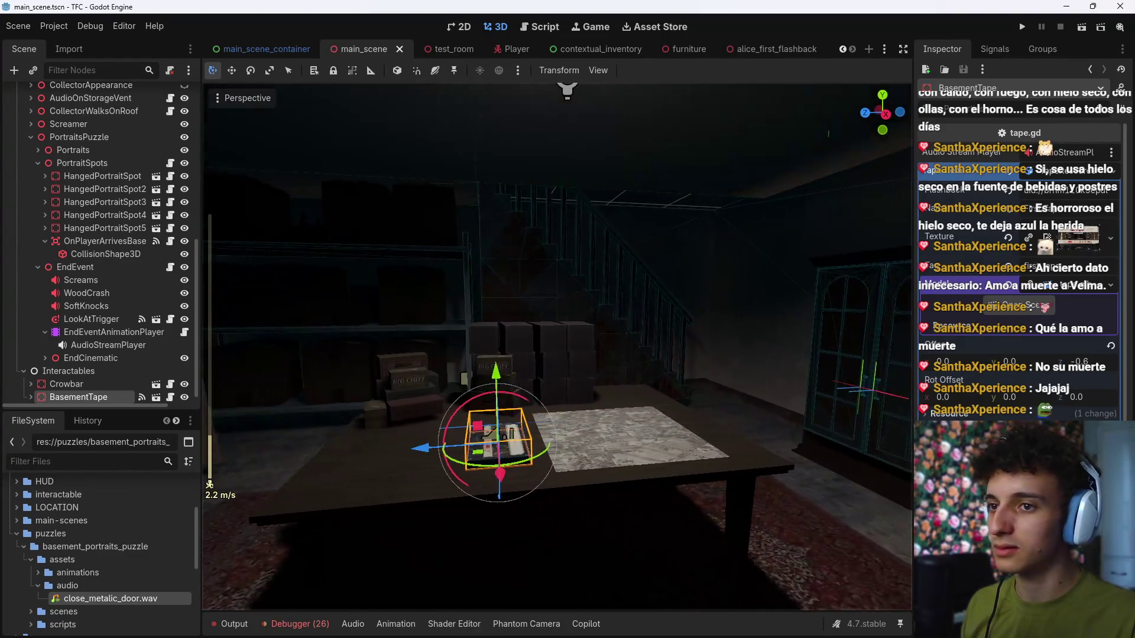
scroll(89, 378, "down", 1)
key("shift+f")
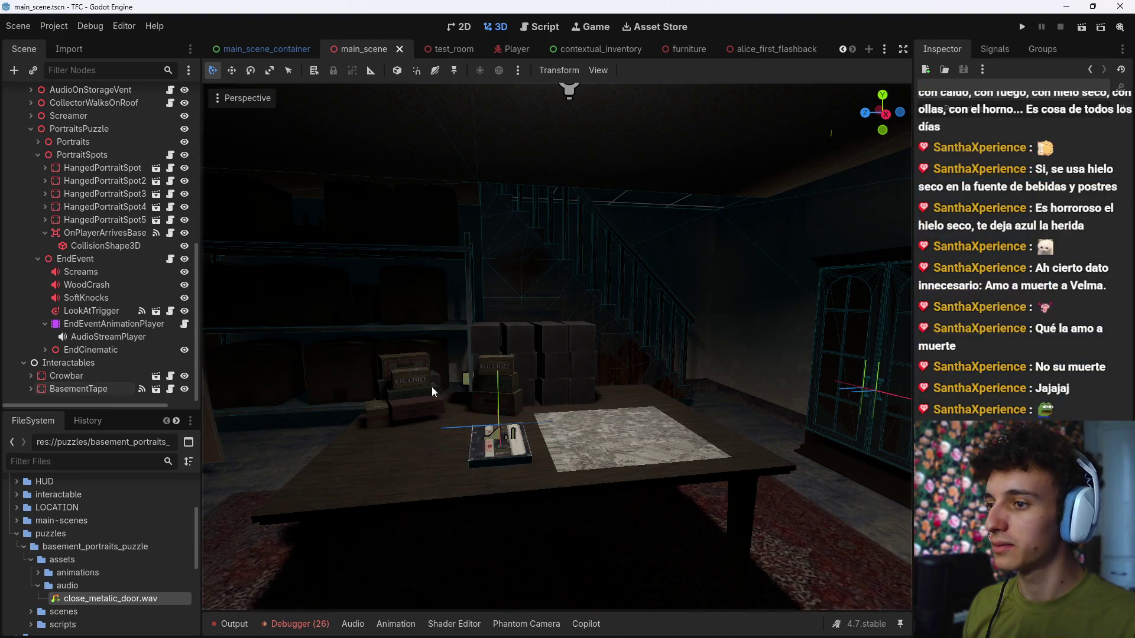
key("w")
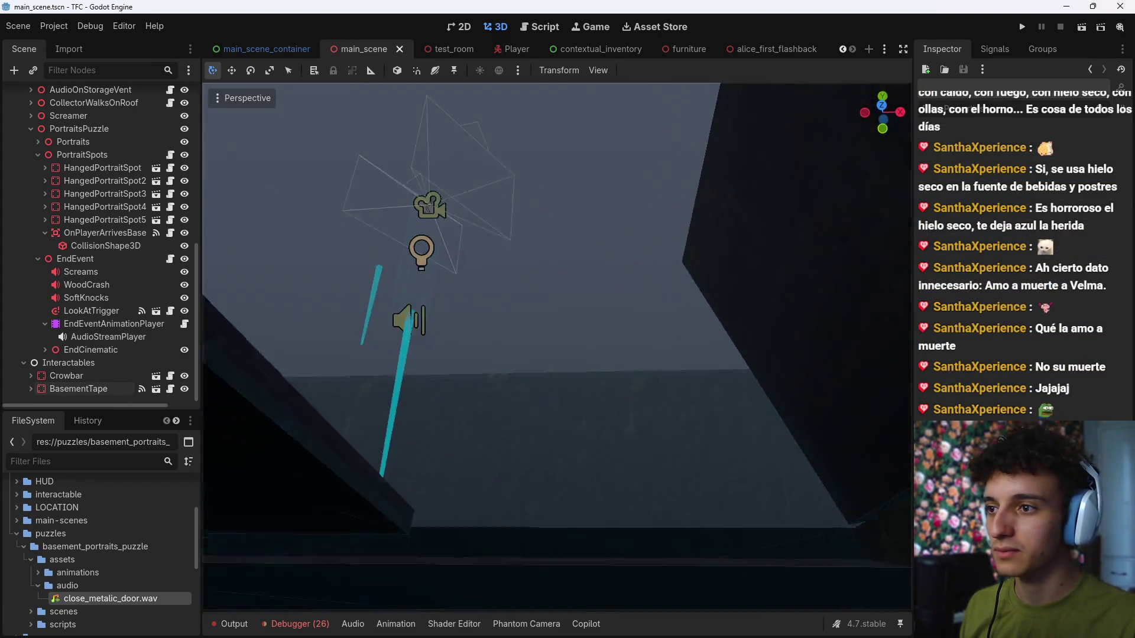
key("s")
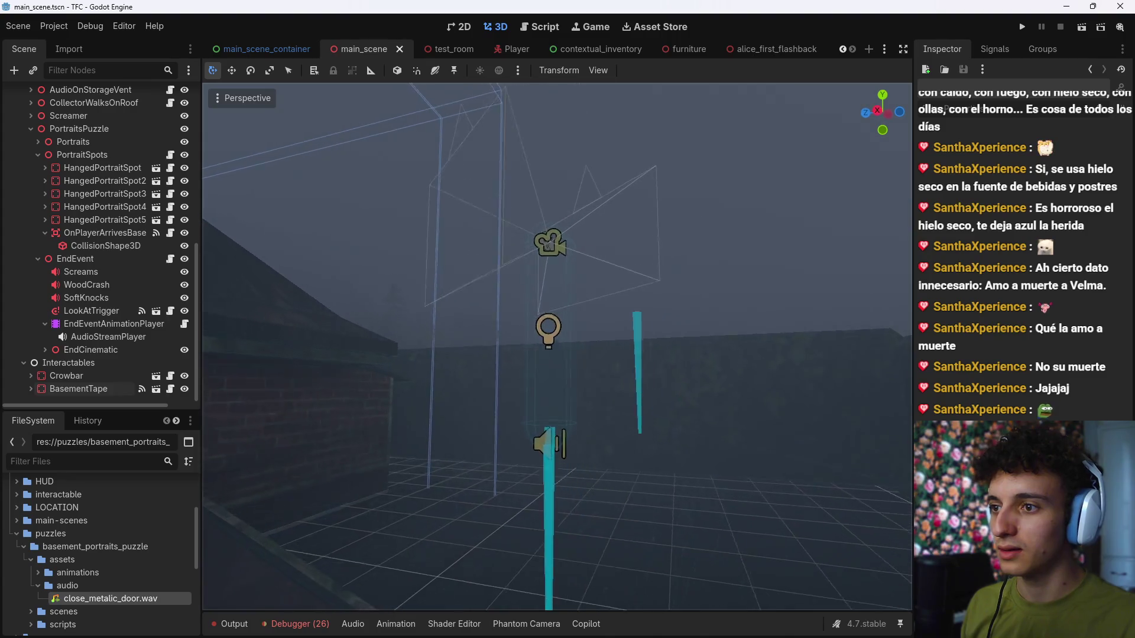
key("s")
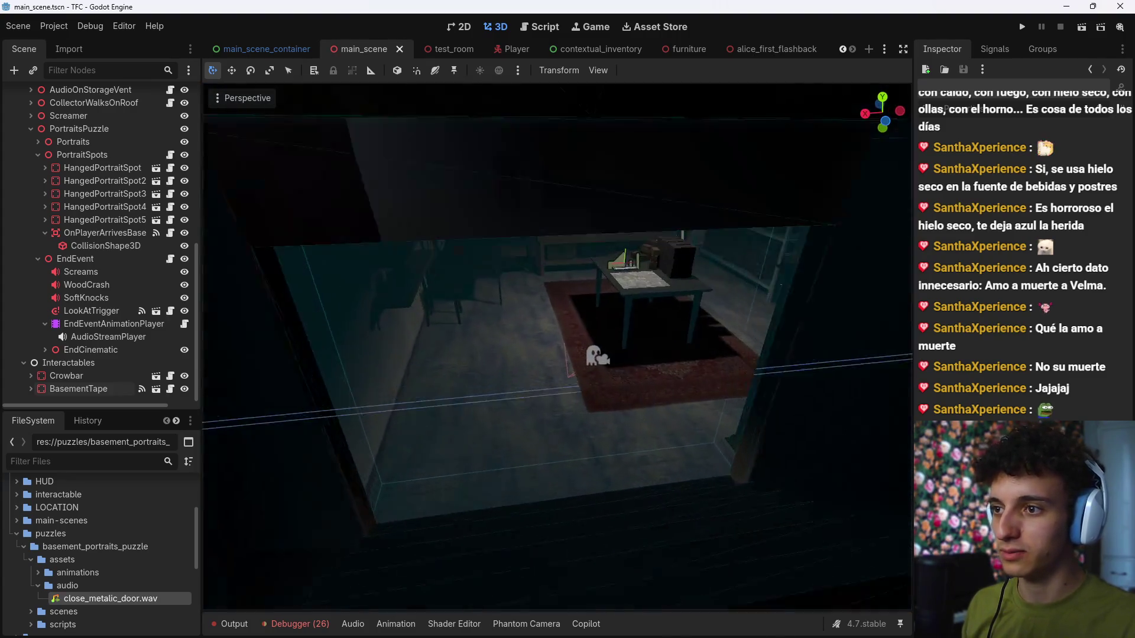
key("w")
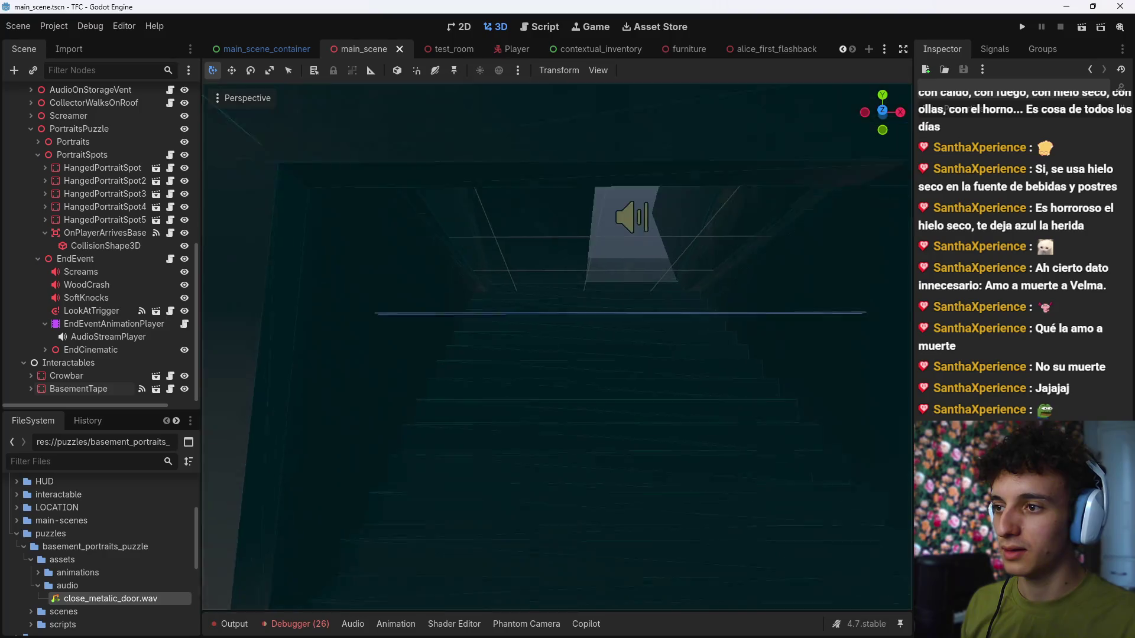
scroll(557, 346, "up", 3)
key("w")
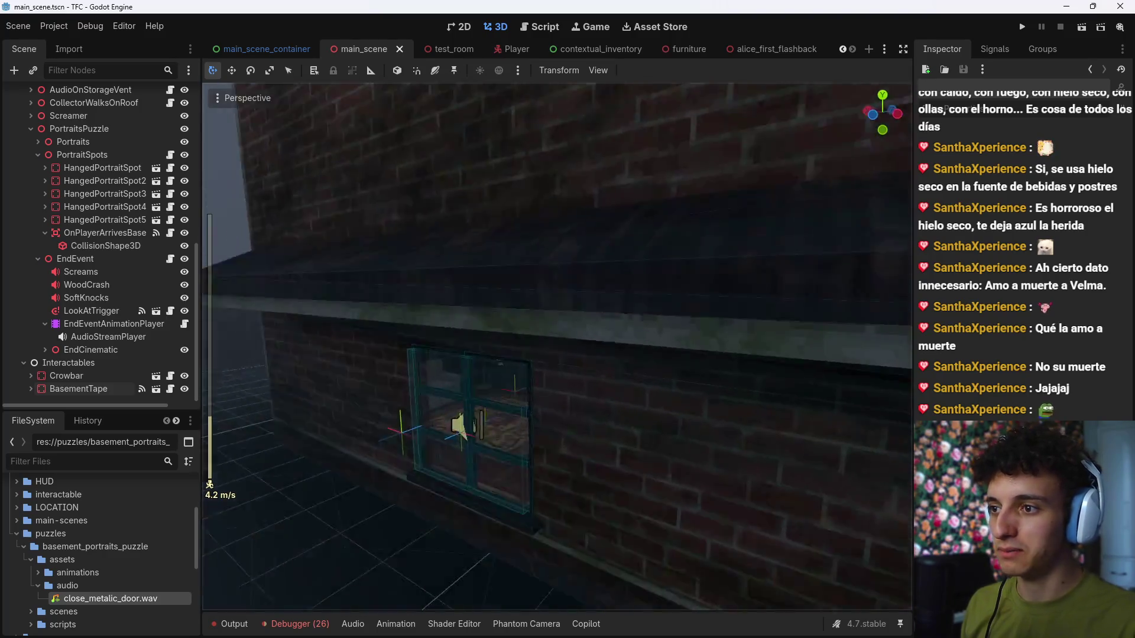
key("s")
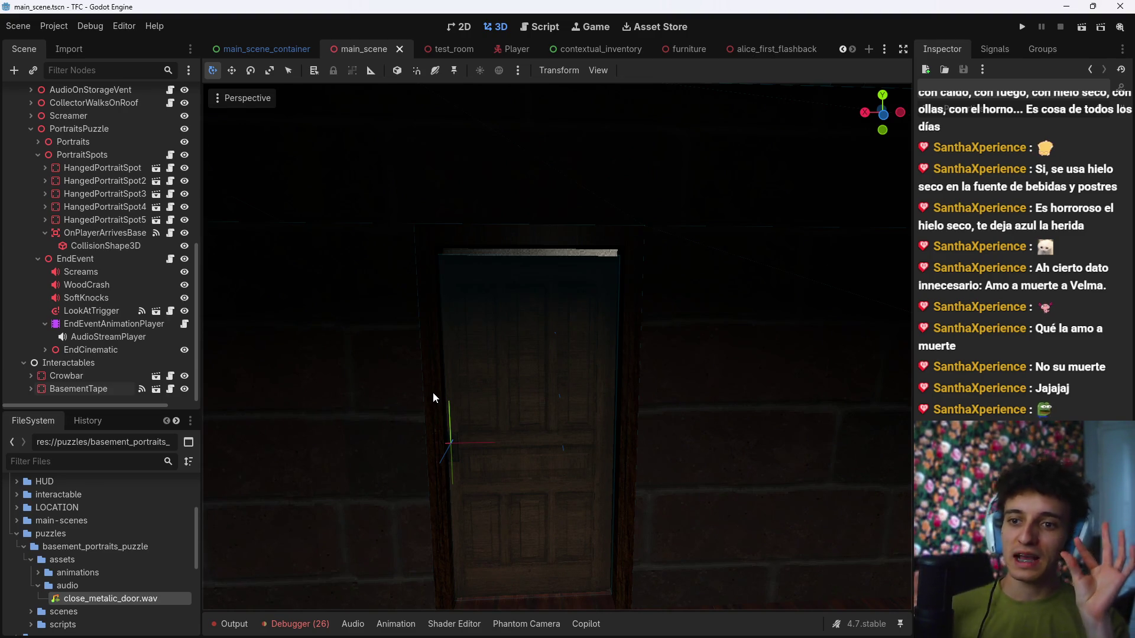
mouse_move(895, 618)
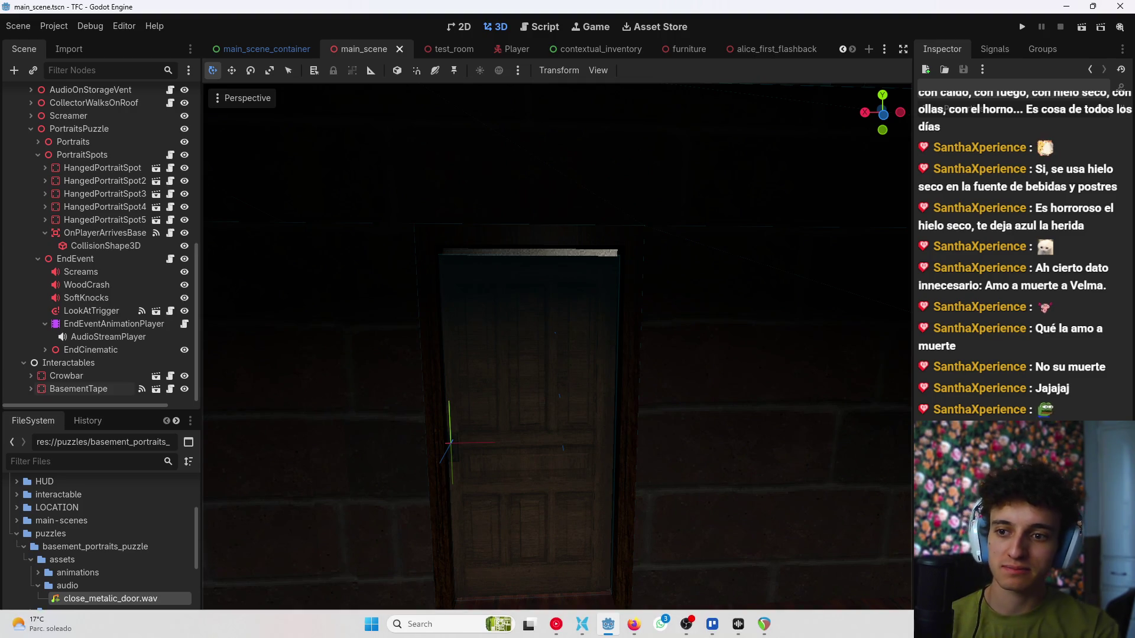
key("super+n")
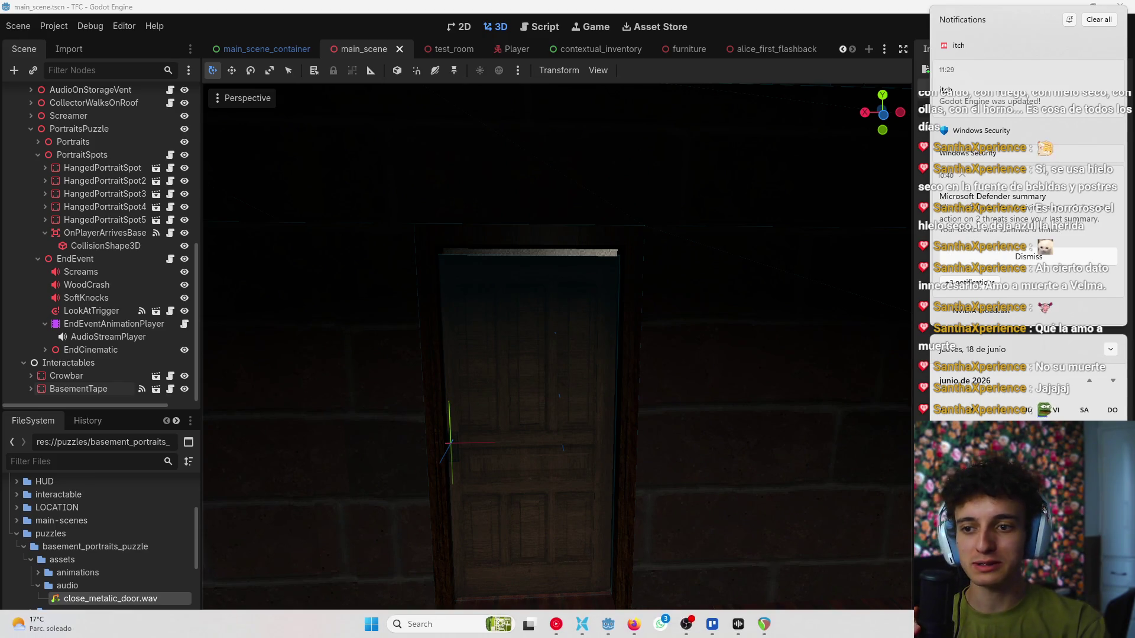
key("Escape")
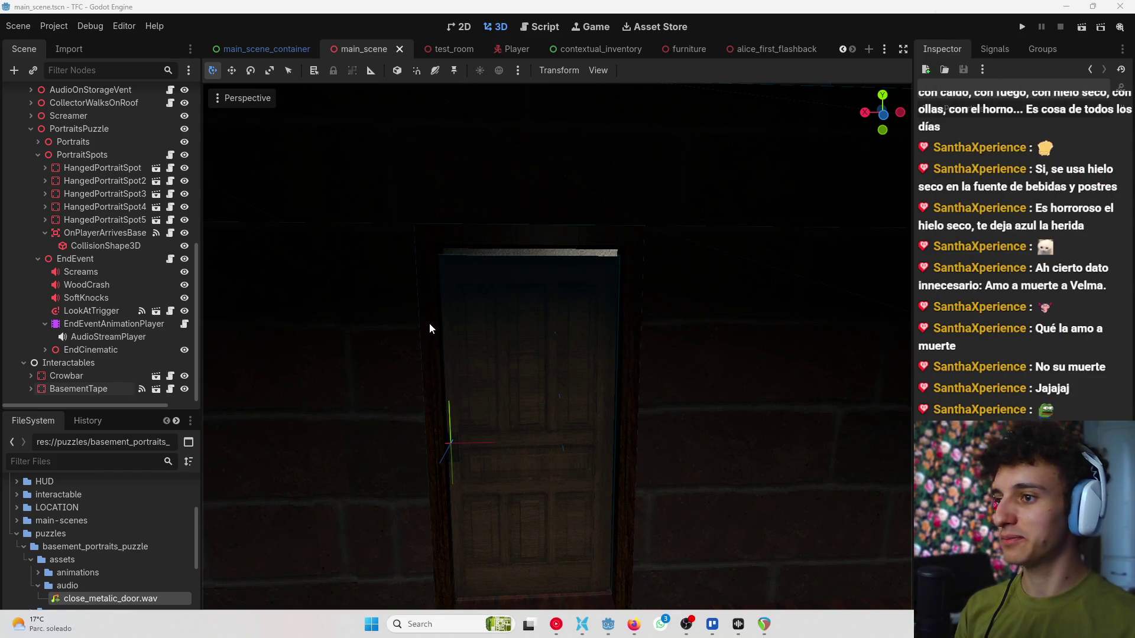
left_click_drag(514, 413, 641, 407)
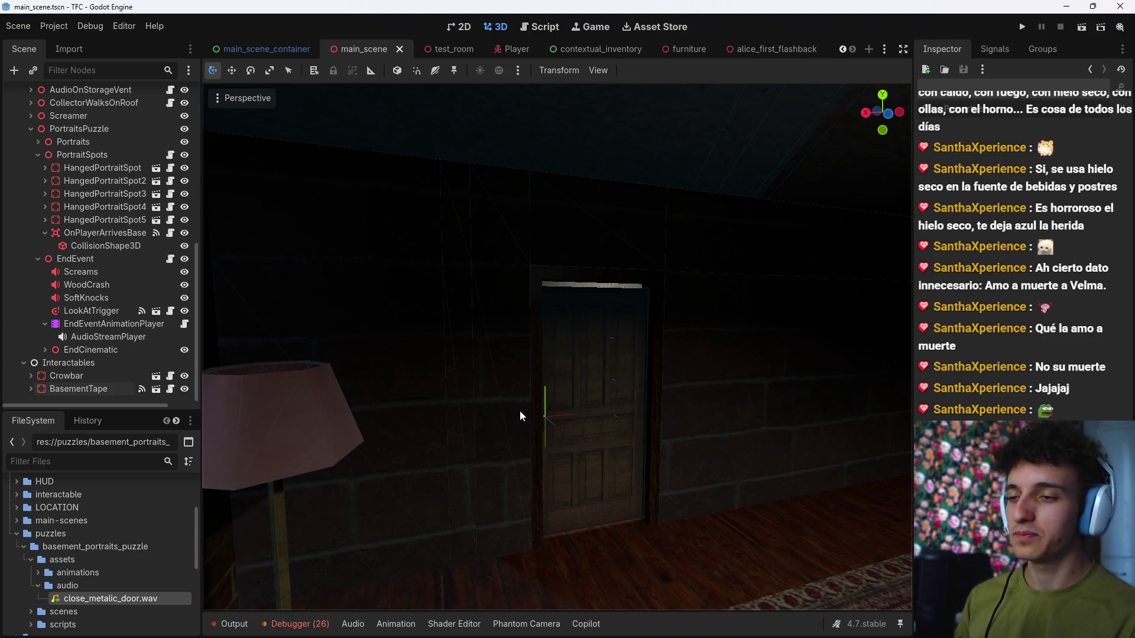
left_click_drag(525, 449, 674, 298)
left_click_drag(384, 303, 385, 304)
left_click_drag(684, 431, 697, 413)
left_click_drag(451, 220, 452, 220)
mouse_move(634, 631)
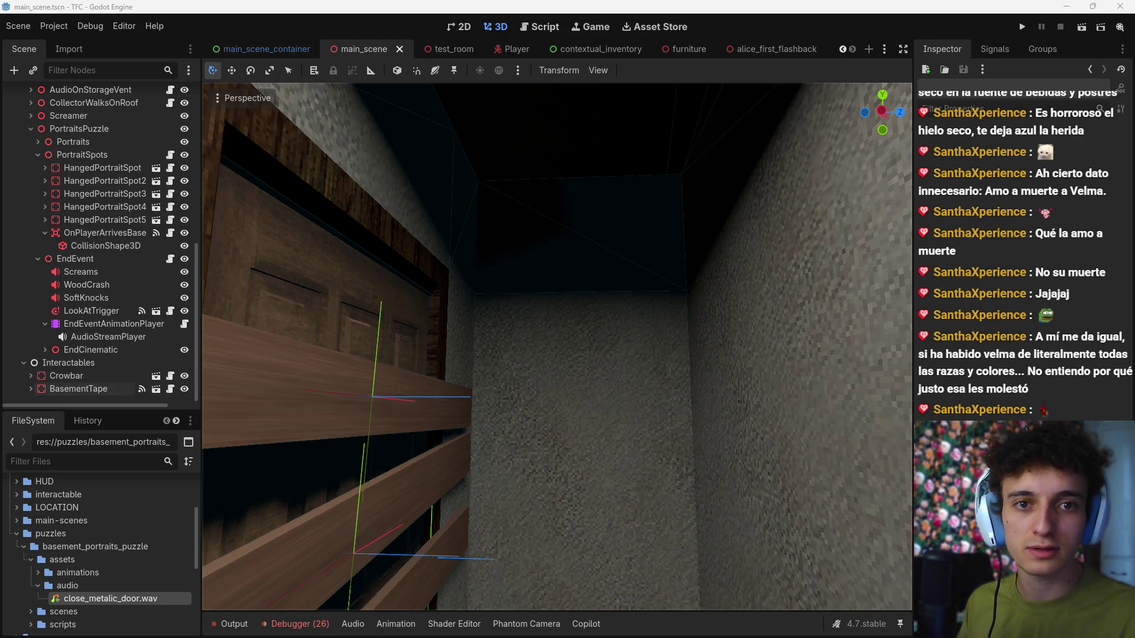
key("alt+Tab")
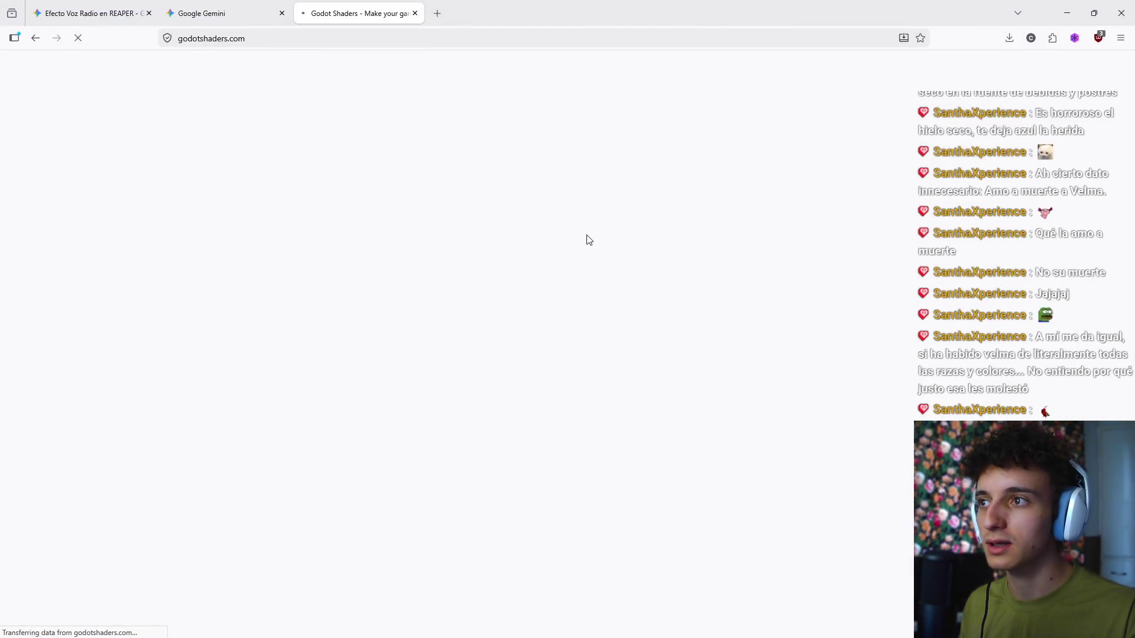
Step: Search the Godot Shaders library for 'drops'
scroll(568, 237, "down", 3)
scroll(568, 254, "up", 3)
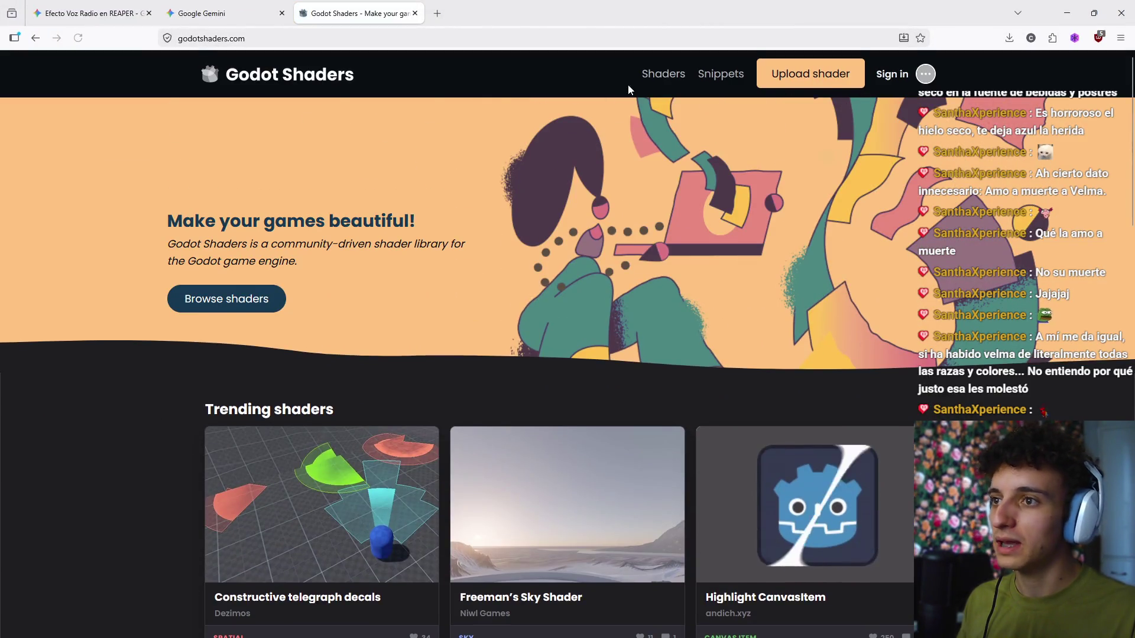
left_click(660, 73)
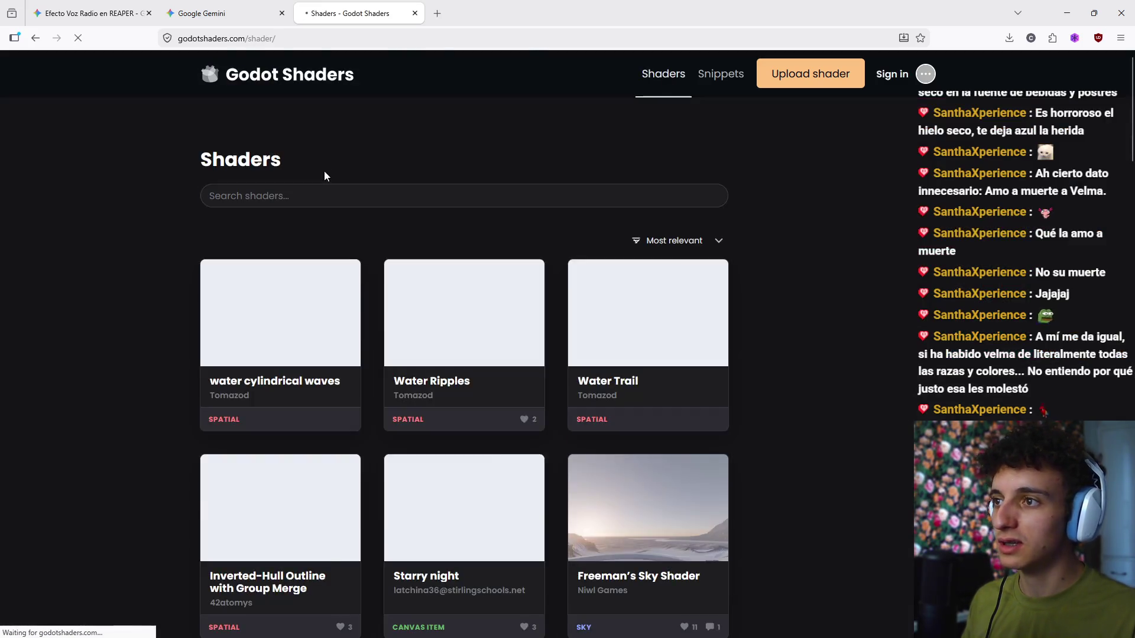
left_click(337, 195)
type("drops")
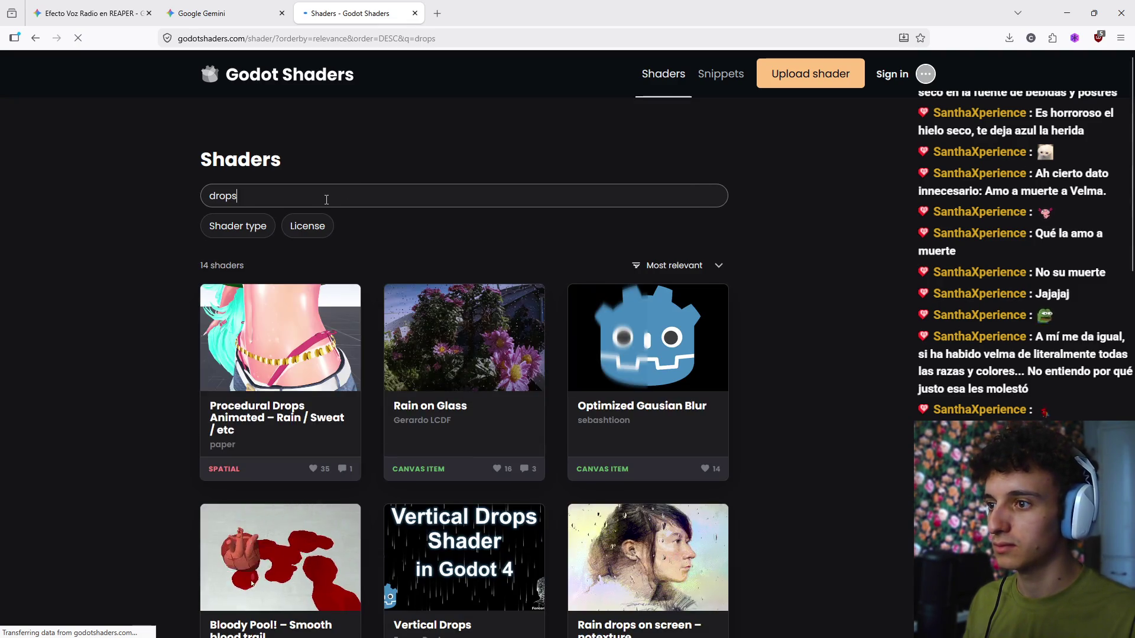
Step: Scroll the drops results and open GrowthShader in a background tab
scroll(455, 438, "down", 2)
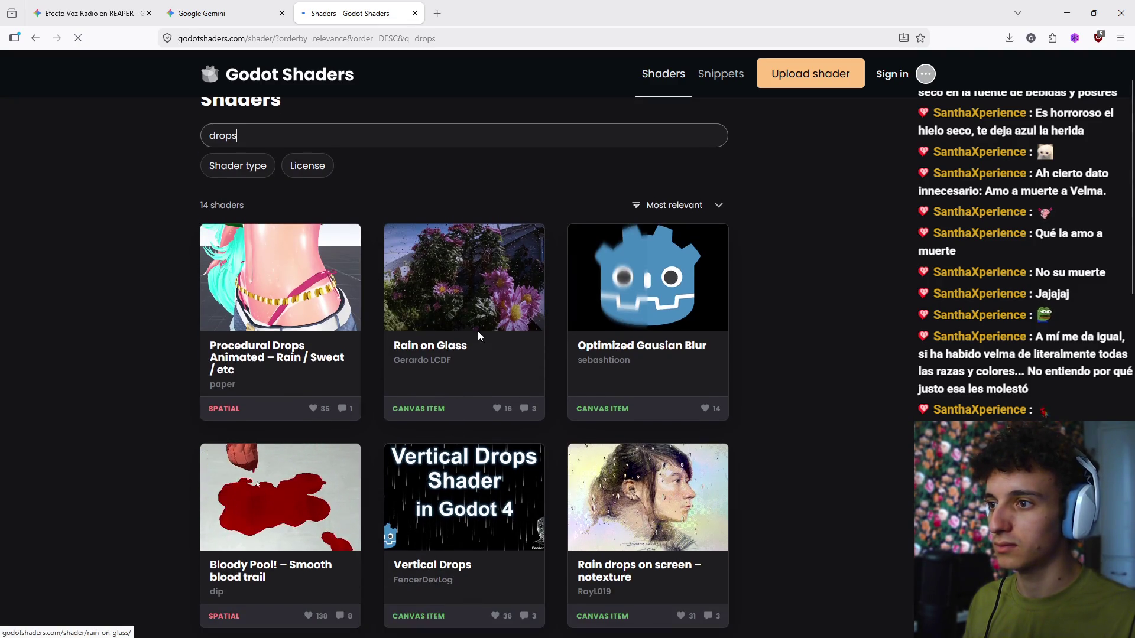
scroll(473, 325, "down", 3)
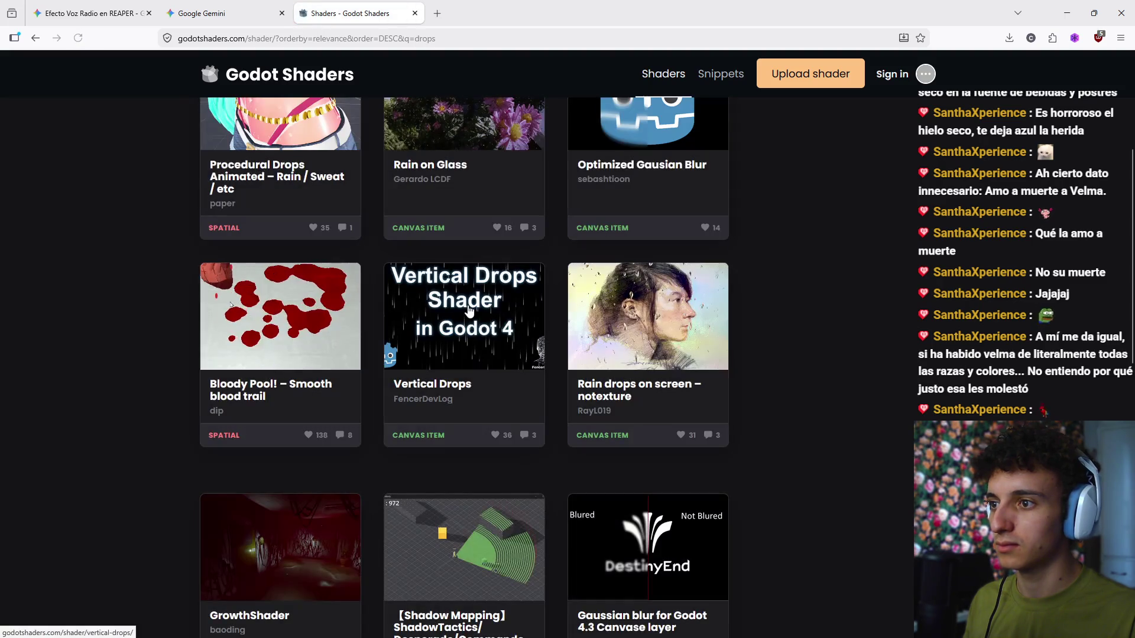
scroll(470, 313, "down", 5)
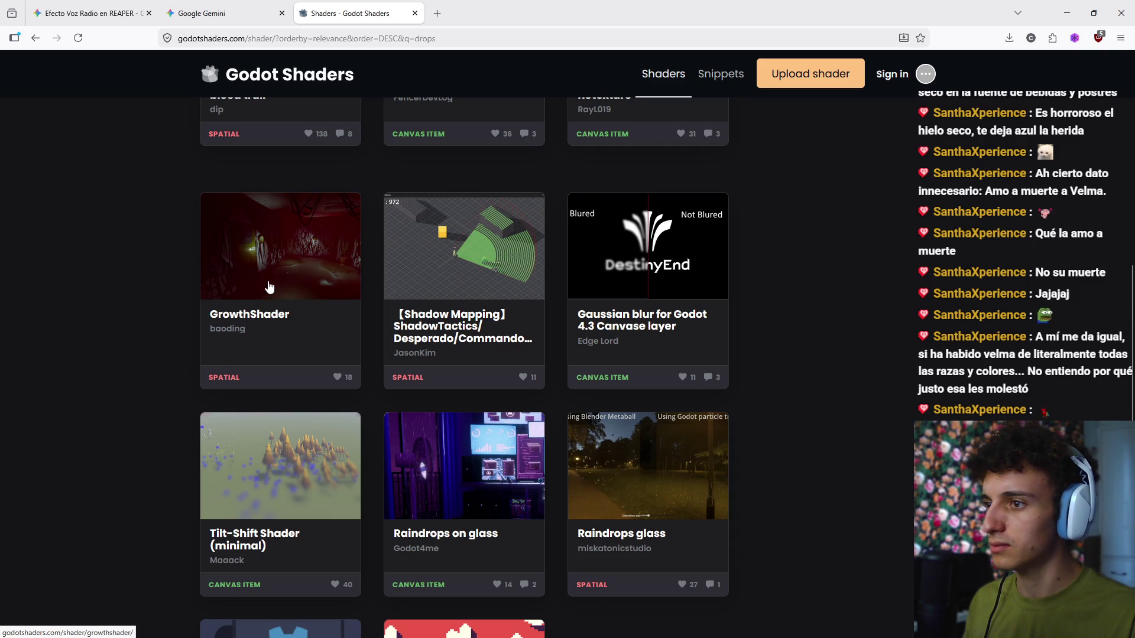
middle_click(234, 304)
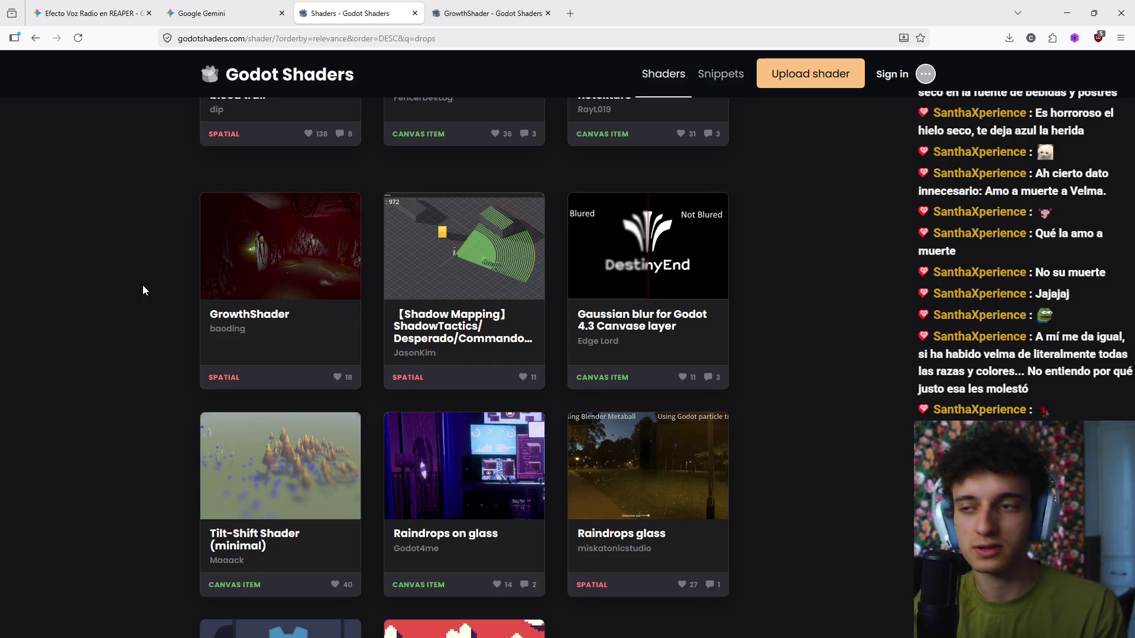
scroll(422, 303, "down", 5)
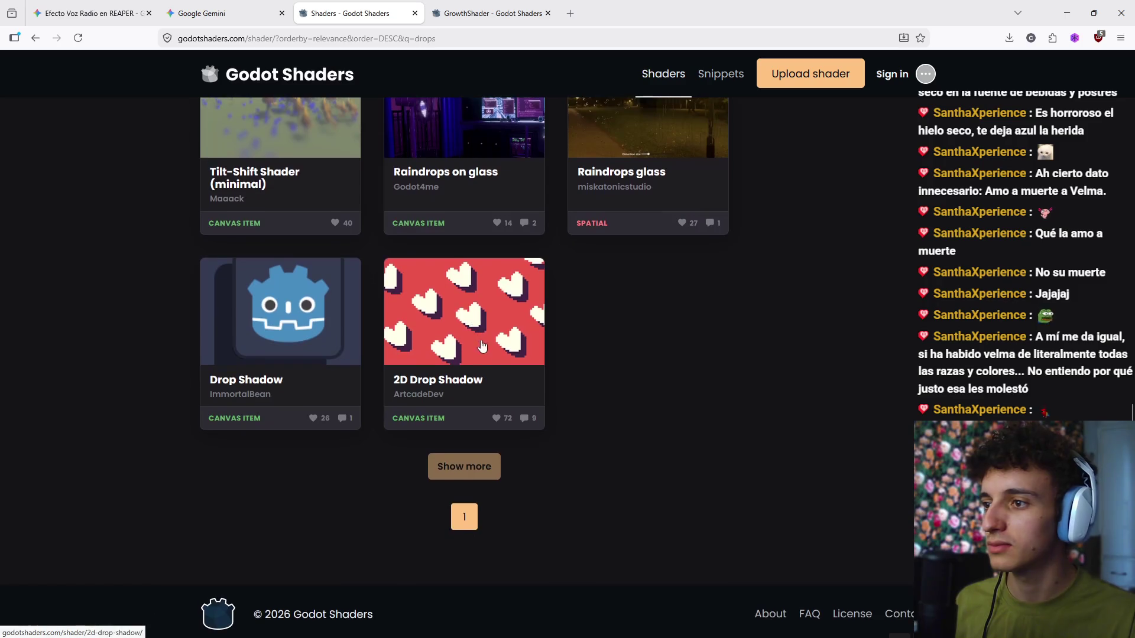
scroll(778, 378, "up", 15)
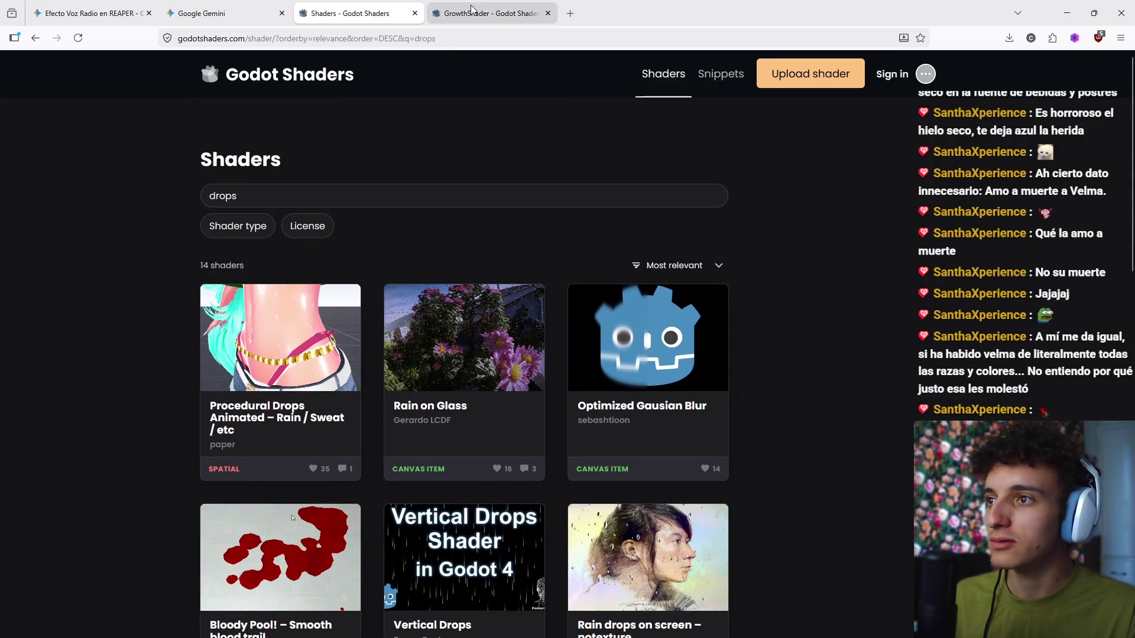
Step: Switch to the GrowthShader page and read its description of UV2-driven vertex growth
left_click(472, 10)
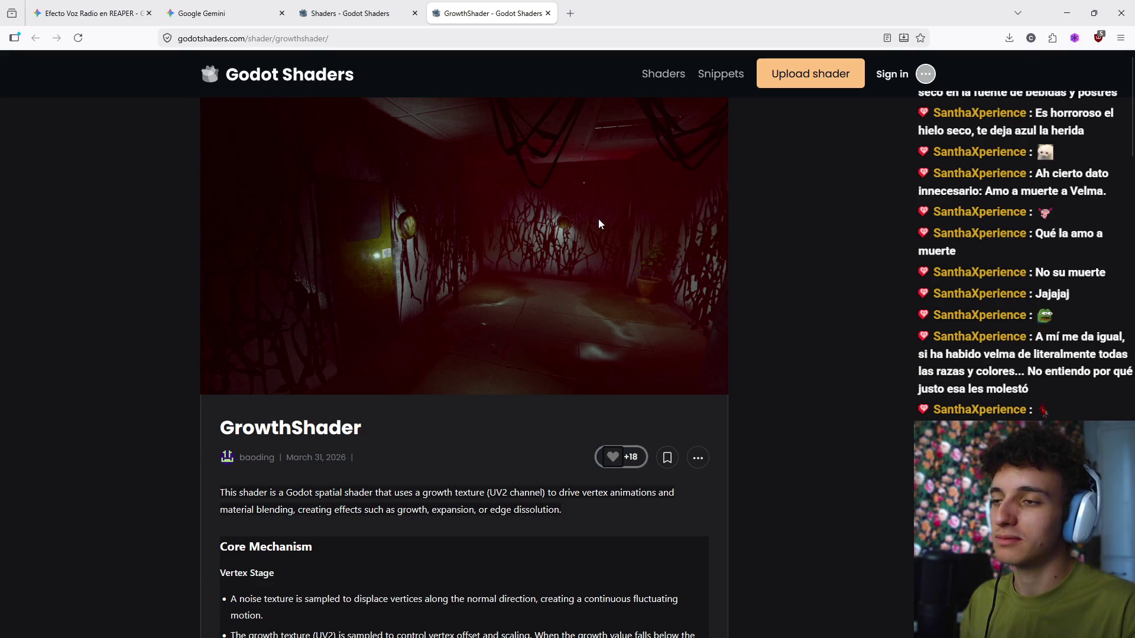
scroll(612, 300, "down", 9)
scroll(566, 412, "up", 9)
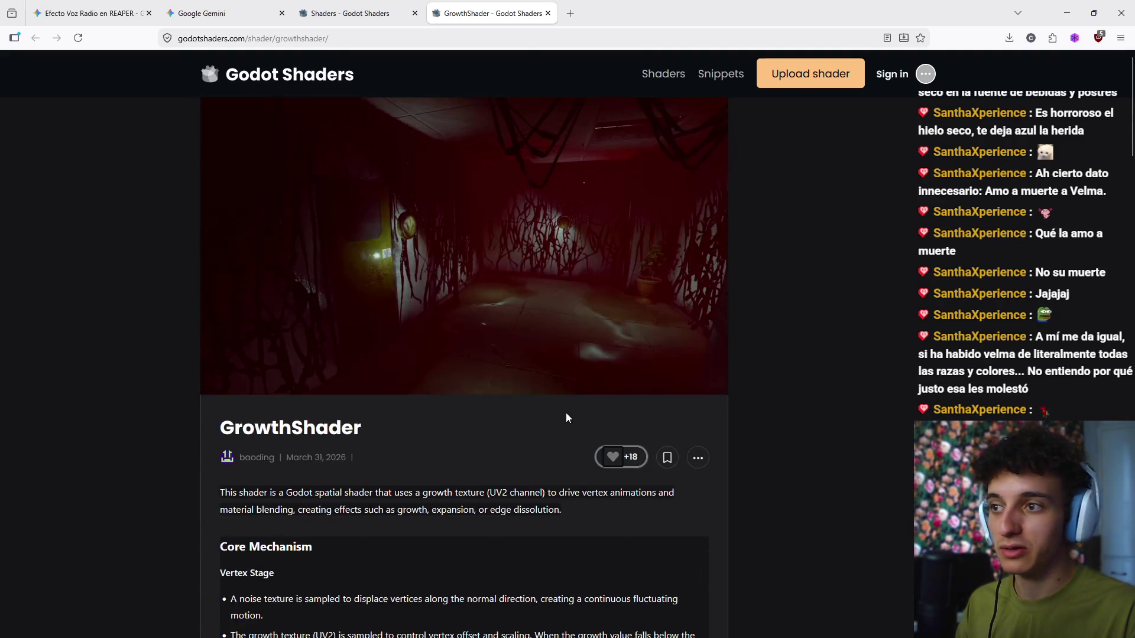
scroll(487, 427, "down", 2)
triple_click(526, 371)
left_click(522, 384)
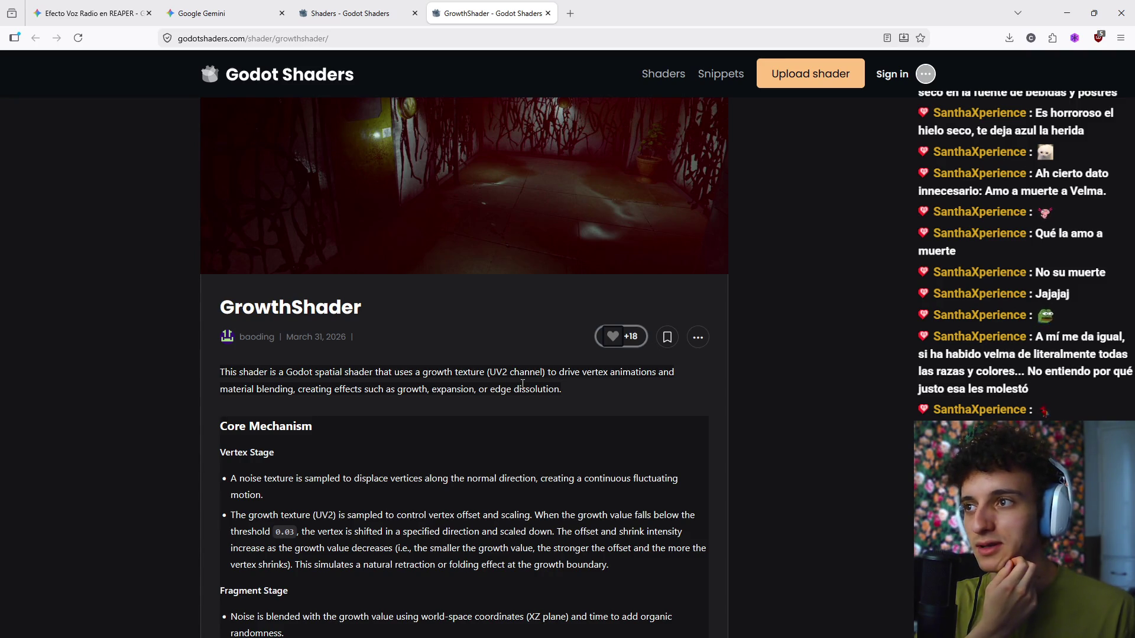
Step: Search Google for 'velma' in a new tab and show the image results
left_click(570, 13)
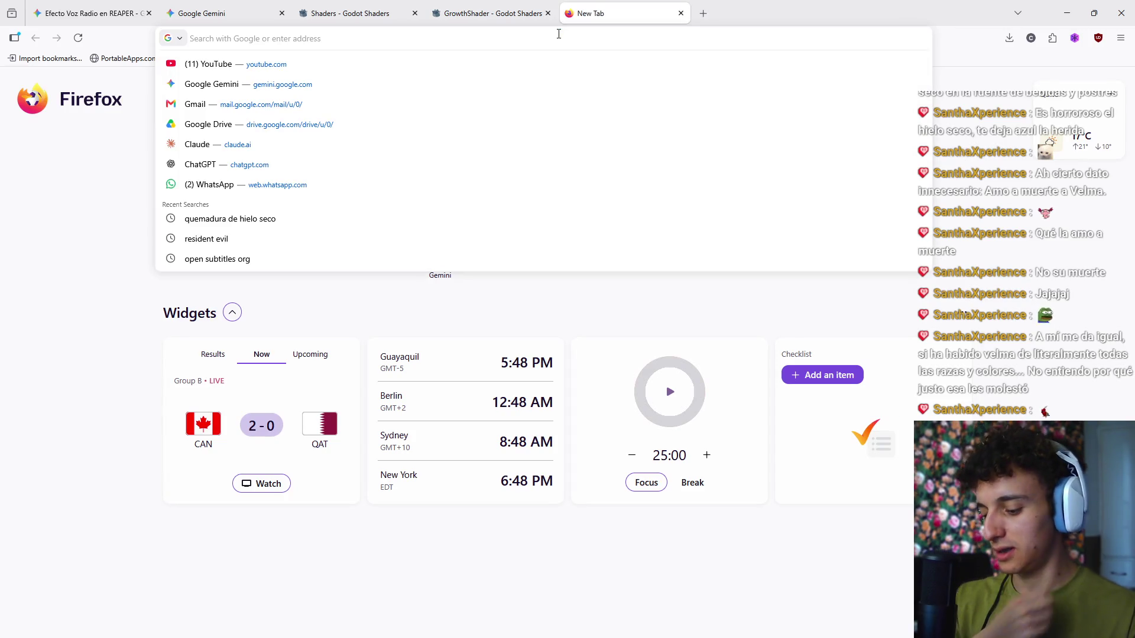
type("velma")
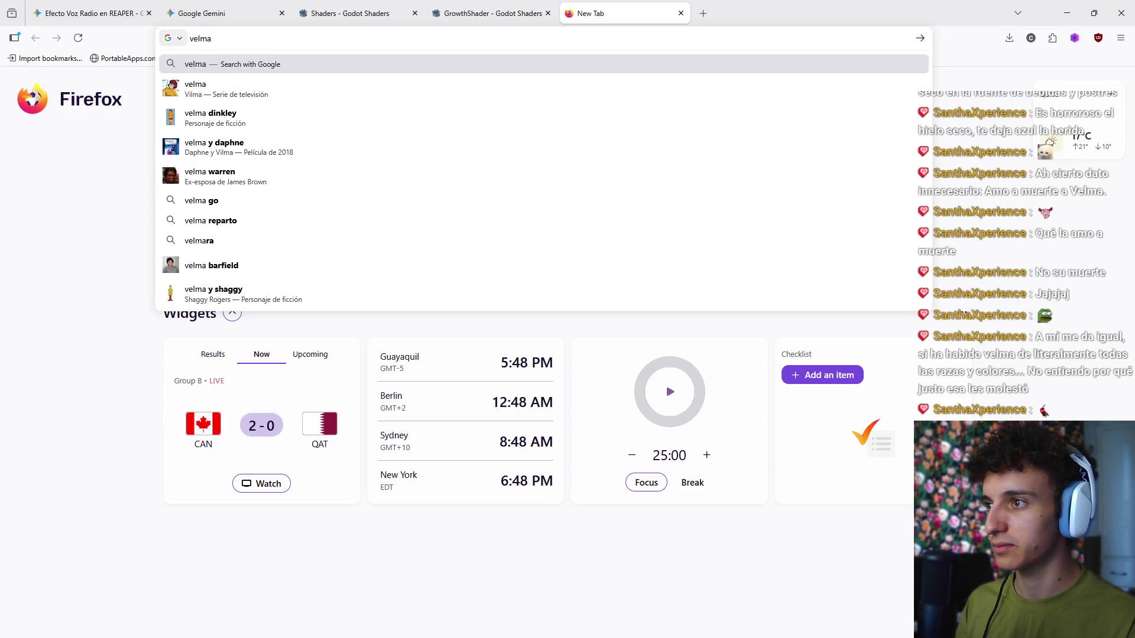
key("Return")
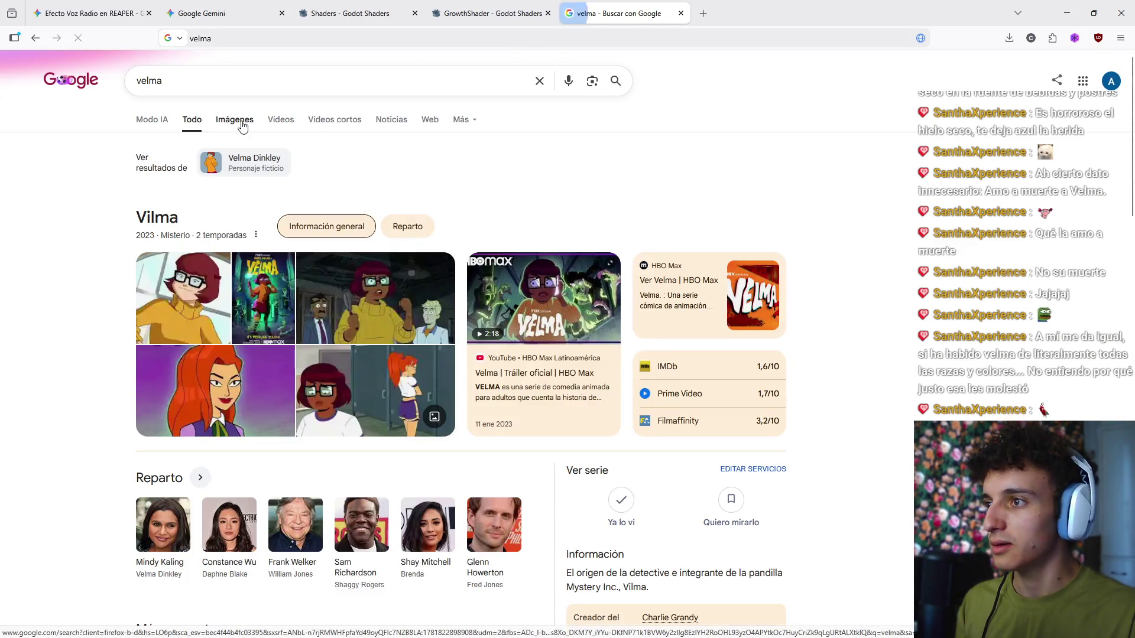
left_click(242, 126)
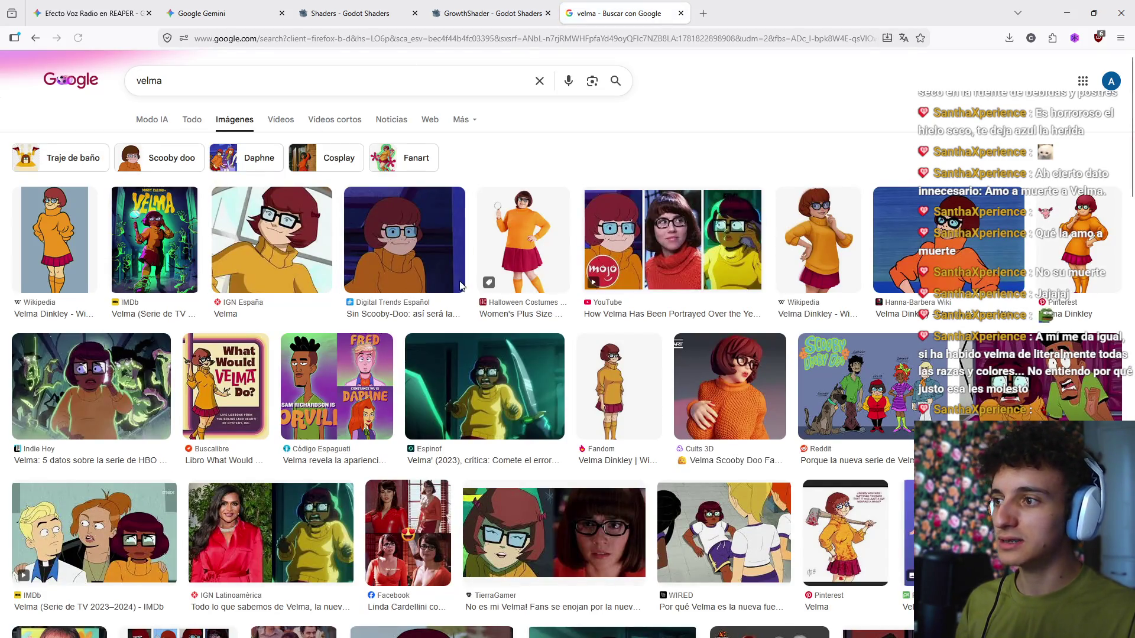
Step: Preview the Indie Hoy Velma article image, then close the velma search tab
scroll(257, 326, "down", 2)
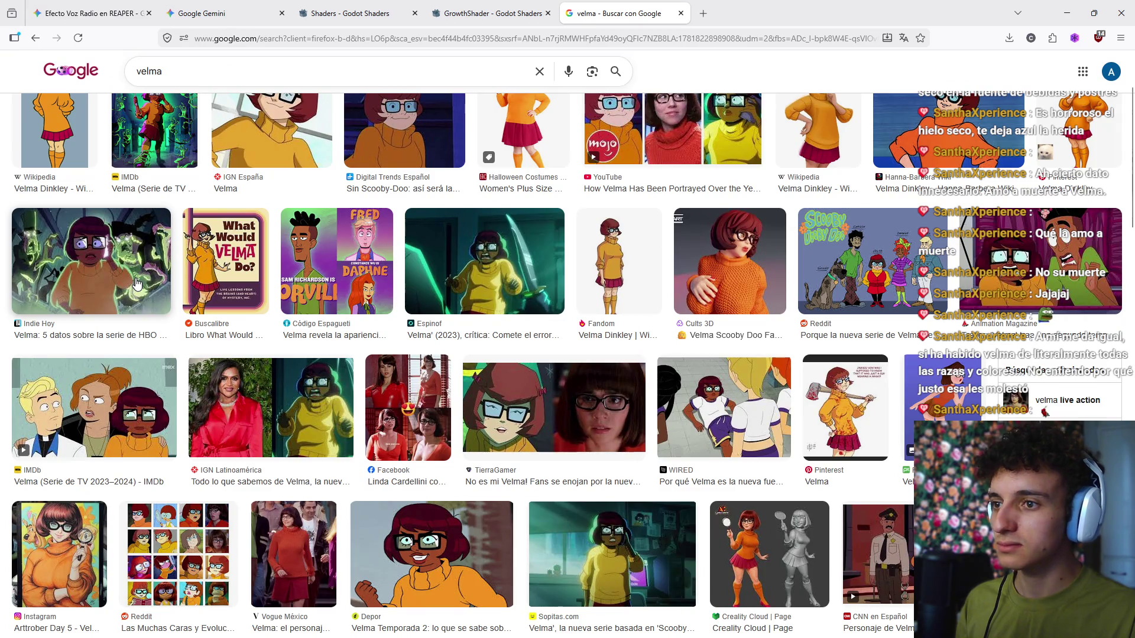
scroll(136, 284, "up", 2)
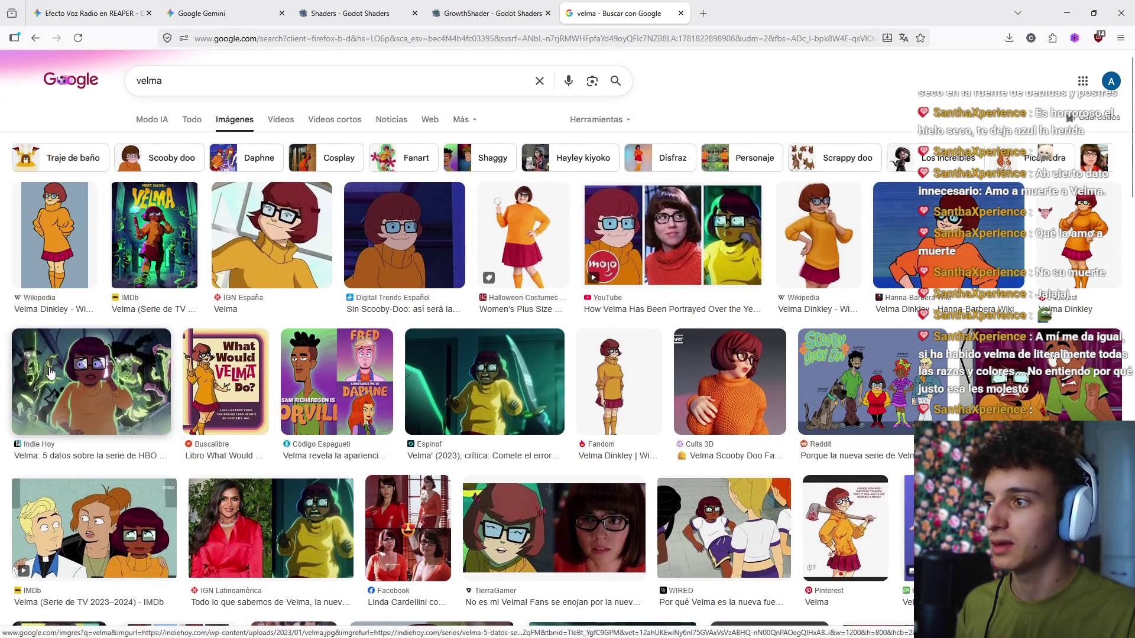
left_click(50, 372)
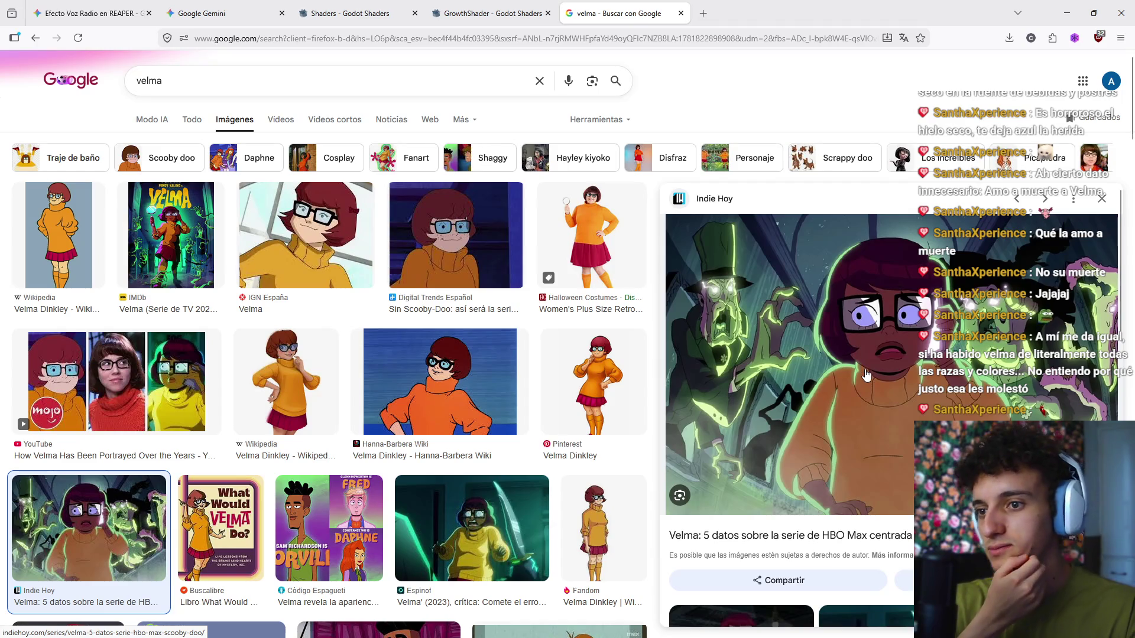
scroll(868, 390, "down", 5)
scroll(870, 401, "up", 5)
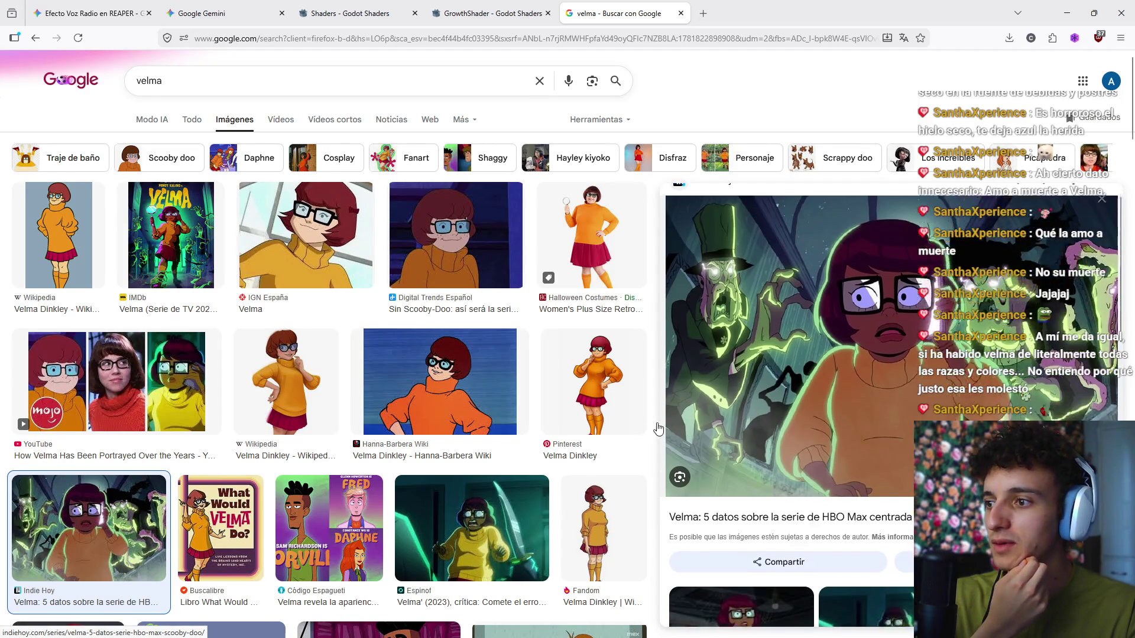
scroll(591, 424, "down", 8)
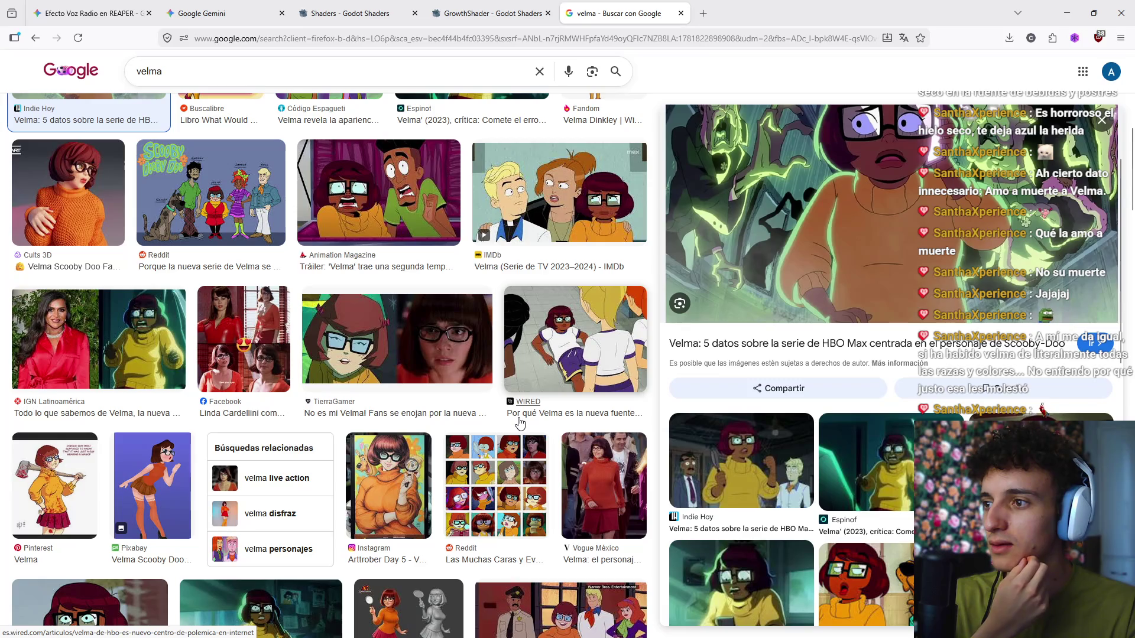
scroll(519, 423, "up", 8)
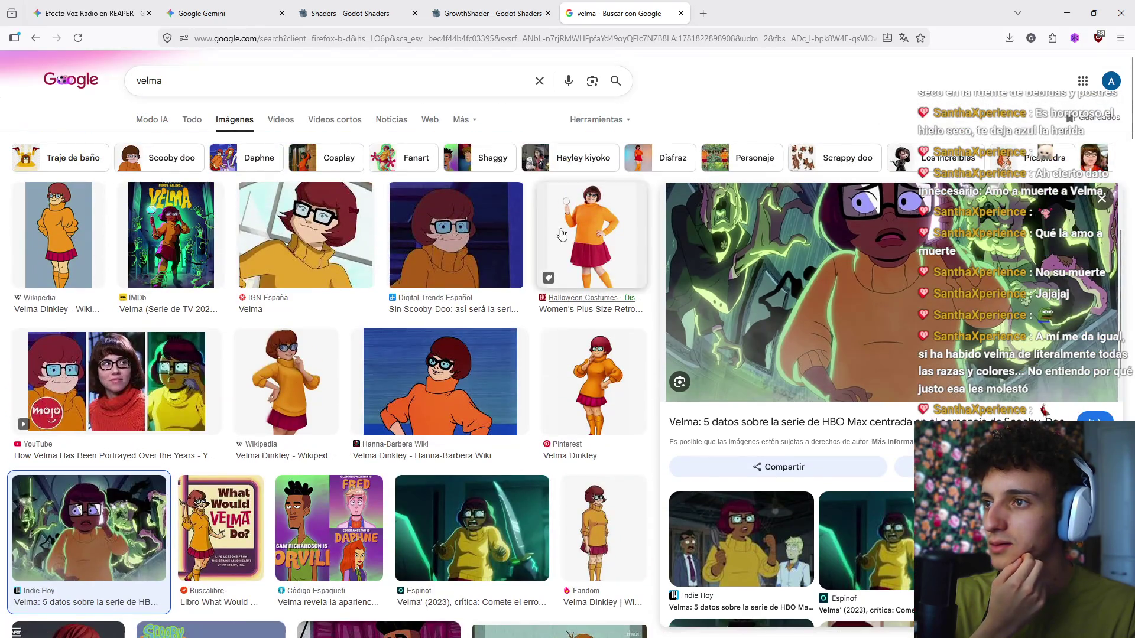
left_click(680, 13)
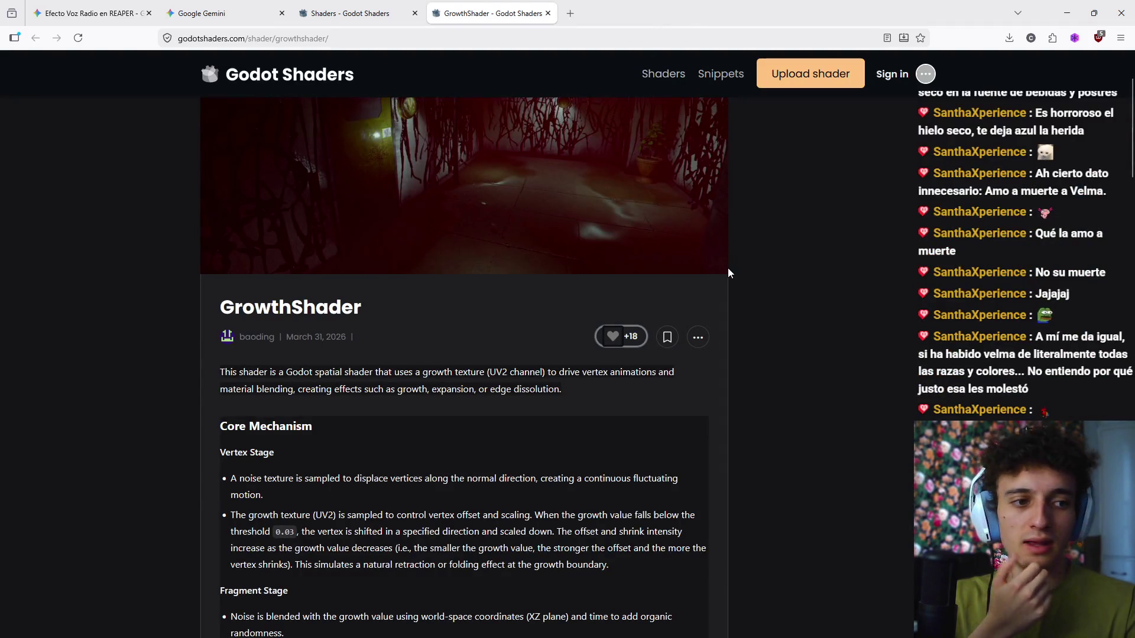
Step: Return to the drops shader results and close the GrowthShader page
mouse_move(709, 636)
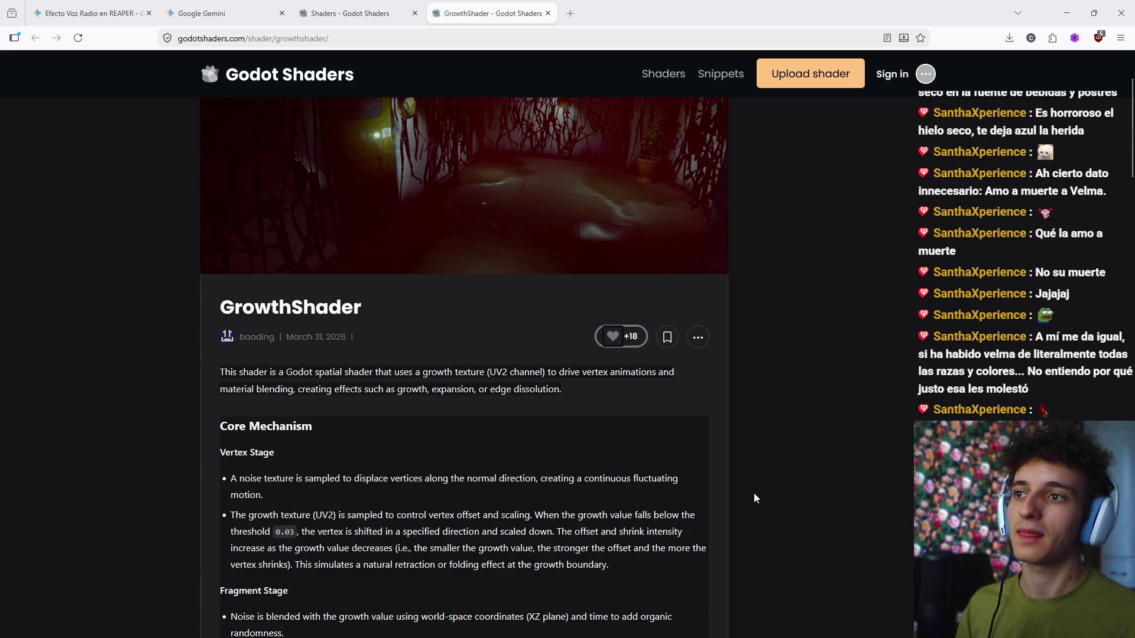
scroll(667, 311, "up", 2)
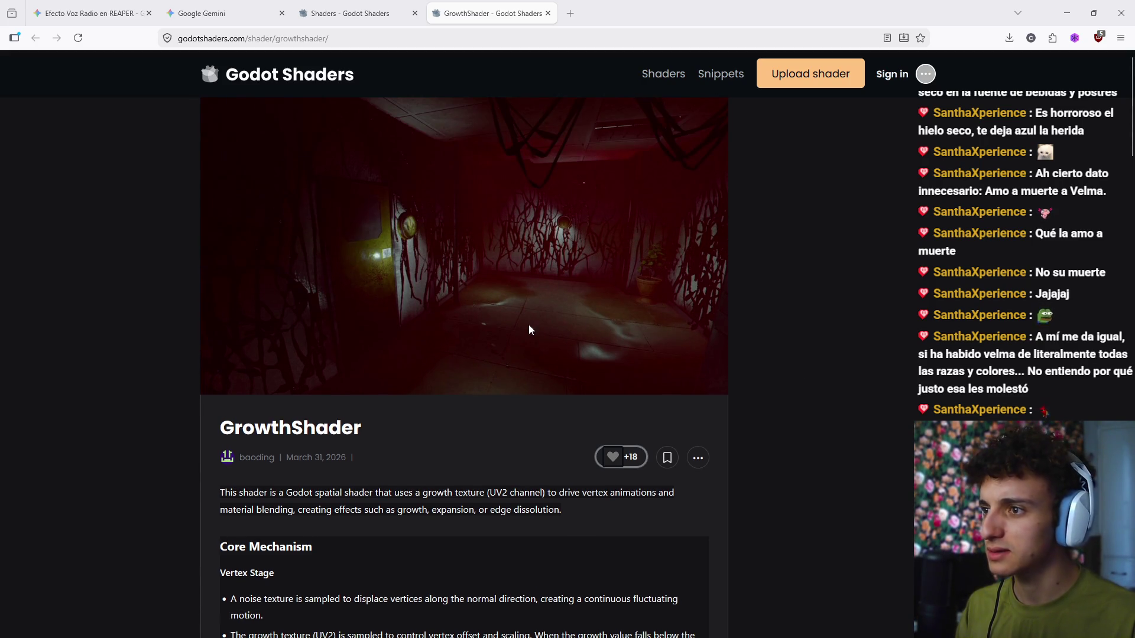
scroll(530, 329, "down", 5)
left_click(355, 13)
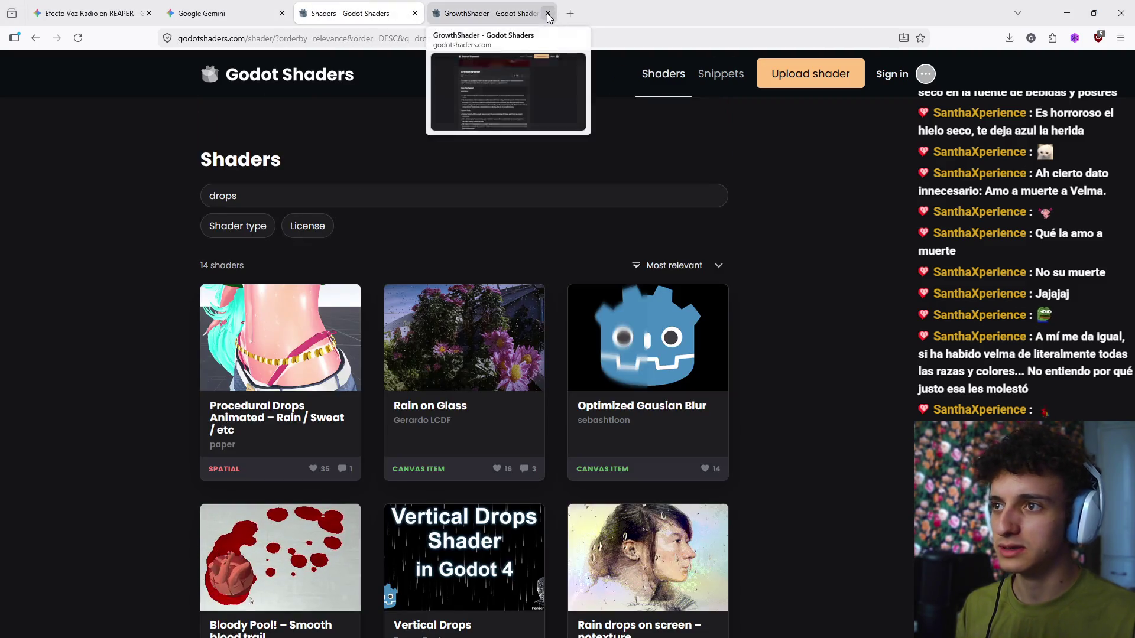
left_click(547, 13)
Step: Browse through the drops shader results, then open a blank new browser tab
scroll(554, 332, "down", 5)
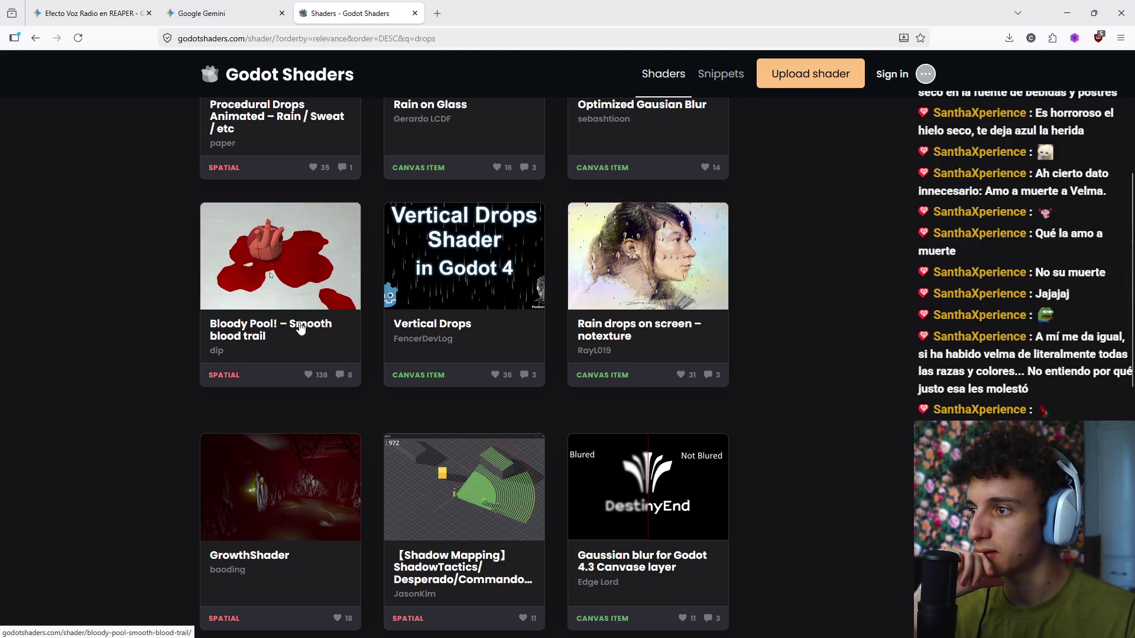
scroll(301, 331, "down", 5)
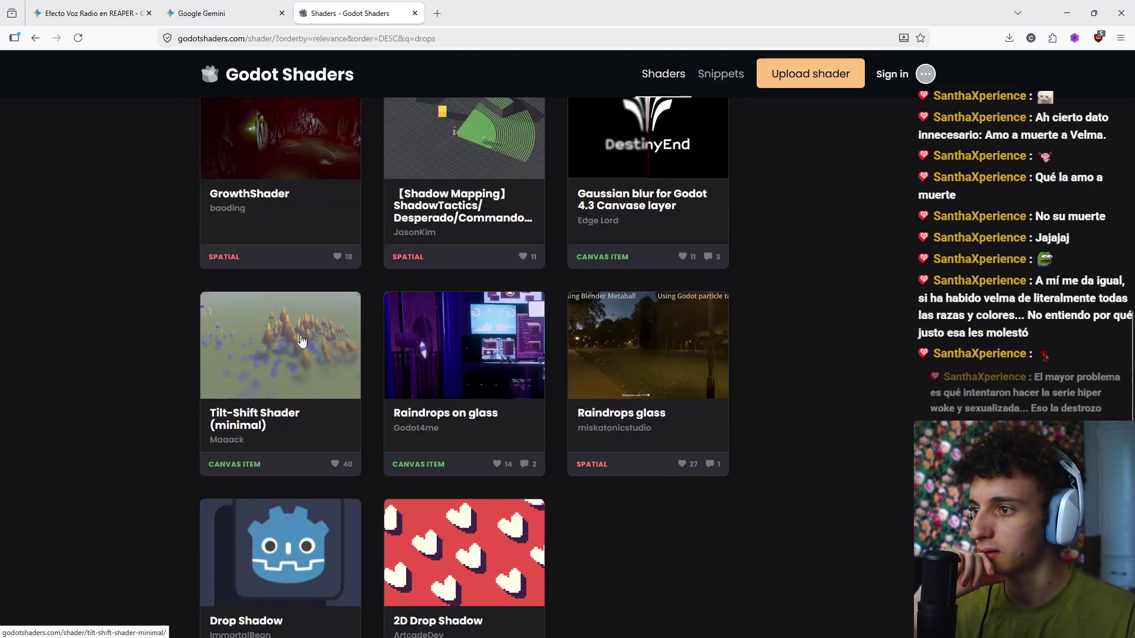
scroll(302, 341, "up", 6)
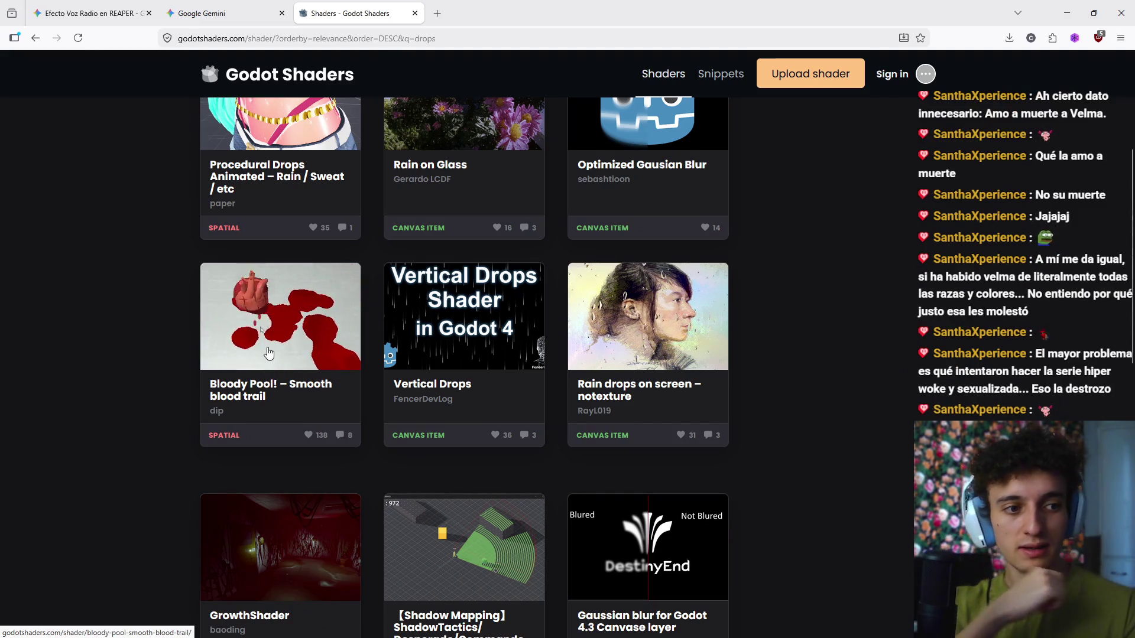
scroll(281, 361, "up", 1)
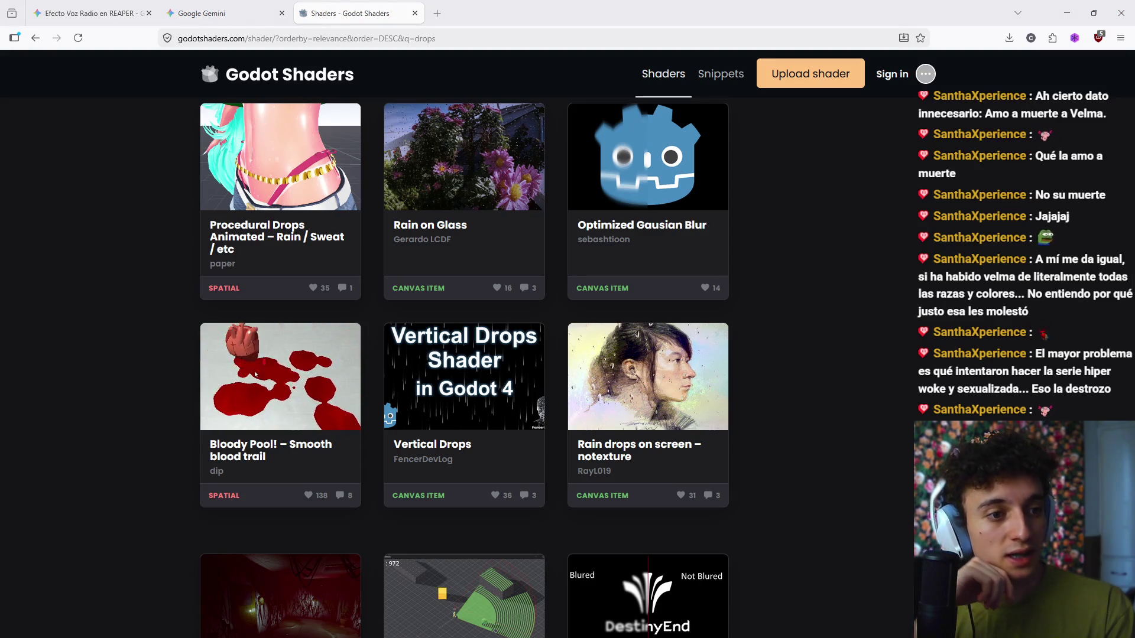
left_click(447, 8)
left_click(135, 266)
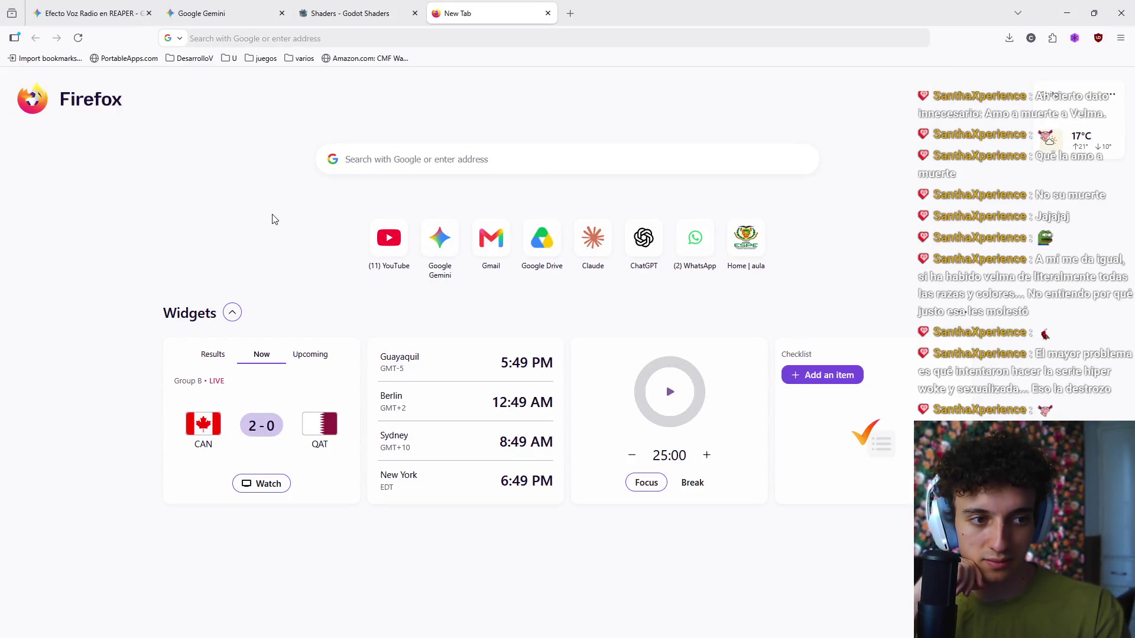
Step: Search Google for 'velma' and scroll through the image results
left_click(221, 32)
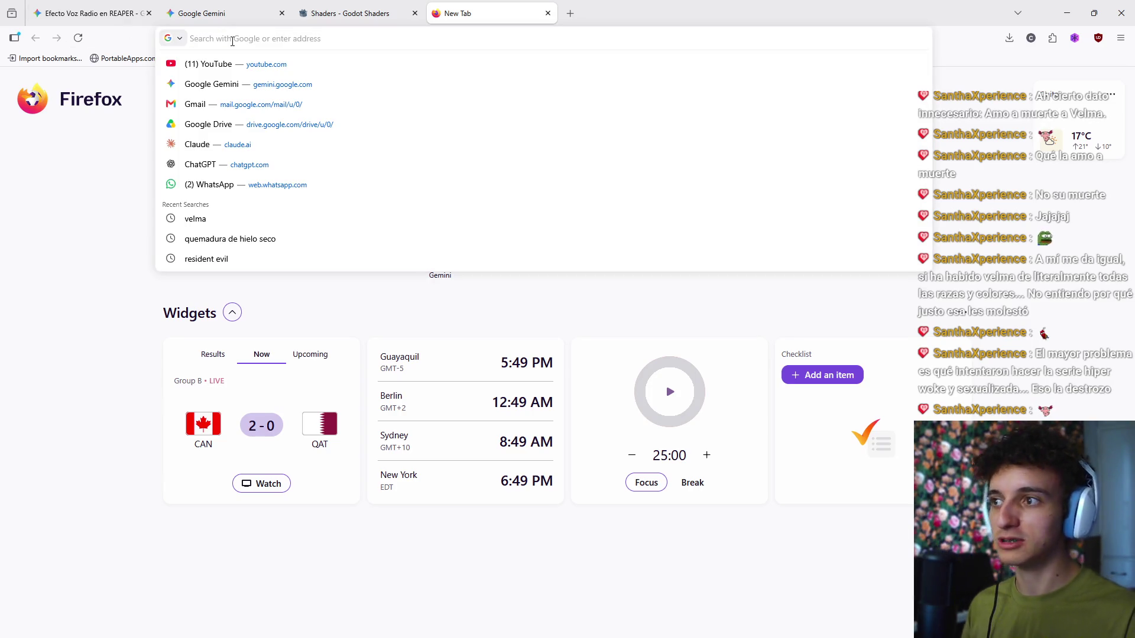
type("velma")
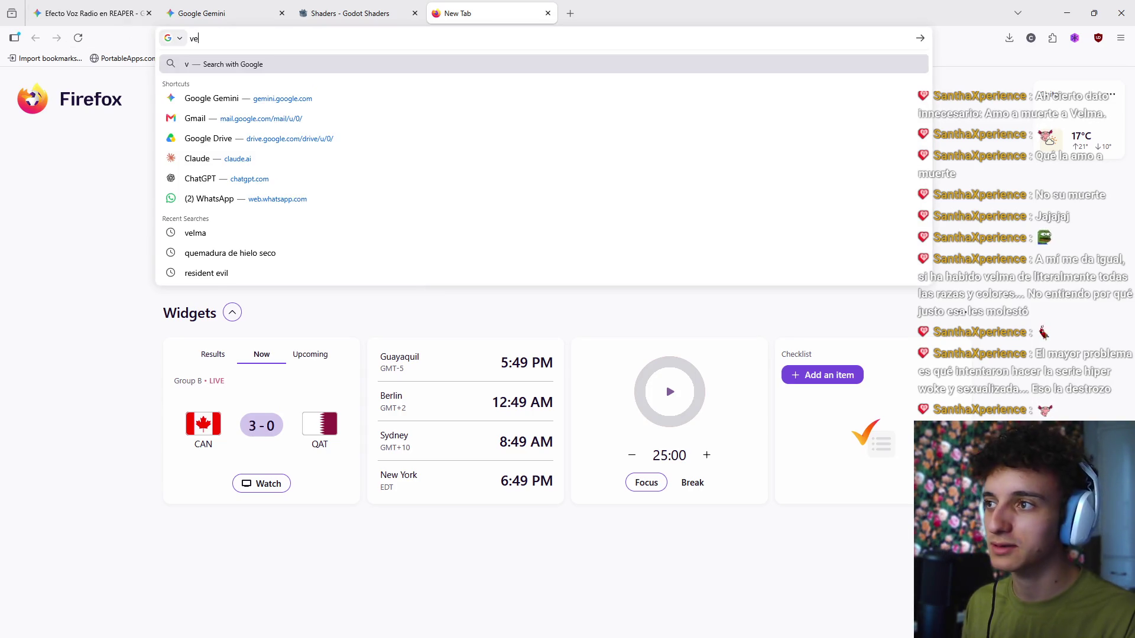
key("Return")
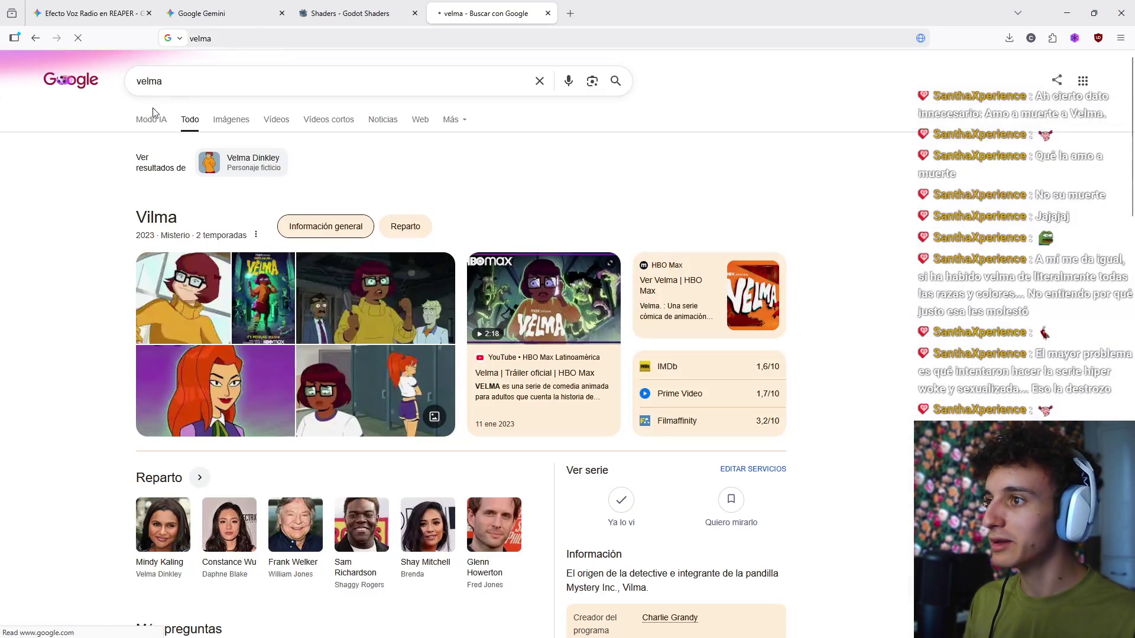
left_click(228, 120)
scroll(346, 220, "down", 4)
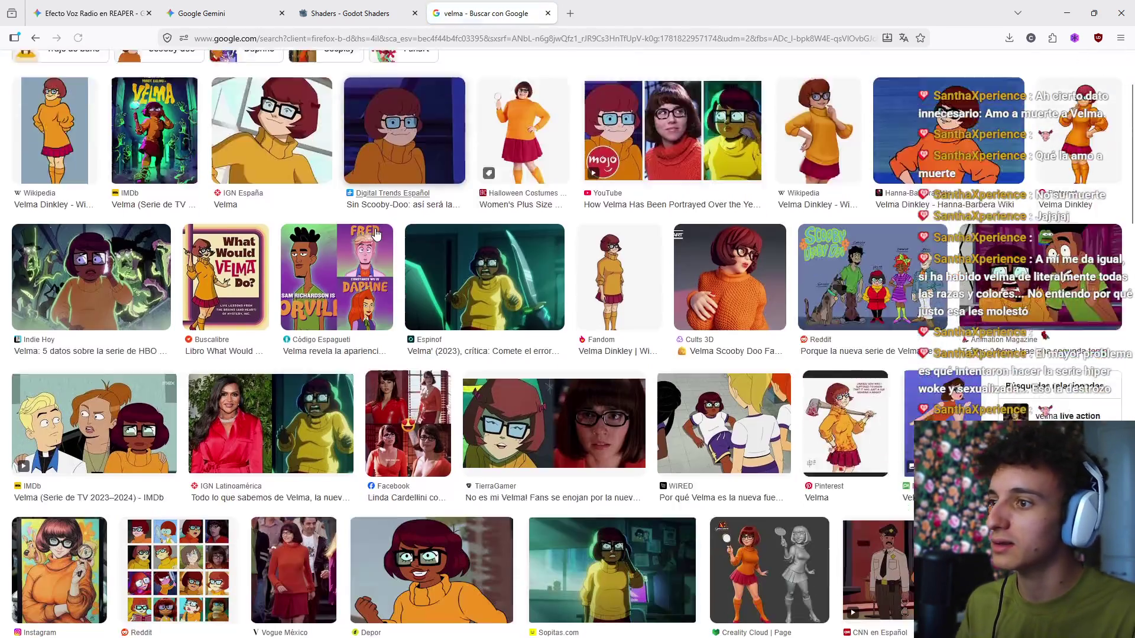
scroll(705, 293, "down", 3)
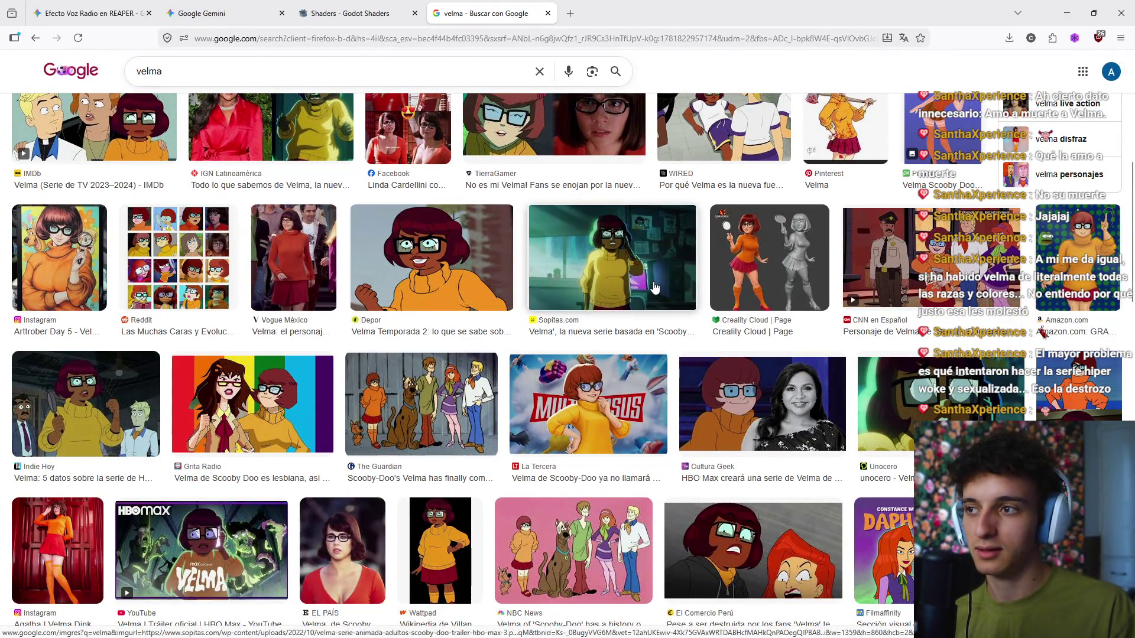
scroll(669, 270, "down", 3)
scroll(768, 289, "up", 3)
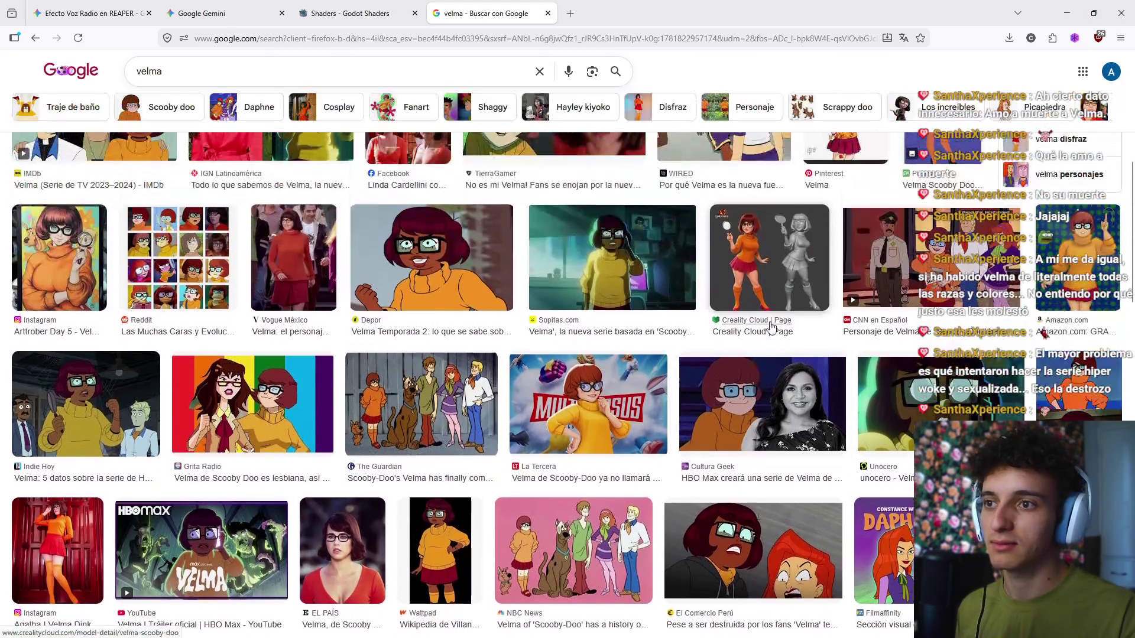
scroll(790, 302, "down", 7)
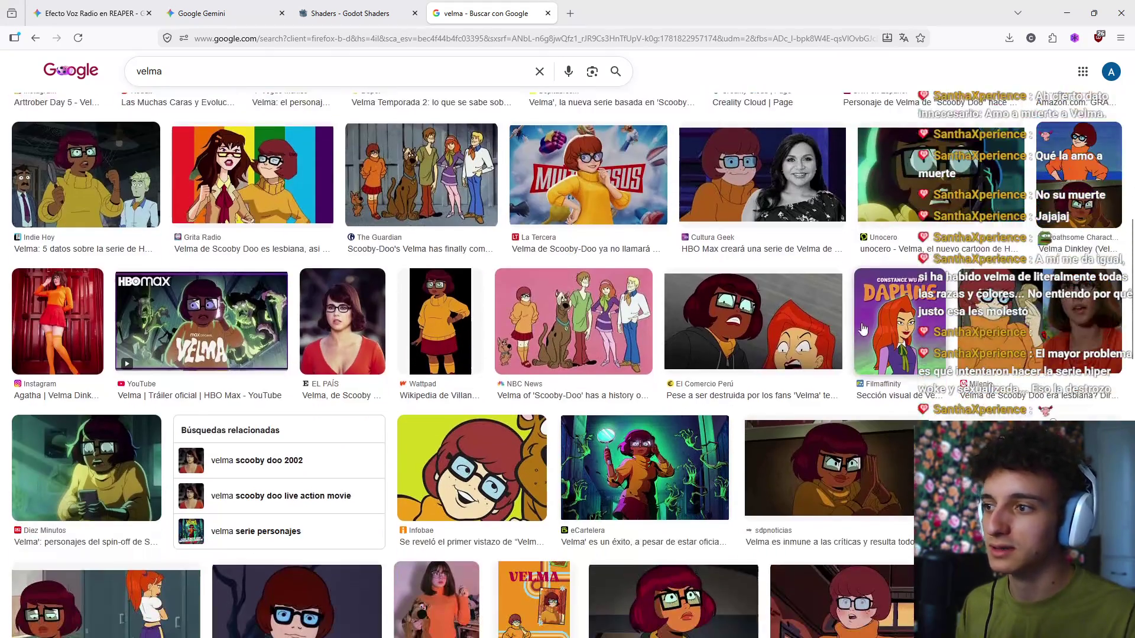
scroll(467, 332, "down", 2)
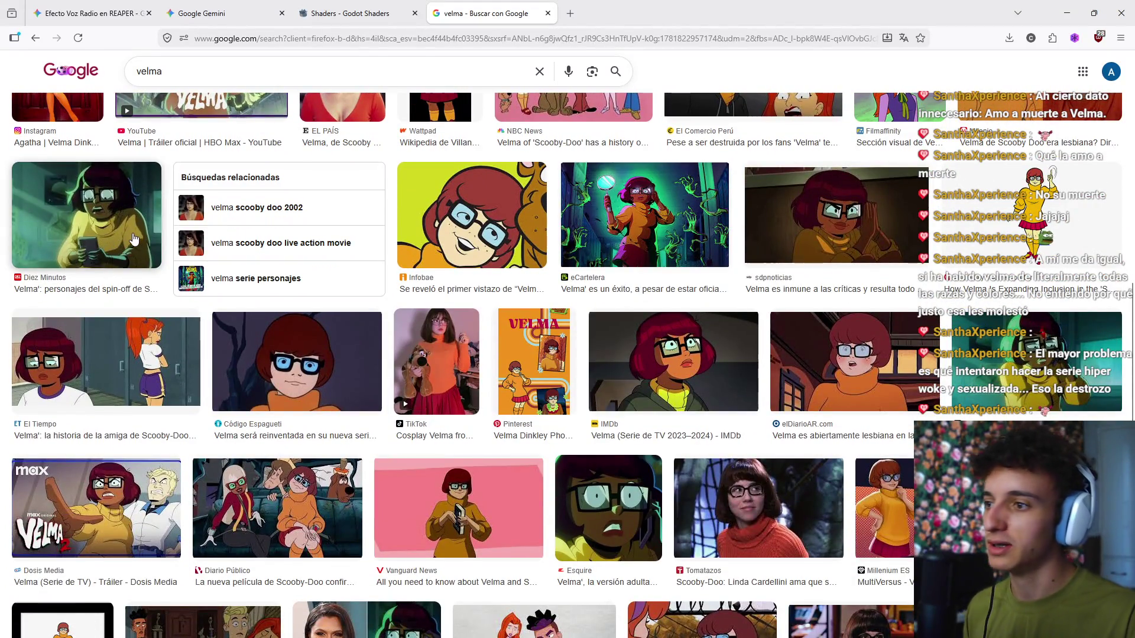
scroll(355, 319, "down", 7)
scroll(582, 399, "up", 4)
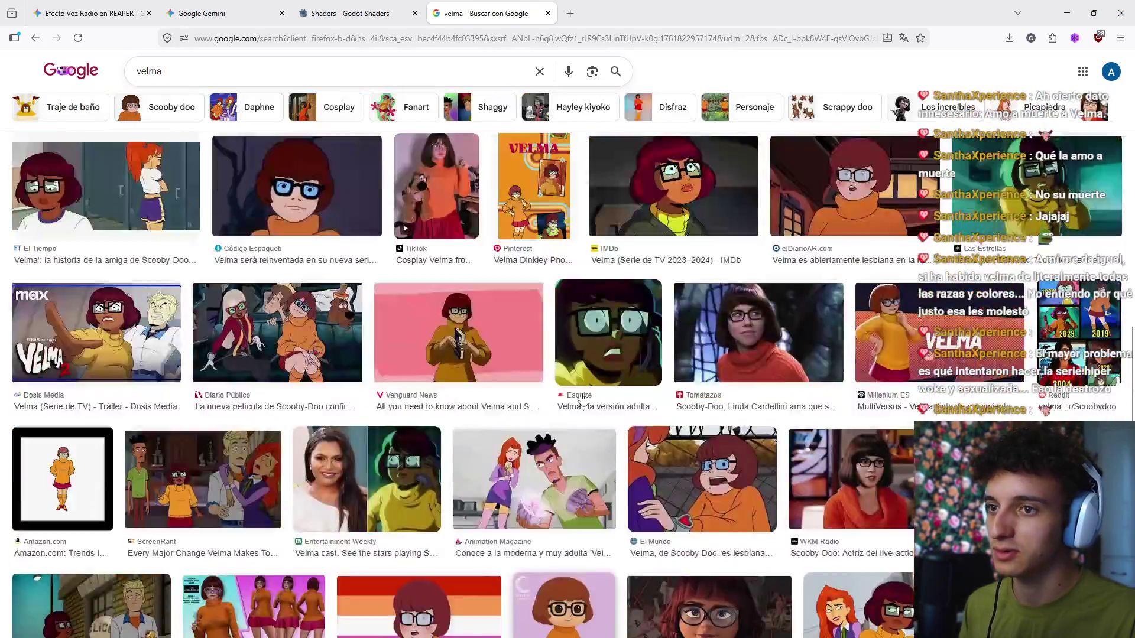
scroll(414, 407, "down", 2)
Step: Preview the Diez Minutos, Espinof and Indie Hoy images, then close the tab and minimize Firefox
left_click(283, 417)
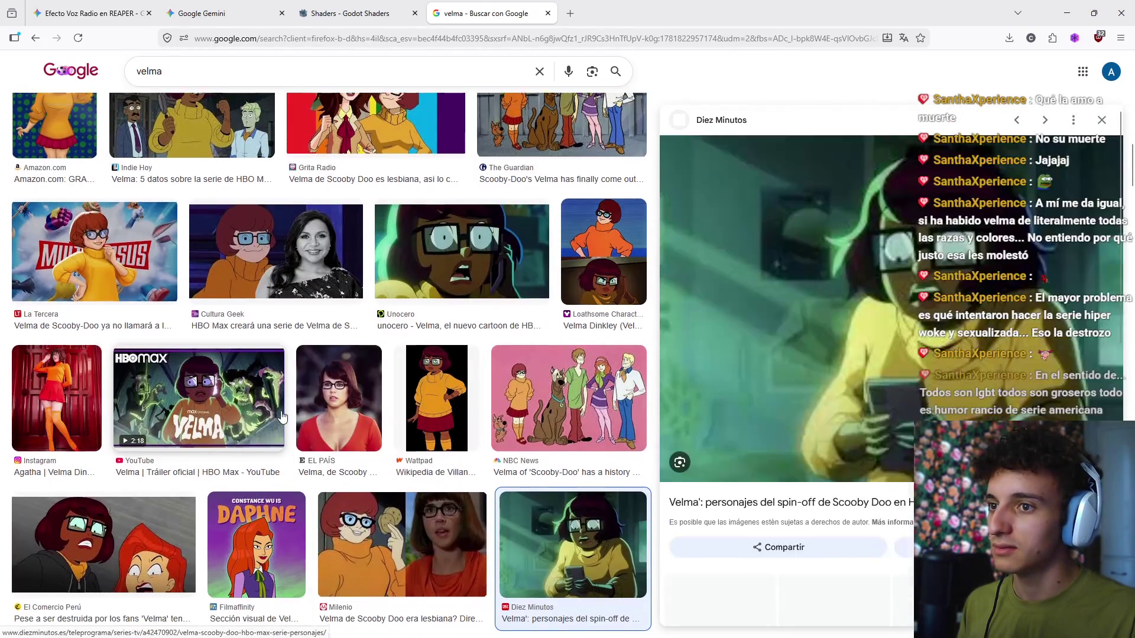
scroll(282, 418, "up", 10)
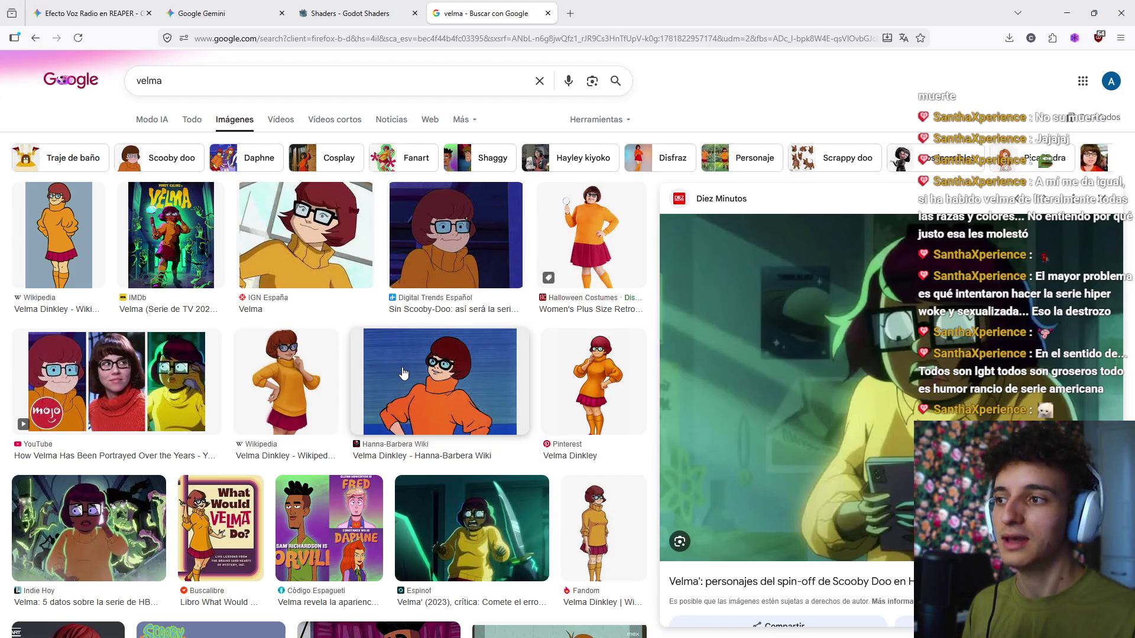
scroll(414, 396, "down", 3)
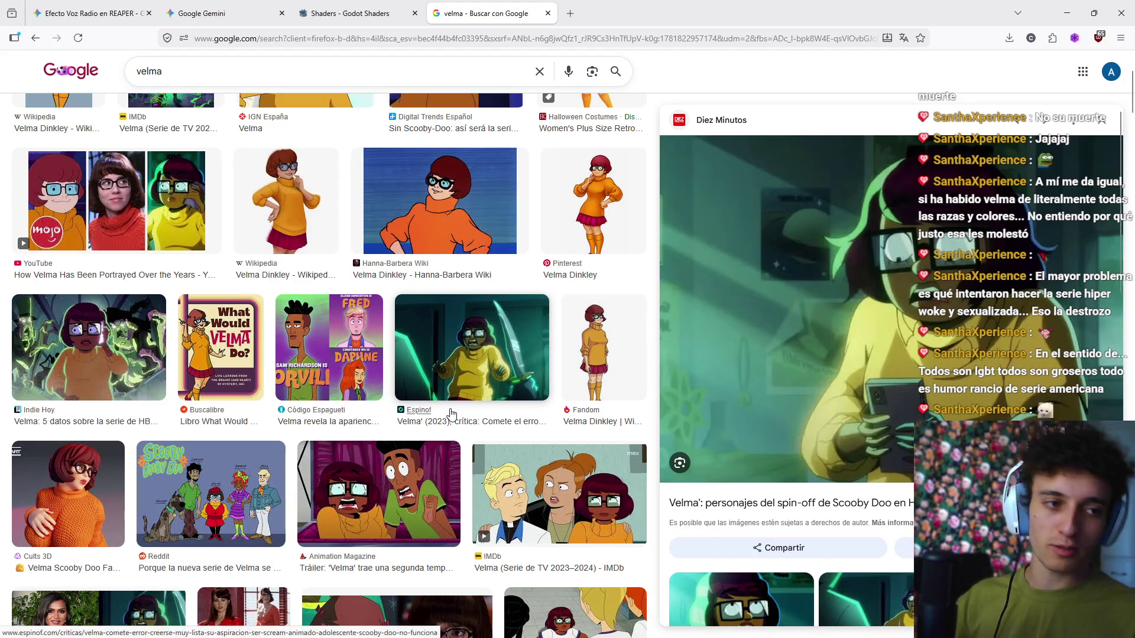
scroll(436, 412, "down", 1)
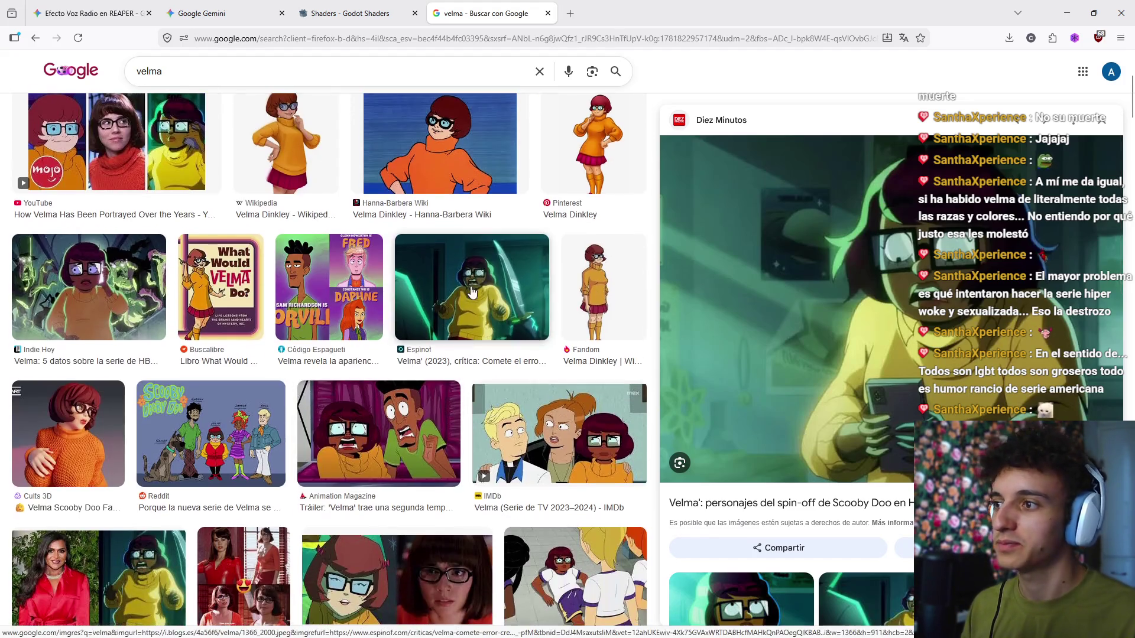
left_click(487, 360)
left_click(108, 298)
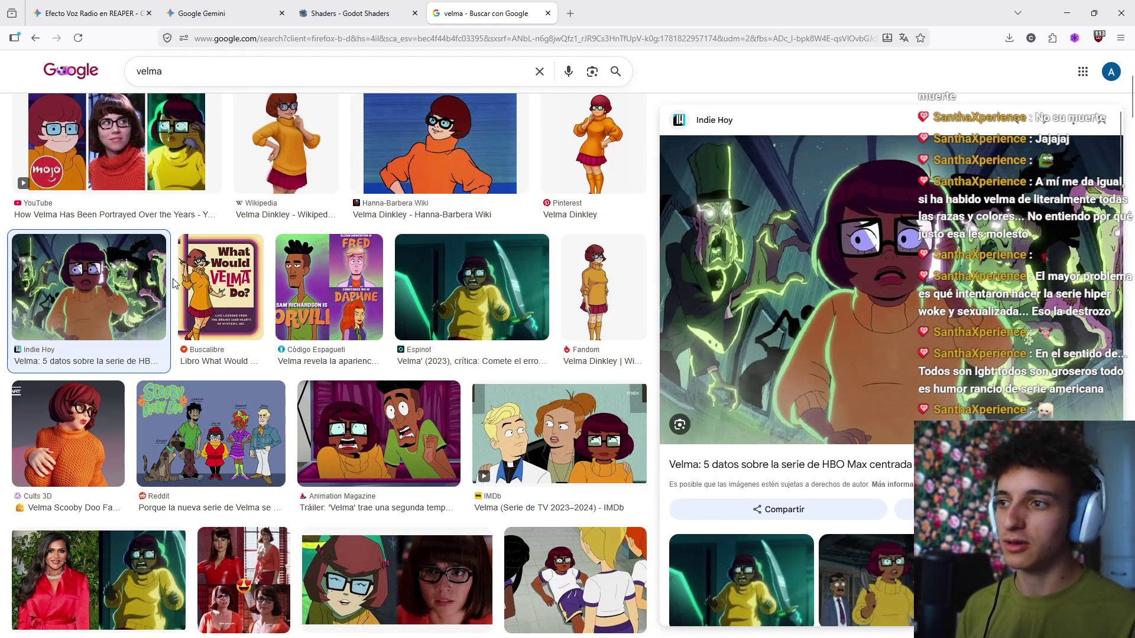
scroll(175, 284, "down", 2)
scroll(175, 284, "up", 6)
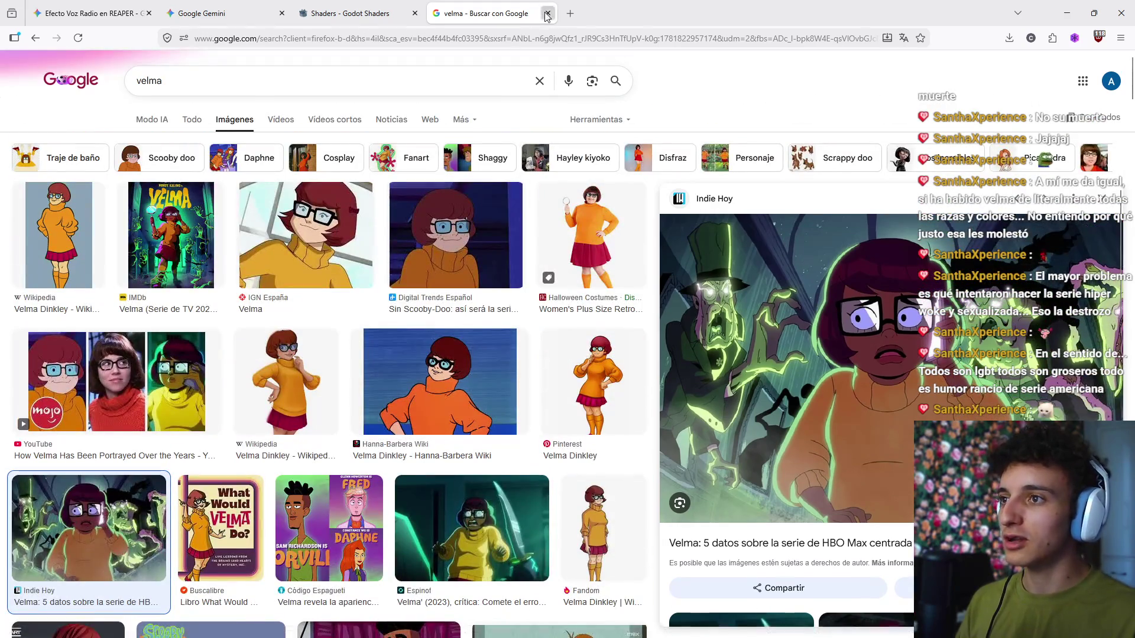
left_click(547, 13)
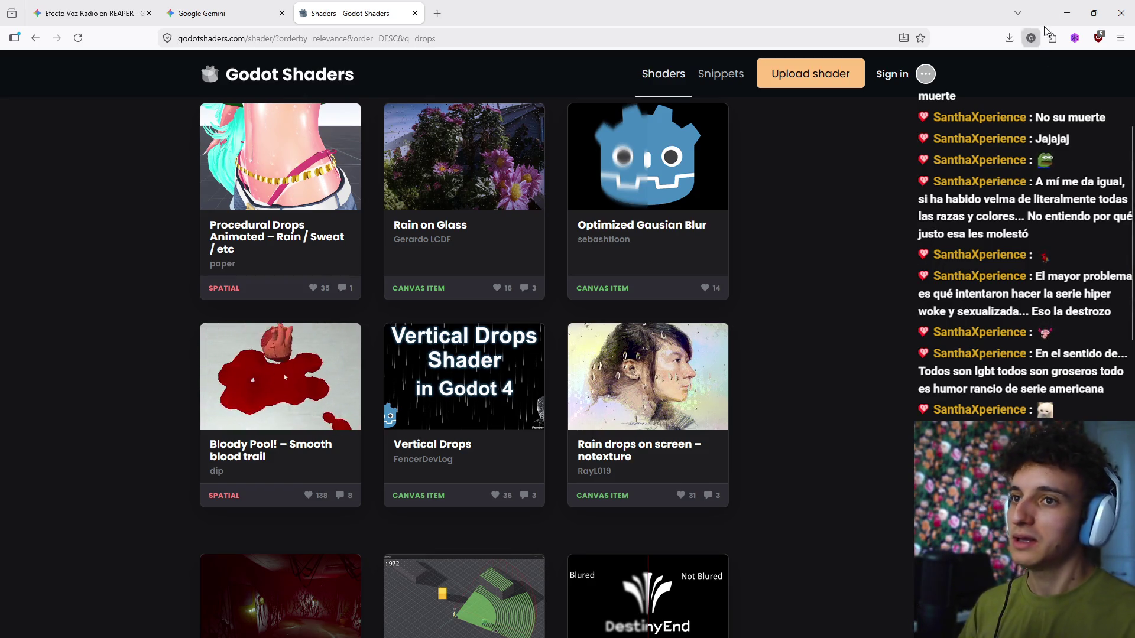
left_click(1067, 5)
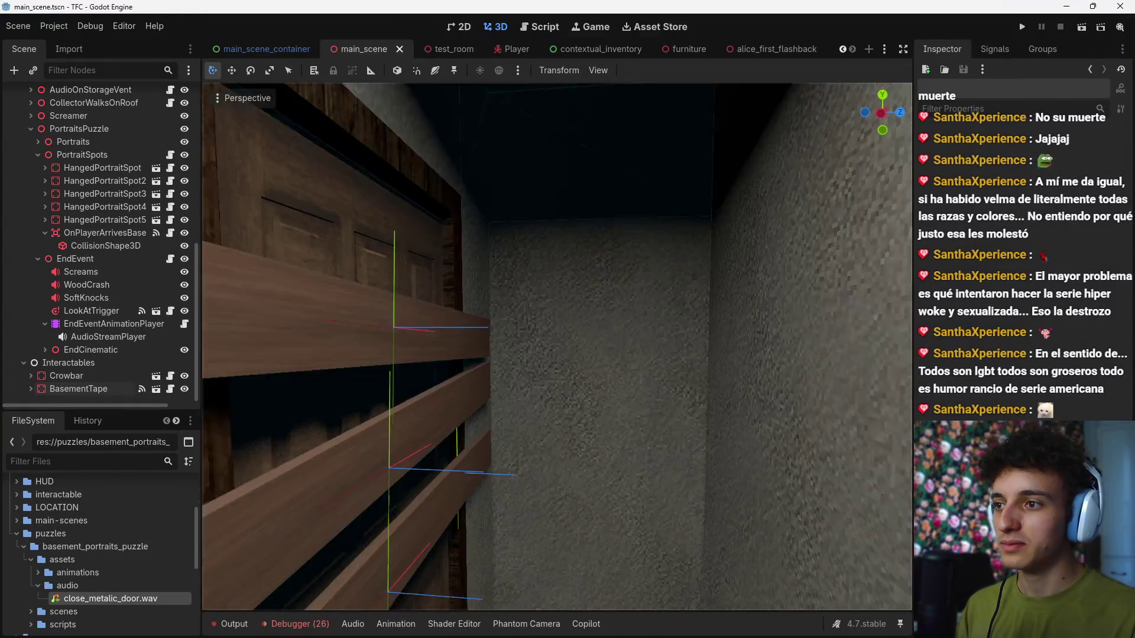
Step: Fly the viewport into the basement past the portraits, desk and brick wall
key("w")
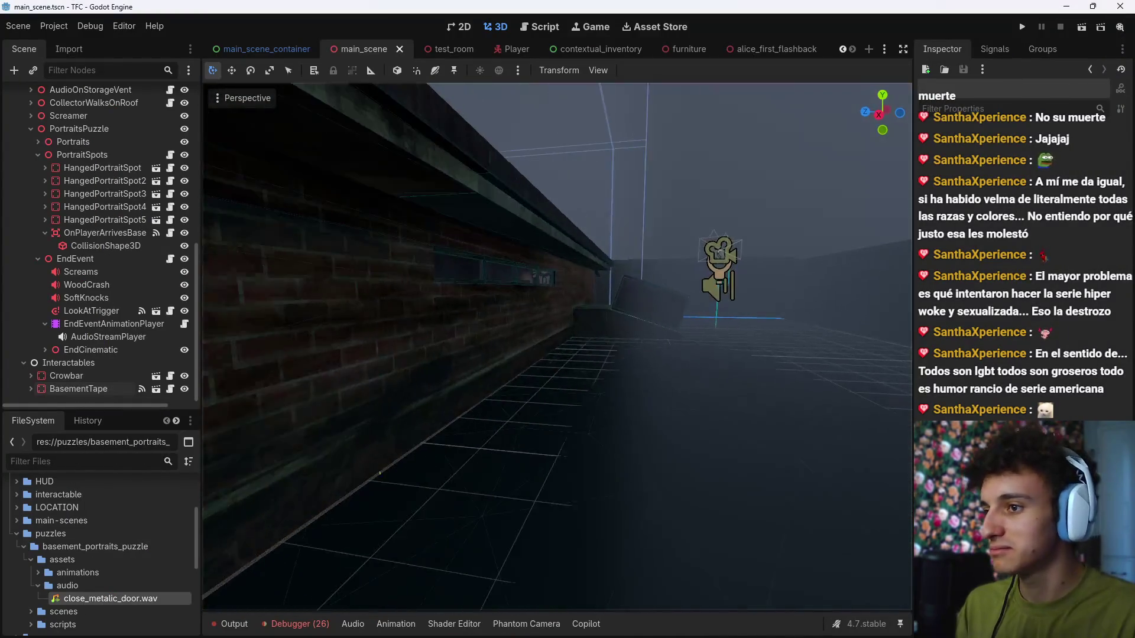
scroll(557, 347, "down", 3)
key("w")
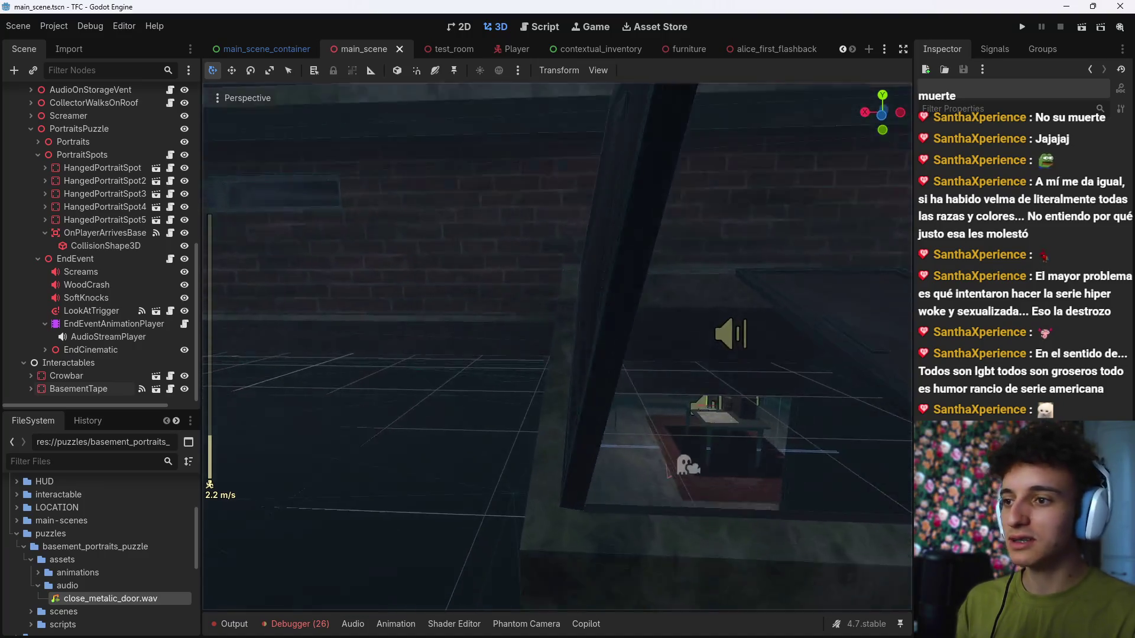
key("a")
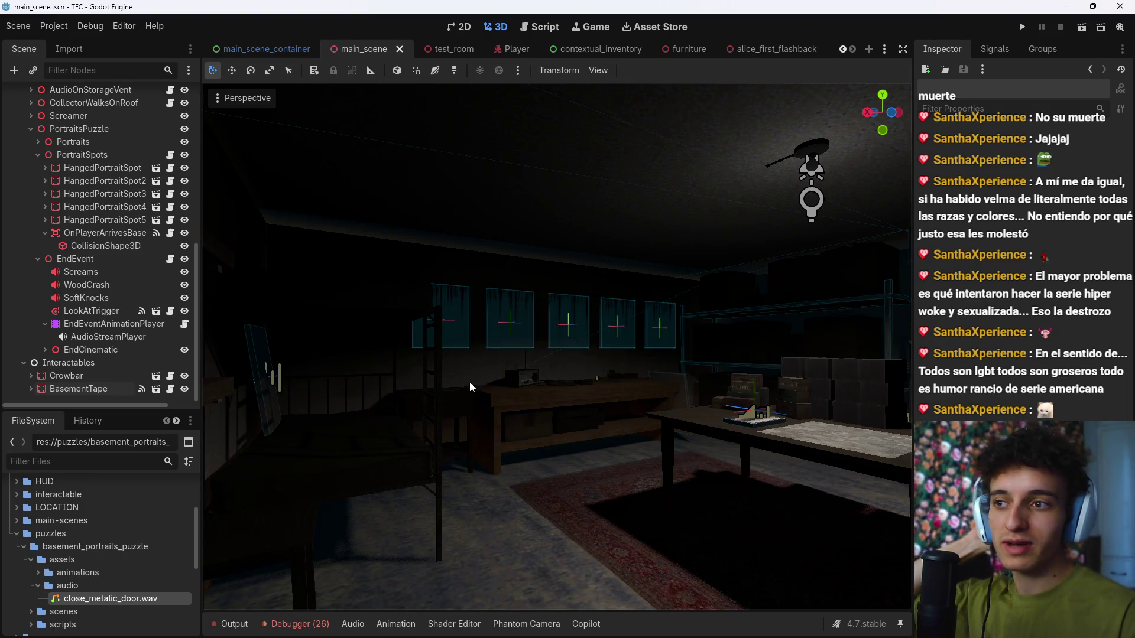
key("w")
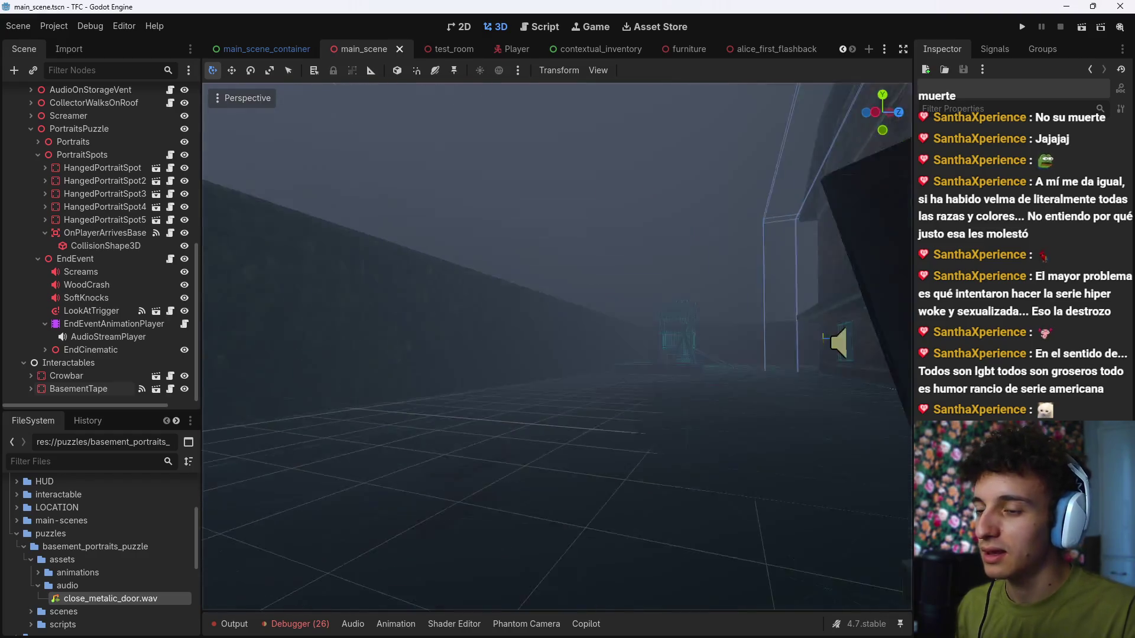
left_click_drag(413, 399, 527, 399)
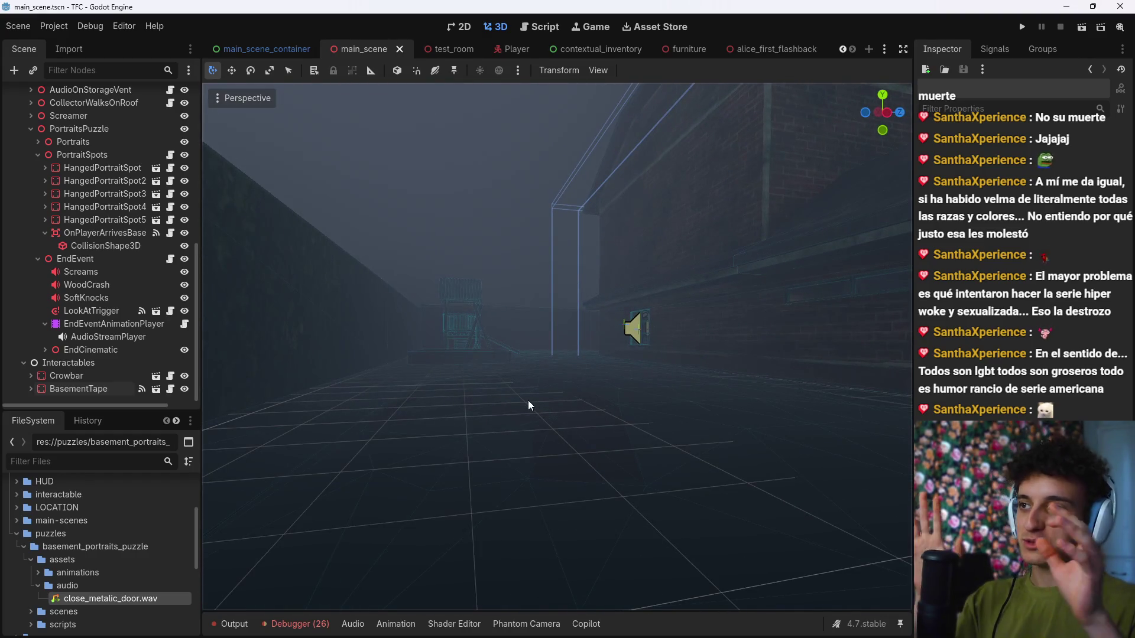
key("s")
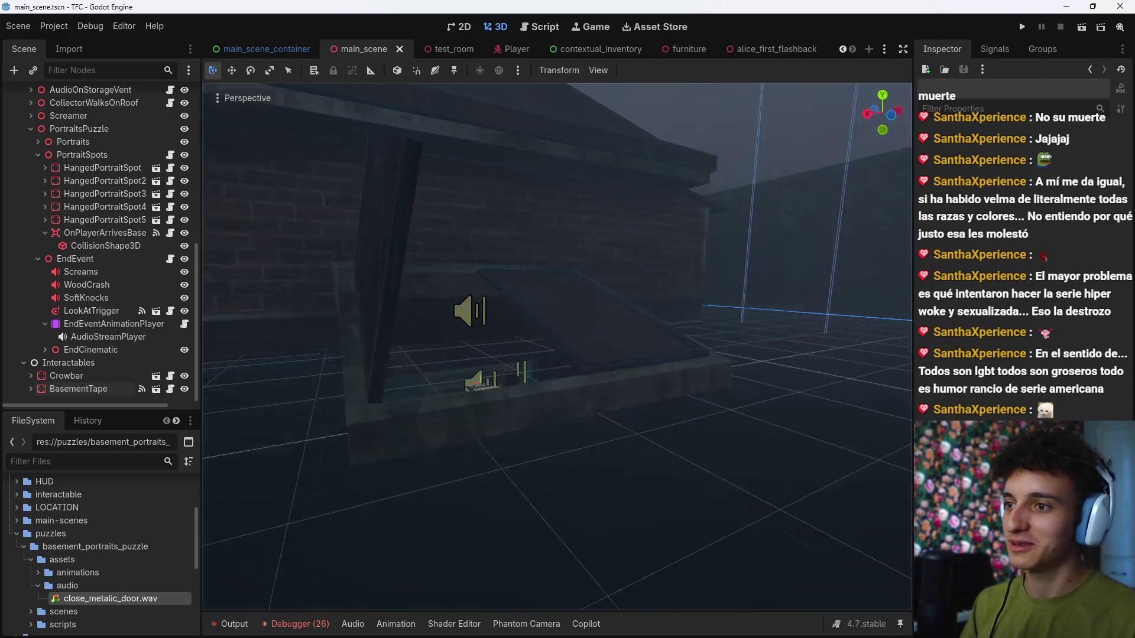
key("w")
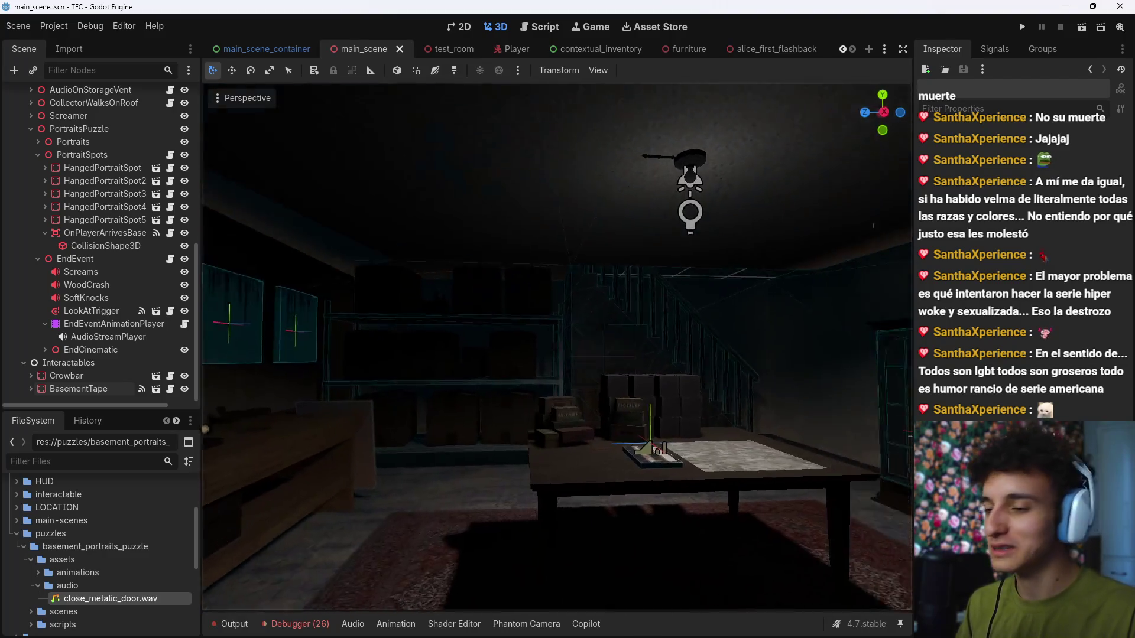
key("s")
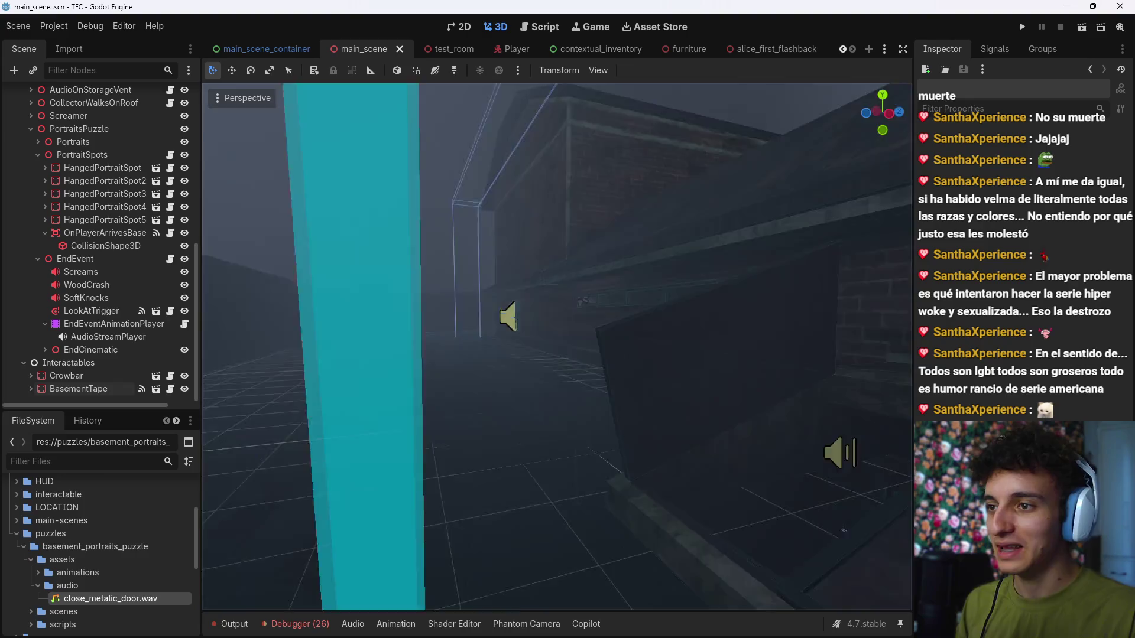
key("s")
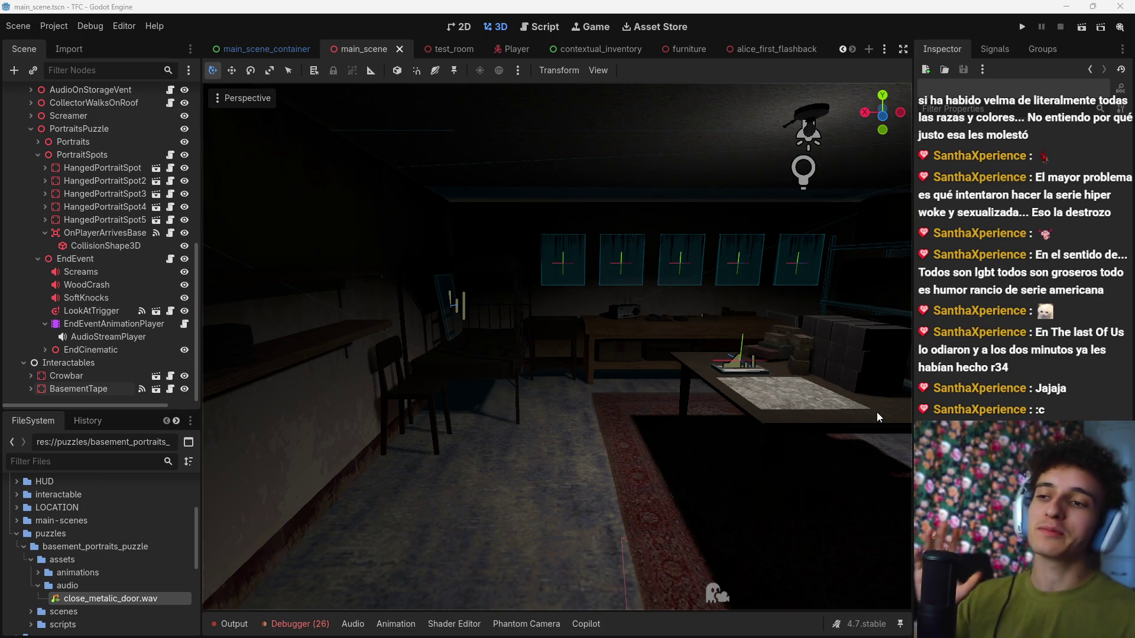
Step: Inspect the shelf, ceiling lamp, floor audio source and foggy corridor, then switch to the browser
key("w")
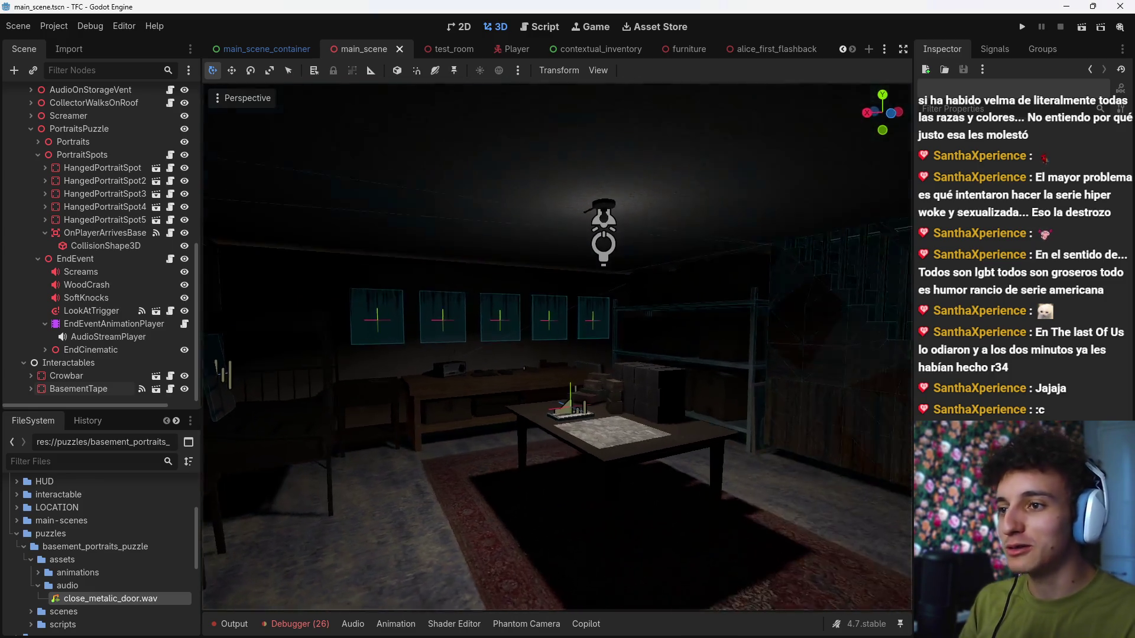
key("w")
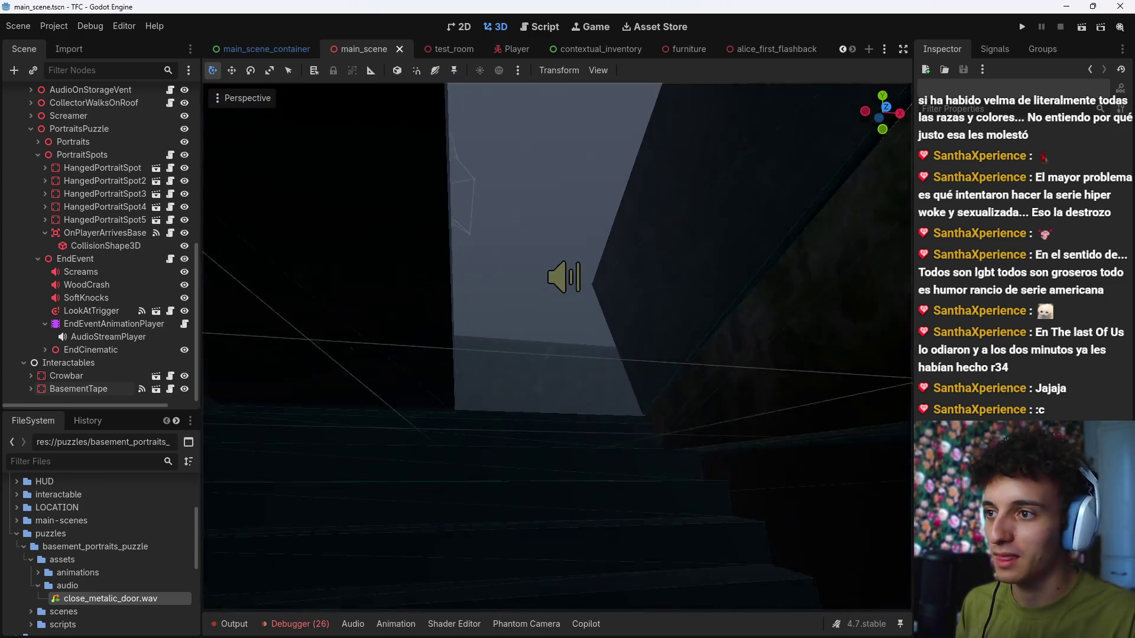
key("s")
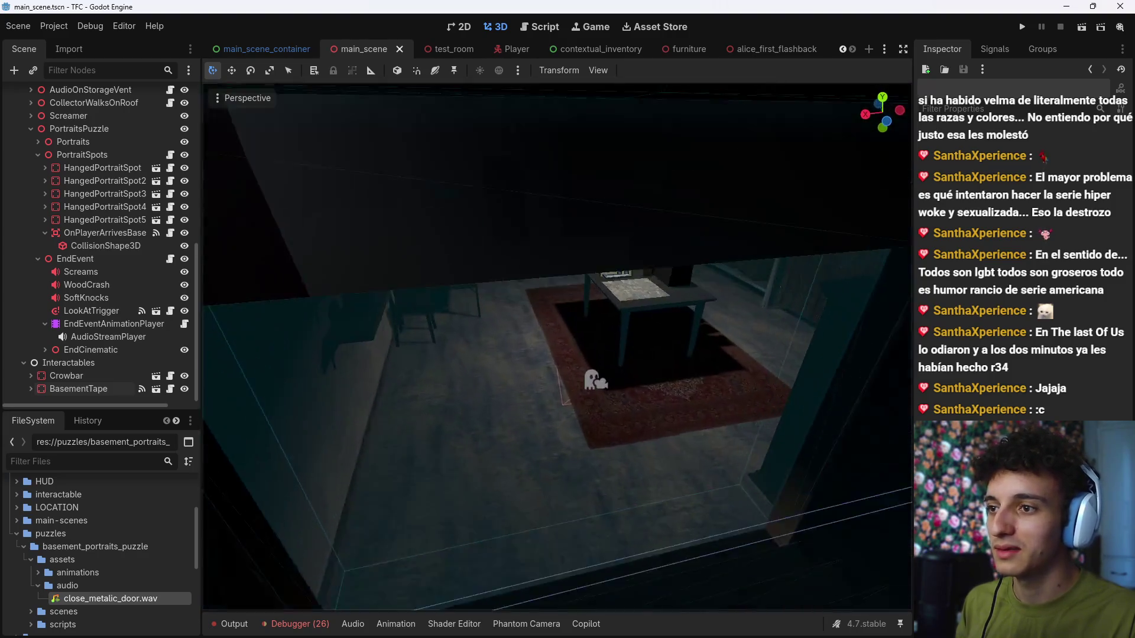
key("w")
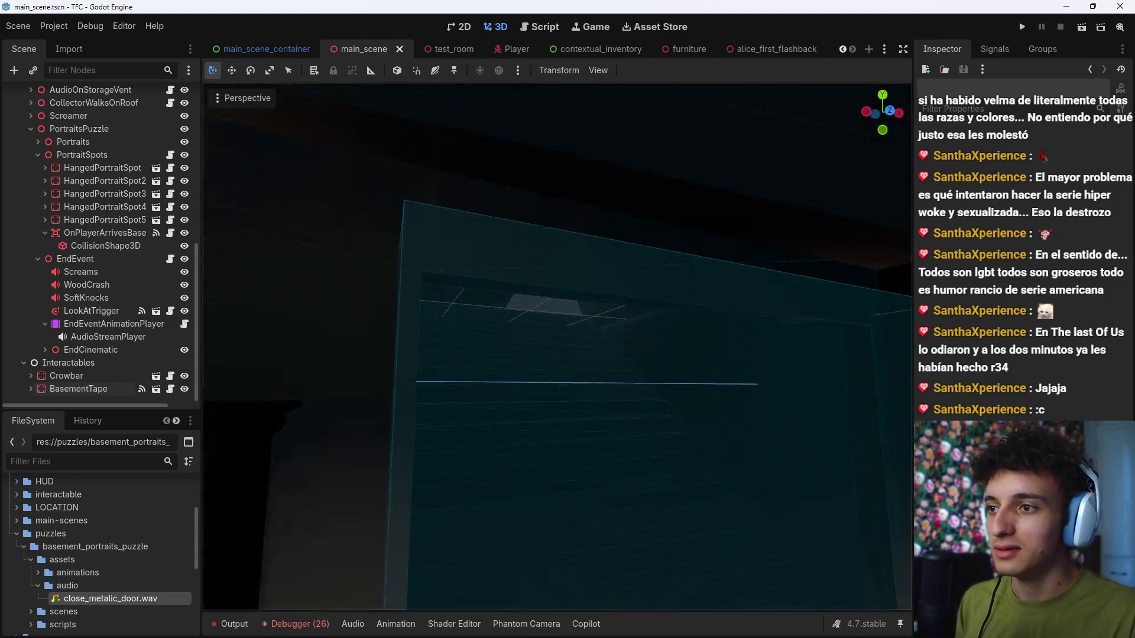
key("s")
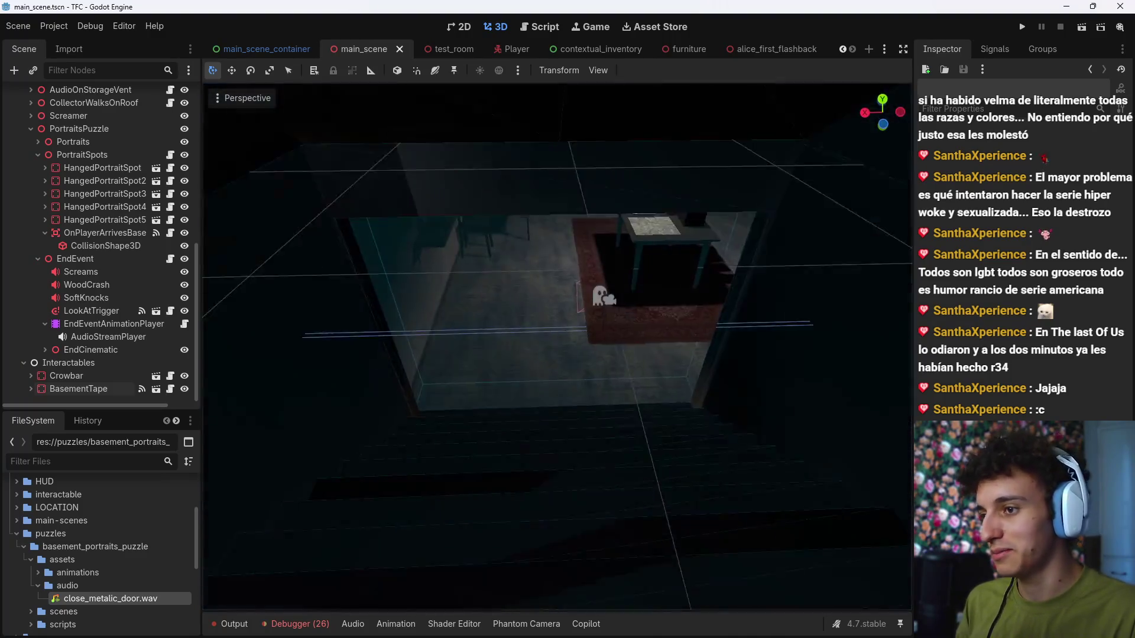
key("w")
key("w")
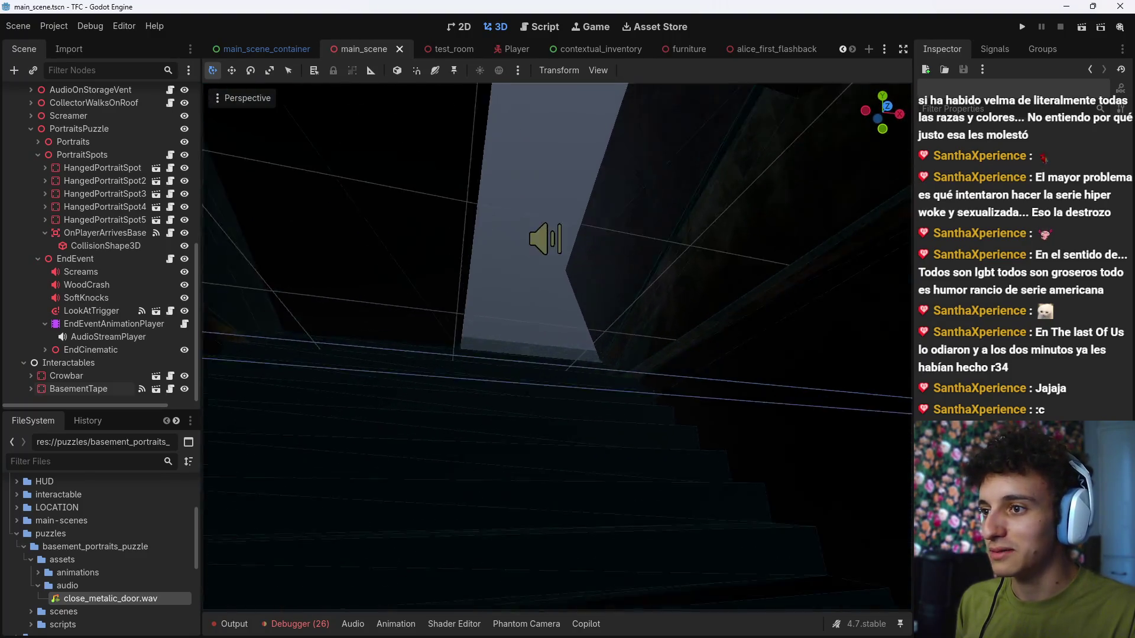
key("w")
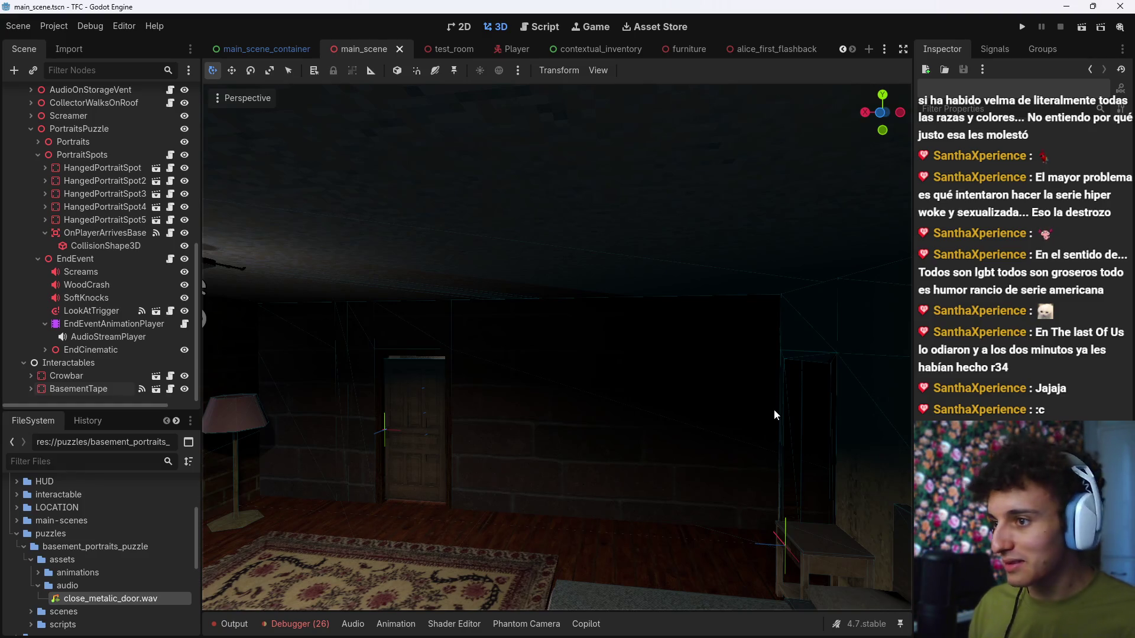
right_click(761, 409)
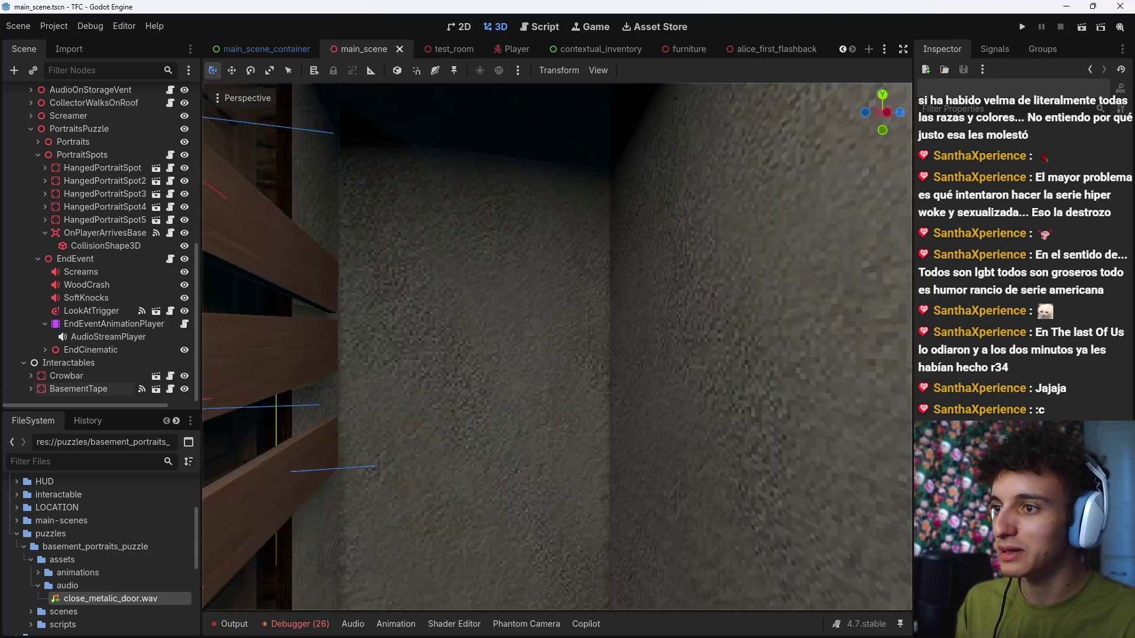
left_click(633, 624)
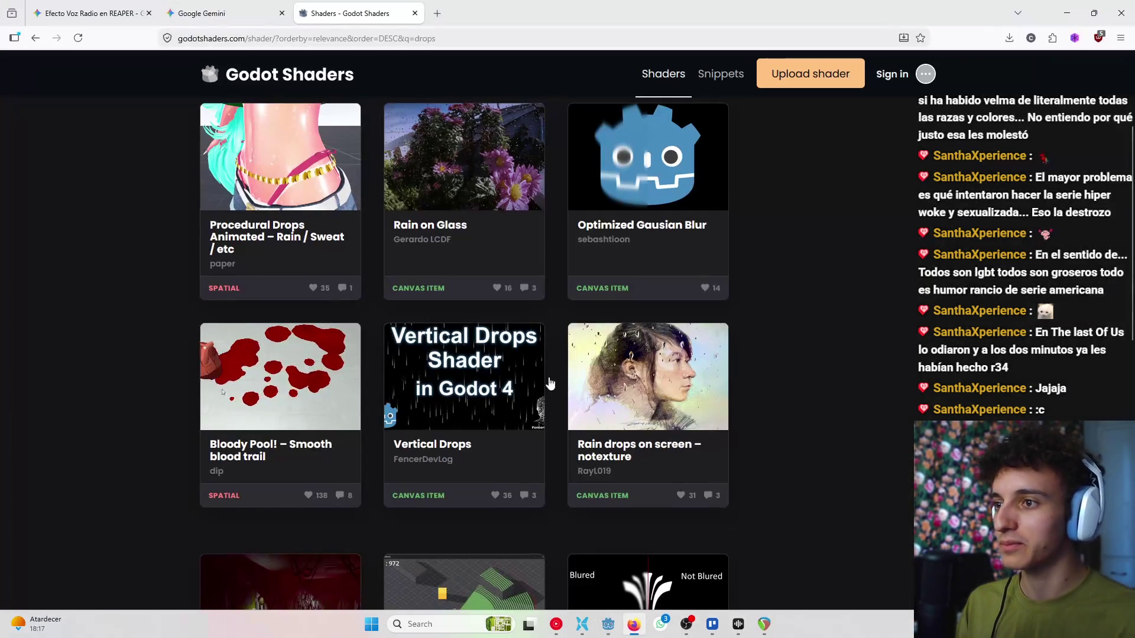
Step: Scroll further down the drops shader results toward the Drop Shadow row
scroll(782, 409, "down", 9)
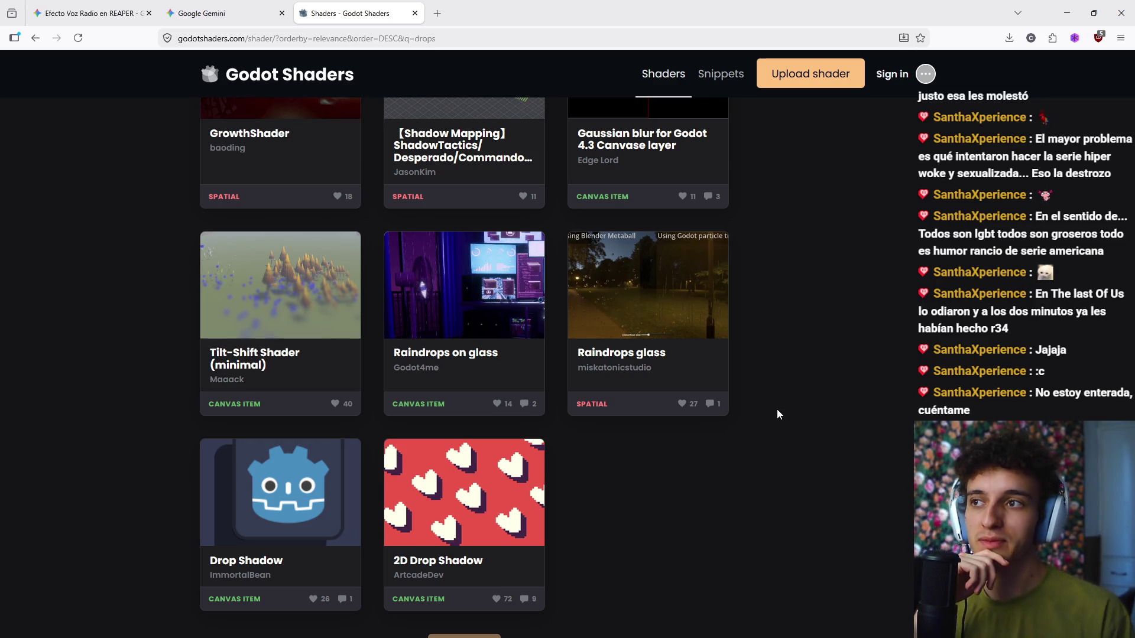
Step: Search Google Images for 'pragmata' and preview the PlayStation trailer result
type("pragmata")
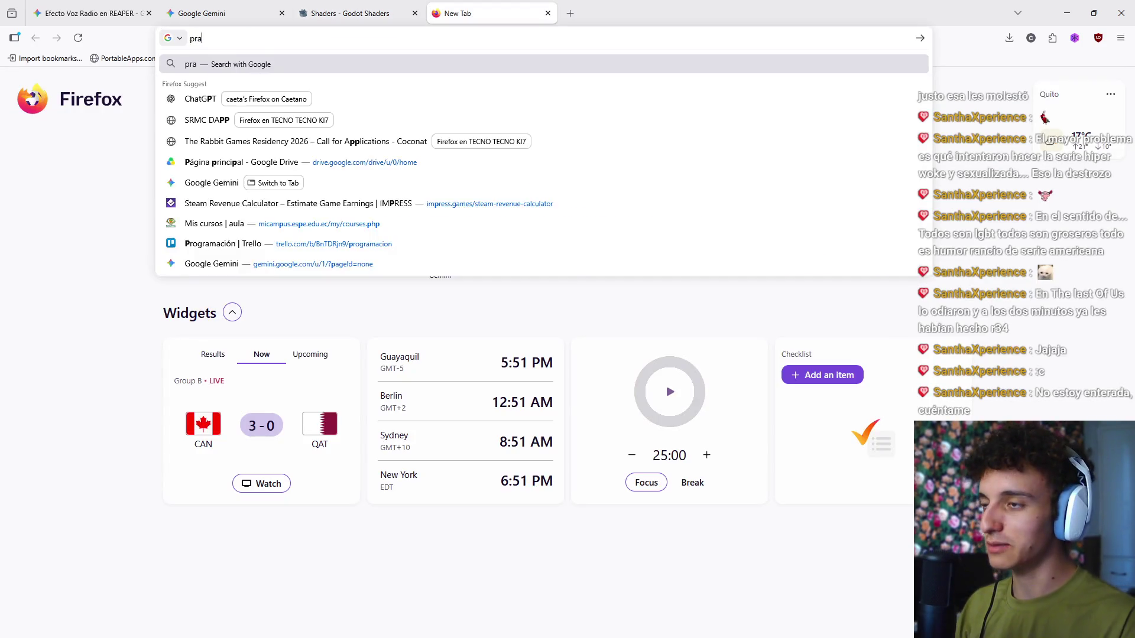
key("Return")
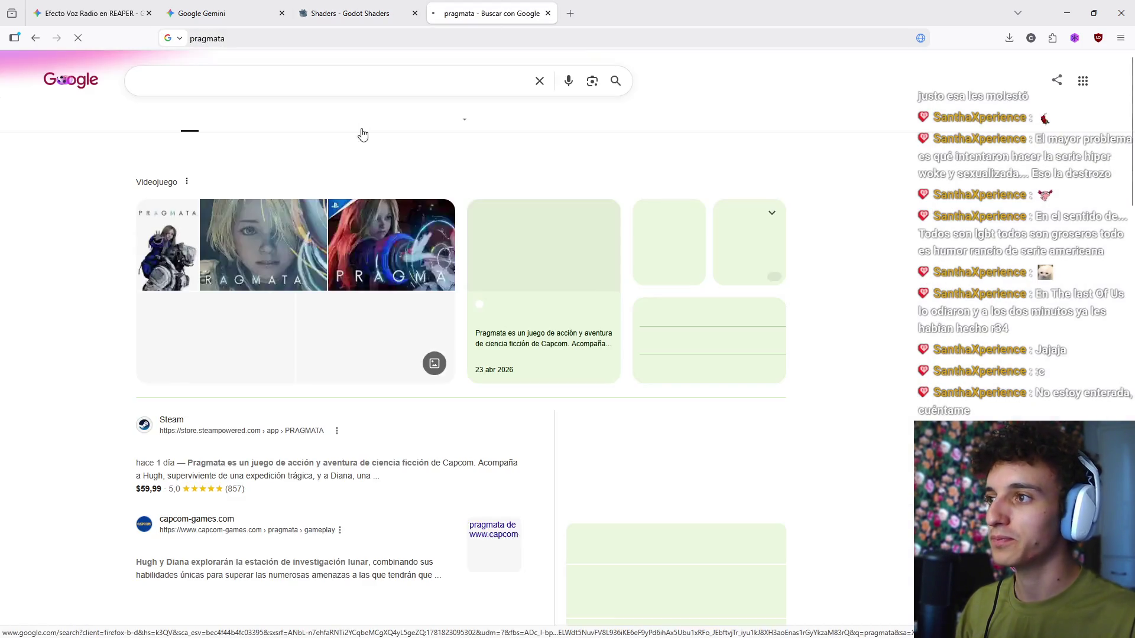
left_click(245, 121)
left_click(296, 123)
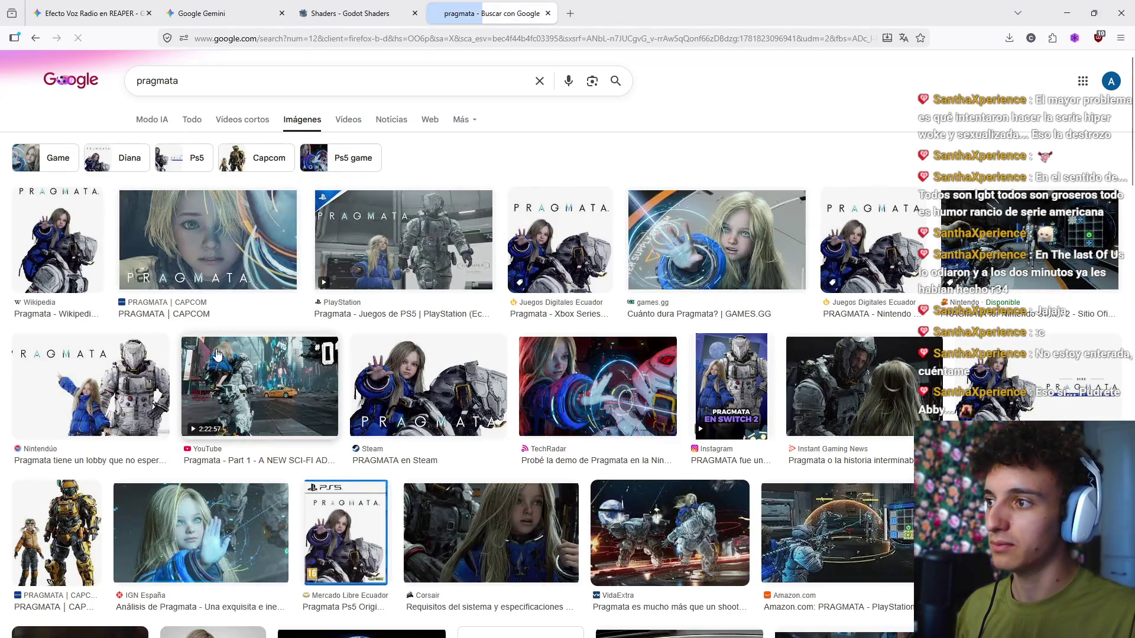
left_click(435, 263)
scroll(509, 334, "down", 3)
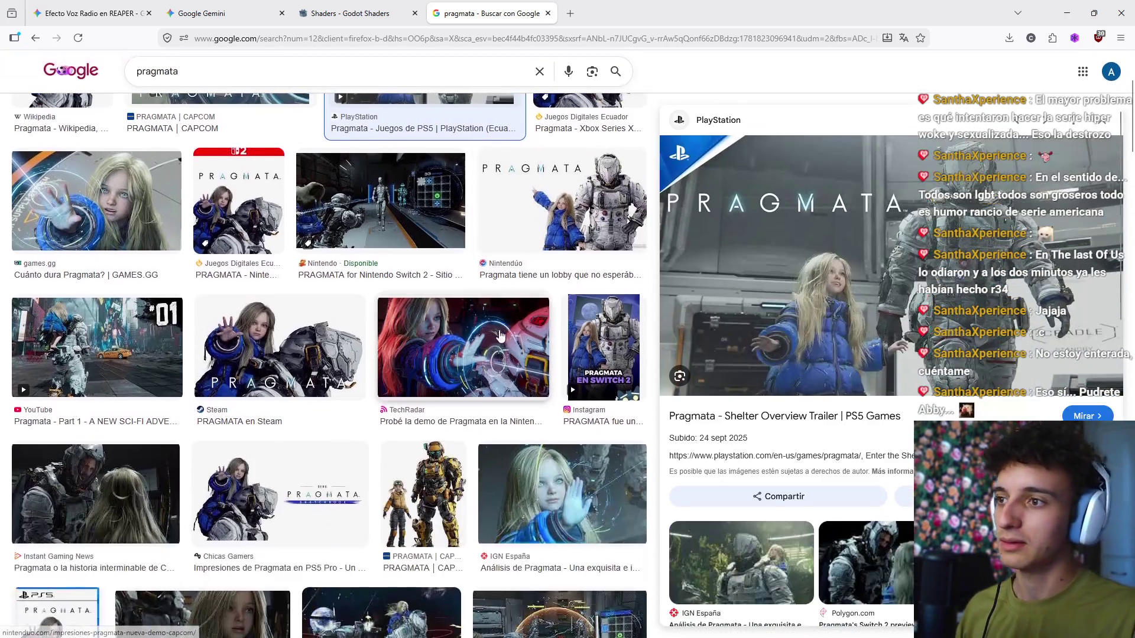
scroll(396, 319, "up", 3)
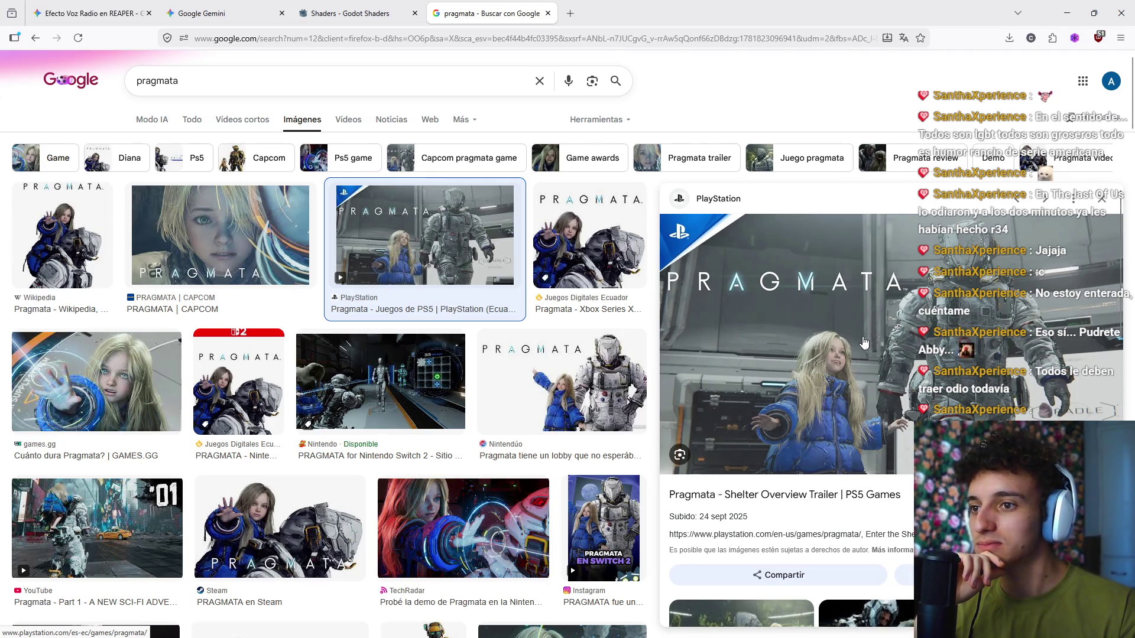
Step: Compare the PRAGMATA | CAPCOM and PlayStation previews, then close the pragmata tab
key("Left")
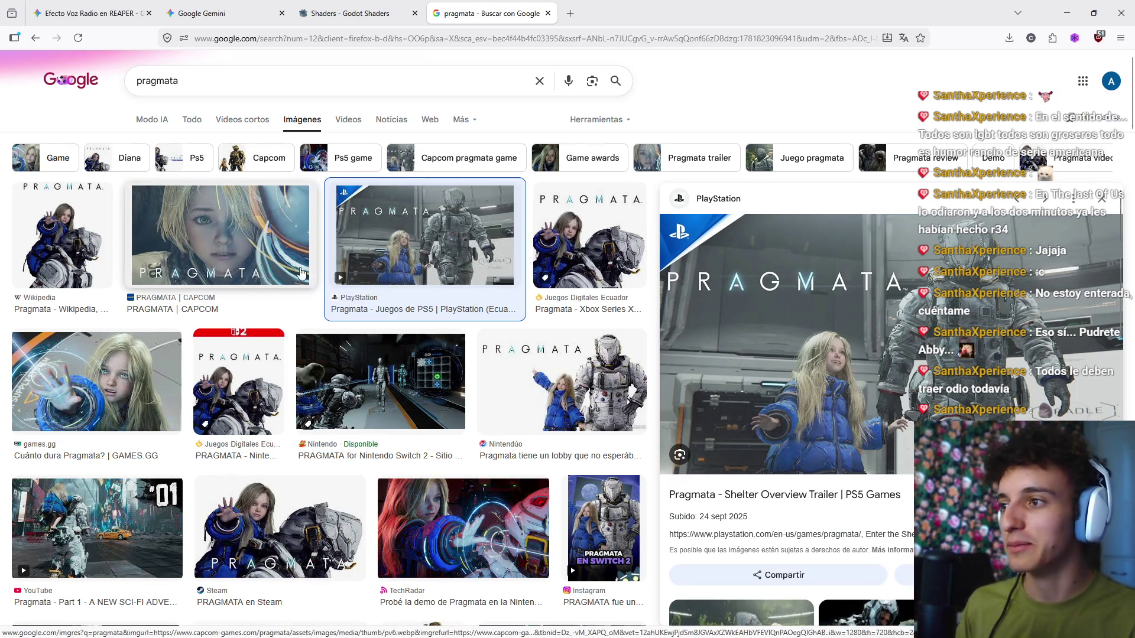
key("Right")
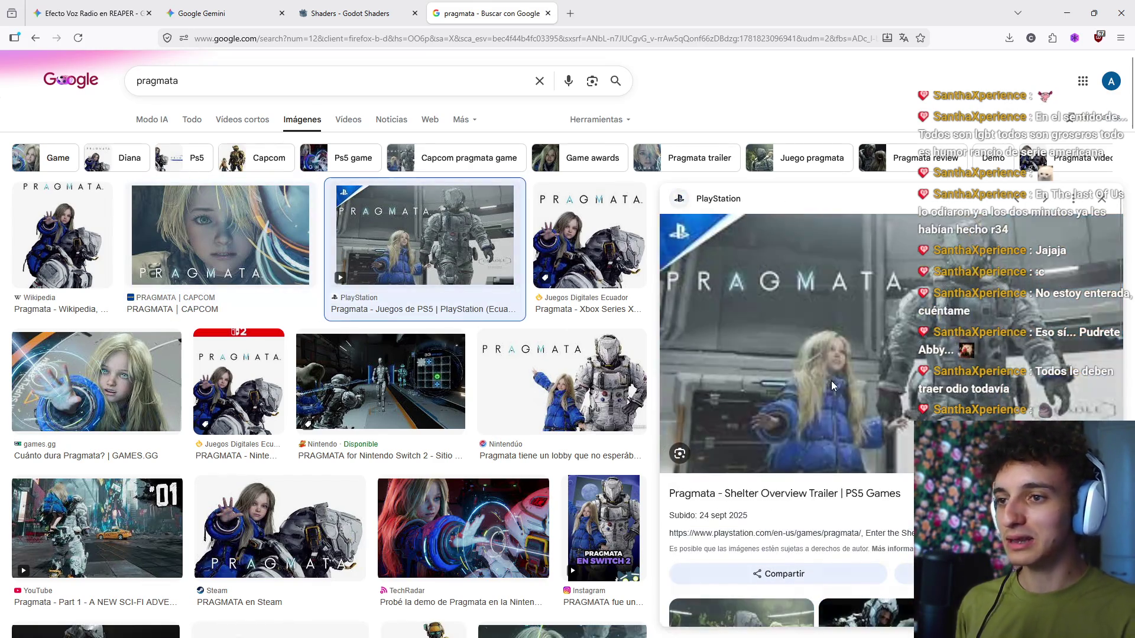
scroll(839, 372, "down", 1)
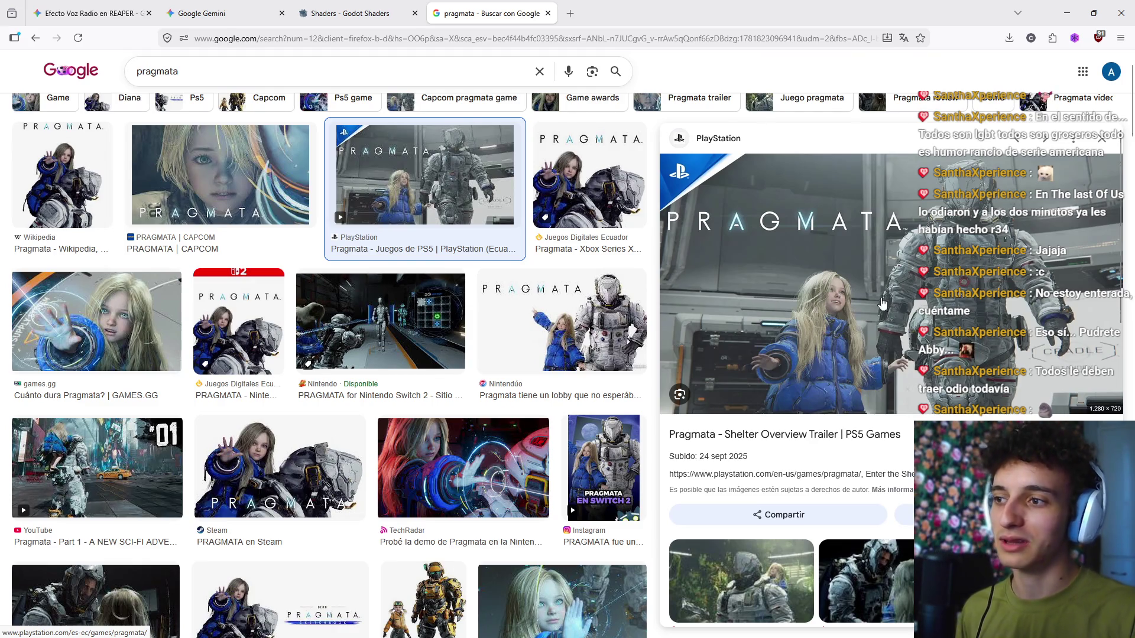
scroll(882, 304, "down", 5)
scroll(395, 395, "up", 6)
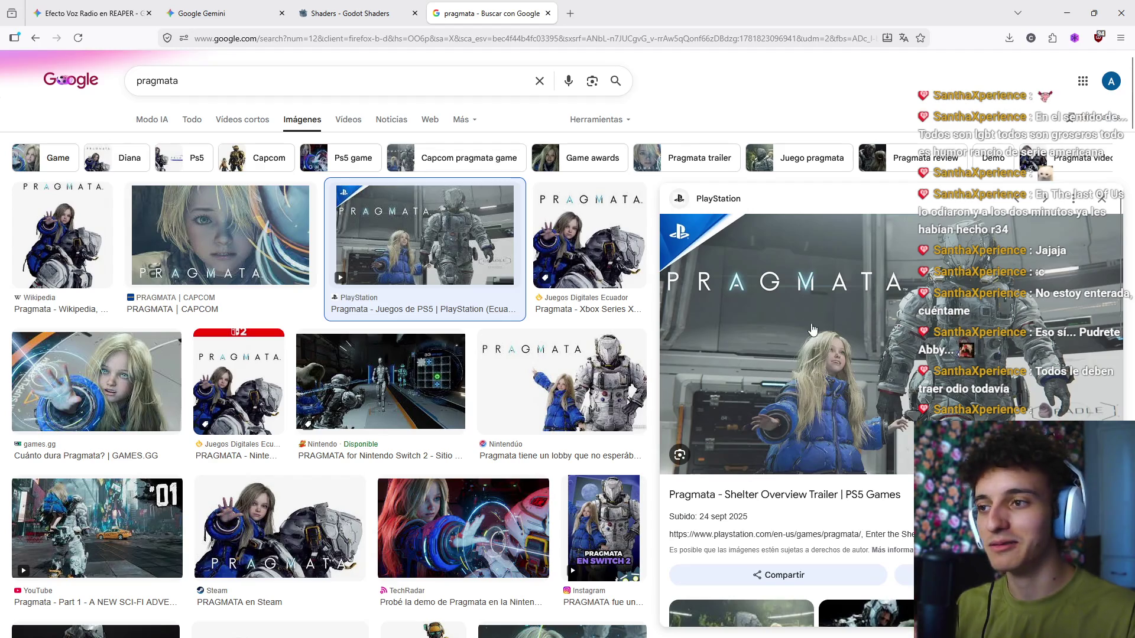
left_click(548, 13)
scroll(791, 317, "down", 3)
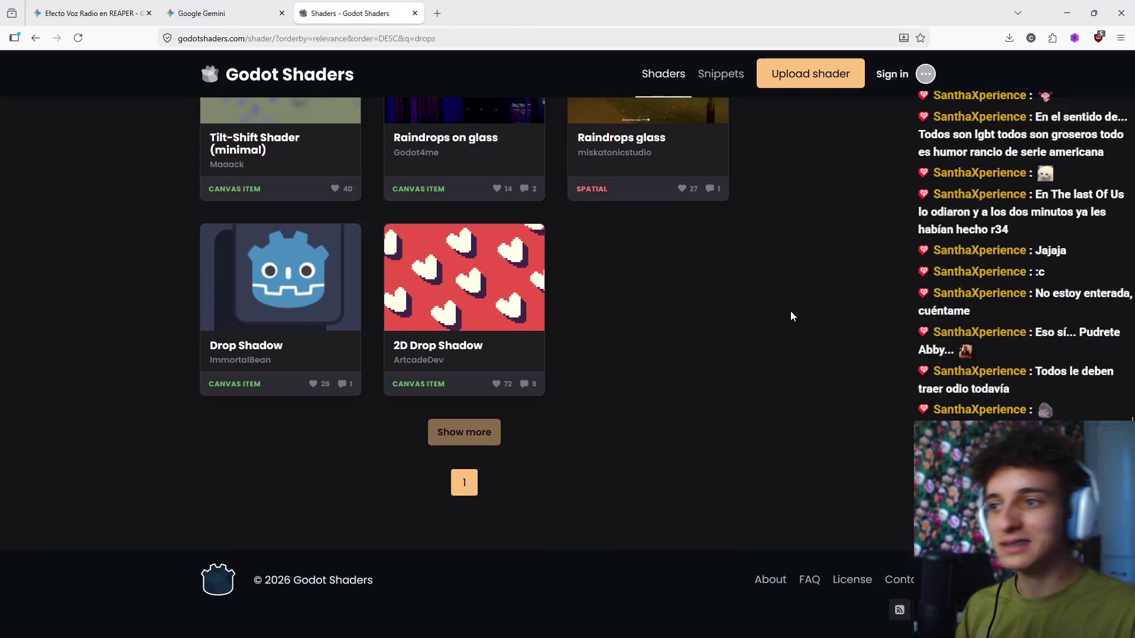
scroll(768, 396, "up", 15)
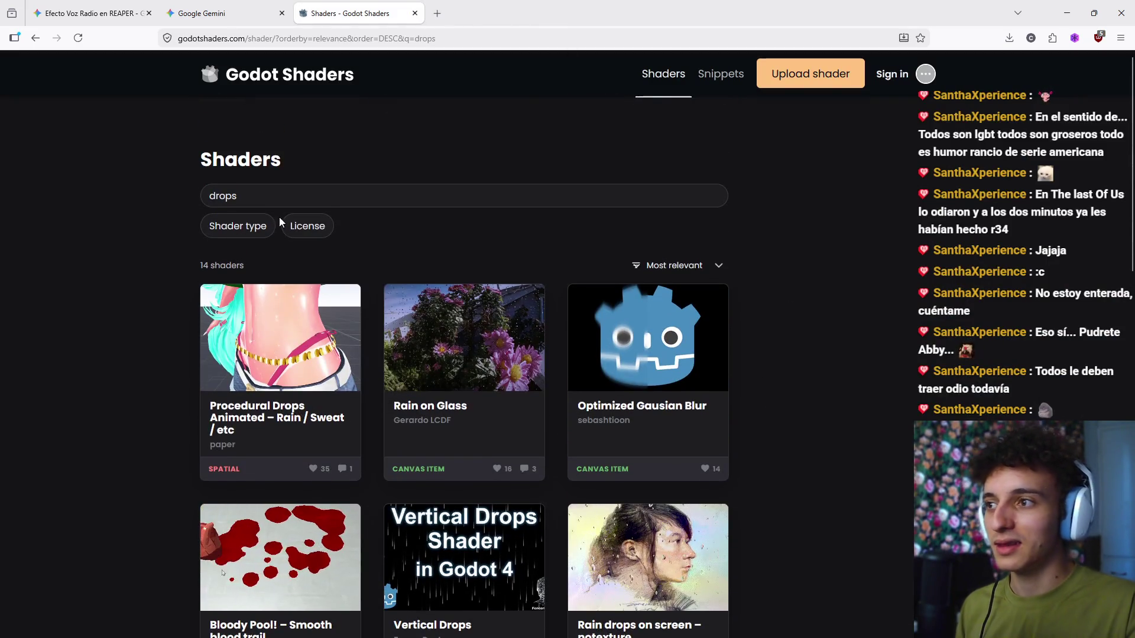
scroll(427, 261, "down", 15)
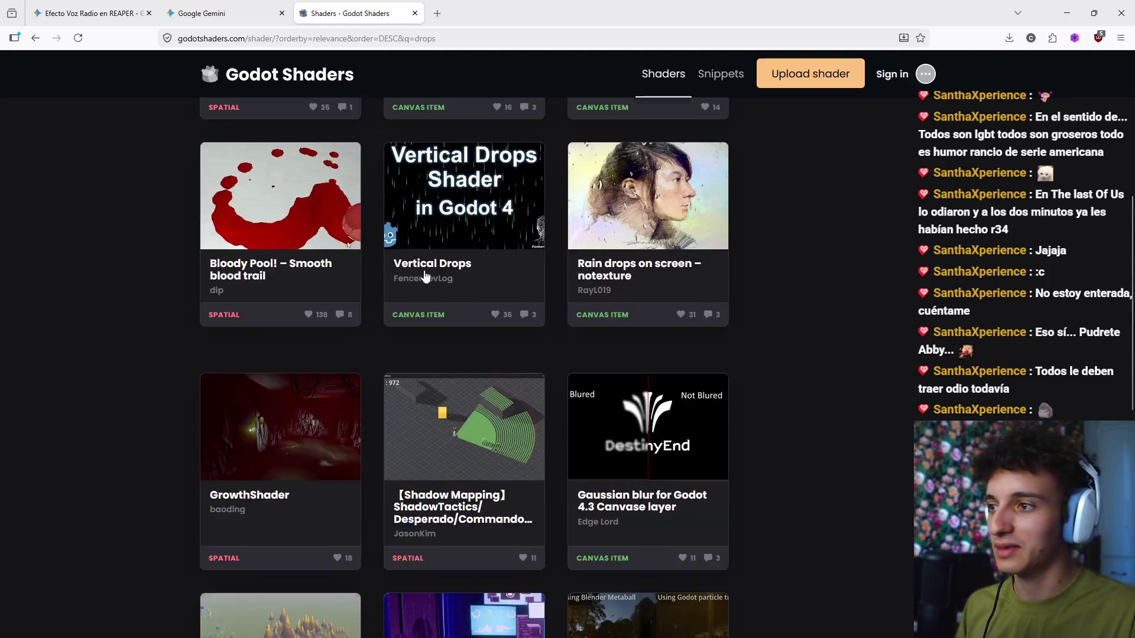
scroll(337, 324, "up", 9)
scroll(413, 384, "down", 9)
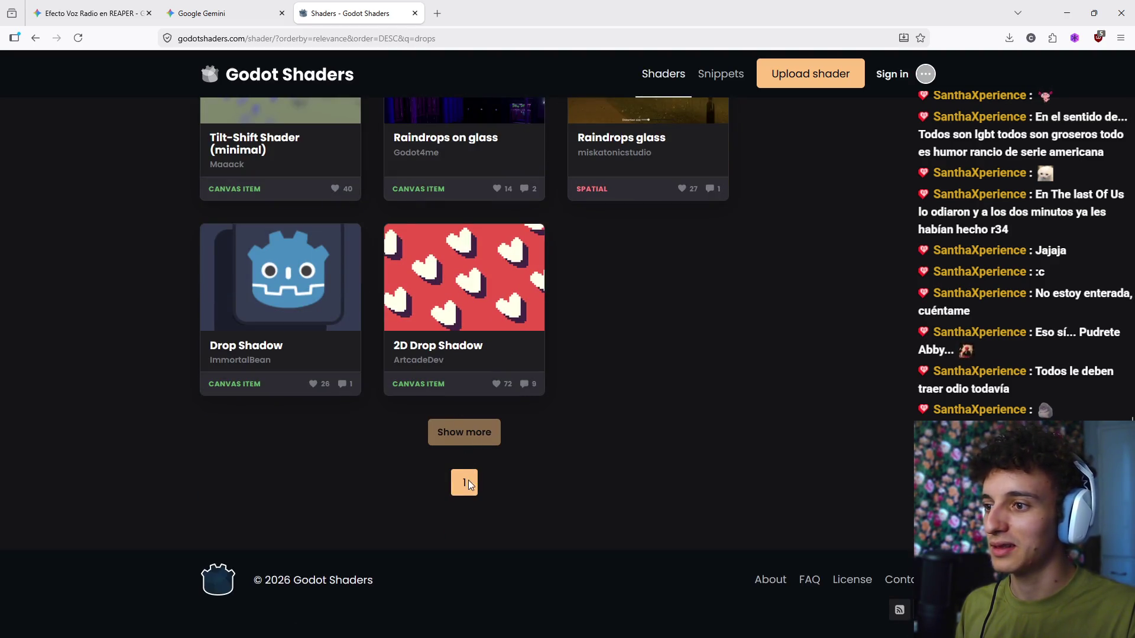
scroll(466, 450, "up", 15)
left_click(285, 194)
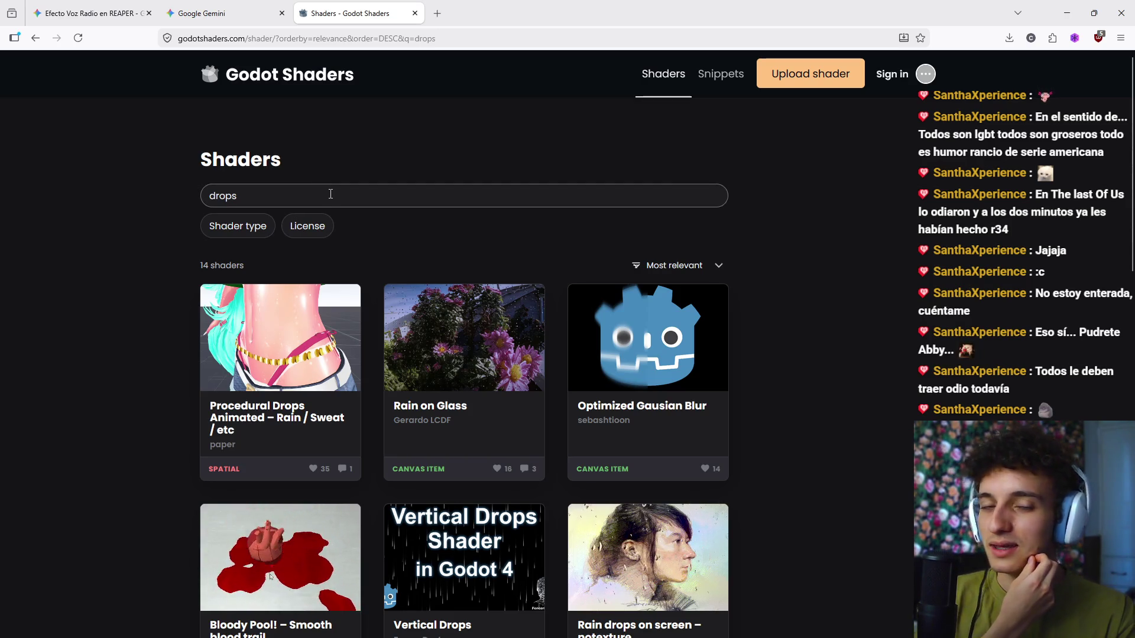
double_click(334, 200)
left_click(280, 185)
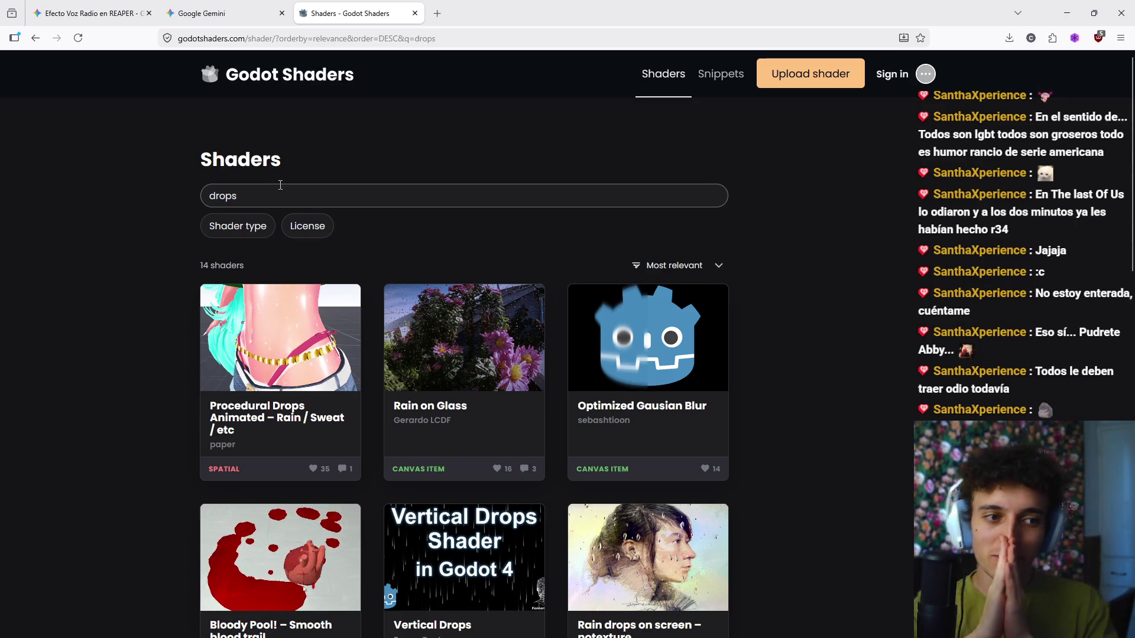
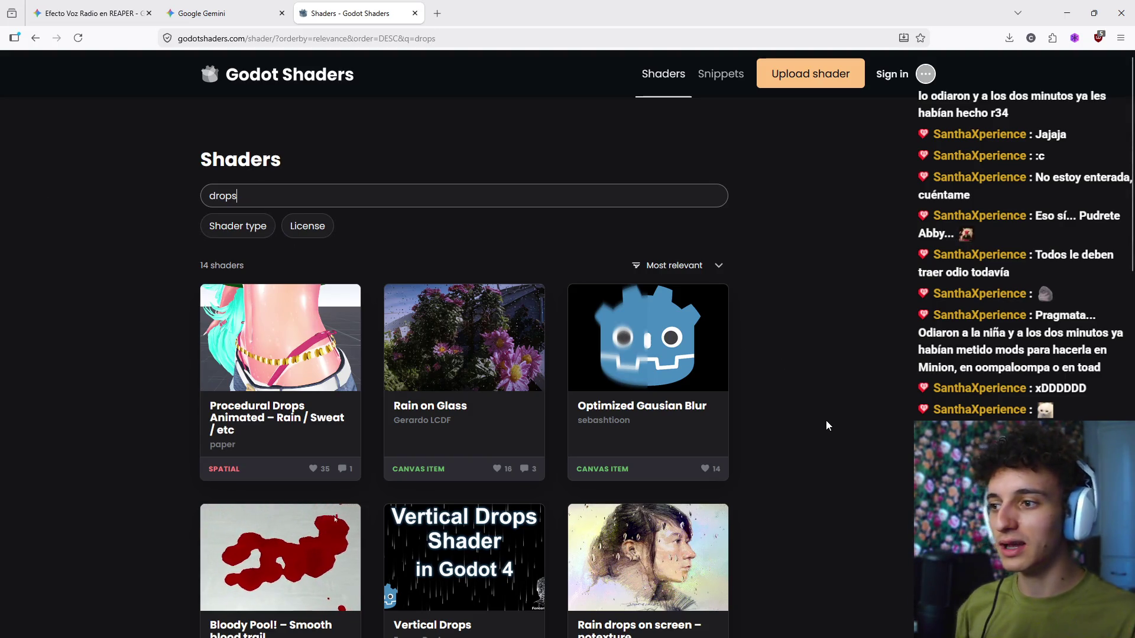
Step: Leave the 'drops' shader results and switch to the Godot editor showing main_scene
scroll(821, 402, "down", 5)
scroll(817, 372, "up", 5)
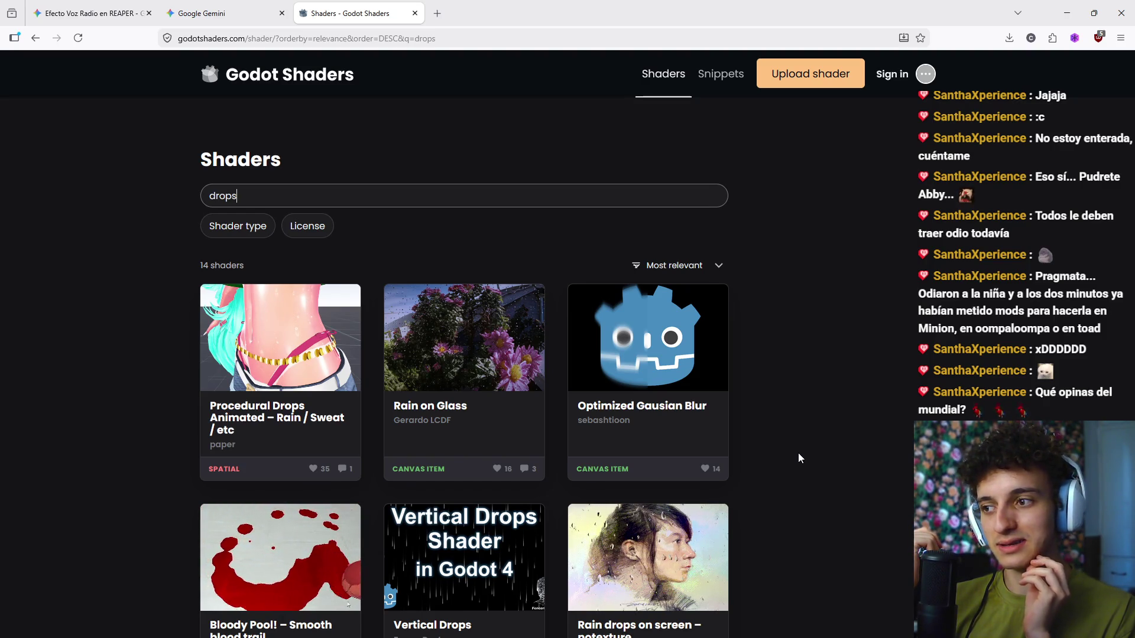
scroll(791, 388, "down", 5)
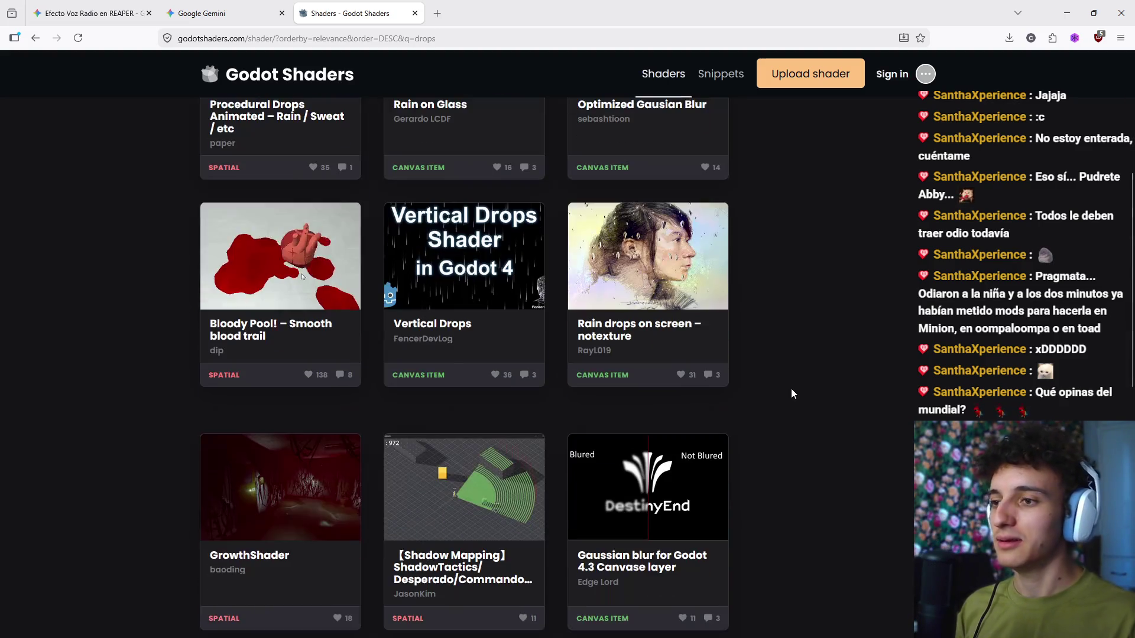
scroll(792, 406, "down", 9)
scroll(768, 477, "up", 12)
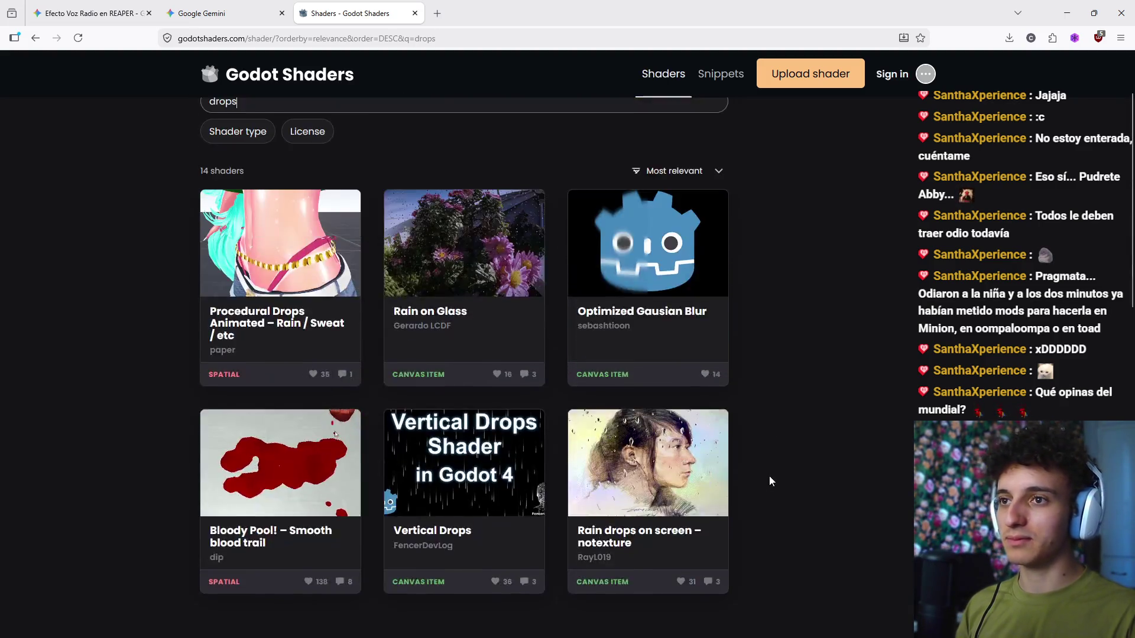
scroll(768, 477, "up", 2)
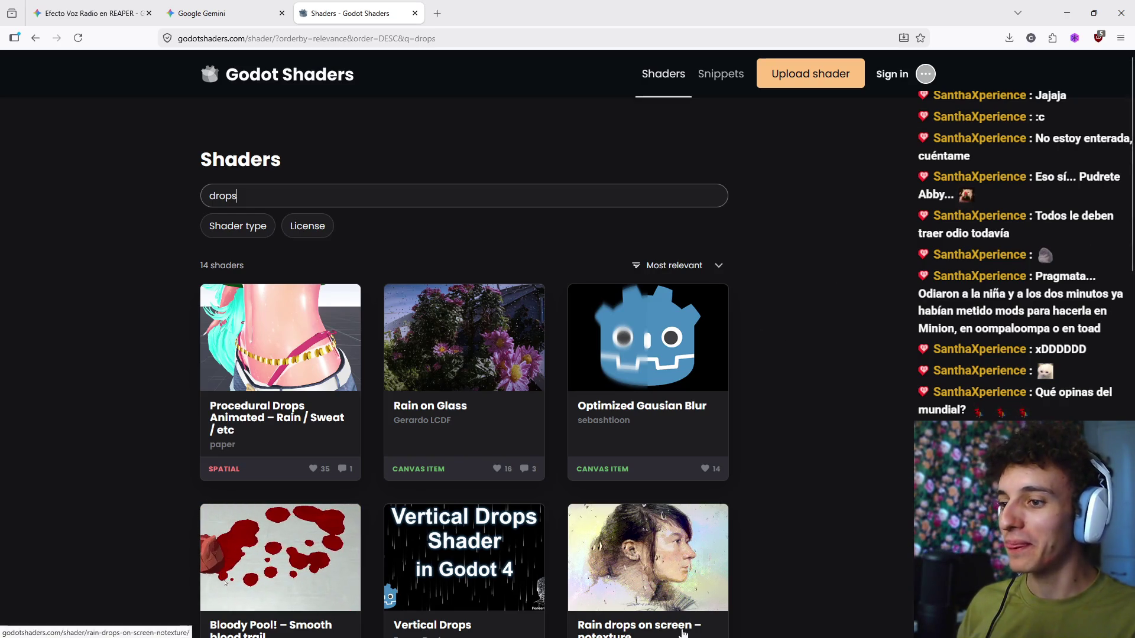
mouse_move(682, 637)
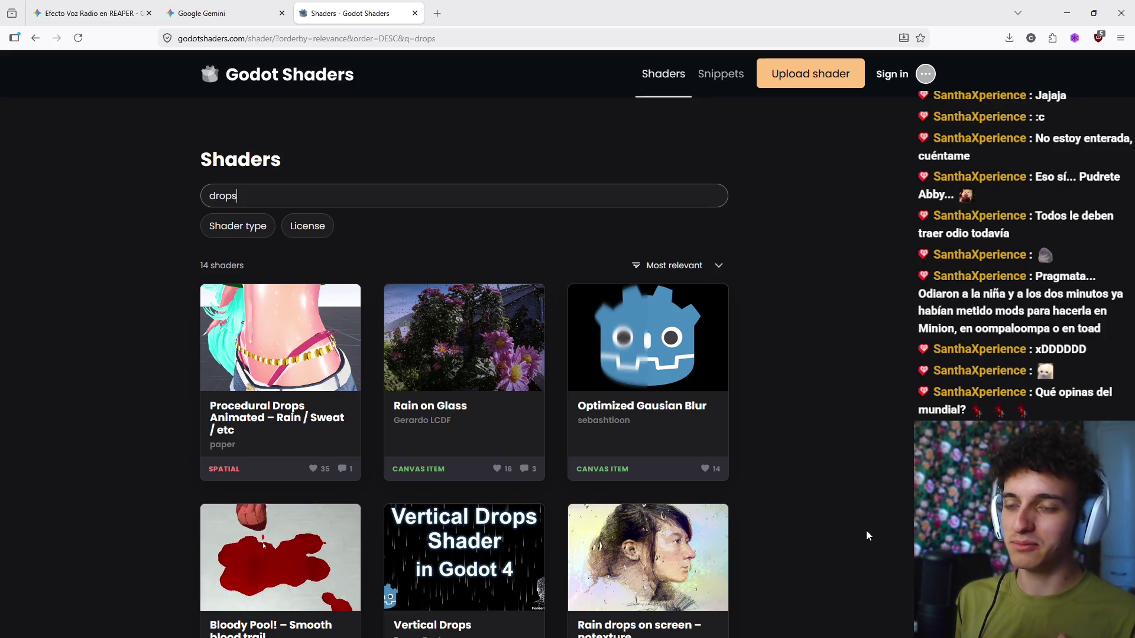
scroll(859, 492, "down", 5)
scroll(831, 520, "up", 5)
key("alt+Tab")
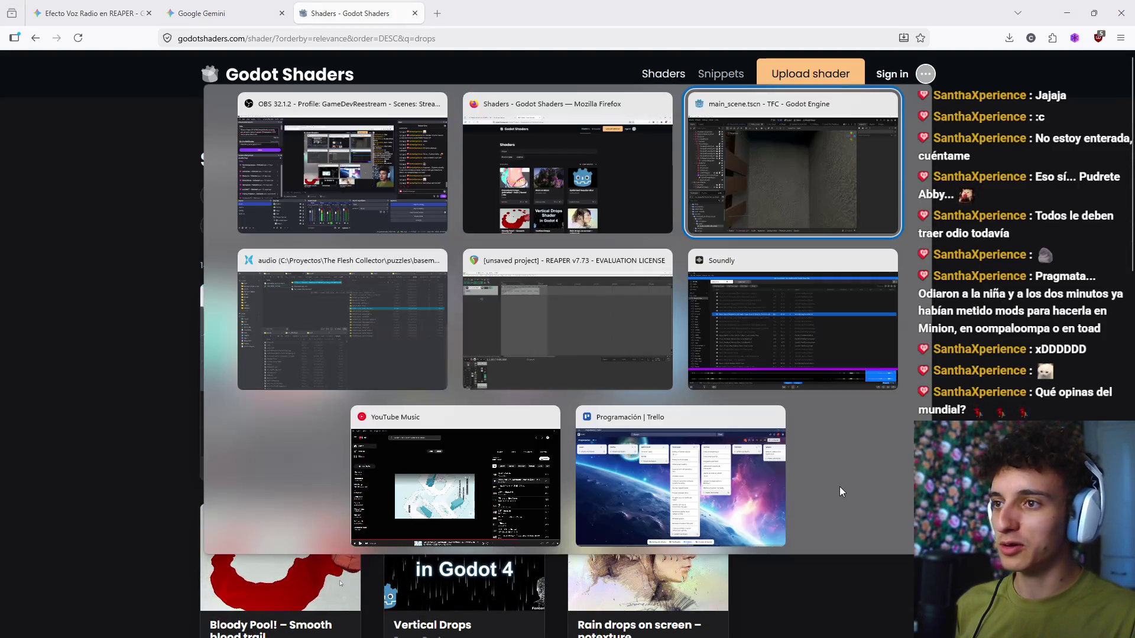
key("alt+Tab")
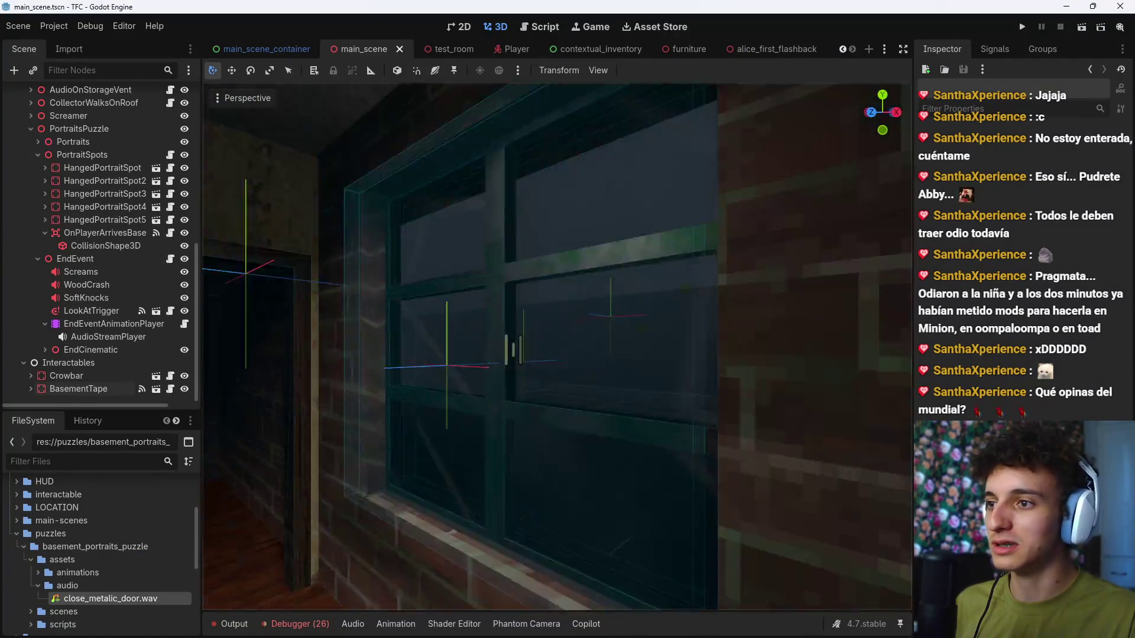
Step: Fly the camera into the basement past the portrait frames, desk room and brick-wall speaker
key("w")
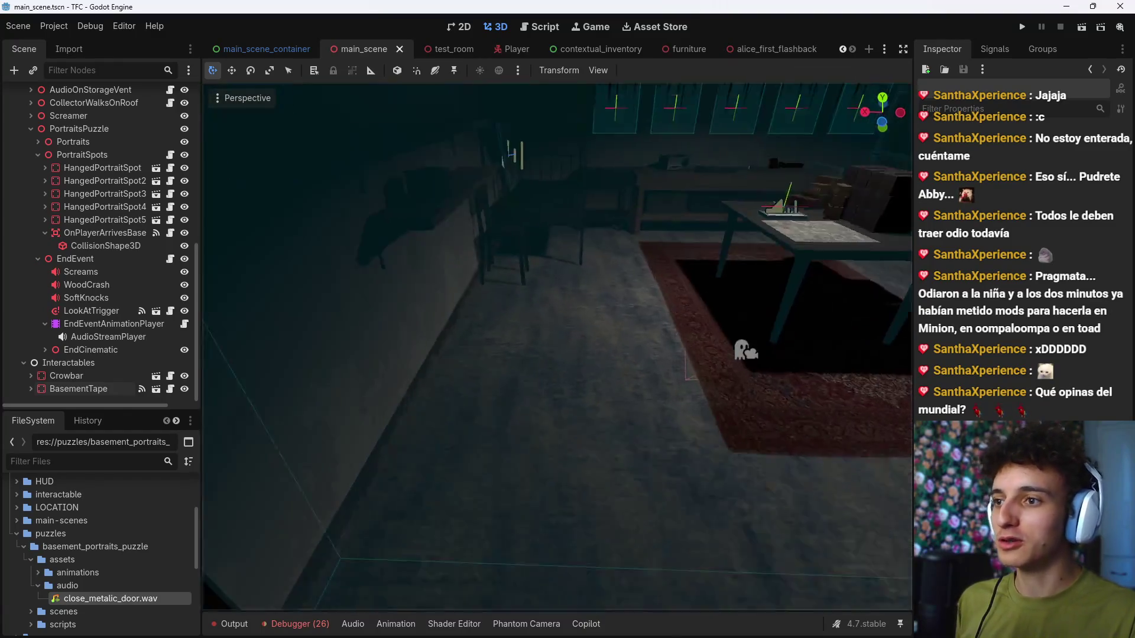
key("w")
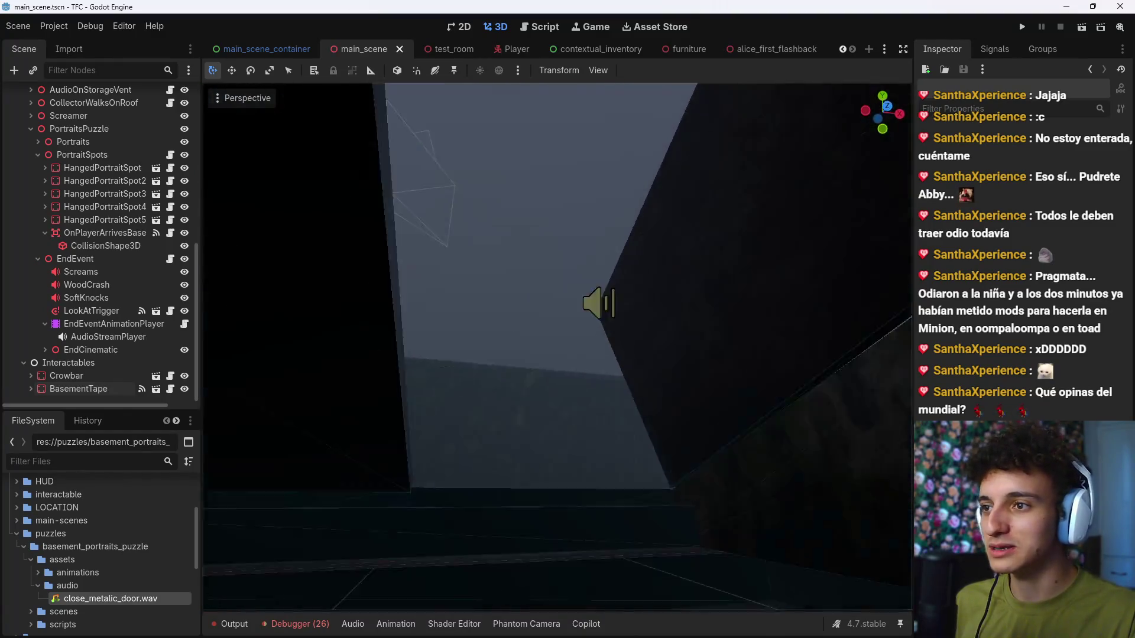
key("w")
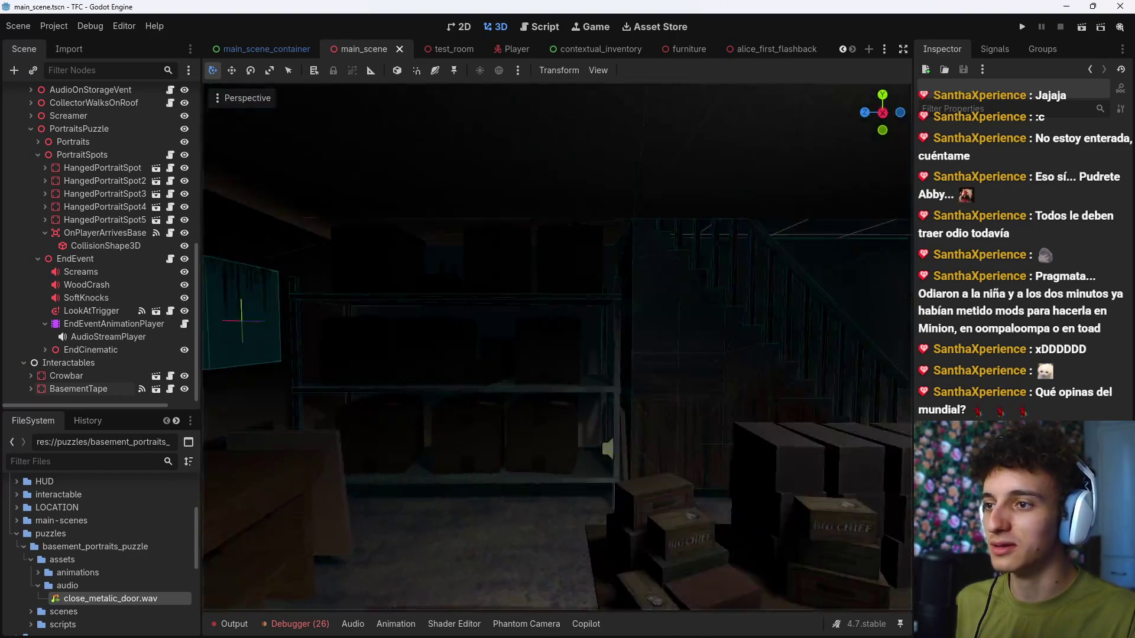
key("w")
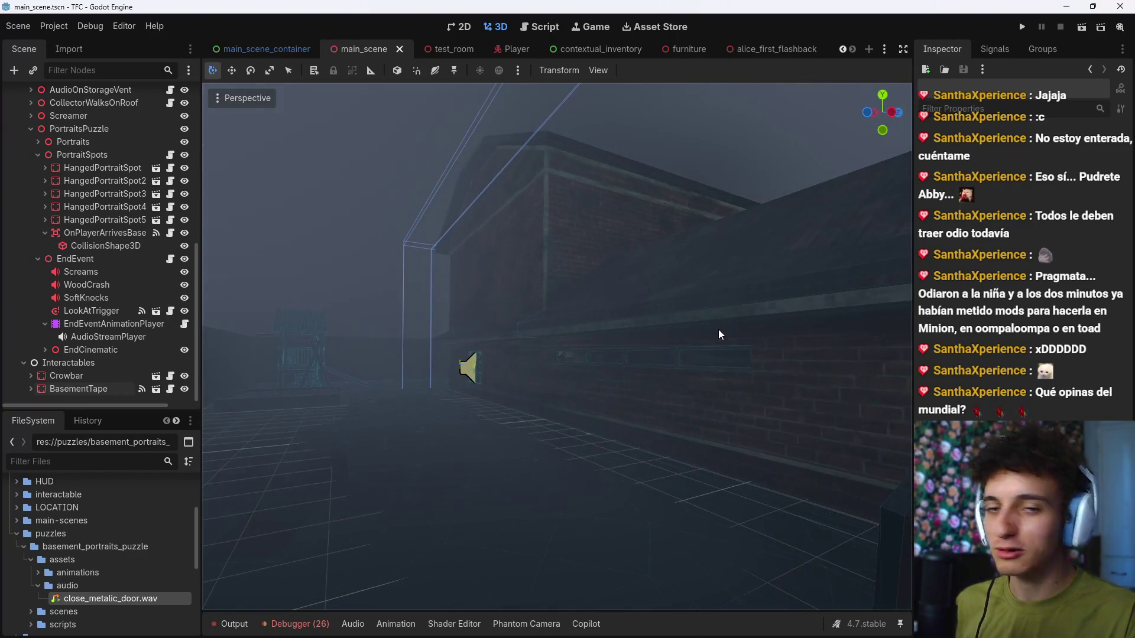
Step: Fly past the portrait wall, through the window and down the corridor into the end room
key("w")
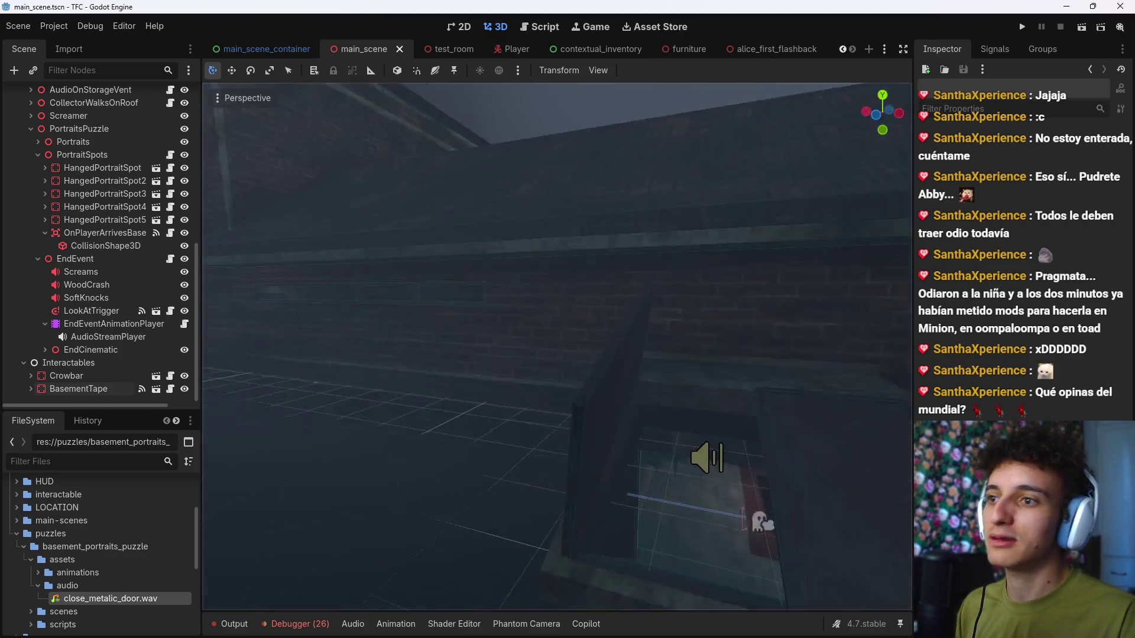
key("w")
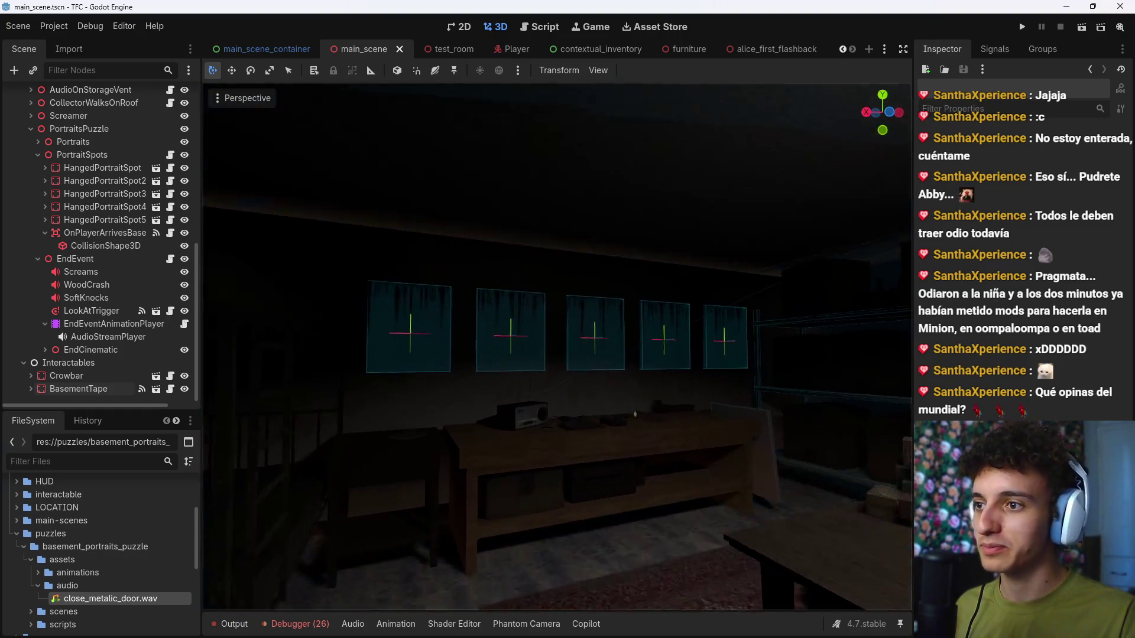
key("s")
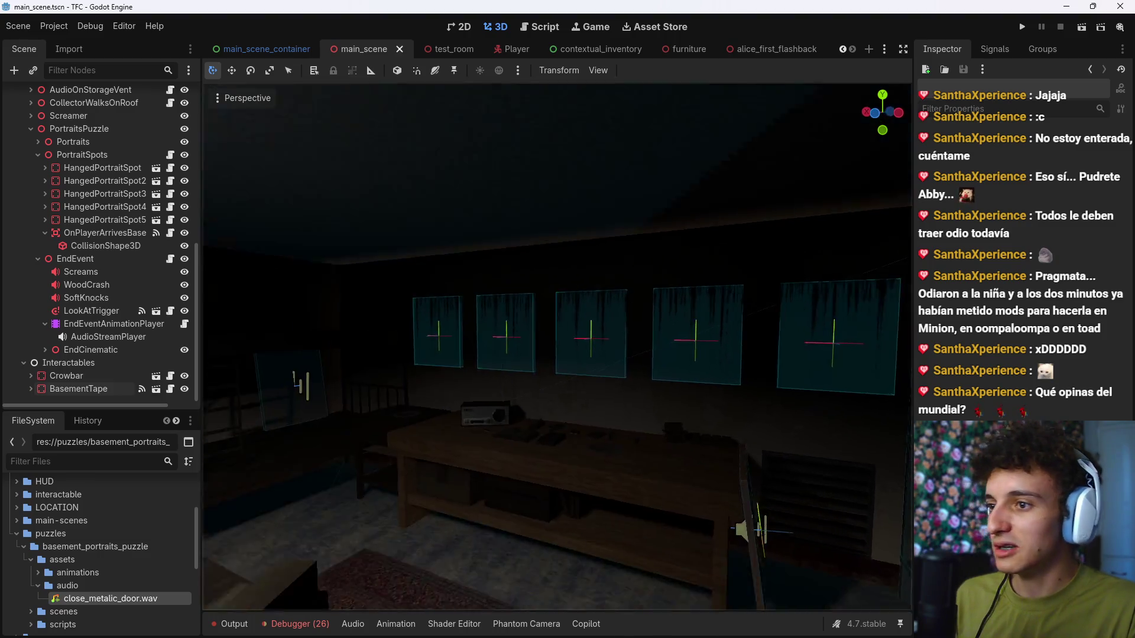
key("w")
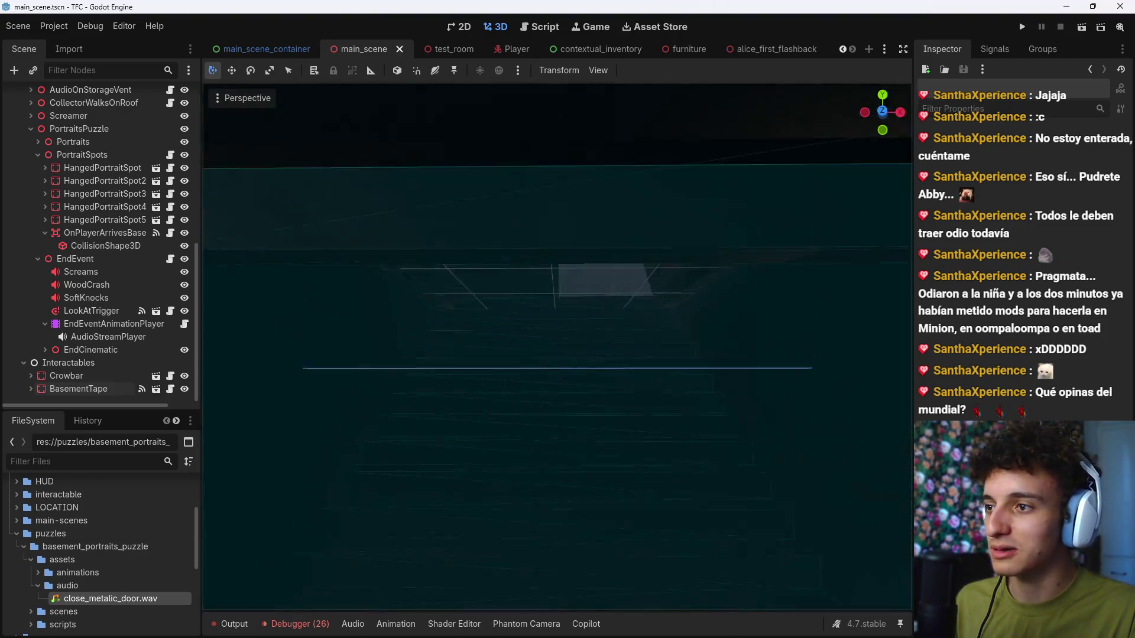
key("s")
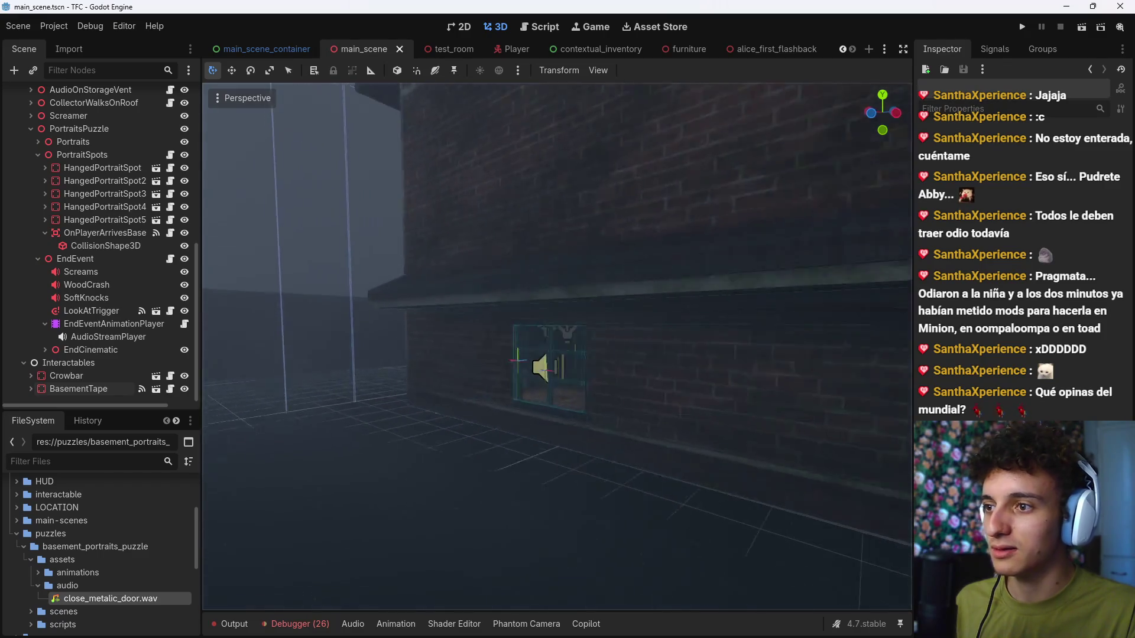
key("w")
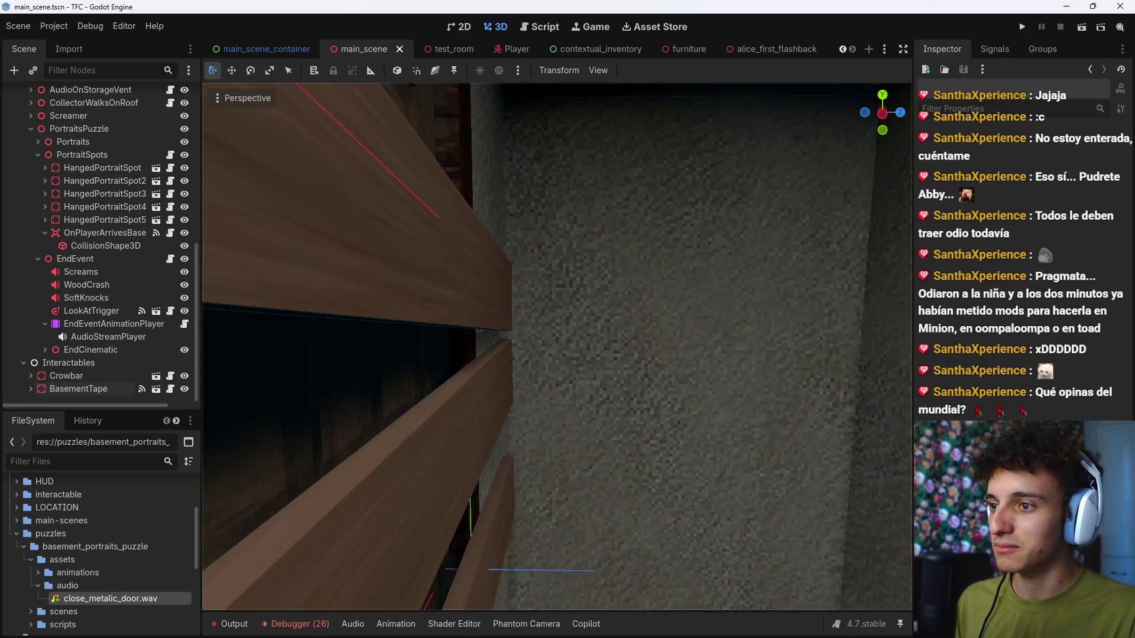
key("w")
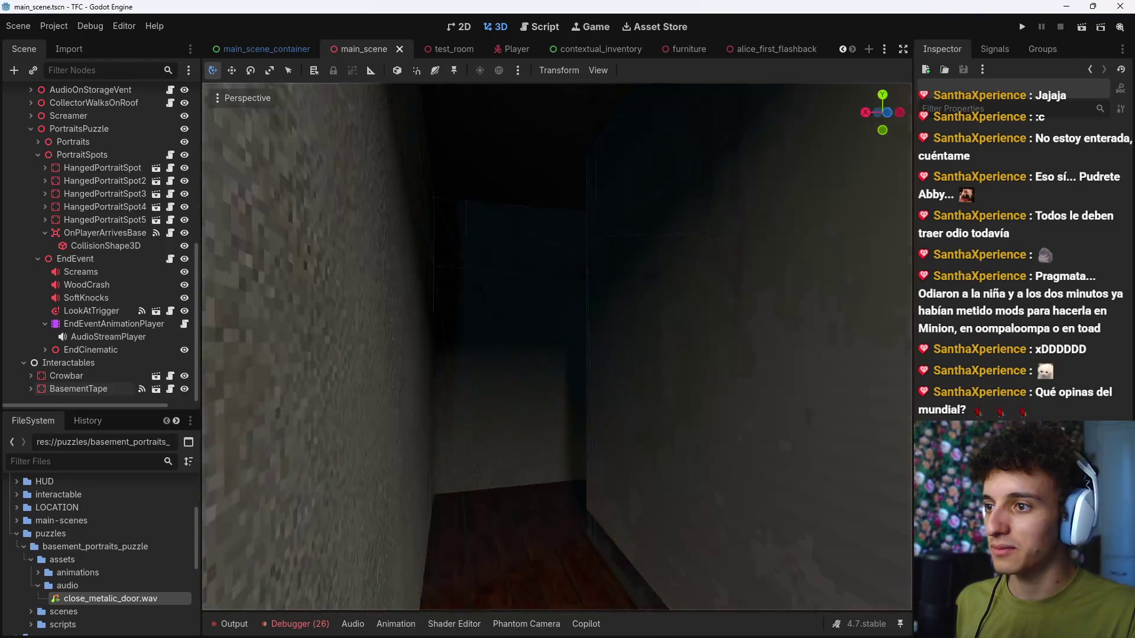
key("w")
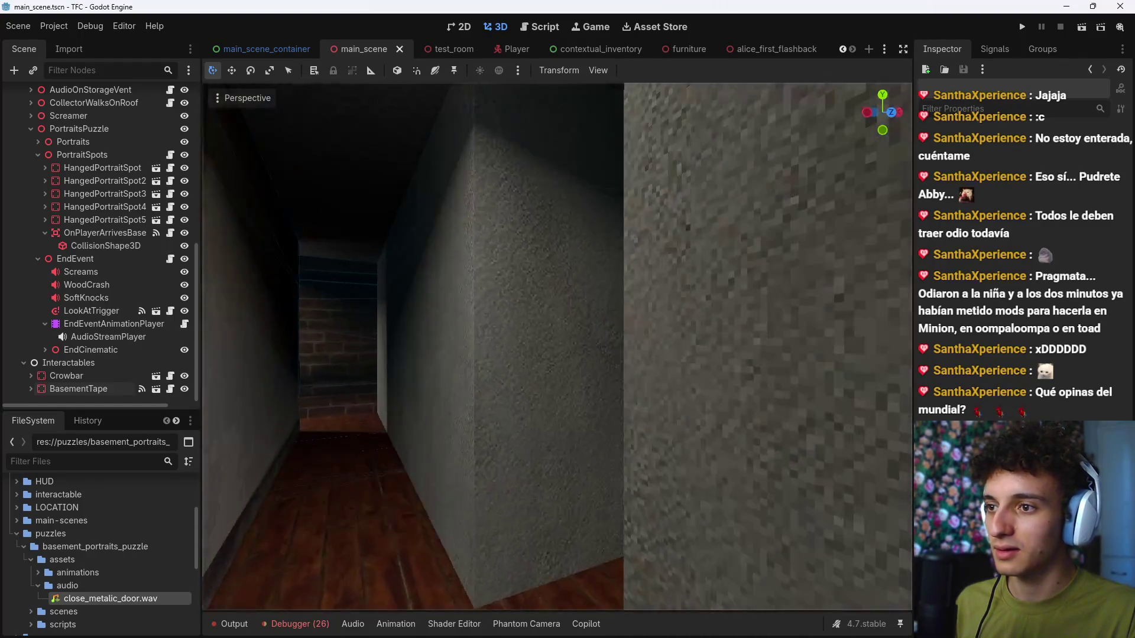
key("w")
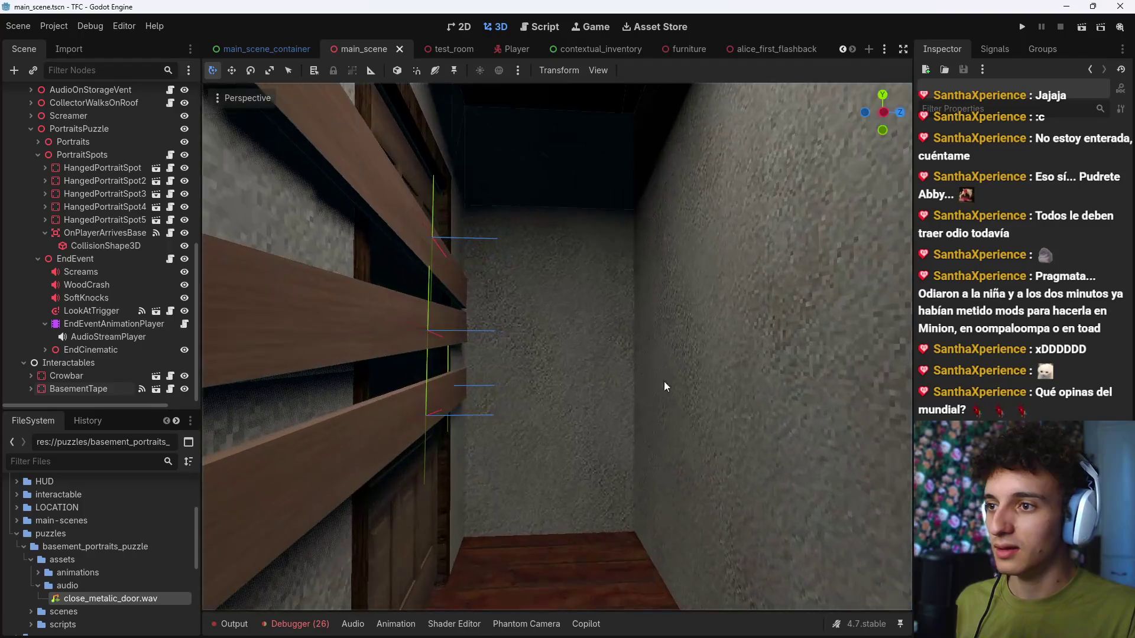
Step: Preview the Rain on Glass shader page in the browser, then return to the drops results
mouse_move(634, 626)
left_click(634, 585)
scroll(542, 388, "down", 5)
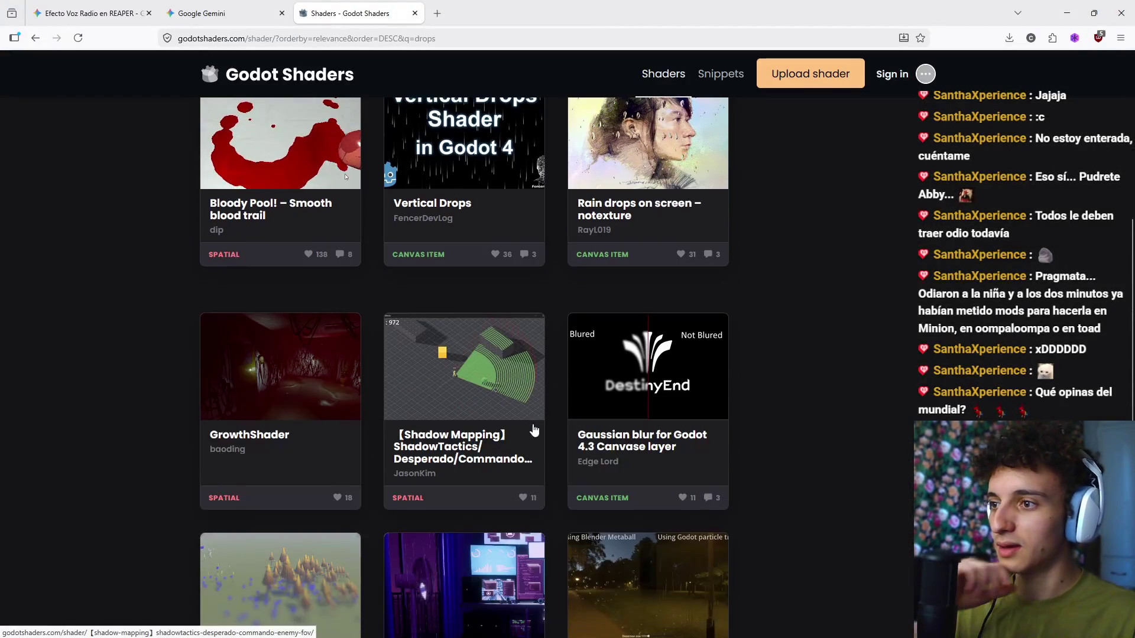
scroll(363, 222, "up", 5)
scroll(146, 206, "down", 4)
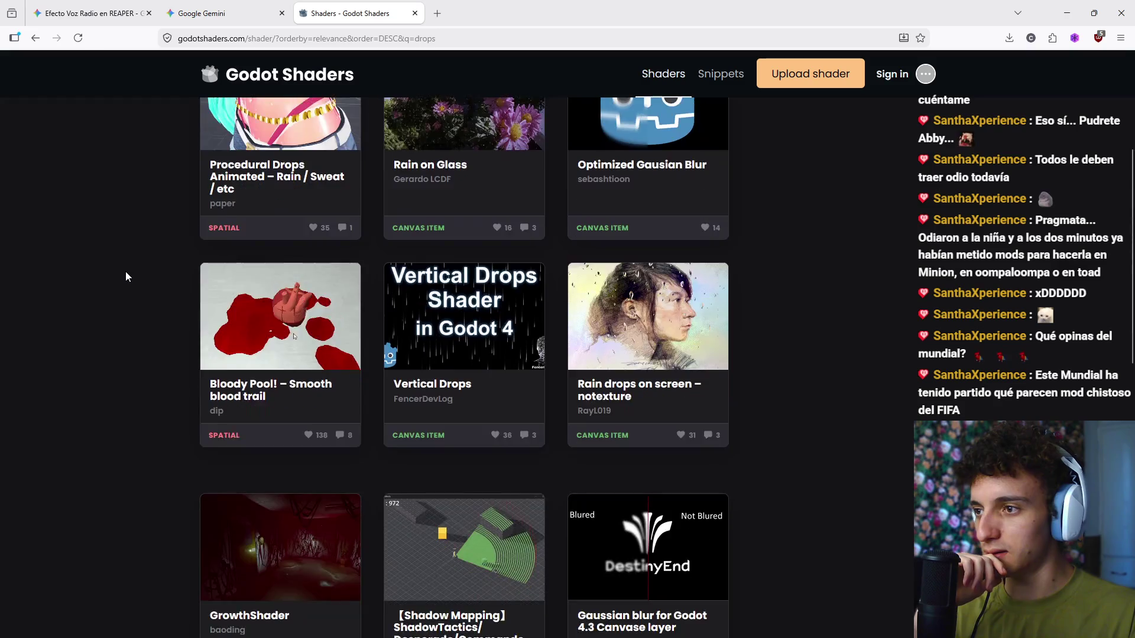
scroll(125, 272, "up", 3)
left_click(481, 335)
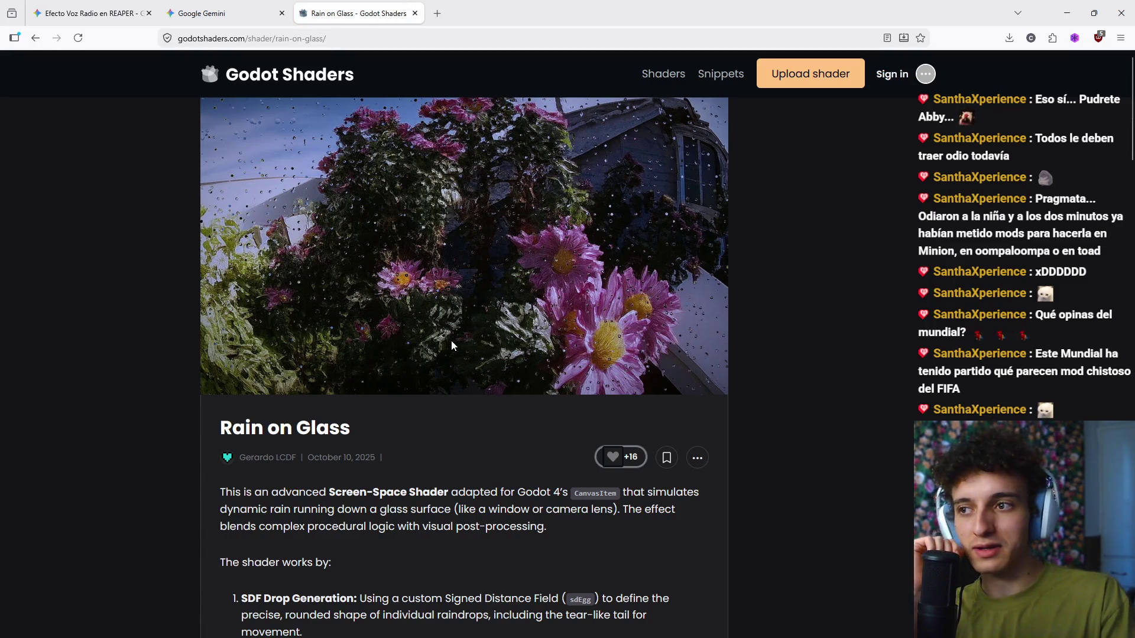
left_click(36, 38)
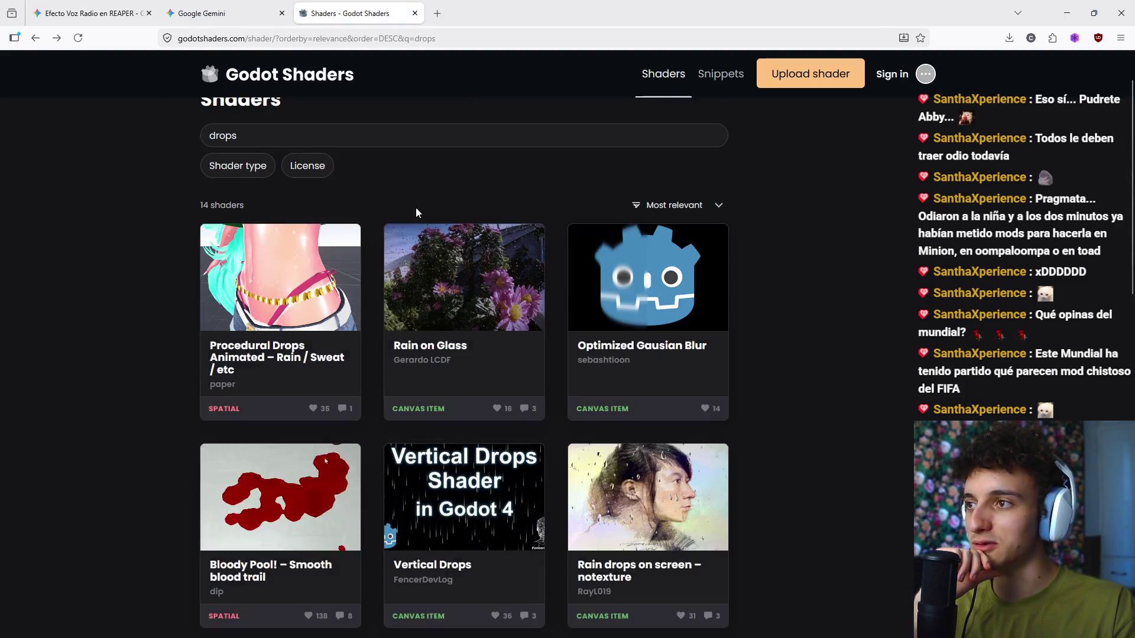
Step: Search Godot Shaders for 'rain on glass', then replace the query with 'droppletlet'
key("BackSpace")
key("BackSpace")
key("BackSpace")
type("rain on glass")
key("Return")
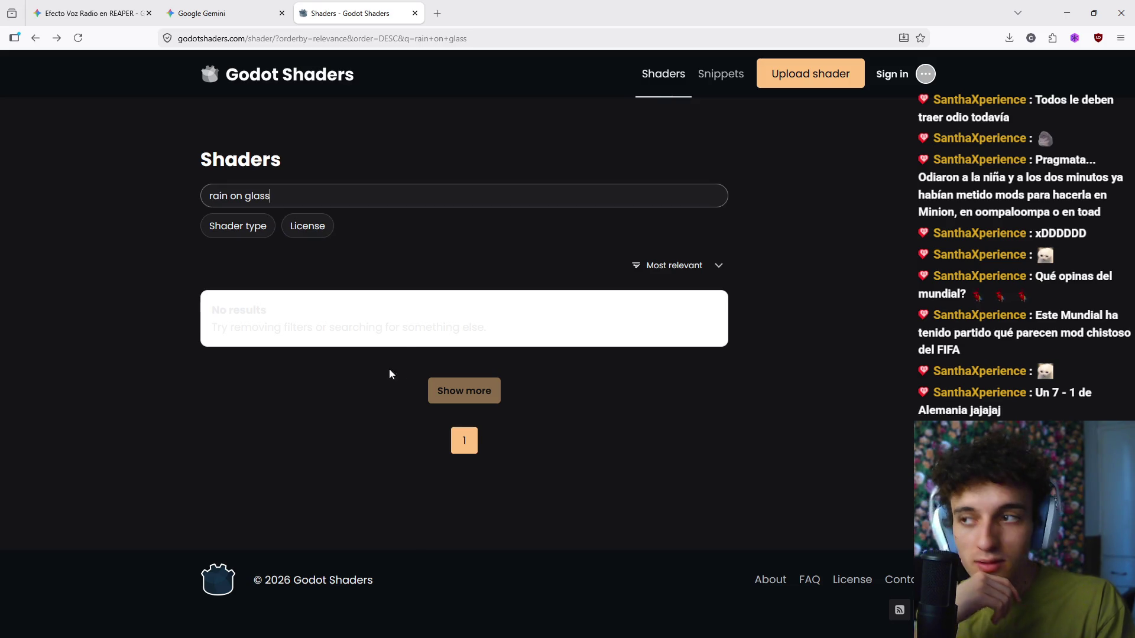
left_click_drag(312, 197, 127, 188)
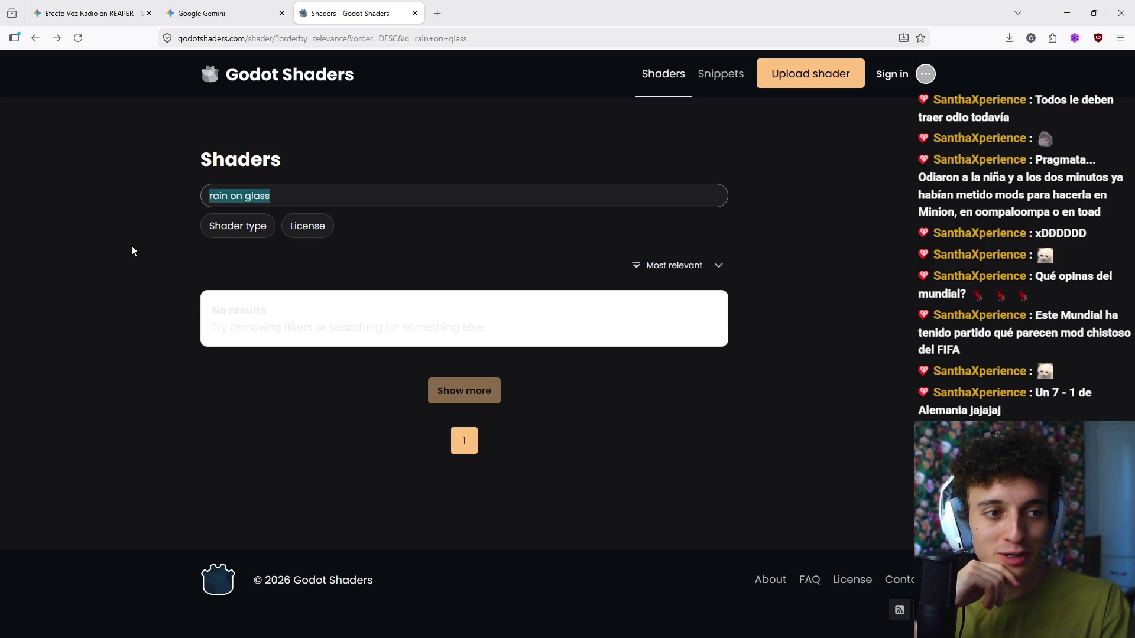
key("BackSpace")
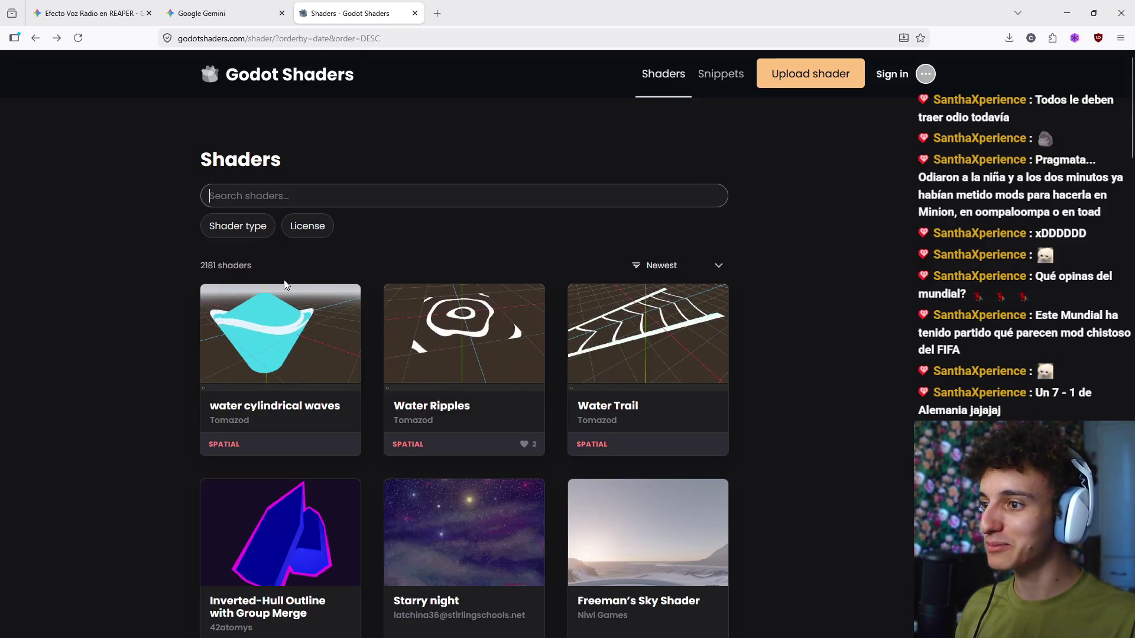
type("dro")
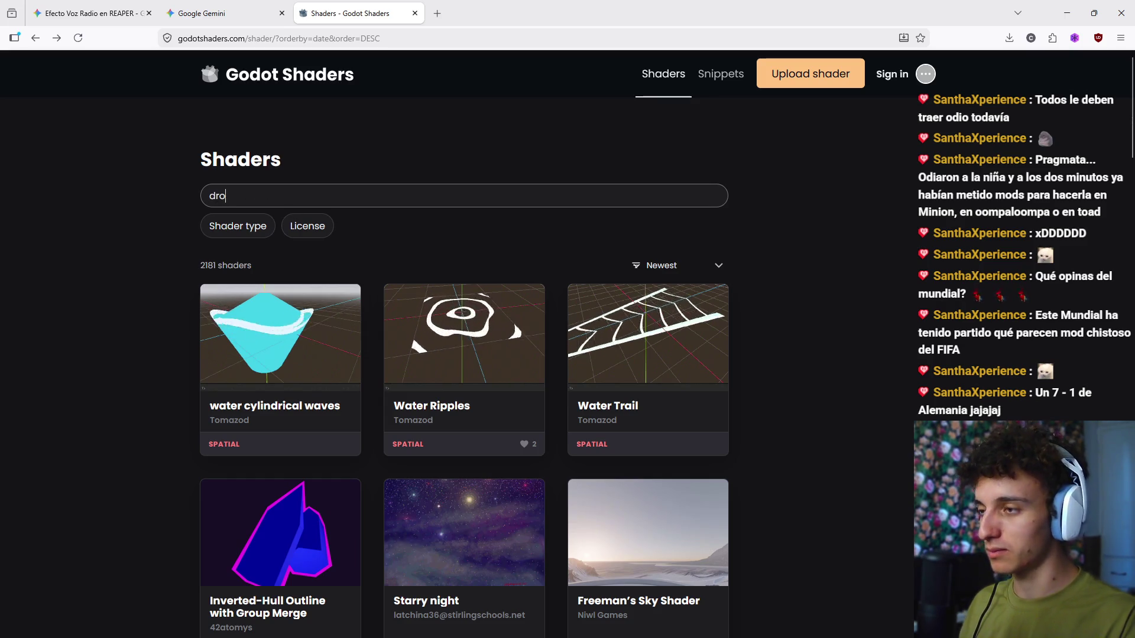
type("pplet")
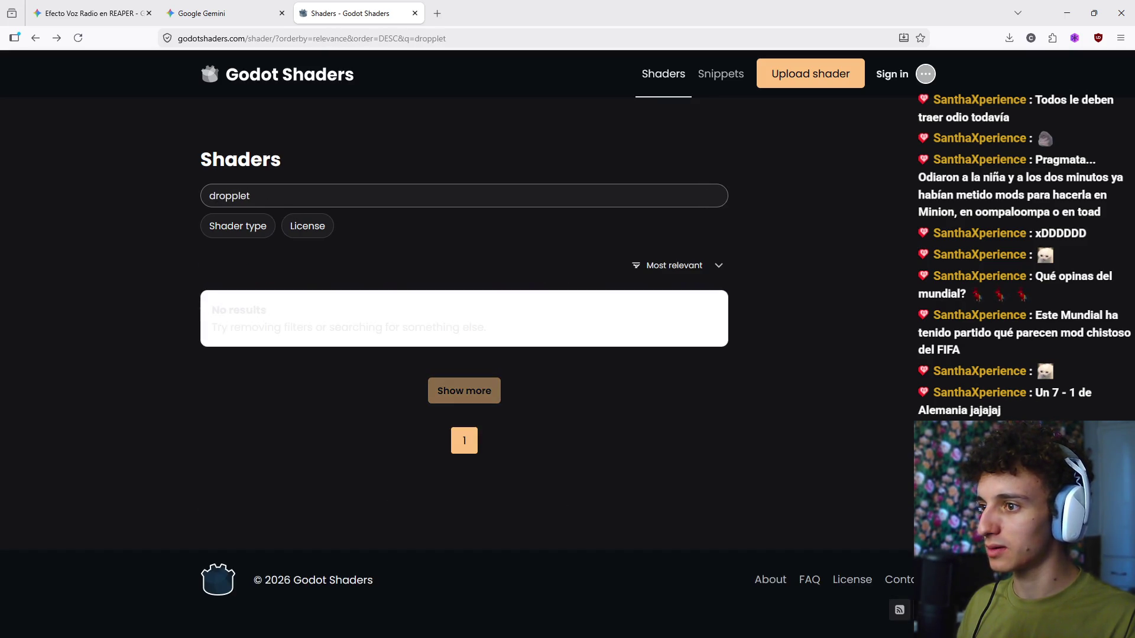
key("BackSpace")
key("BackSpace")
key("BackSpace")
key("BackSpace")
type("let")
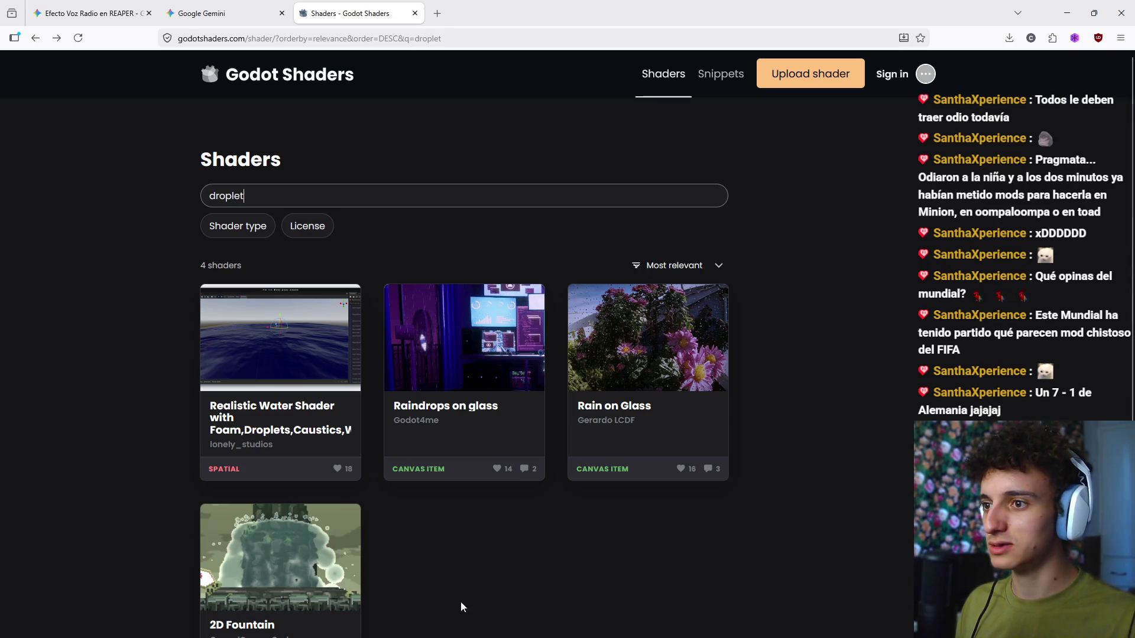
Step: Open Raindrops on glass in a new tab, look it over, and close it
middle_click(467, 407)
scroll(467, 423, "down", 2)
key("ctrl+Tab")
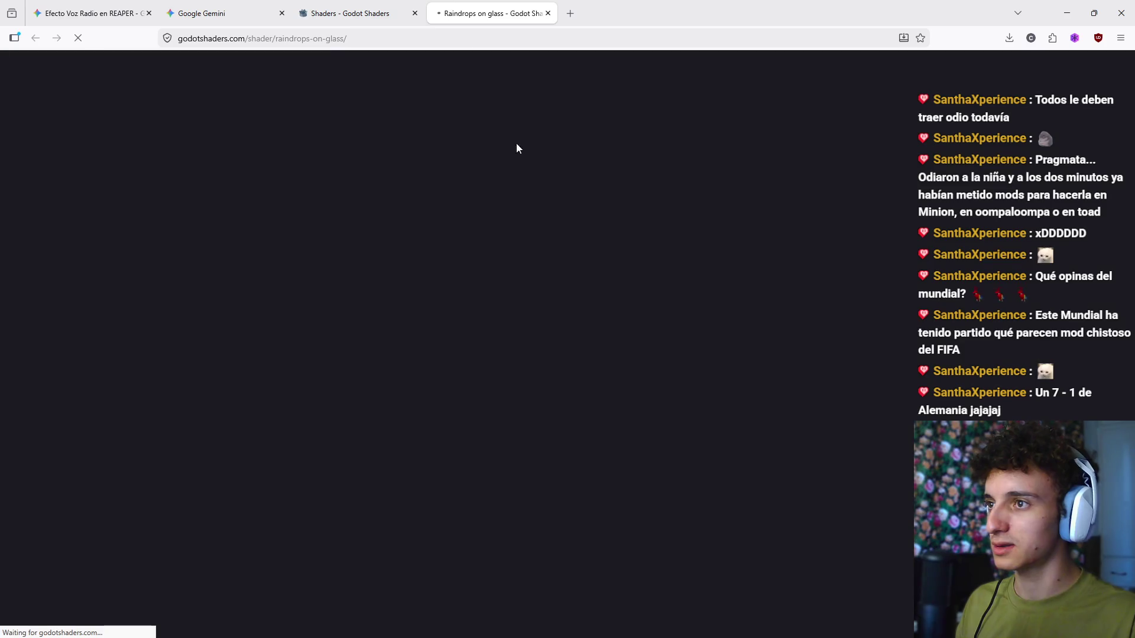
scroll(507, 357, "down", 1)
scroll(379, 353, "up", 1)
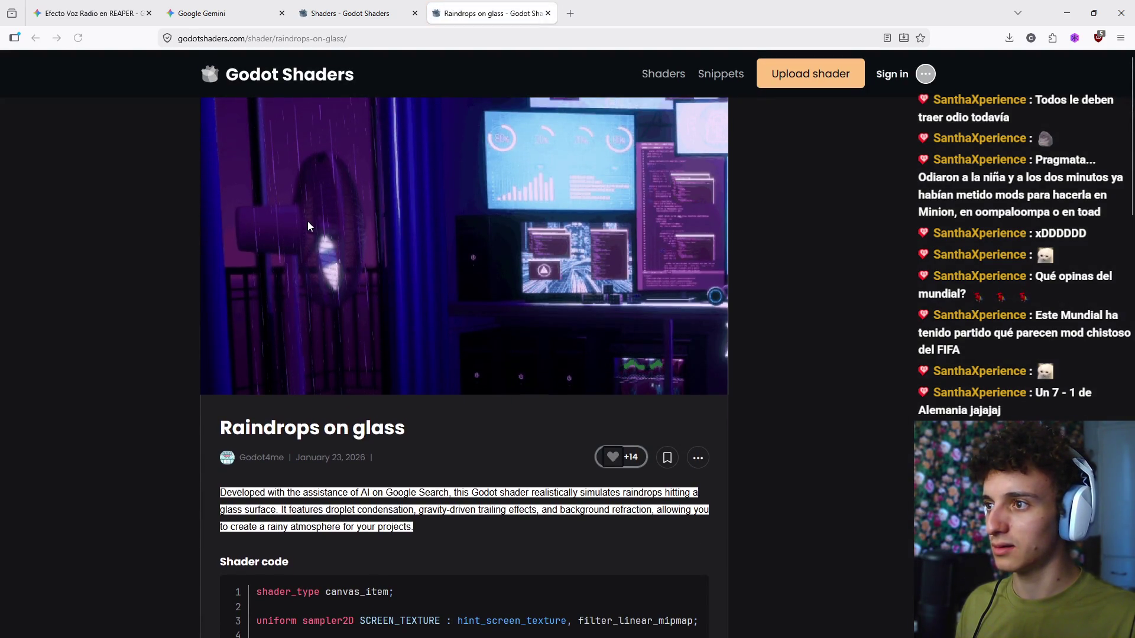
left_click(548, 13)
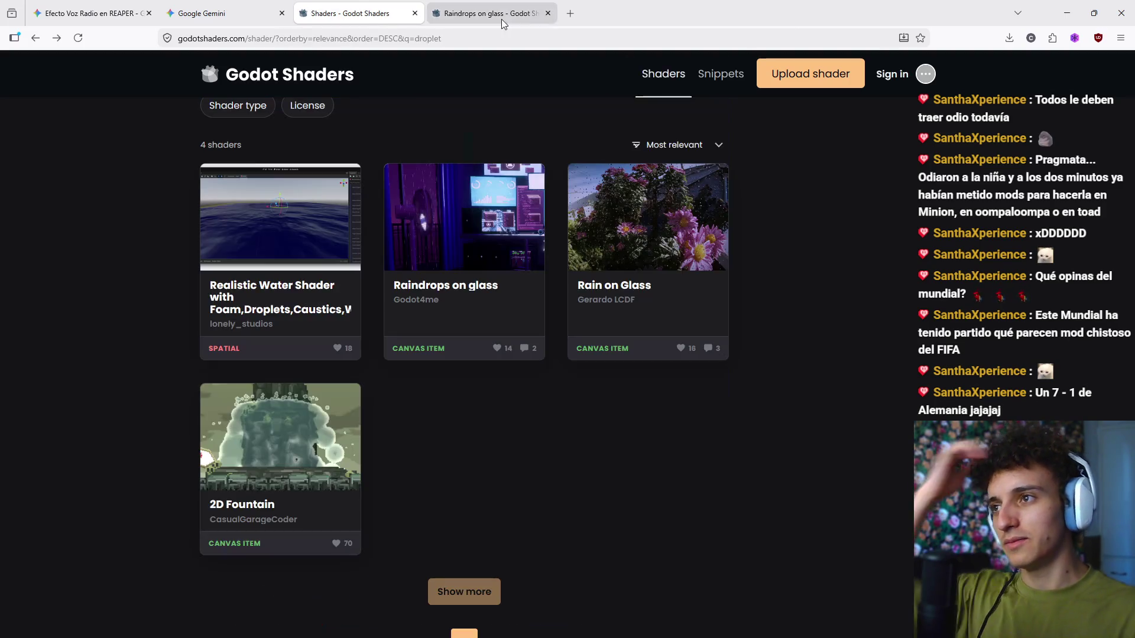
Step: Replace the search text with 'blood'
scroll(325, 210, "up", 2)
left_click_drag(245, 196, 181, 197)
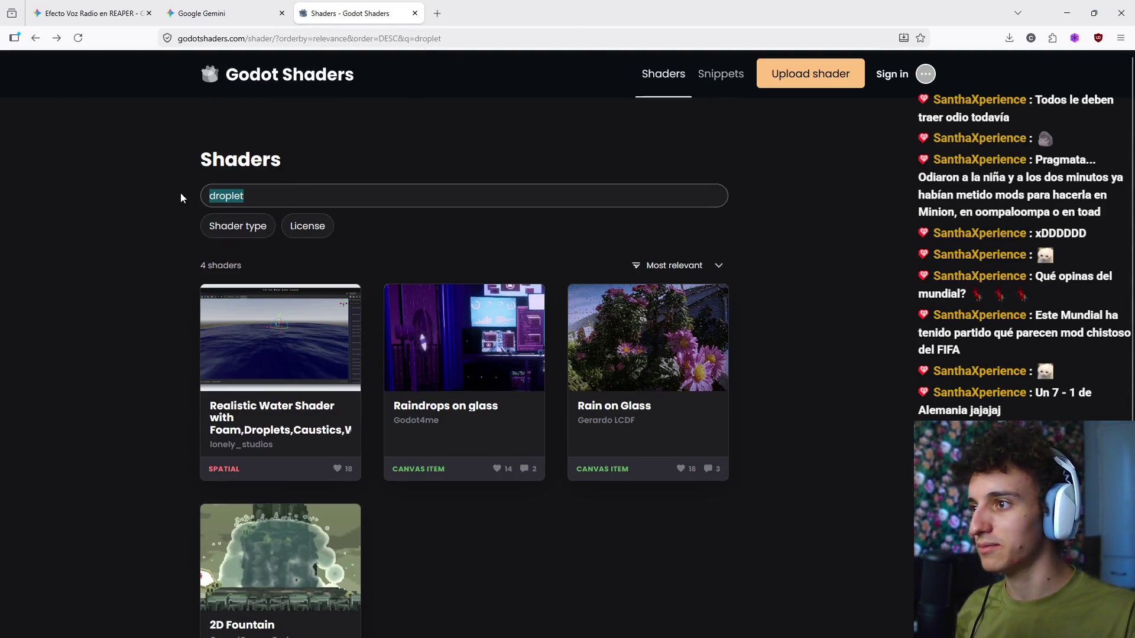
type("blood")
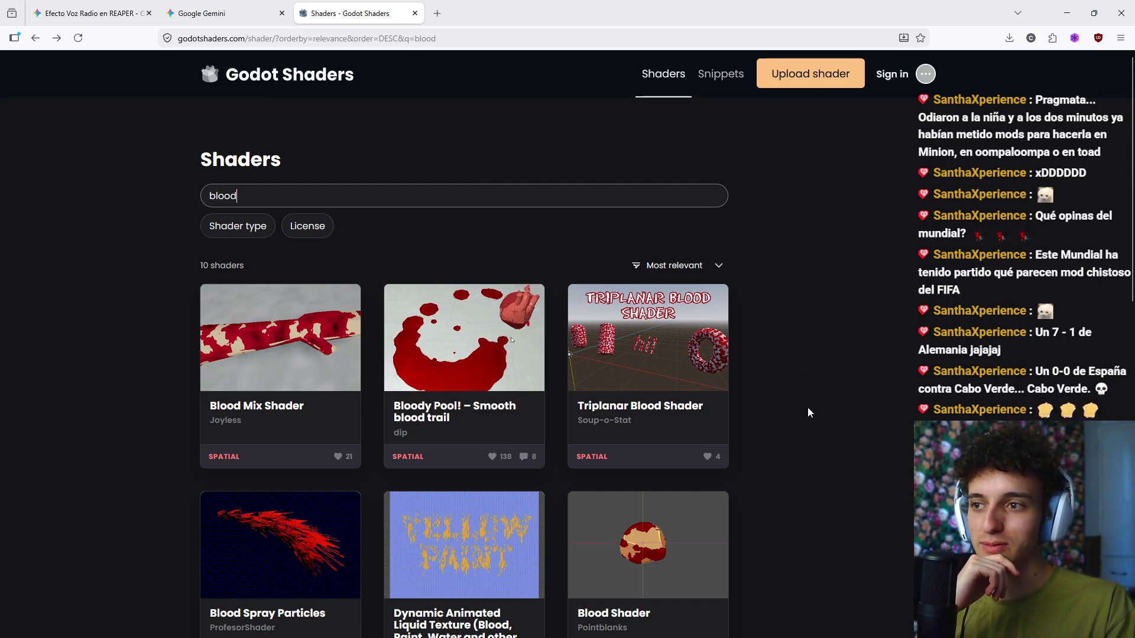
Step: Open the Dynamic Animated Liquid Texture and Blood Shader results in new tabs
scroll(795, 414, "down", 3)
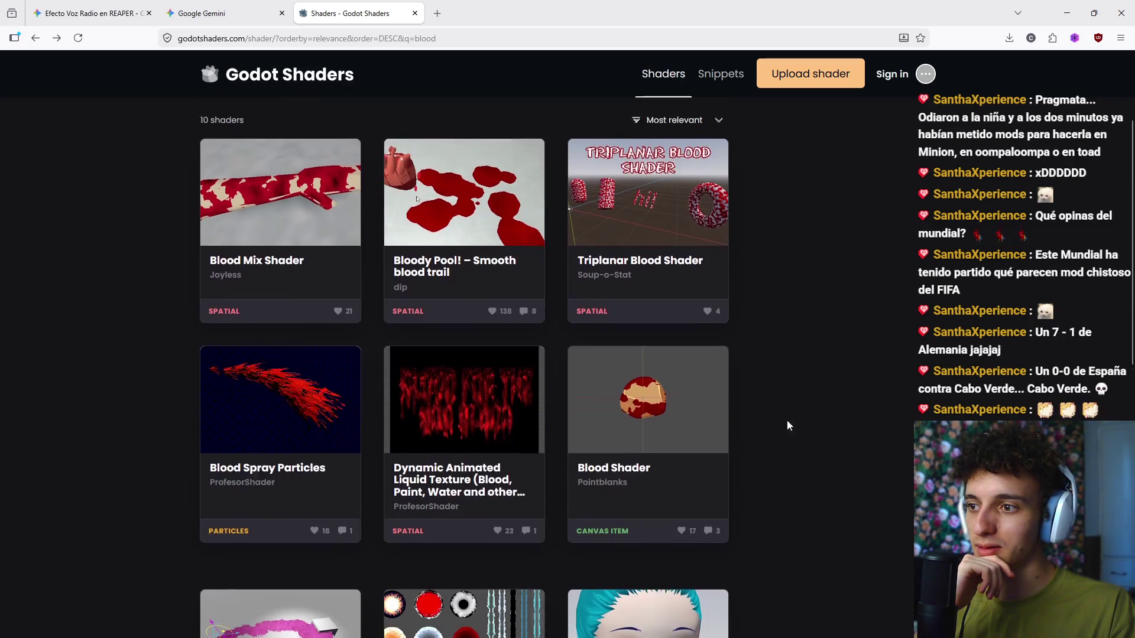
middle_click(494, 394)
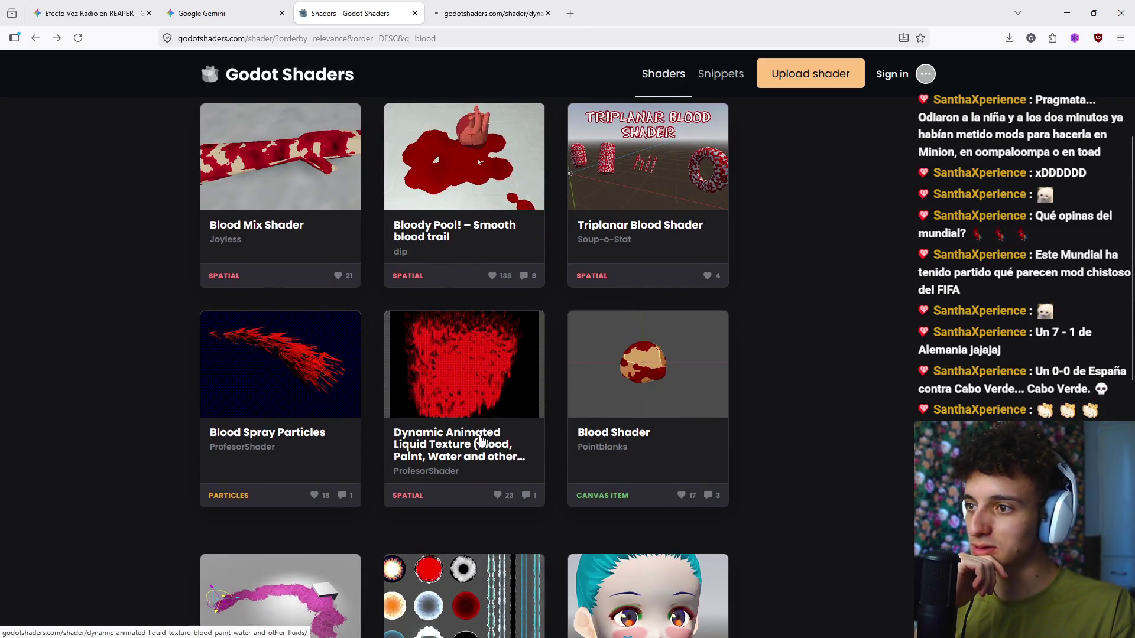
scroll(632, 324, "down", 2)
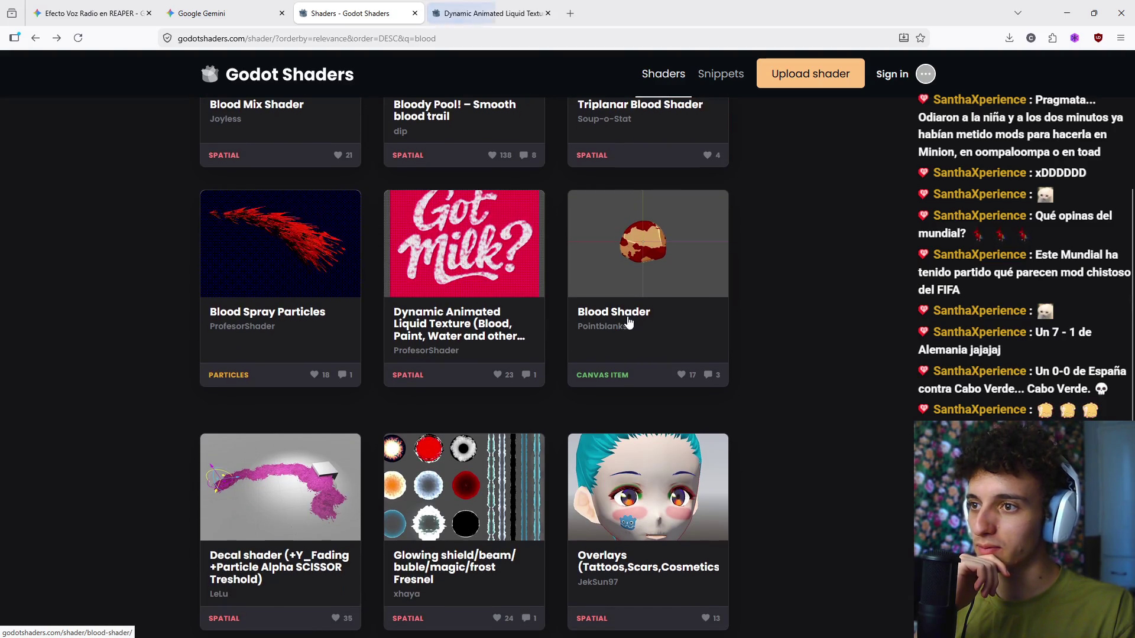
middle_click(628, 322)
scroll(793, 380, "down", 2)
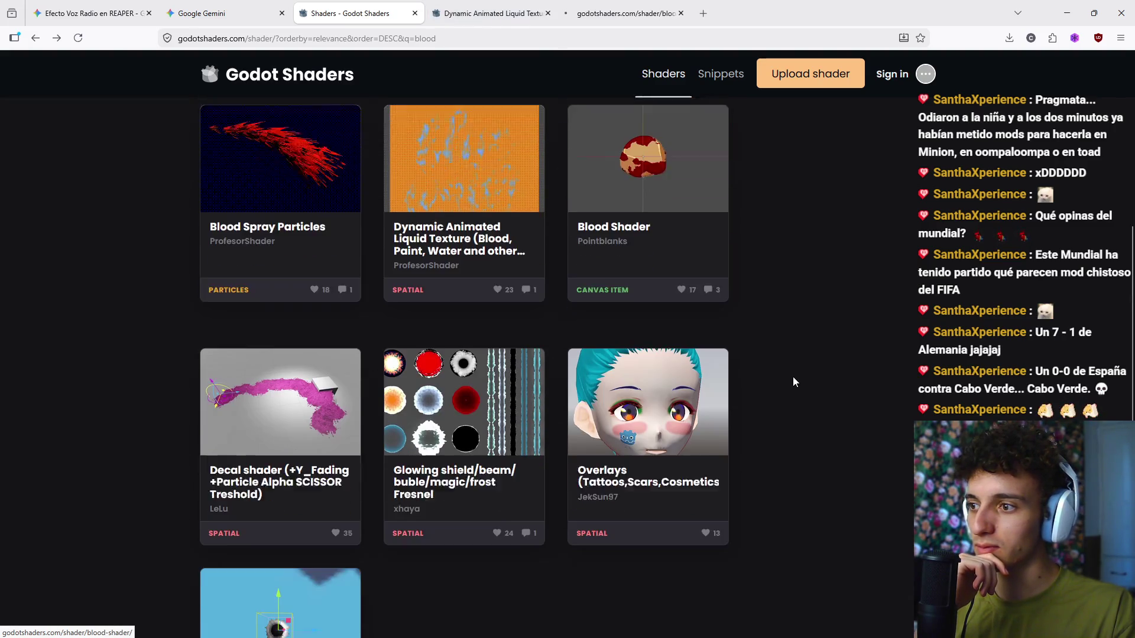
scroll(795, 383, "down", 2)
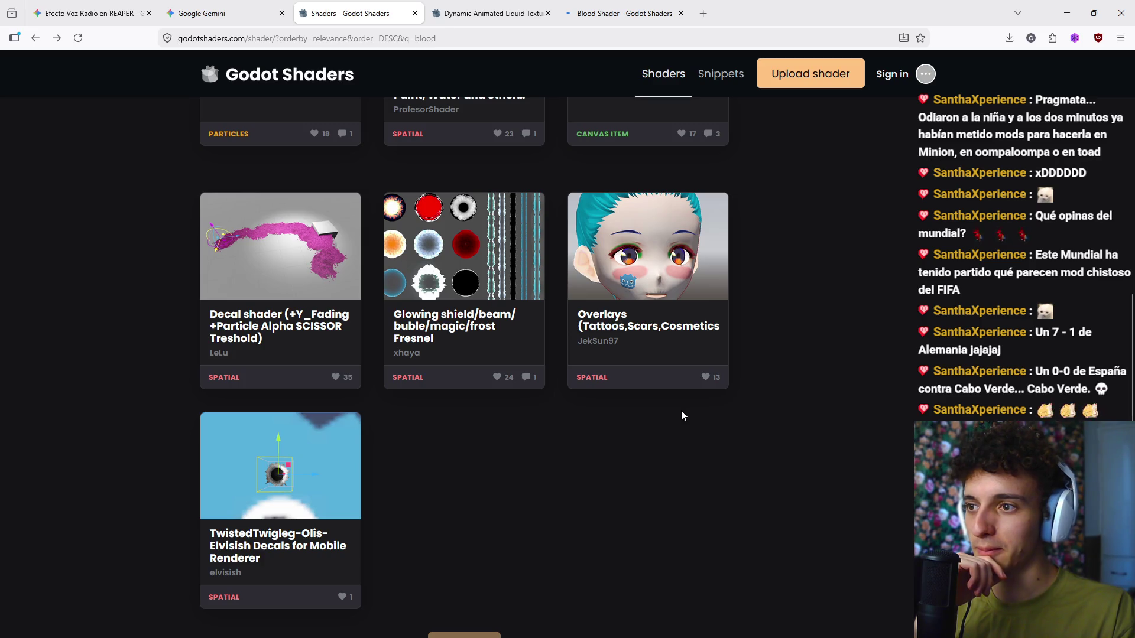
Step: Read the liquid texture page's texture requirements, then switch to the Blood Shader tab
left_click(492, 13)
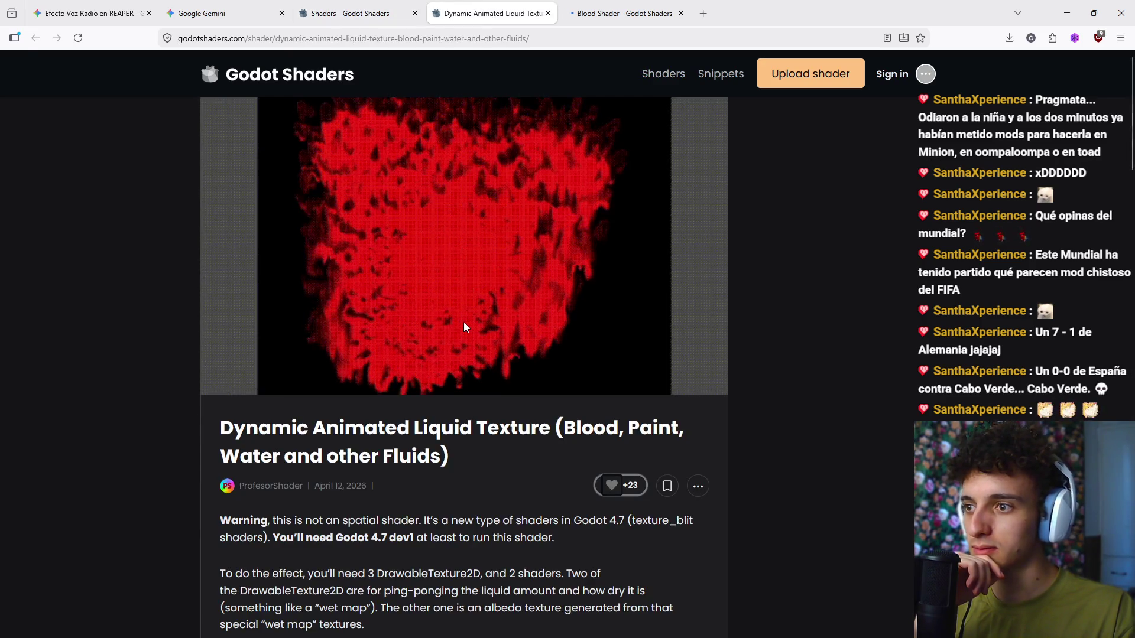
scroll(464, 326, "down", 10)
scroll(466, 338, "down", 15)
scroll(630, 353, "up", 20)
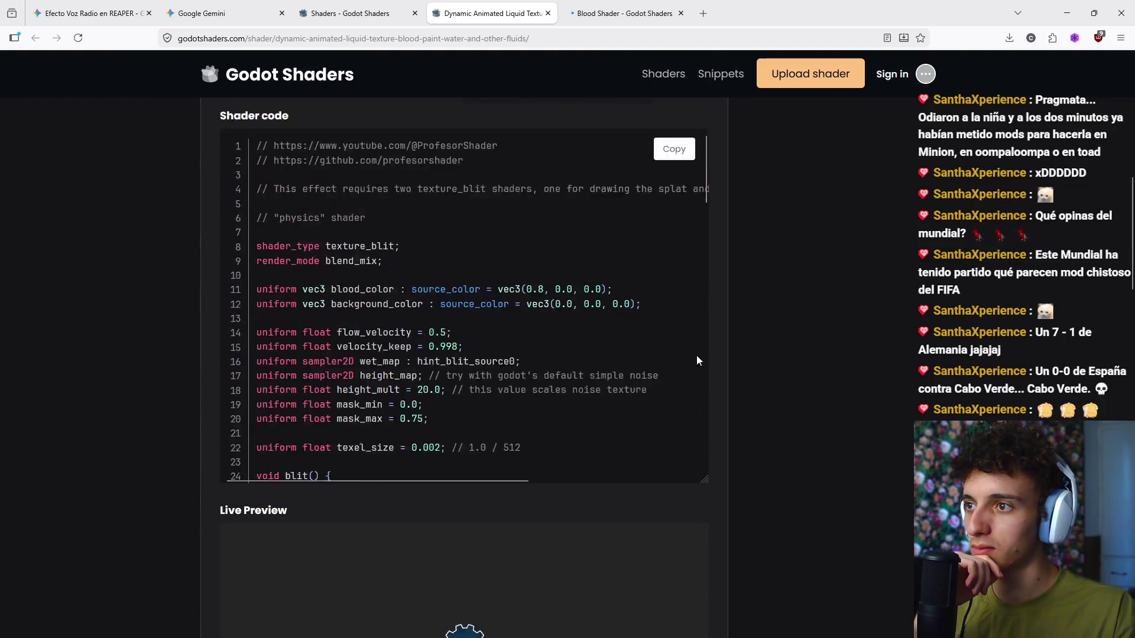
scroll(698, 358, "up", 5)
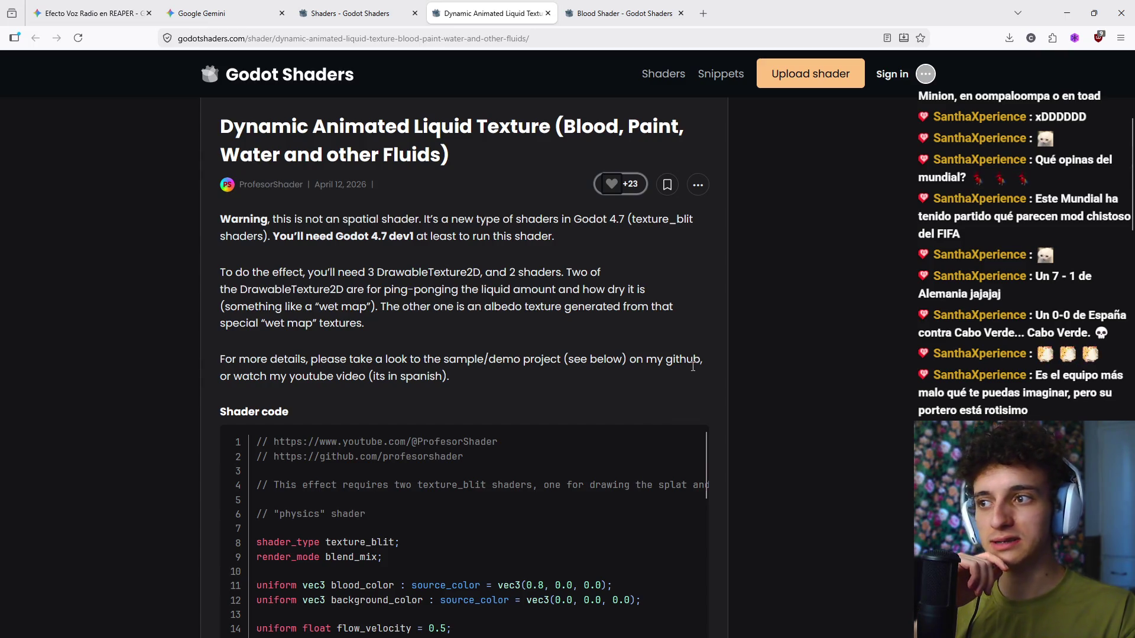
left_click_drag(344, 273, 520, 274)
left_click(529, 279)
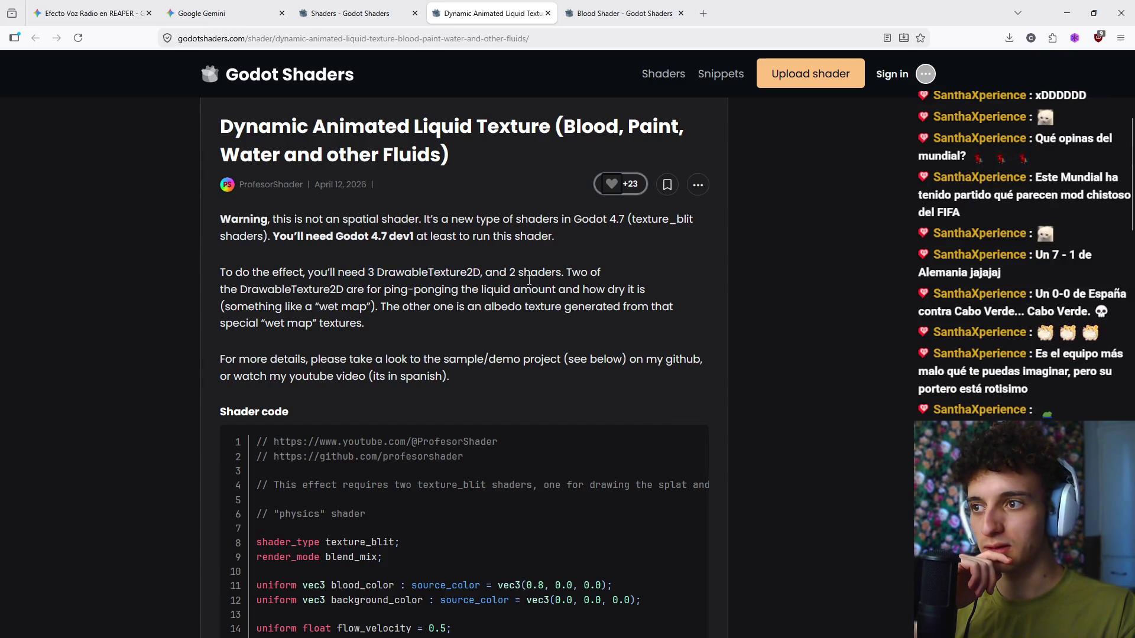
scroll(525, 314, "up", 5)
left_click(620, 13)
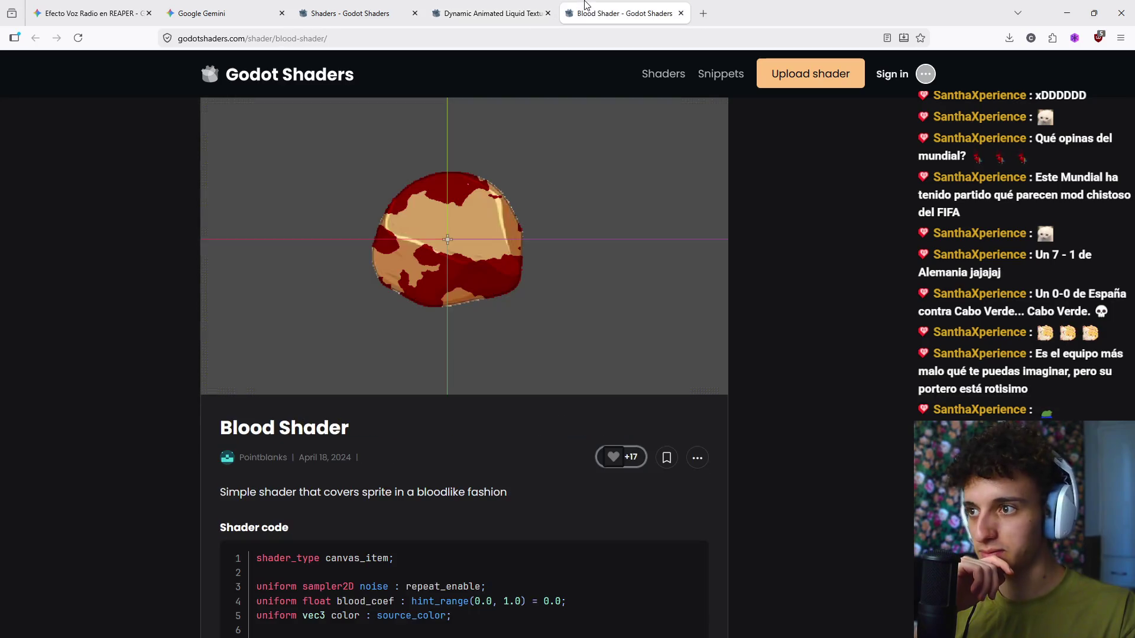
Step: Close the liquid texture tab and view the Blood Shader preview animation enlarged
left_click(548, 14)
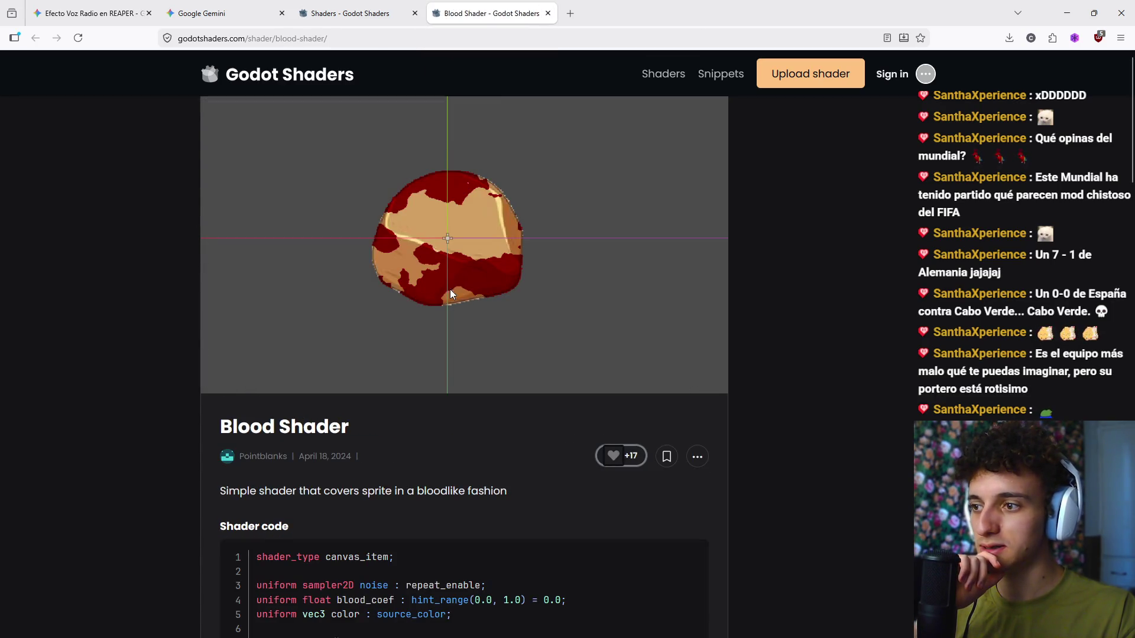
scroll(449, 289, "down", 10)
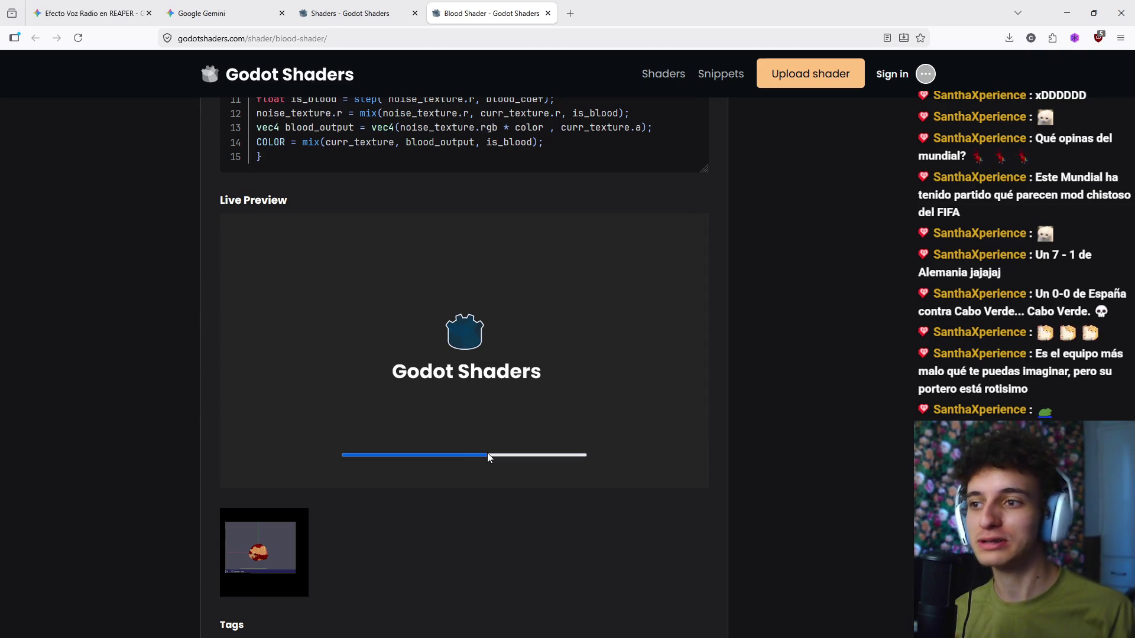
scroll(503, 440, "down", 3)
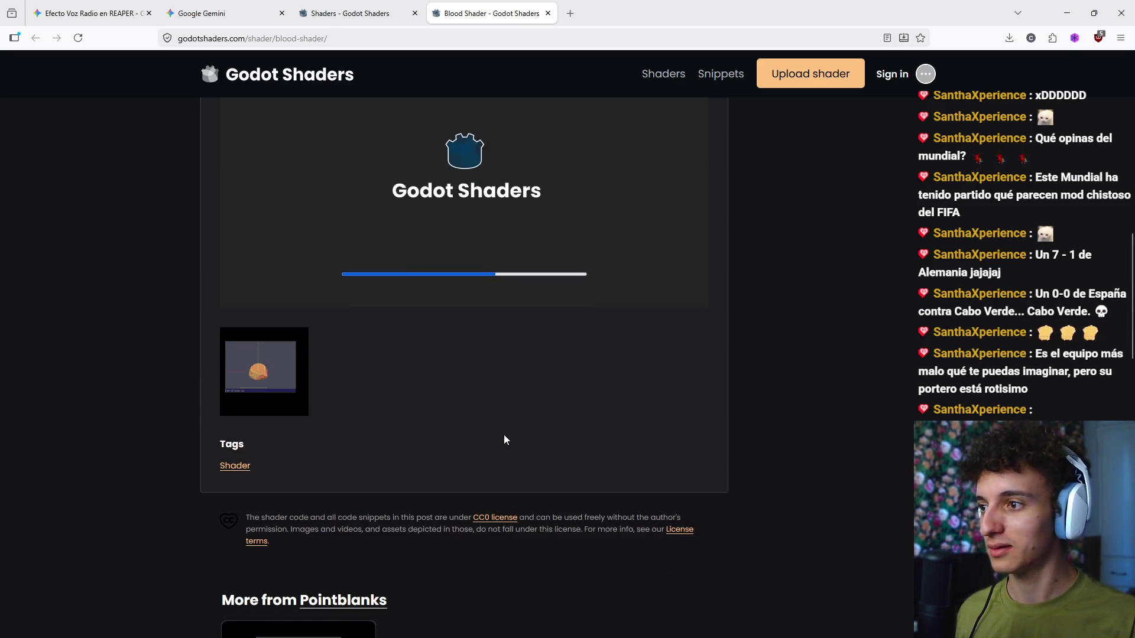
left_click(257, 383)
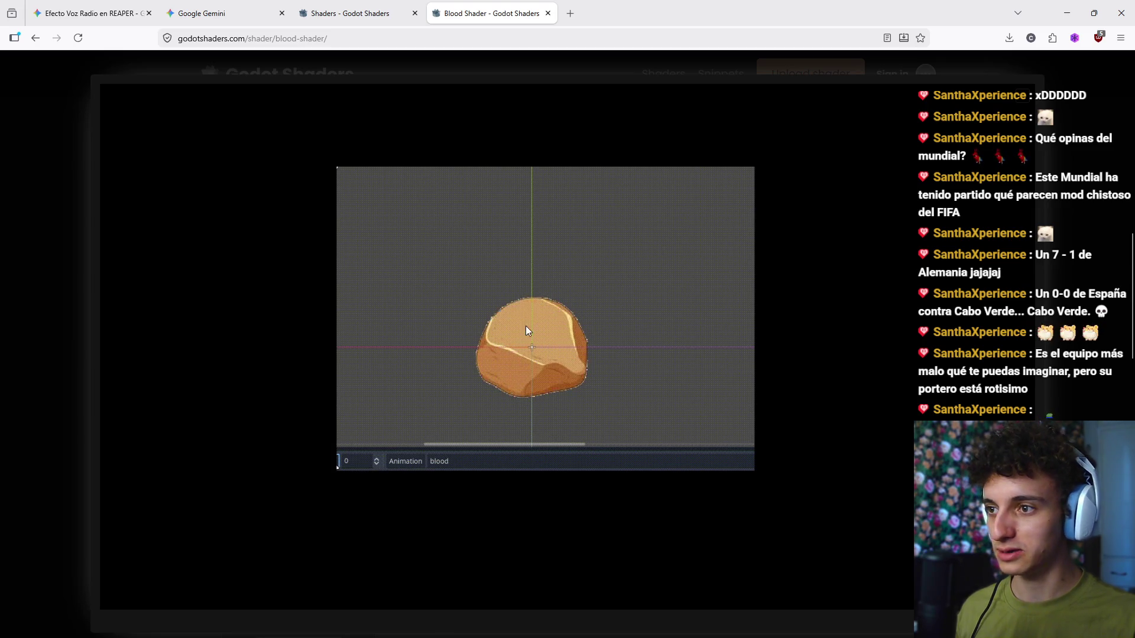
left_click(1028, 98)
Step: Select and copy the complete Blood Shader code, then return to the Godot editor
scroll(643, 346, "down", 4)
scroll(604, 377, "up", 5)
scroll(412, 413, "down", 4)
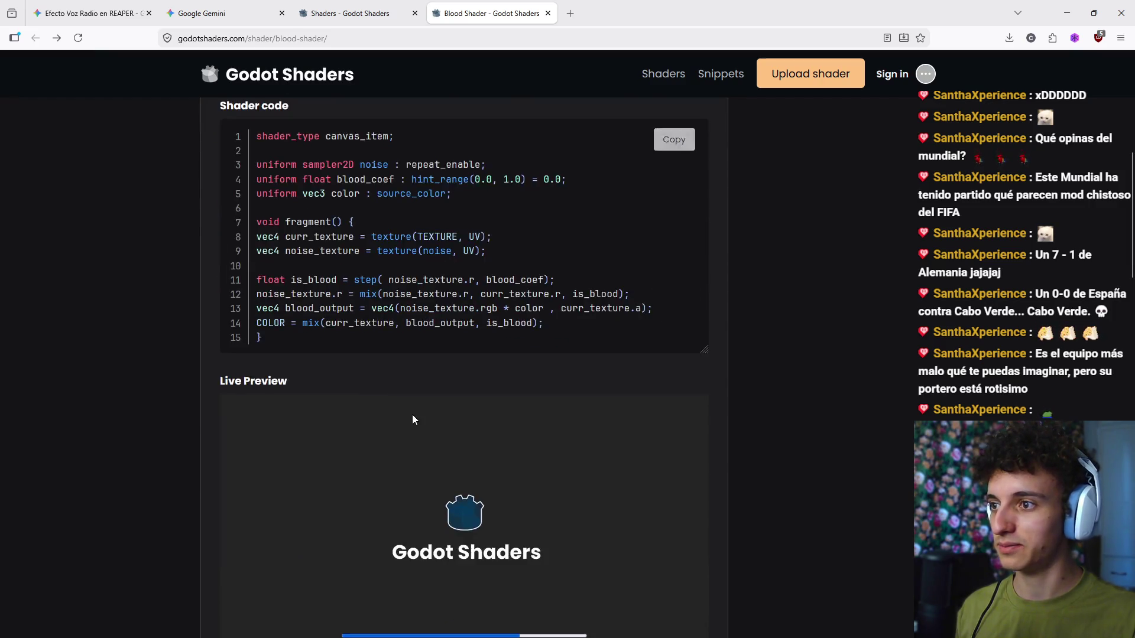
scroll(412, 415, "up", 2)
left_click_drag(315, 456, 256, 258)
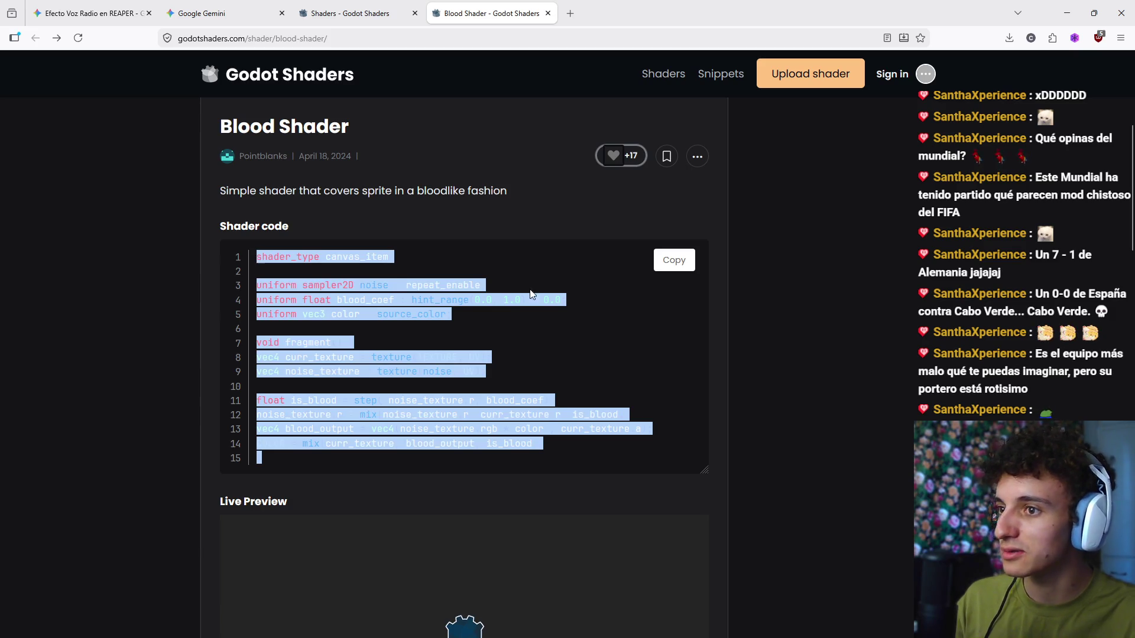
left_click(674, 261)
left_click(608, 624)
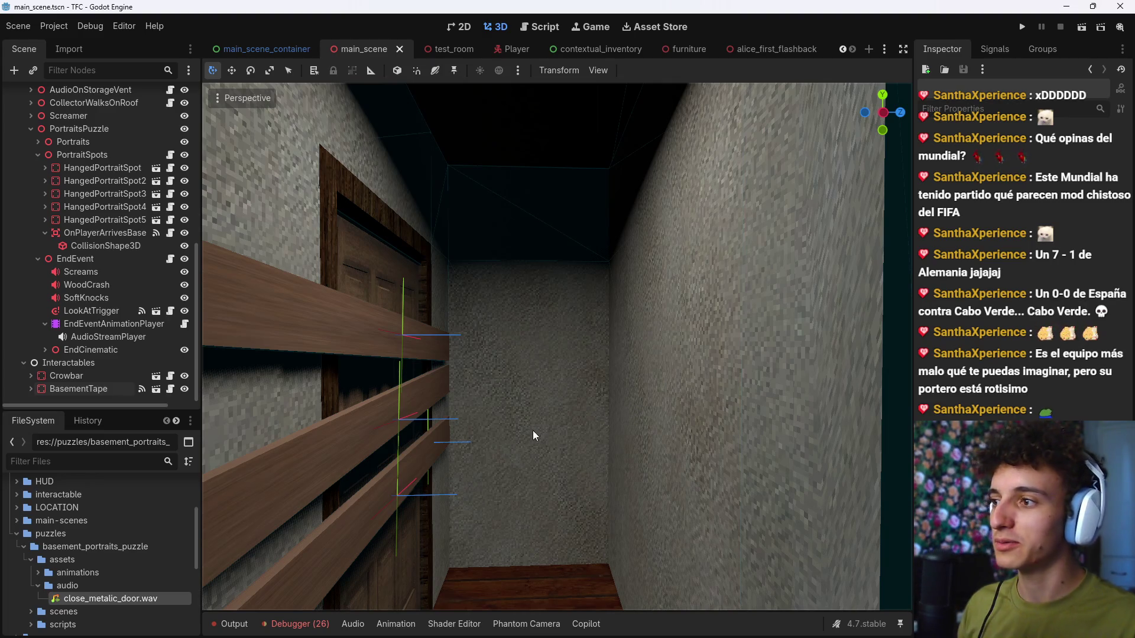
Step: Collapse the event nodes and reorder PortraitsPuzzle to sit right after PlayerPicksStudyKey
left_click(44, 323)
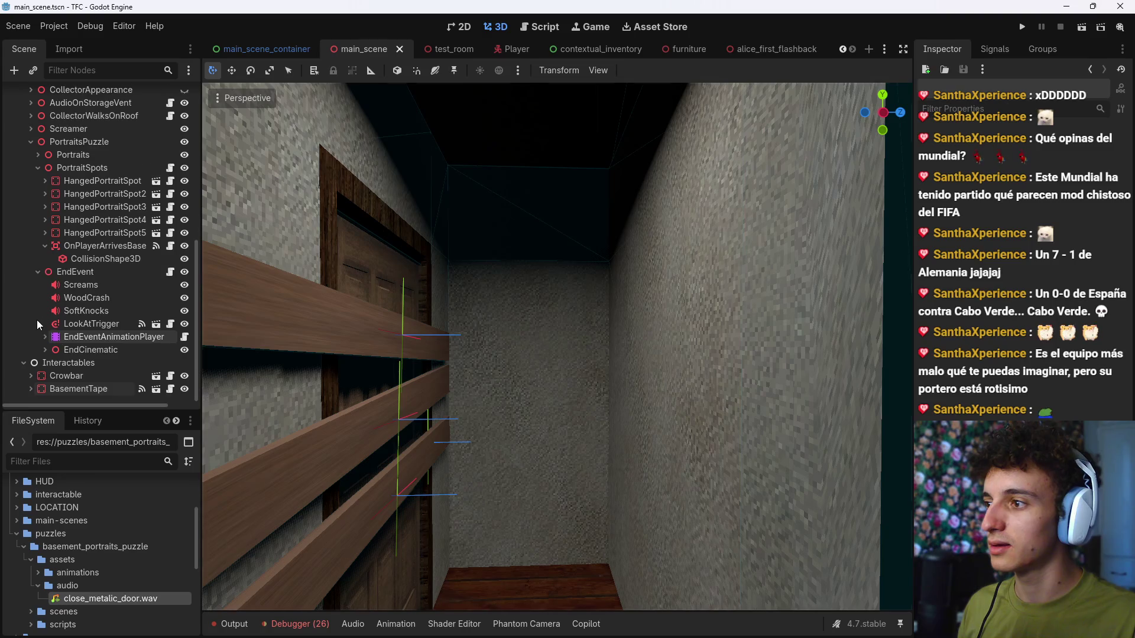
left_click(37, 272)
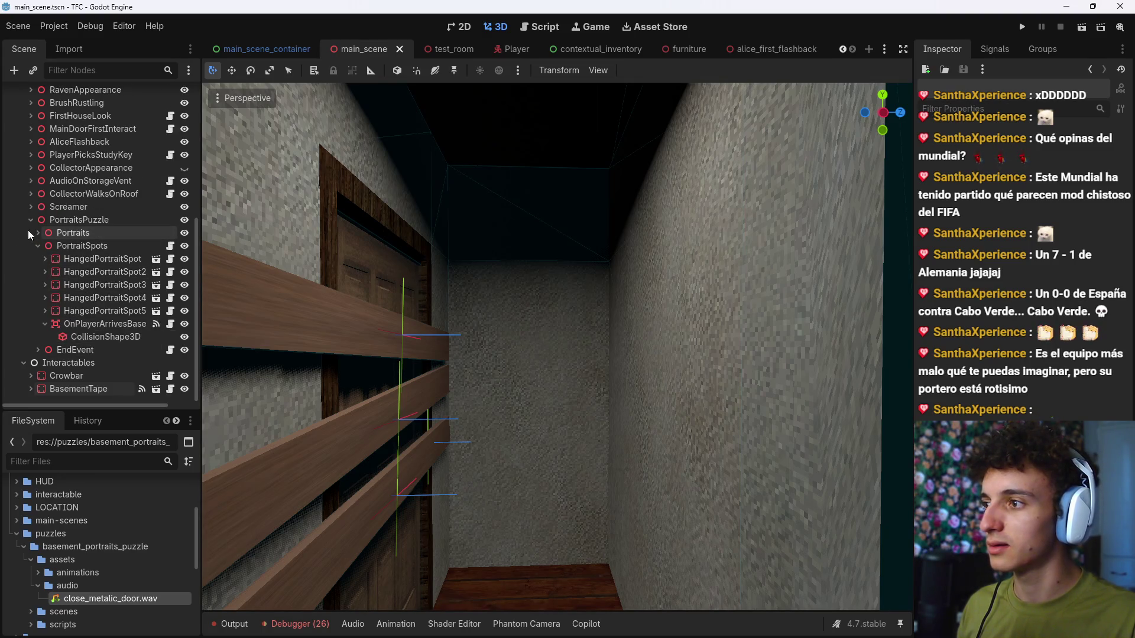
left_click(27, 229)
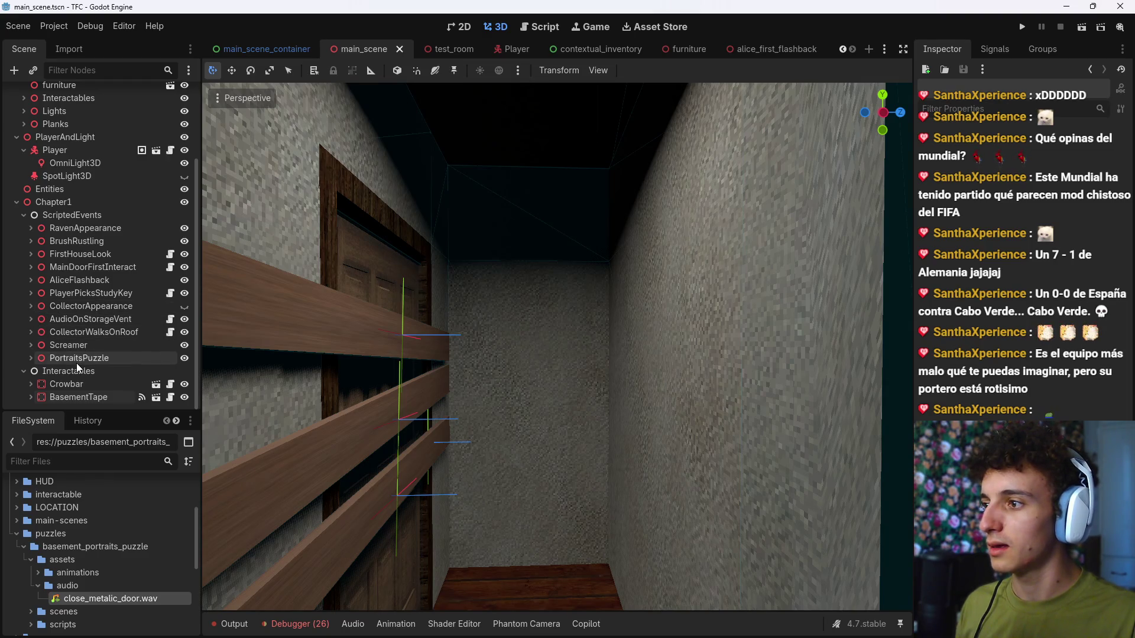
mouse_move(76, 363)
left_mouse_down()
mouse_move(98, 364)
mouse_move(110, 346)
mouse_move(114, 301)
left_mouse_up()
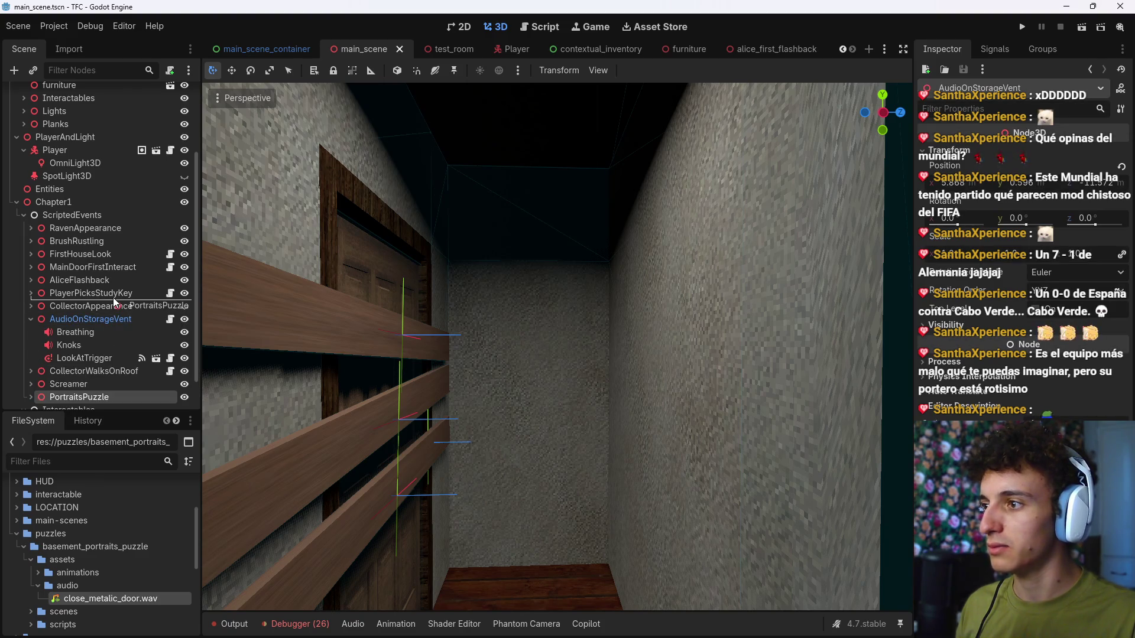
left_click_drag(85, 341, 76, 345)
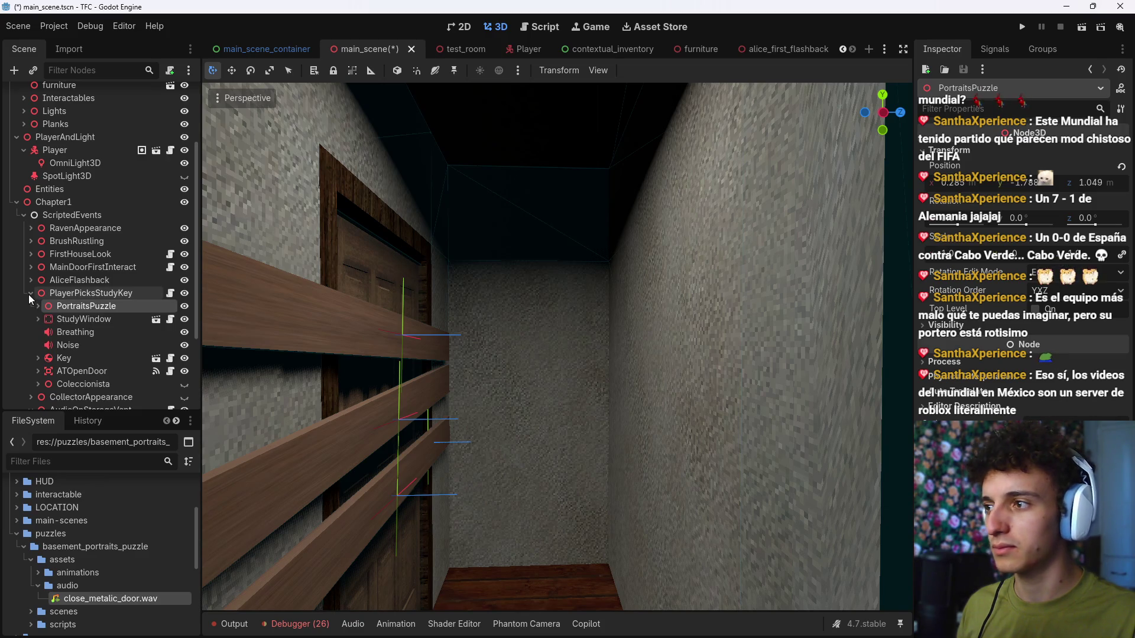
key("ctrl+s")
key("ctrl+z")
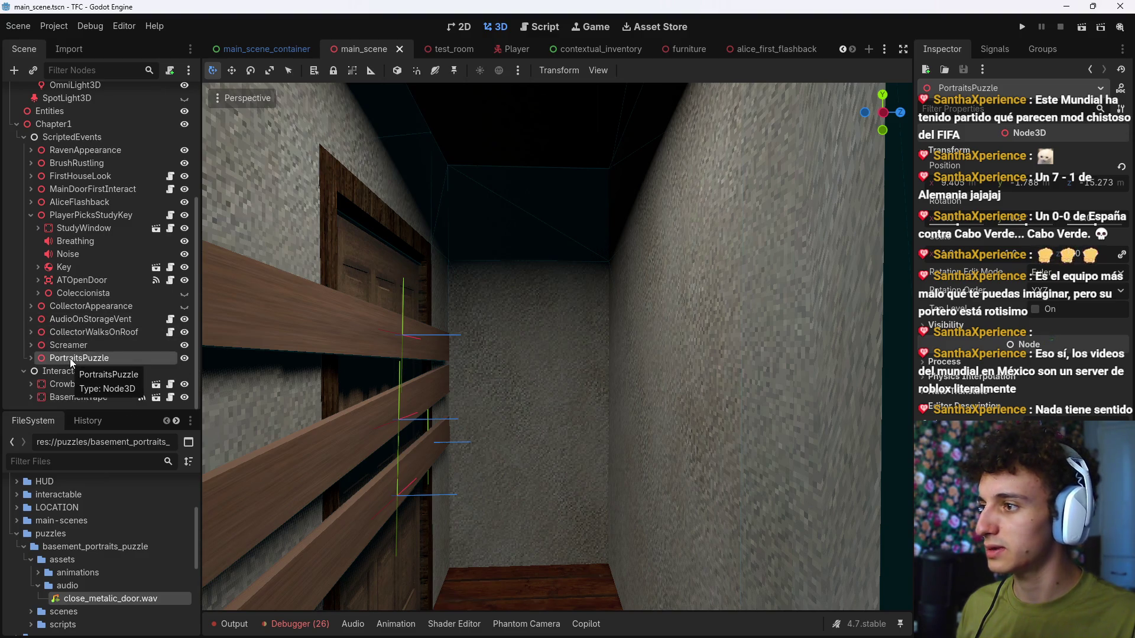
mouse_move(70, 358)
left_mouse_down()
mouse_move(107, 310)
mouse_move(61, 305)
mouse_move(66, 318)
left_mouse_up()
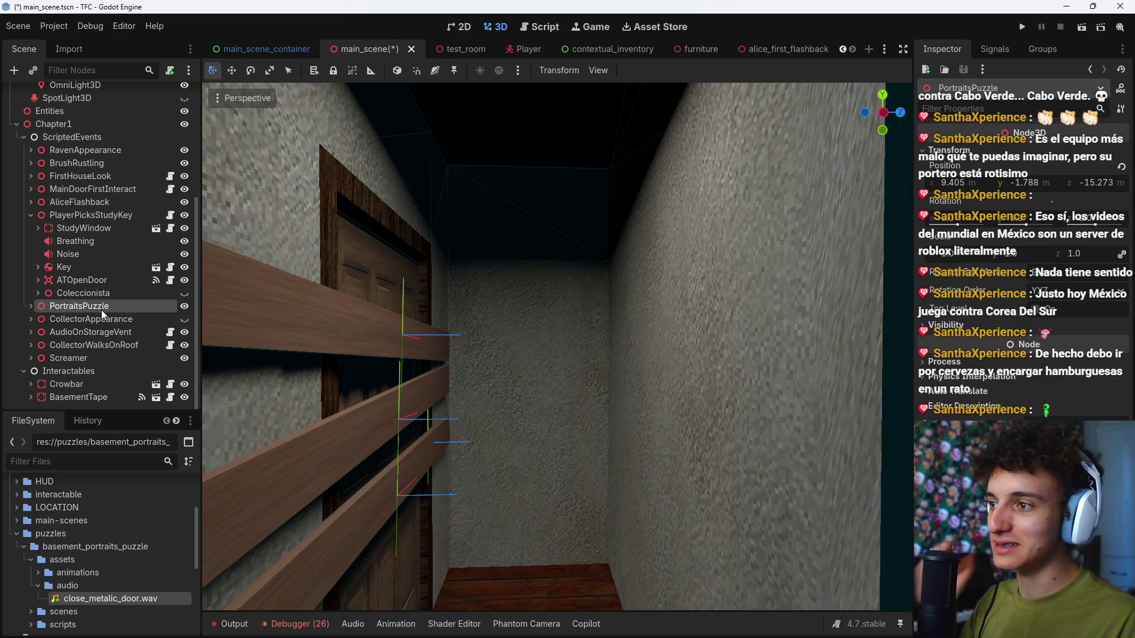
Step: Make CollectorAppearance visible, expand it, and start adding a child node with Ctrl+A
left_click_drag(374, 286, 268, 309)
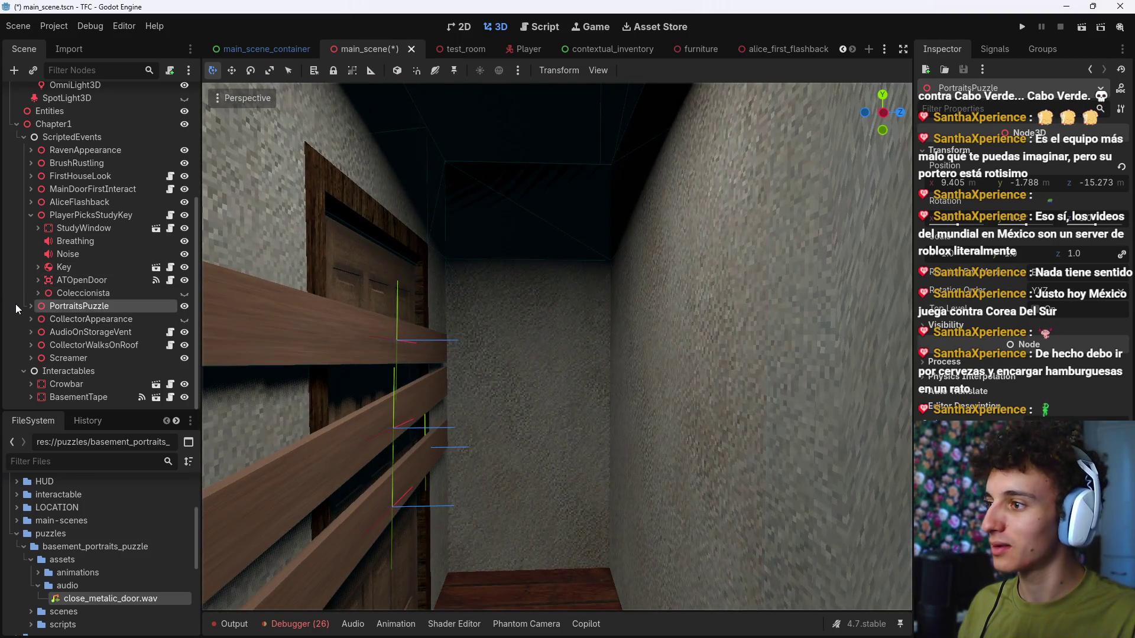
left_click(62, 320)
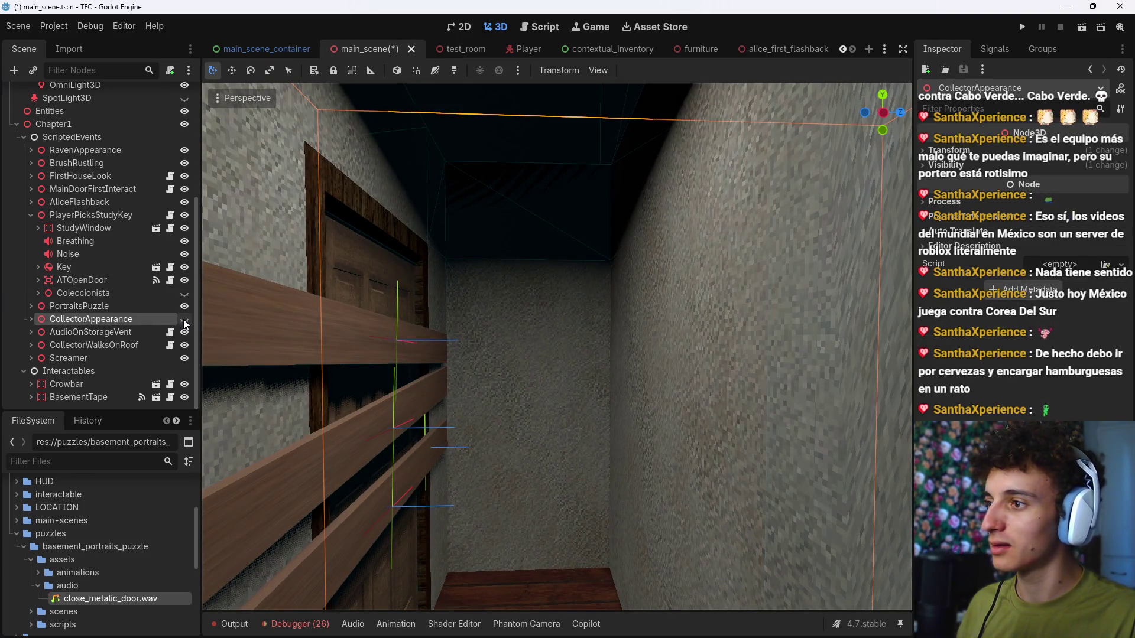
left_click(184, 319)
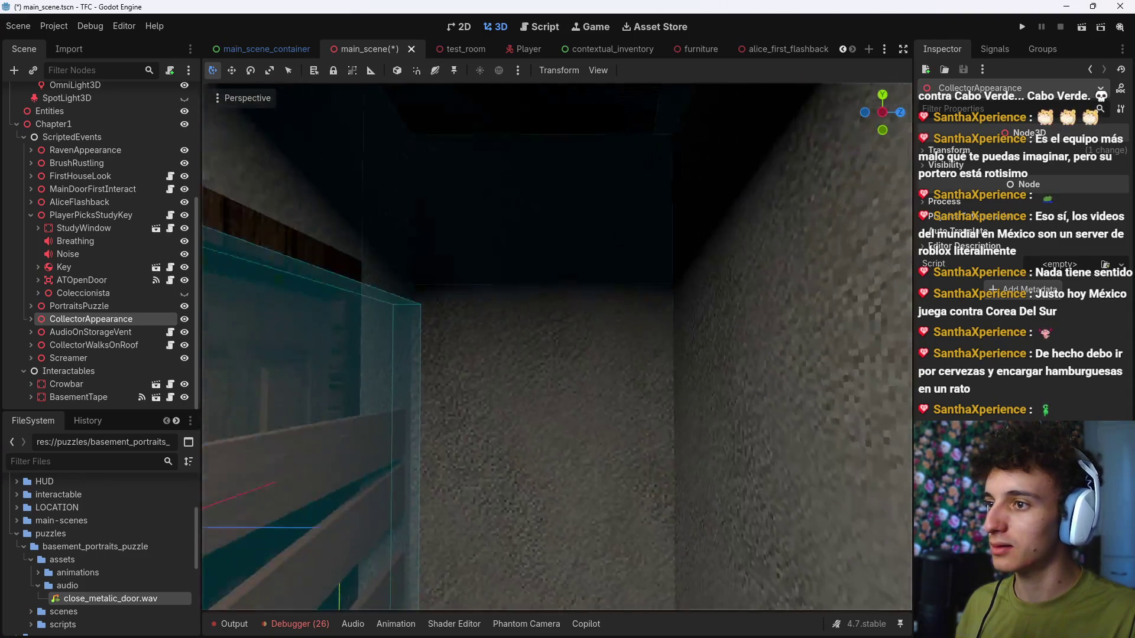
key("s")
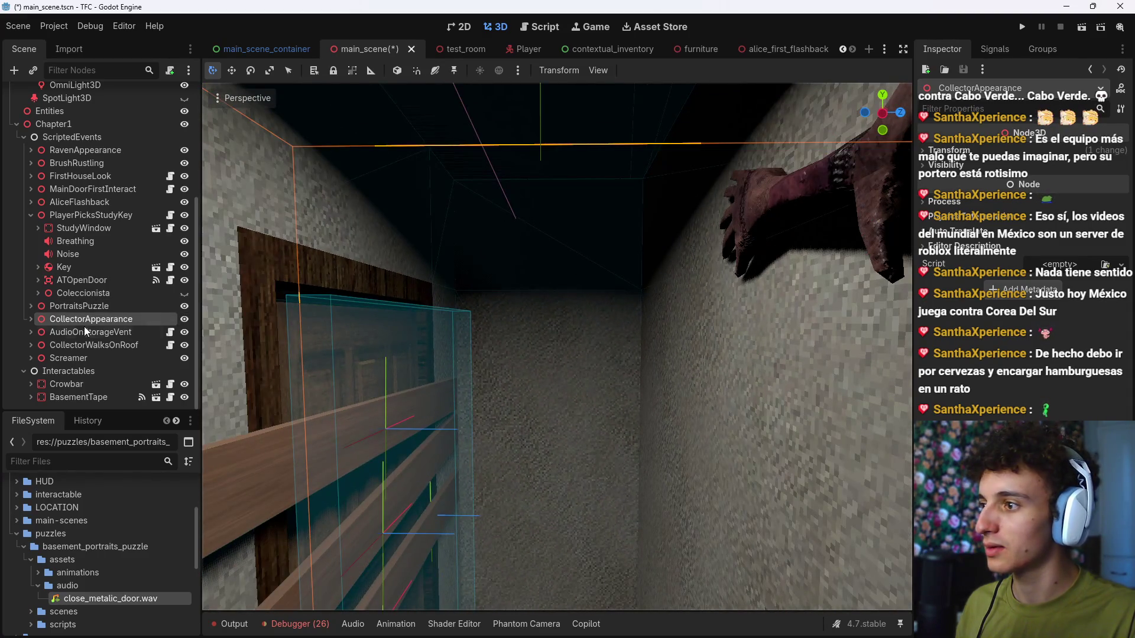
left_click(31, 319)
scroll(73, 284, "down", 3)
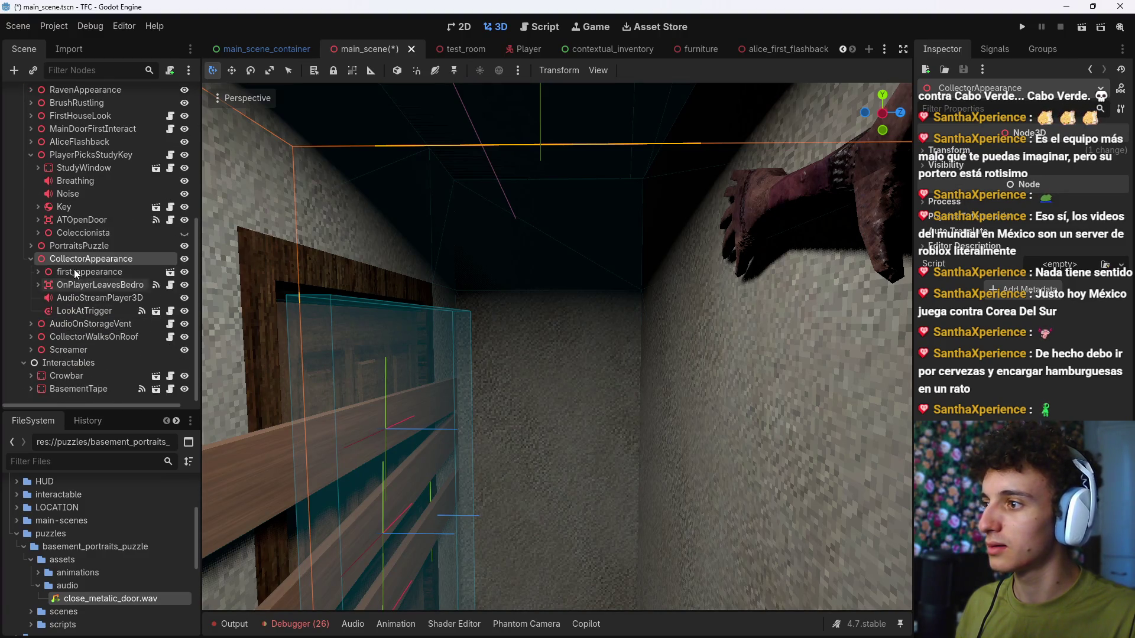
key("ctrl+a")
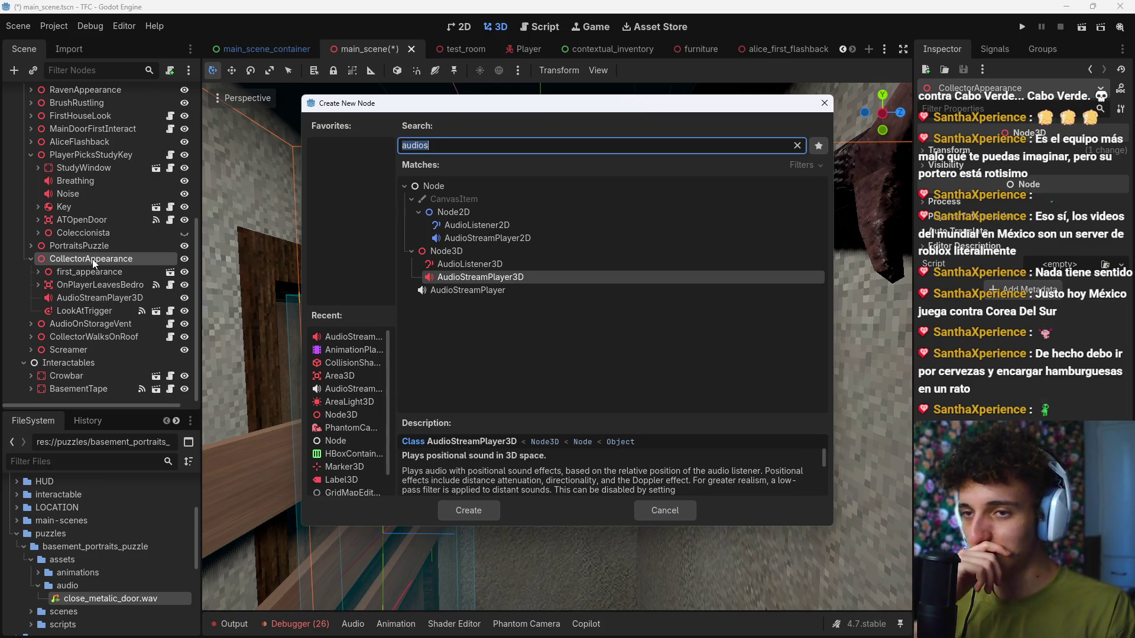
key("alt+Tab")
Step: Set the preview's blood color to red, raise blood_coef, and choose Noise as noise texture
scroll(410, 345, "down", 4)
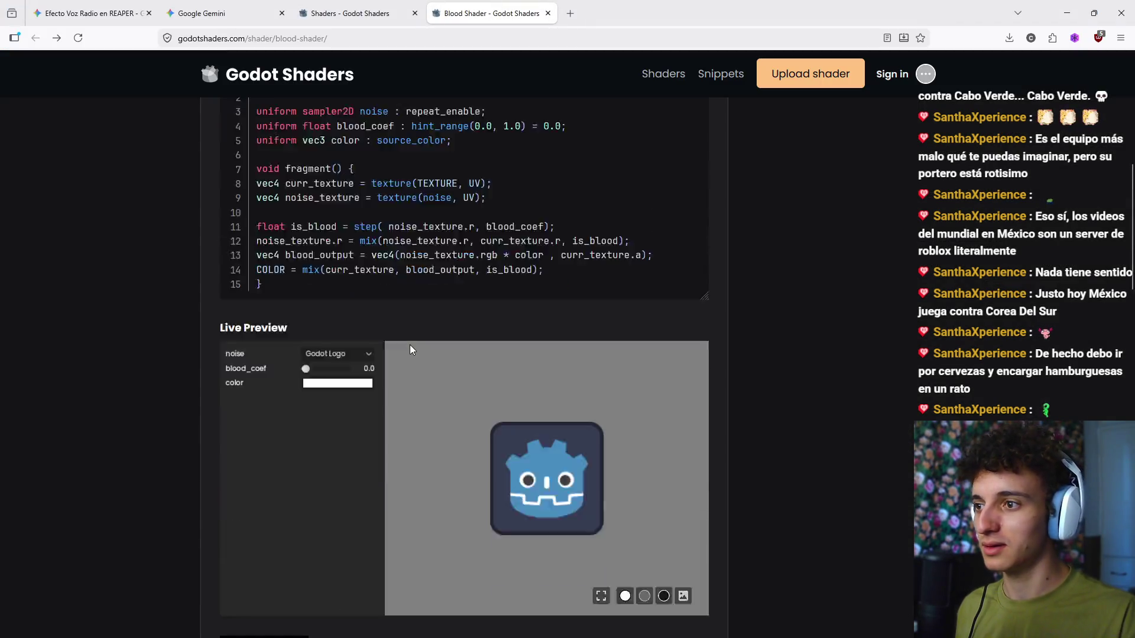
mouse_move(306, 301)
left_mouse_down()
mouse_move(325, 307)
mouse_move(302, 302)
mouse_move(424, 264)
left_mouse_up()
left_click(335, 315)
left_click(424, 264)
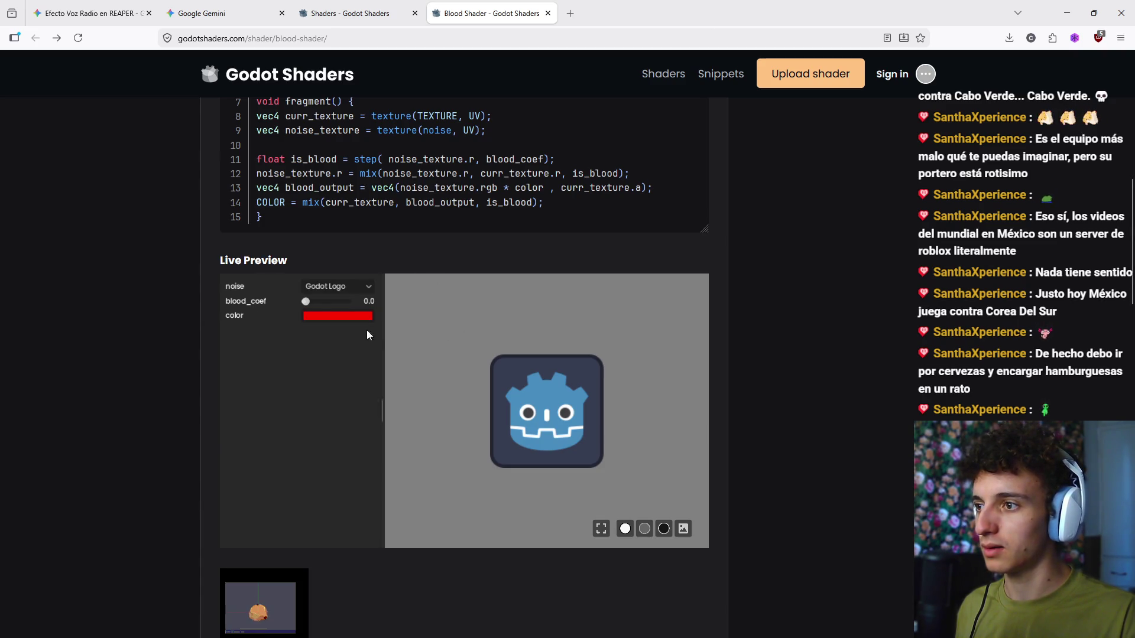
mouse_move(311, 305)
left_mouse_down()
mouse_move(323, 305)
mouse_move(289, 307)
left_mouse_up()
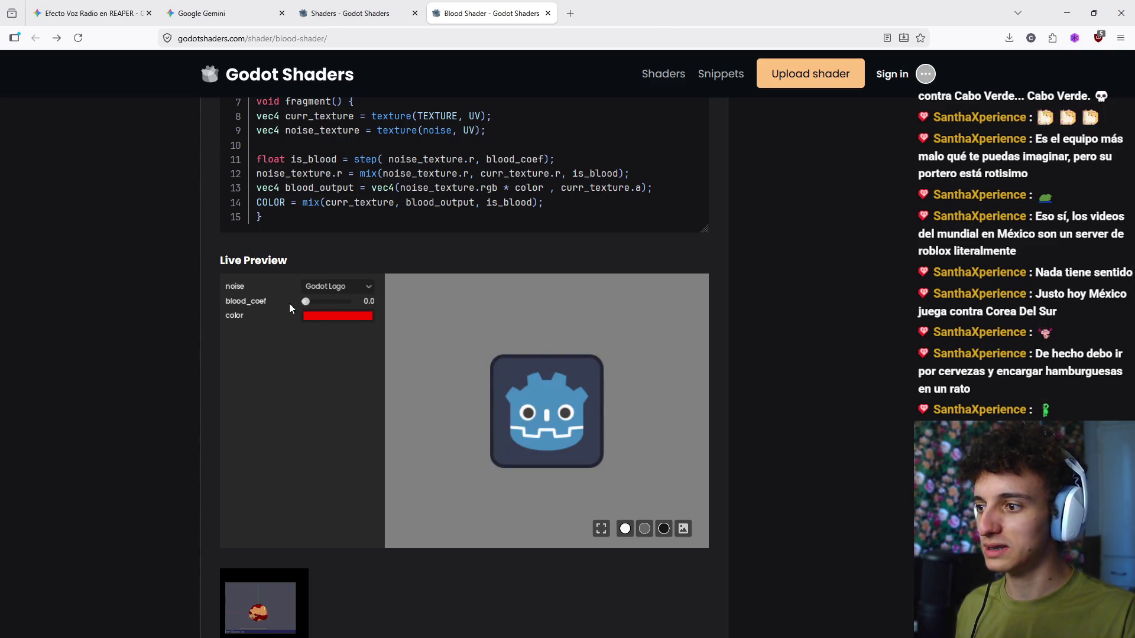
left_click(345, 285)
left_click(343, 319)
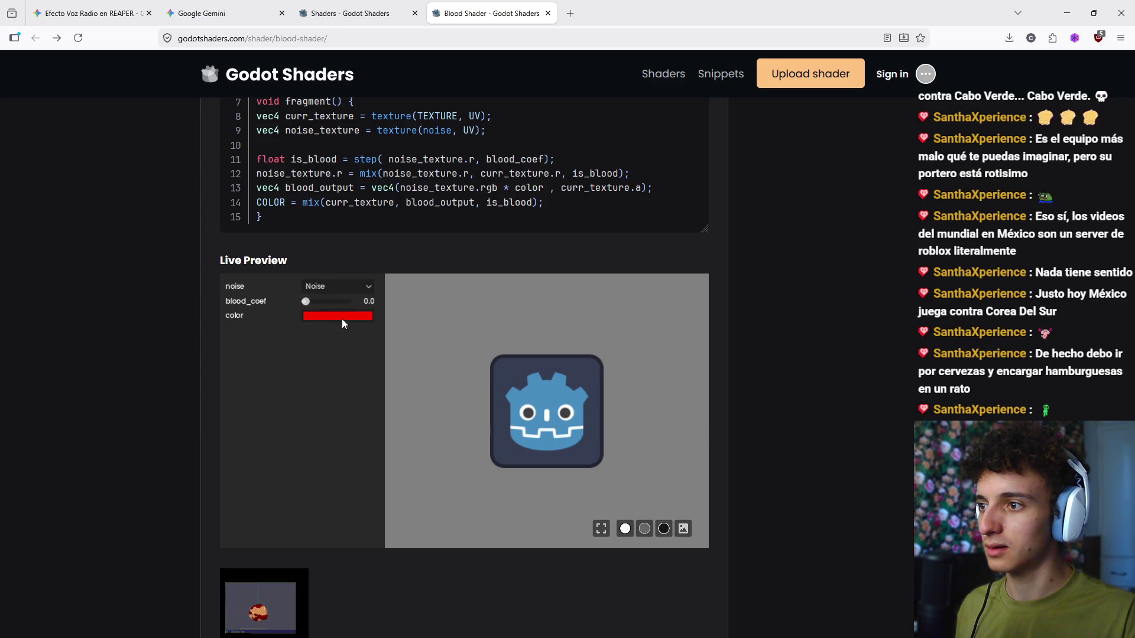
Step: Test B/W Gradient and UV Gradient noise textures with a changed blood amount, returning to Noise
left_click(324, 287)
left_click(333, 328)
left_click(339, 290)
left_click(340, 338)
left_click(343, 289)
left_click(336, 350)
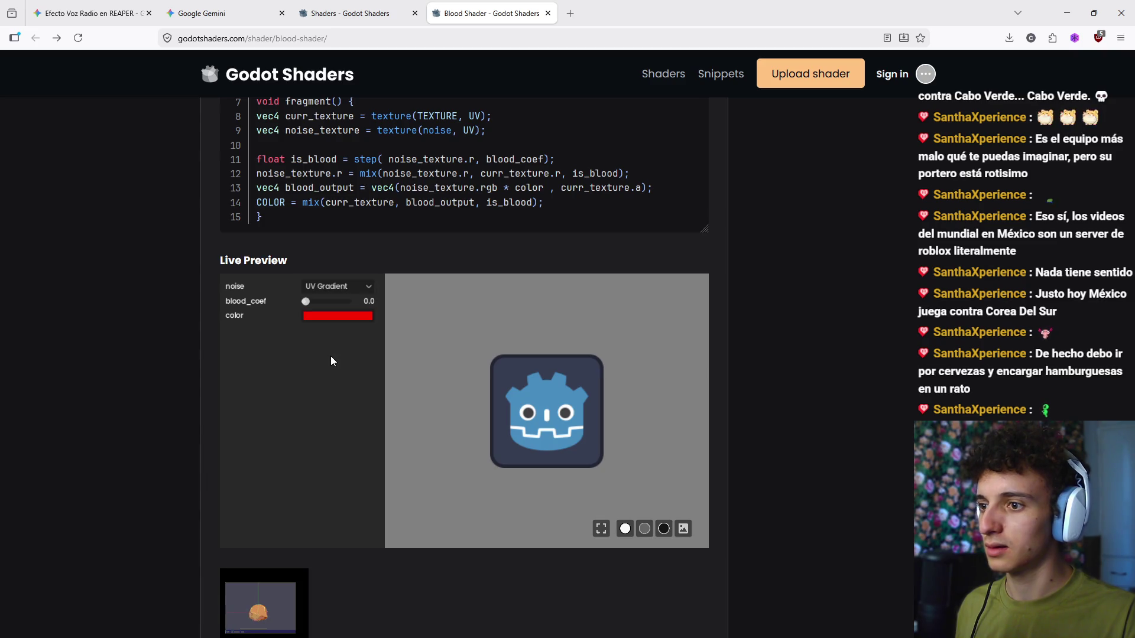
mouse_move(306, 301)
left_mouse_down()
mouse_move(349, 308)
mouse_move(304, 301)
mouse_move(343, 311)
mouse_move(299, 321)
left_mouse_up()
left_click(331, 287)
left_click(342, 312)
Step: Try Checker, B/W Gradient and Godot Logo noise textures, finally settling on Noise
left_click(321, 289)
left_click(329, 330)
left_click(324, 286)
left_click(341, 338)
left_click(325, 287)
left_click(328, 302)
left_click(324, 287)
left_click(310, 314)
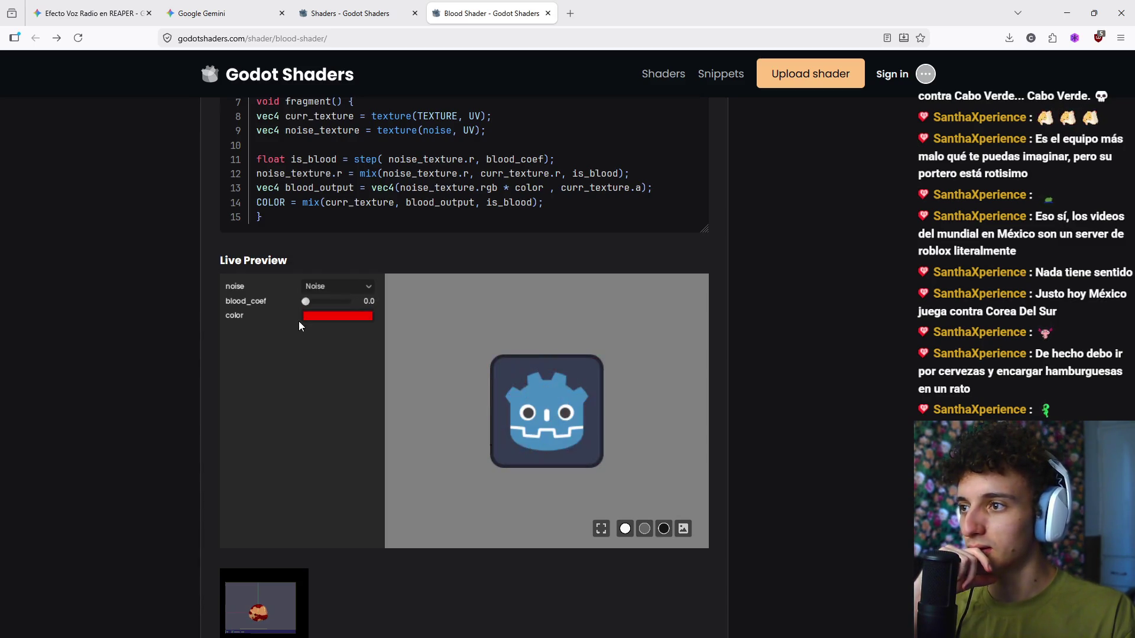
Step: Create a Sprite3D node under CollectorAppearance by searching 'sprite3d' in the node dialog
key("alt+Tab")
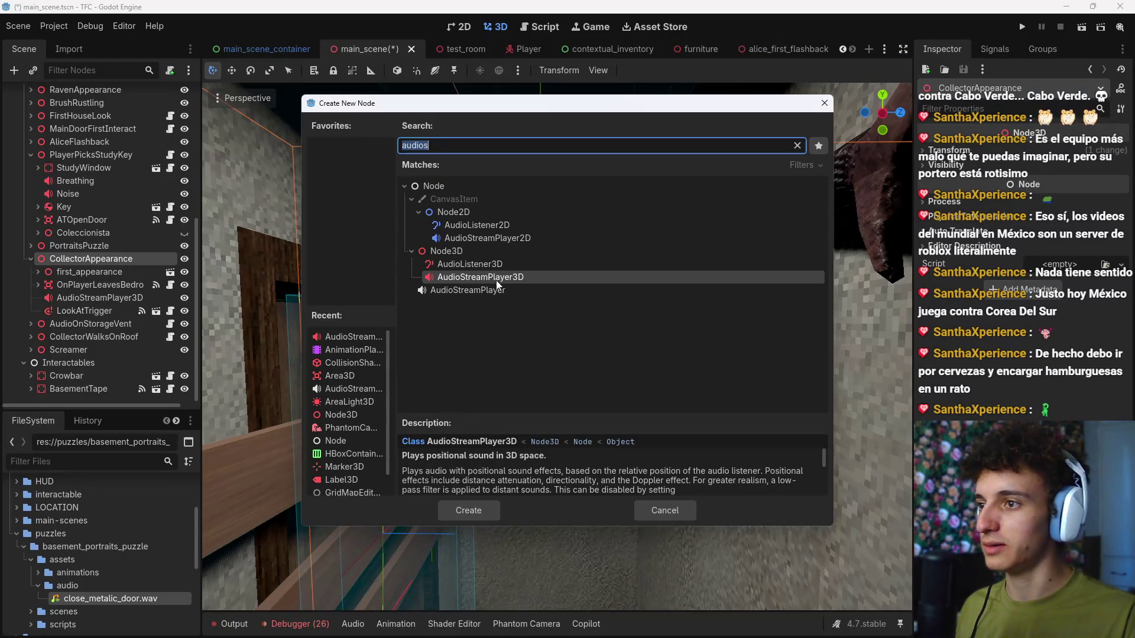
key("BackSpace")
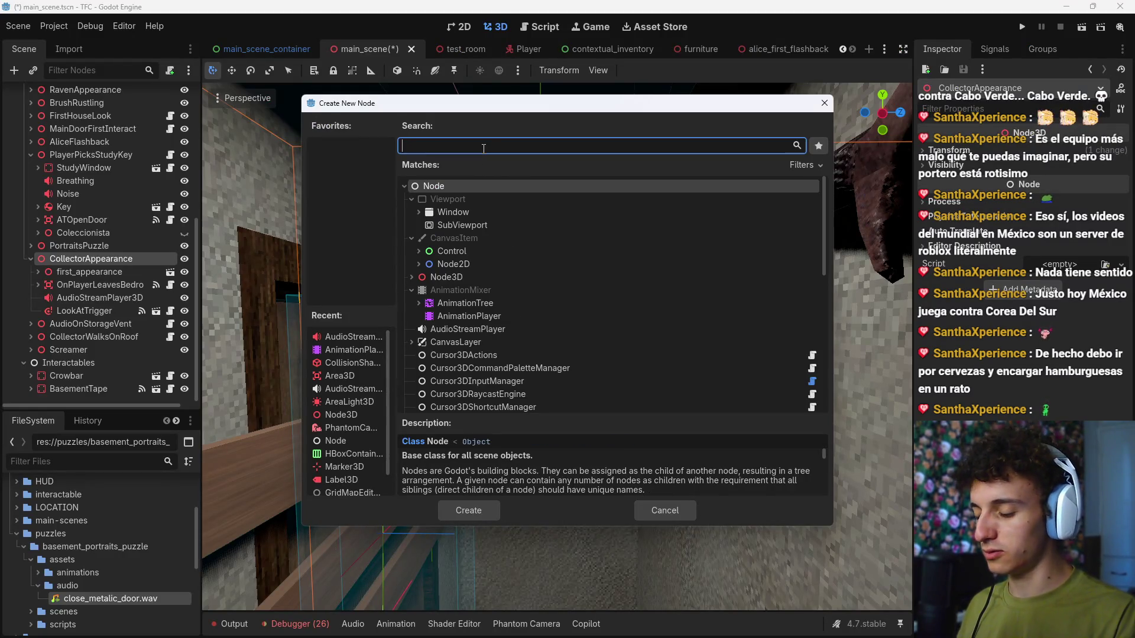
type("sprite3d")
key("Return")
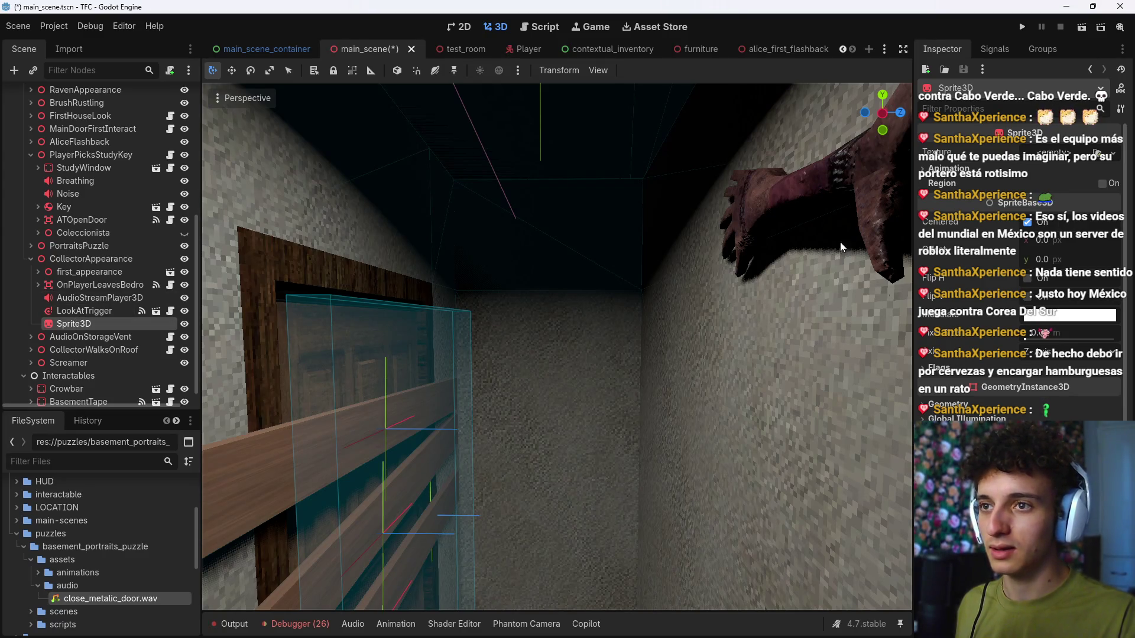
Step: Check the Sprite3D's sub-resources and open its class documentation
left_click(998, 88)
left_click(944, 70)
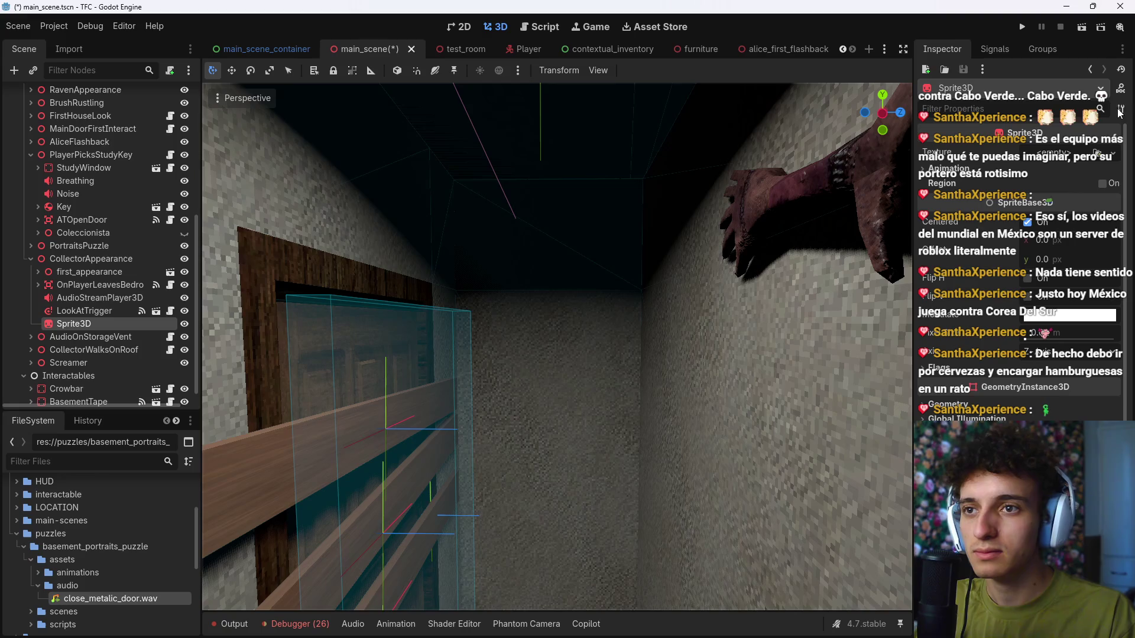
left_click(1120, 90)
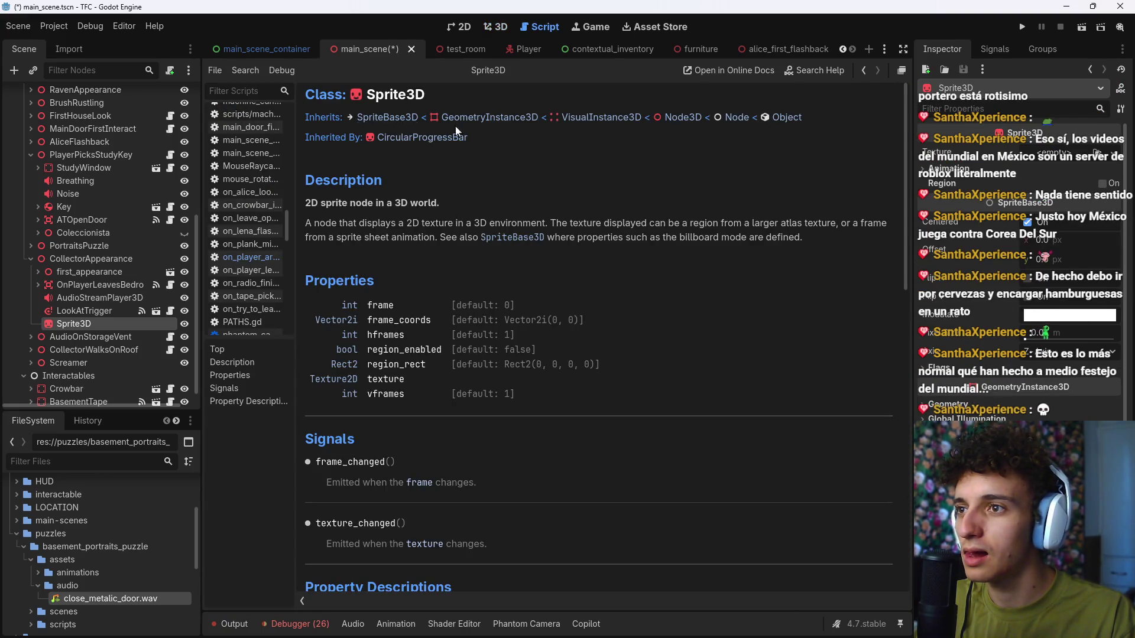
Step: Delete the Sprite3D node and save main_scene
left_click(864, 70)
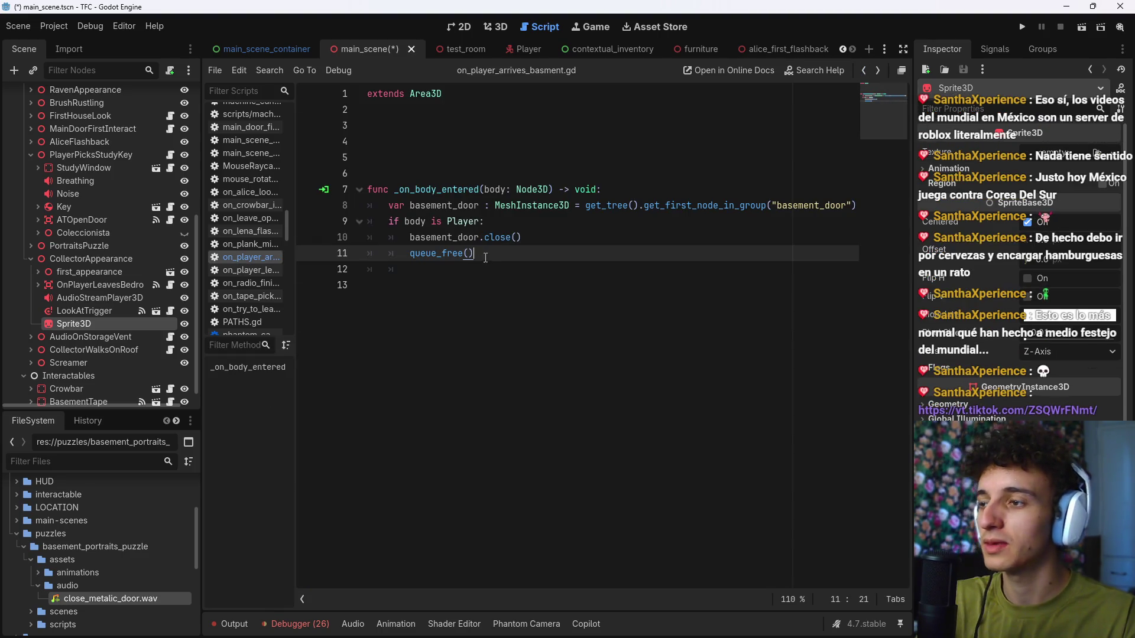
left_click(130, 330)
key("Delete")
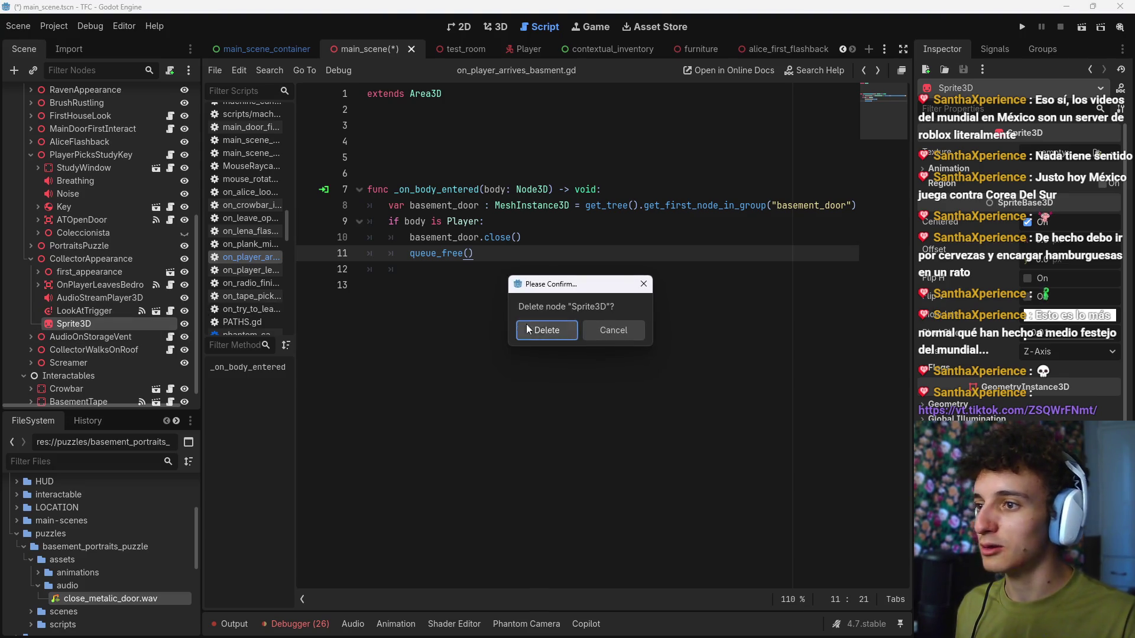
left_click(531, 332)
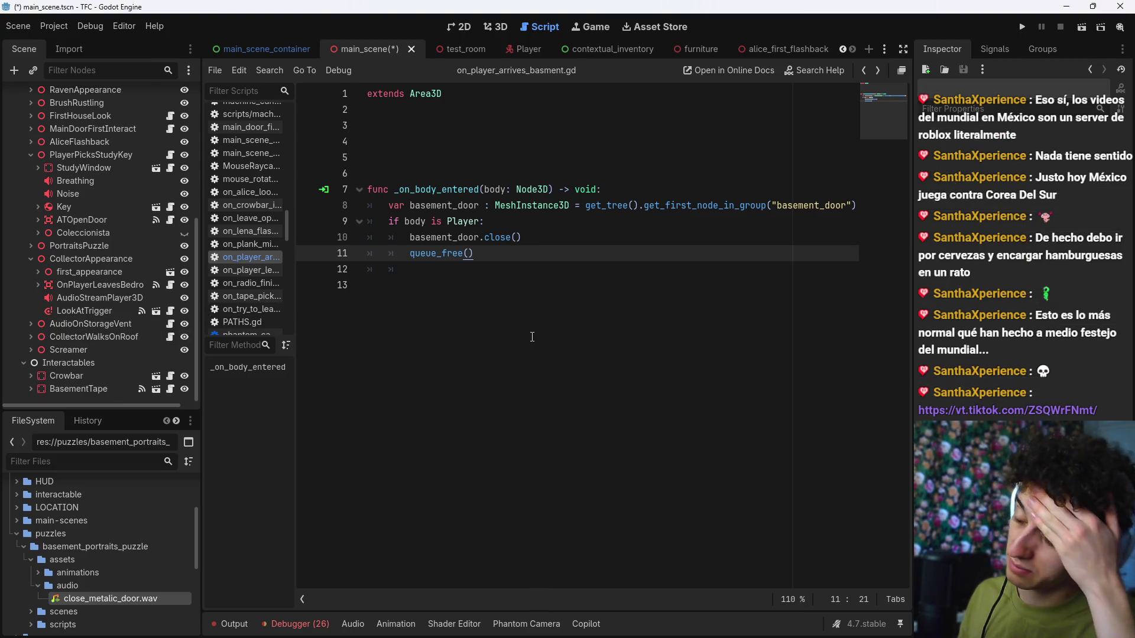
left_click(94, 260)
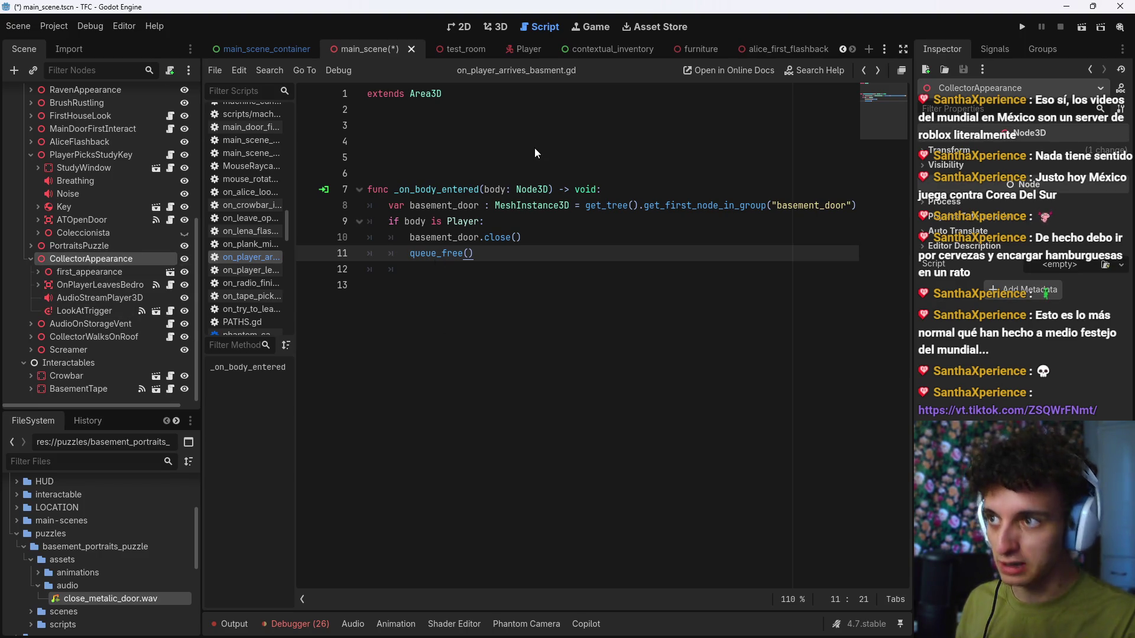
key("ctrl+s")
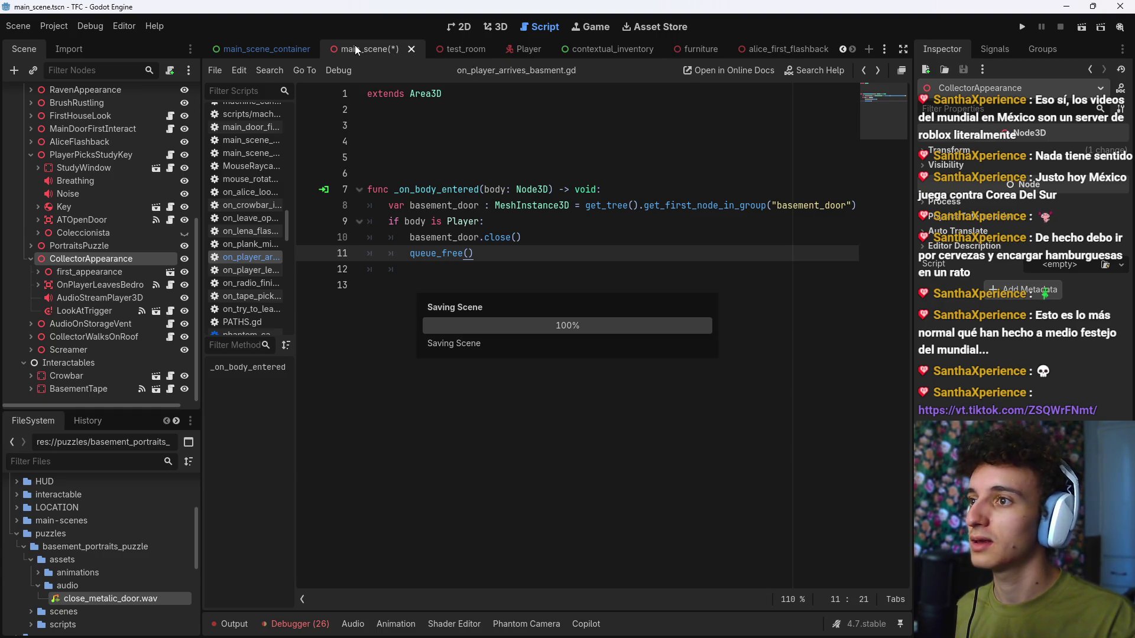
Step: Close every scene tab except test_room and open a new empty scene
right_click(455, 43)
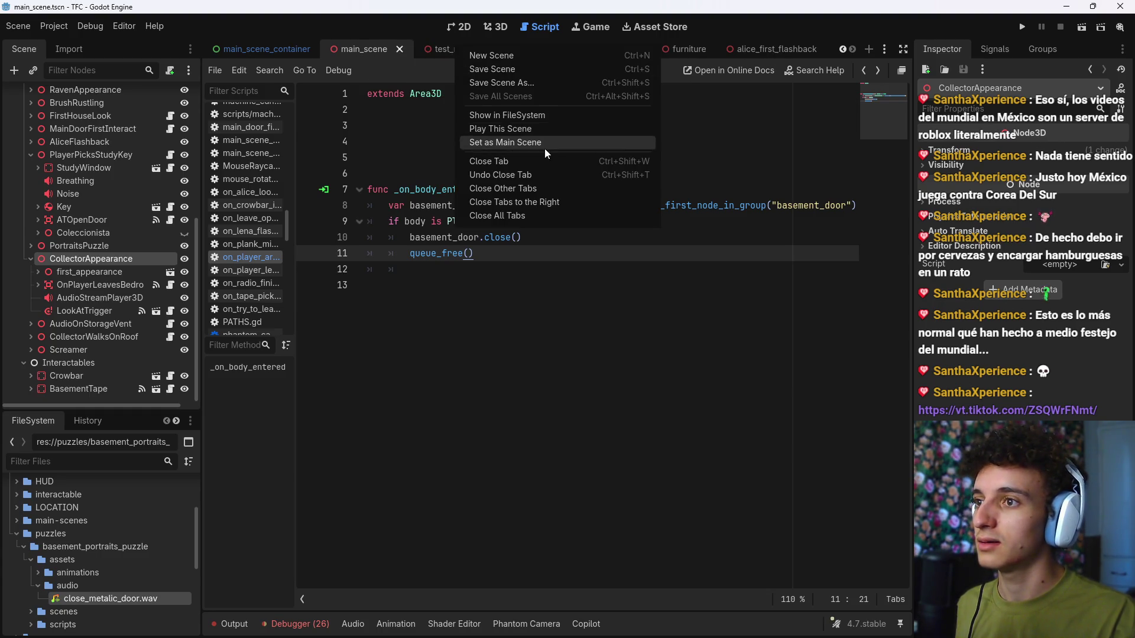
left_click(524, 190)
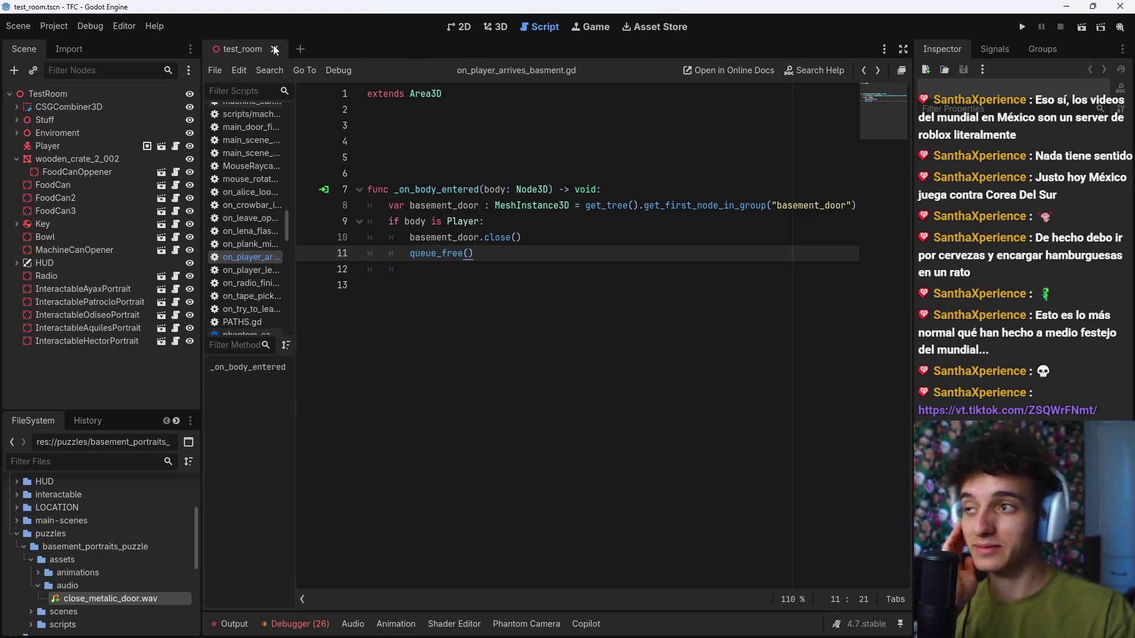
left_click(297, 51)
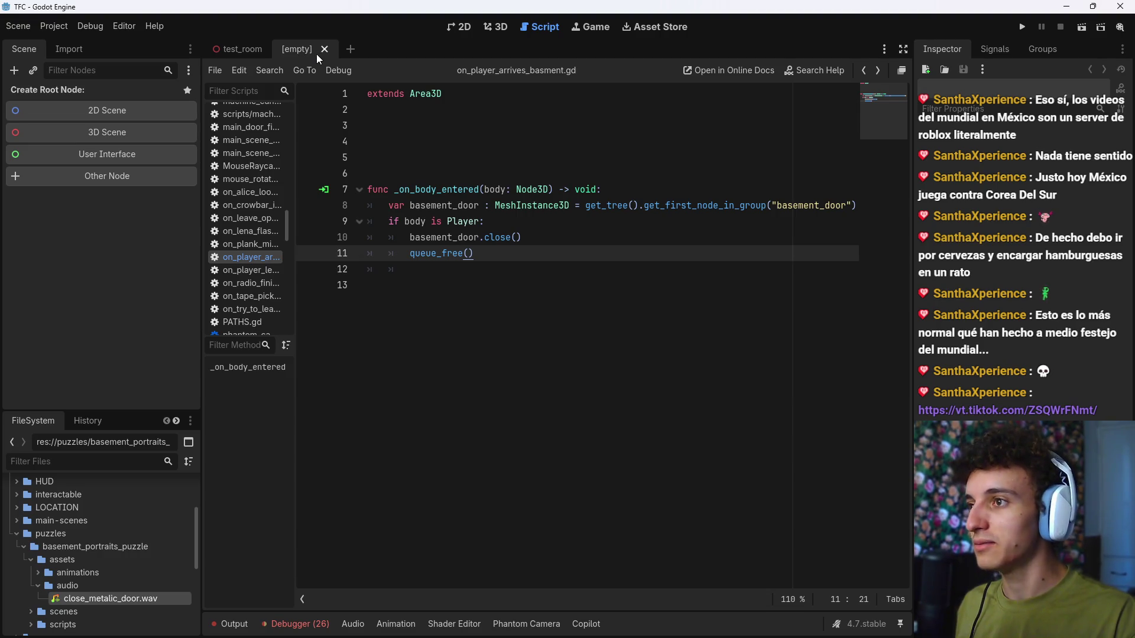
Step: Close the empty scene and reopen main_scene.tscn via the quick-open search for 'main'
left_click(324, 50)
key("ctrl+shift+o")
type("main")
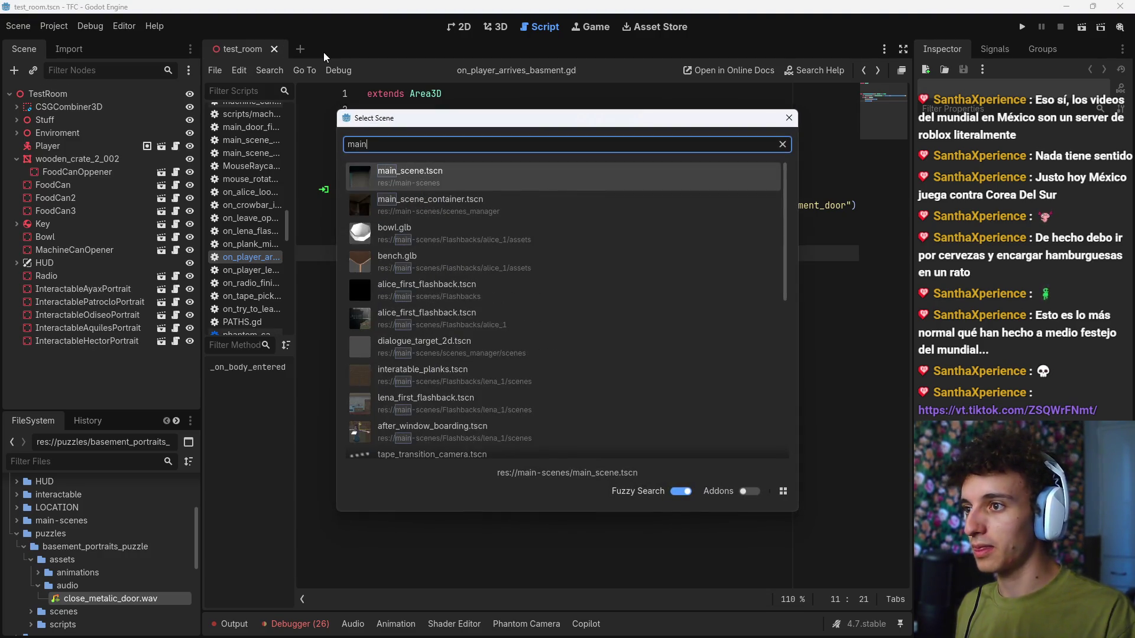
key("Return")
Step: Launch GitHub Desktop from the app launcher, then return to Godot
key("super")
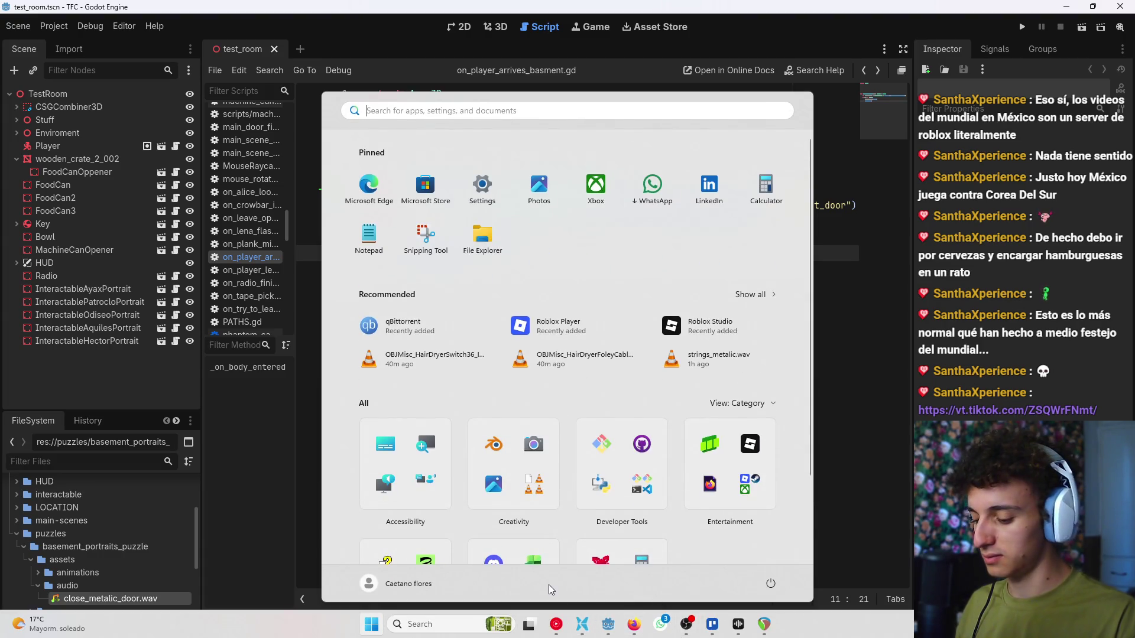
type("gi")
type("hub desktop")
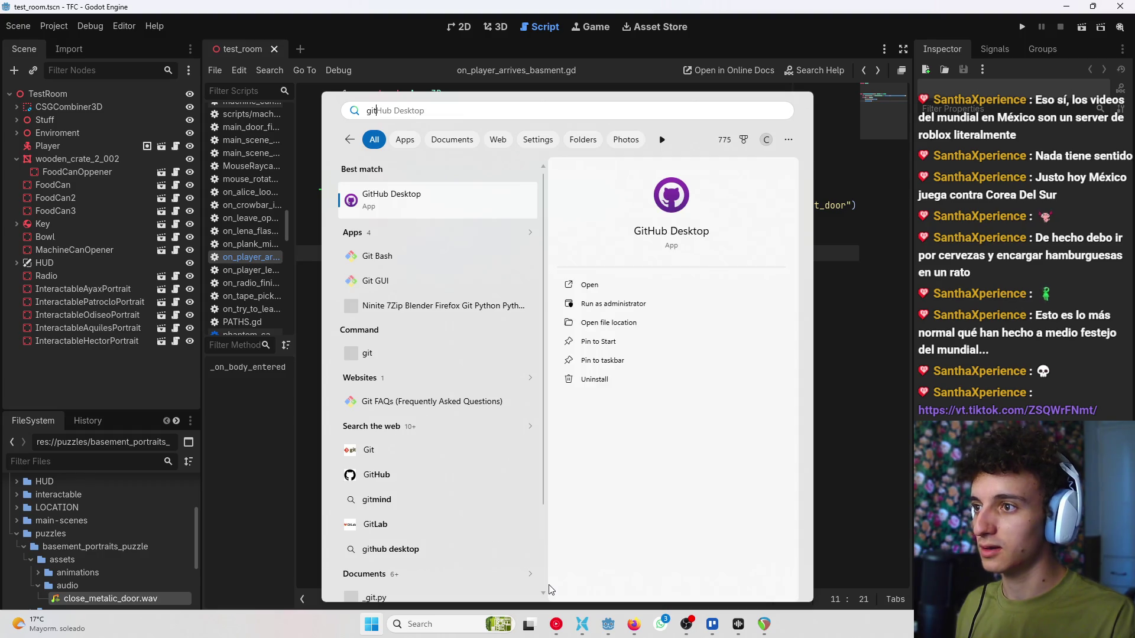
key("Return")
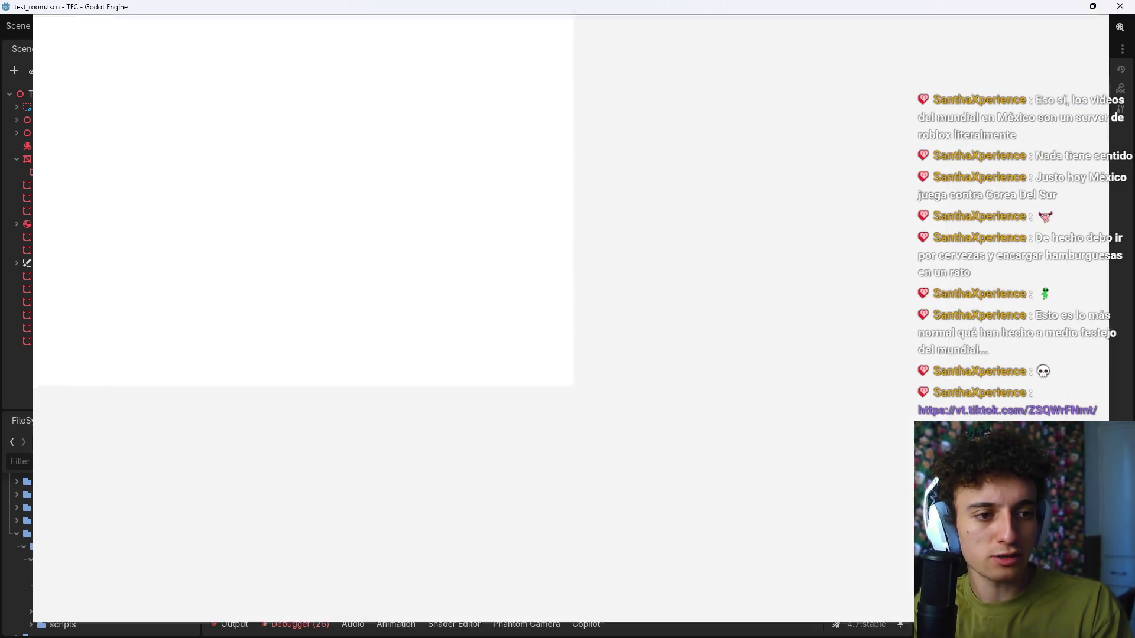
key("alt+Tab")
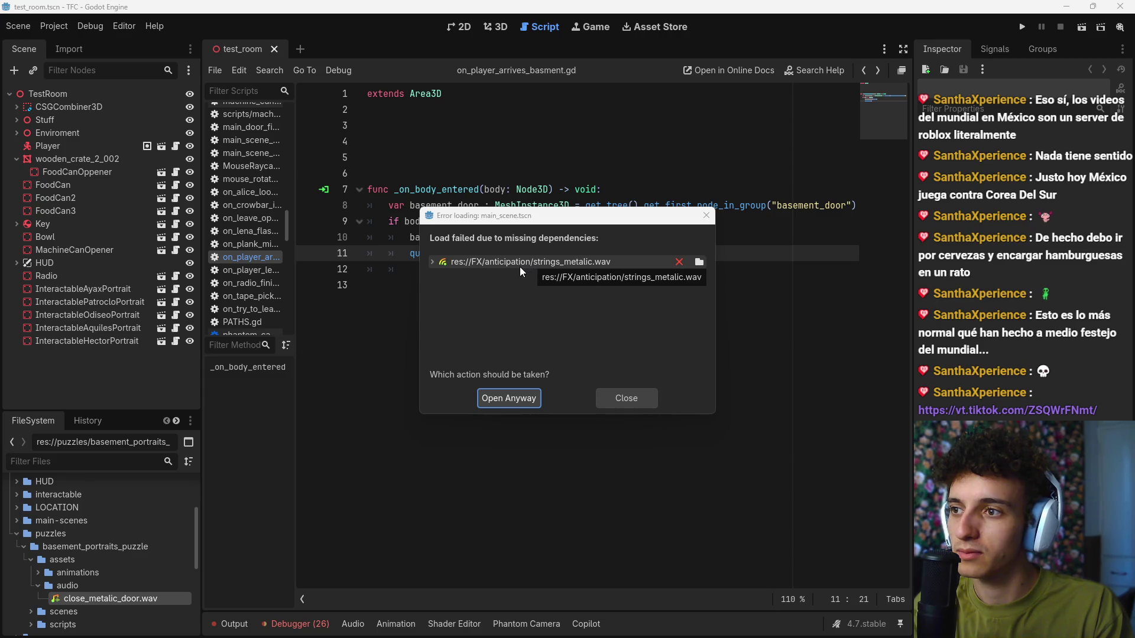
Step: Remap the missing strings_metalic.wav dependency to res://FX/riser/strings_metalic.wav and apply the fix
left_click(699, 262)
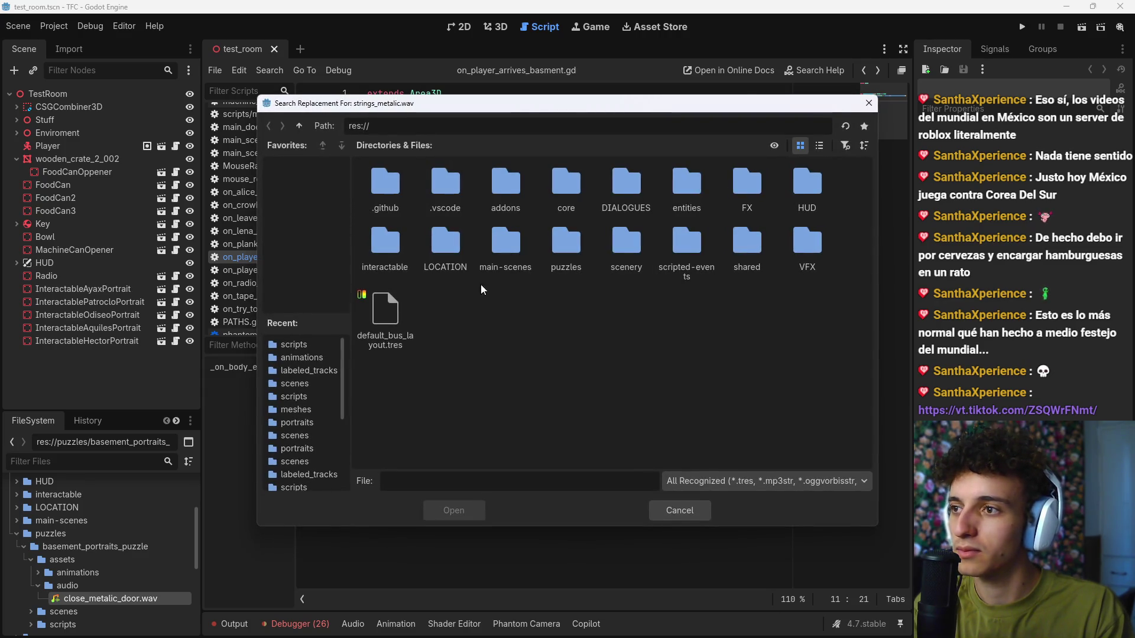
double_click(738, 188)
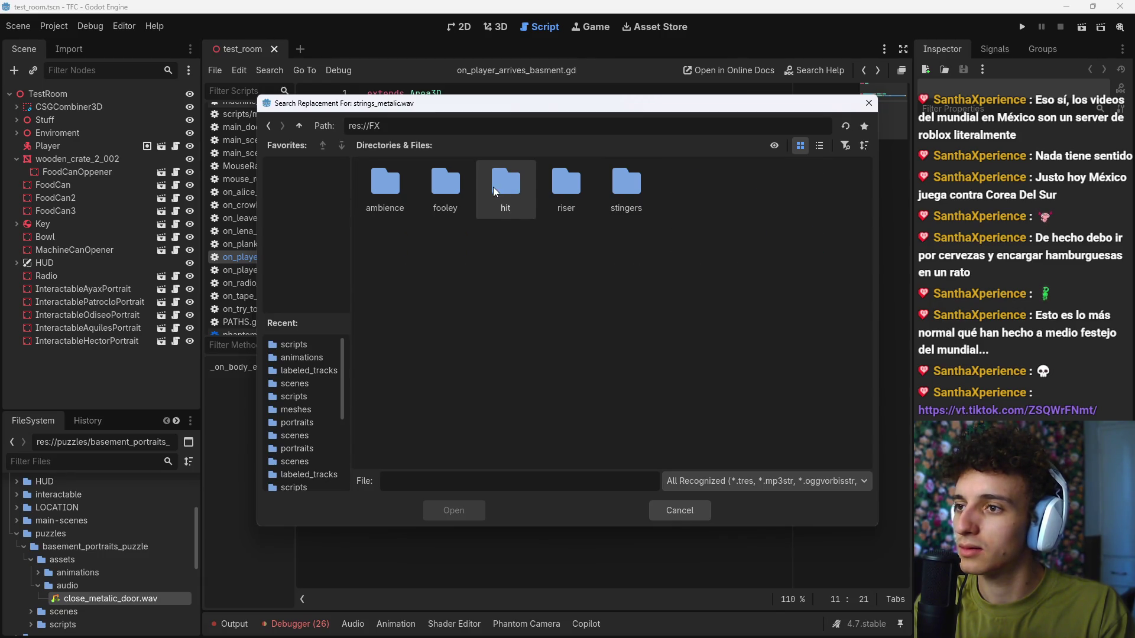
double_click(566, 191)
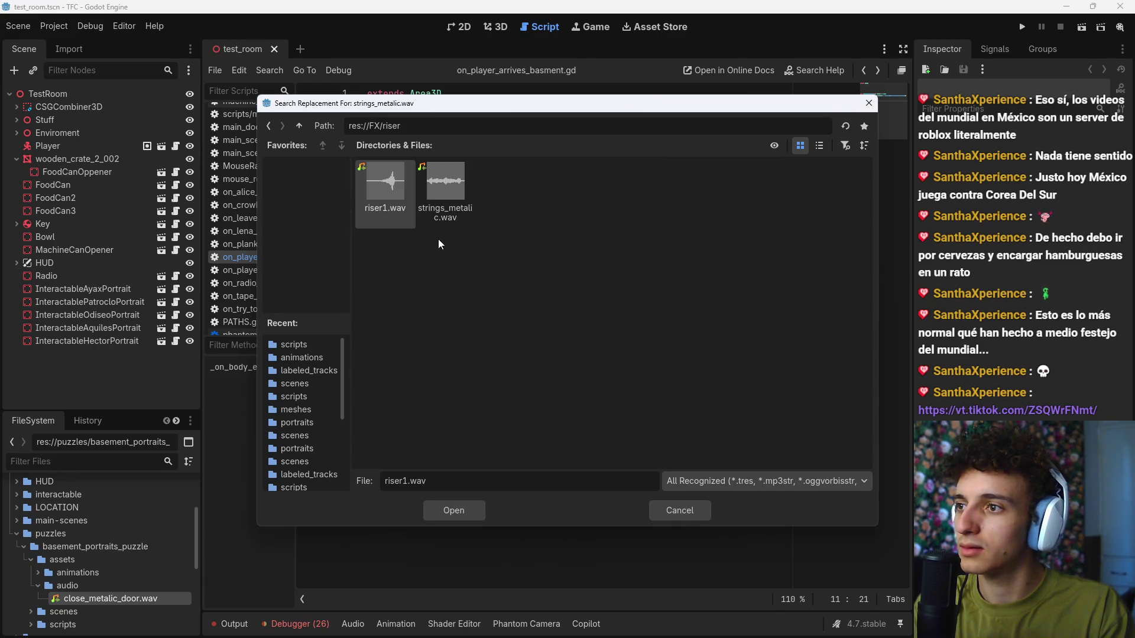
double_click(469, 183)
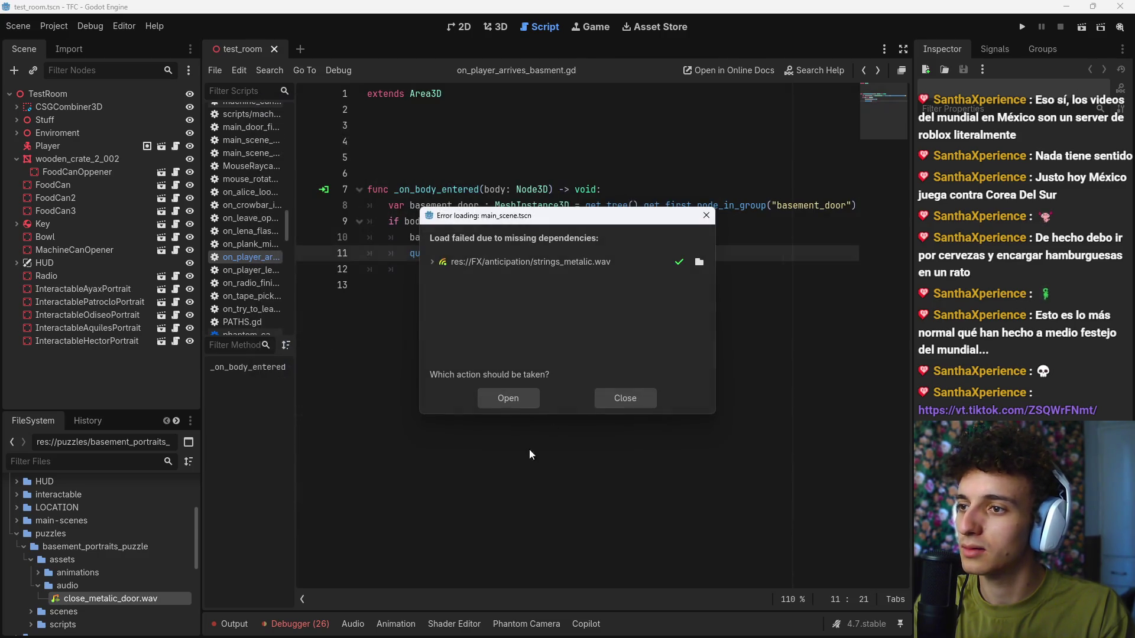
left_click(698, 261)
left_click(445, 183)
left_click(452, 510)
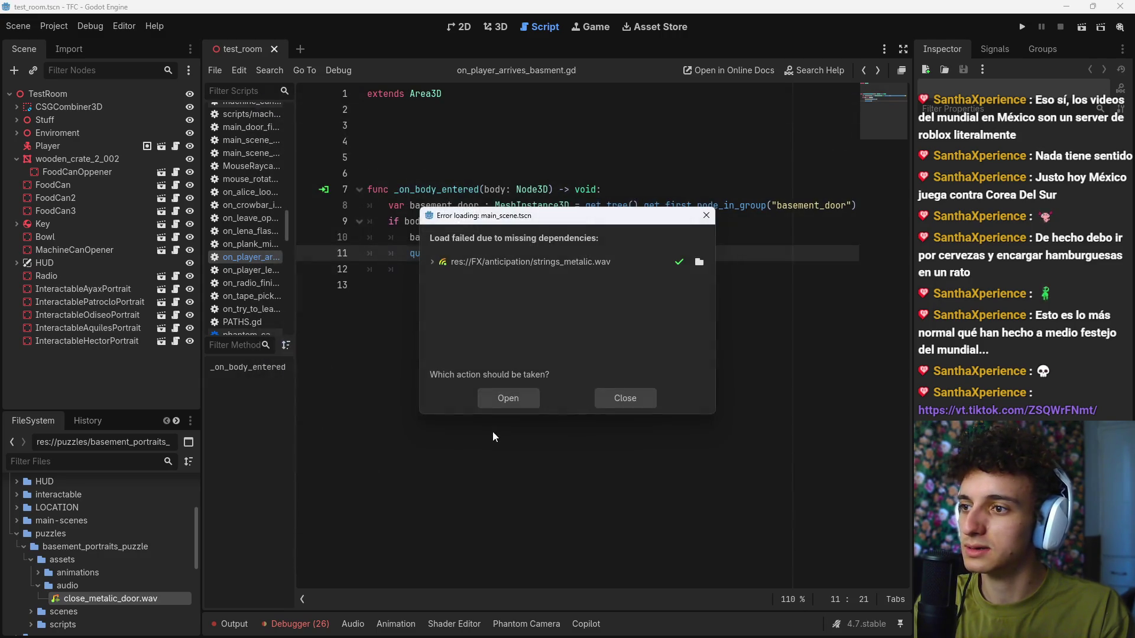
left_click(507, 403)
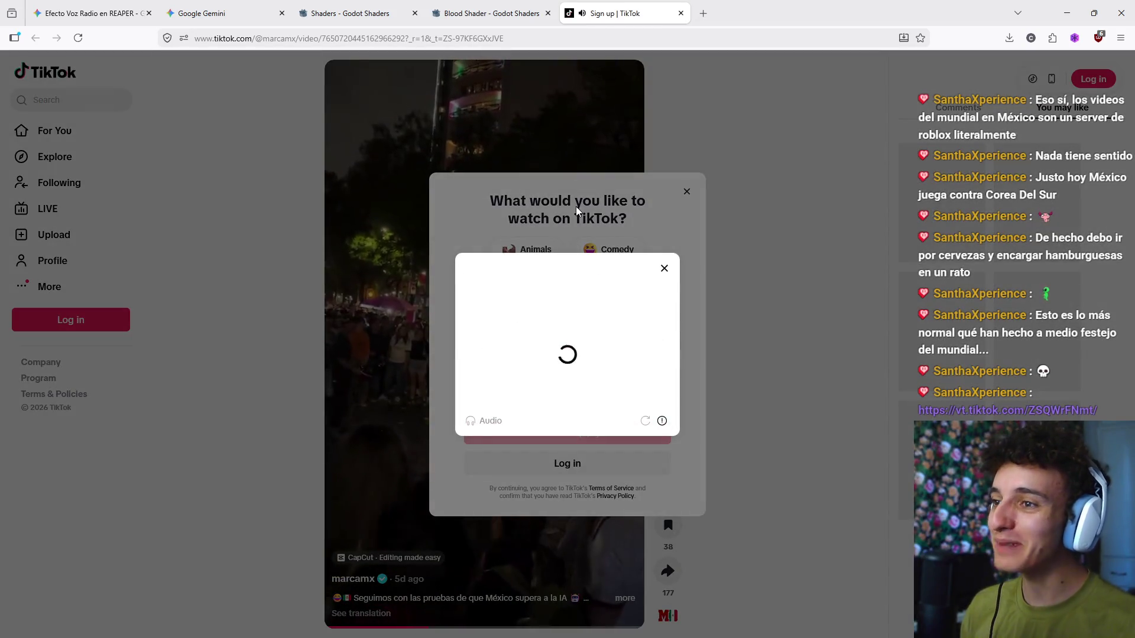
Step: Dismiss TikTok's sign-up prompt, pass the slider verification and clear the remaining dialogs
left_click(665, 267)
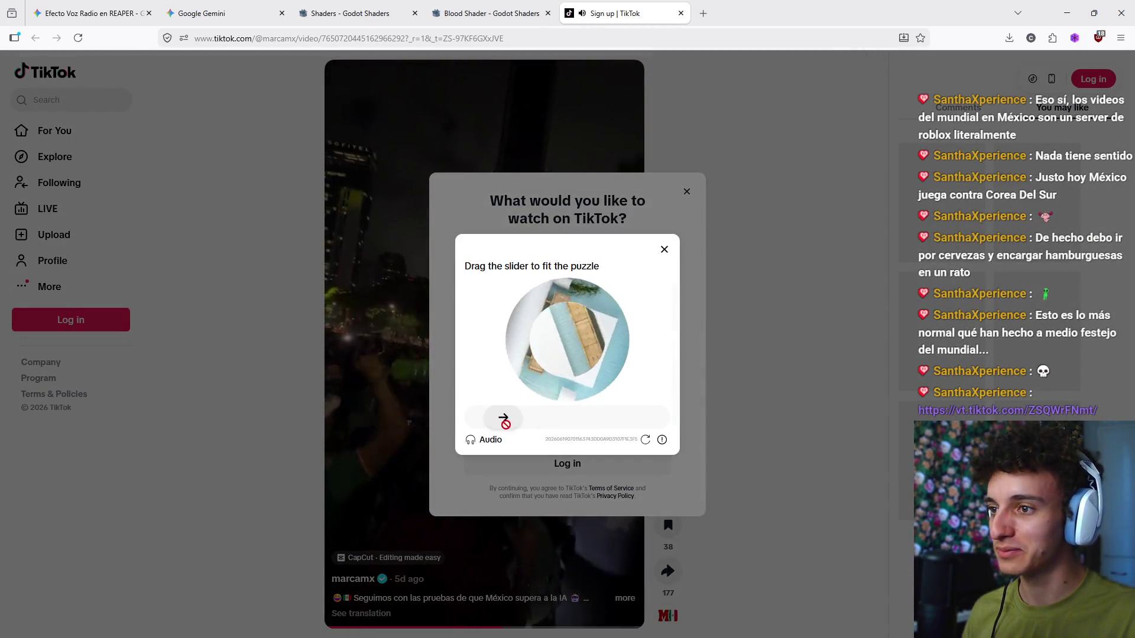
left_click_drag(503, 420, 604, 427)
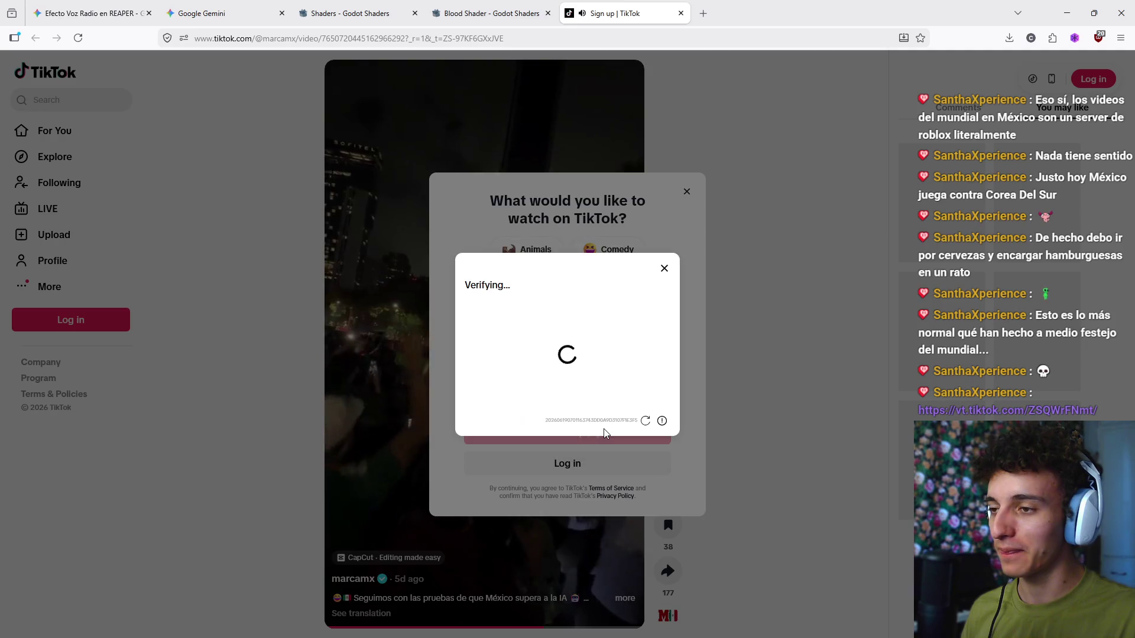
left_click(688, 192)
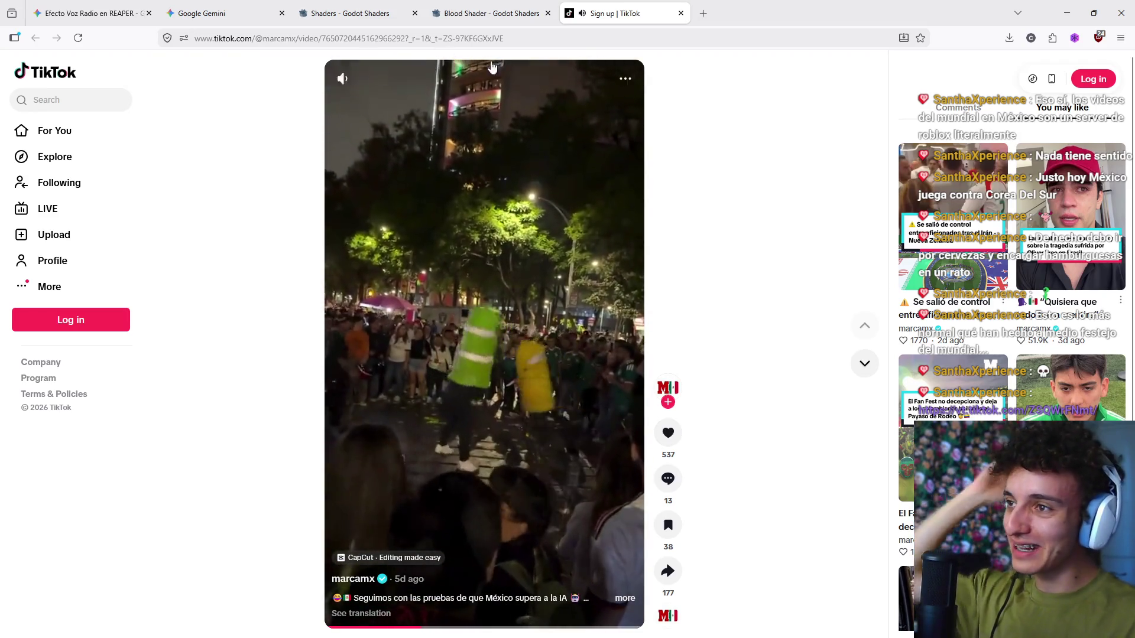
Step: Select the video's page address and open a direct-message conversation in Discord
left_click(492, 38)
mouse_move(689, 631)
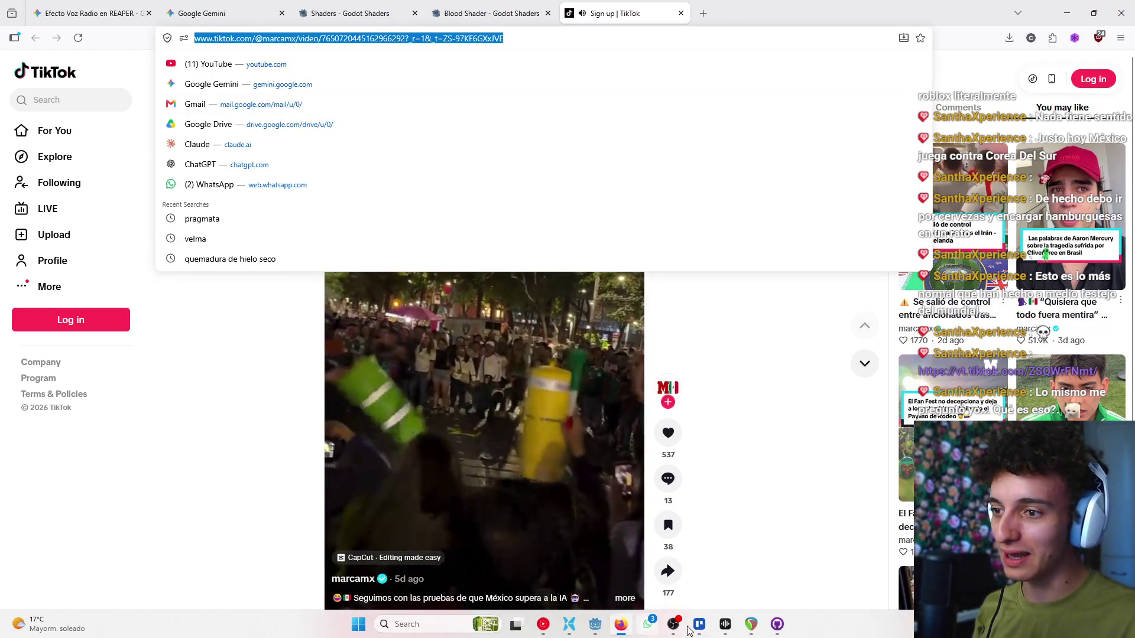
left_click(688, 631)
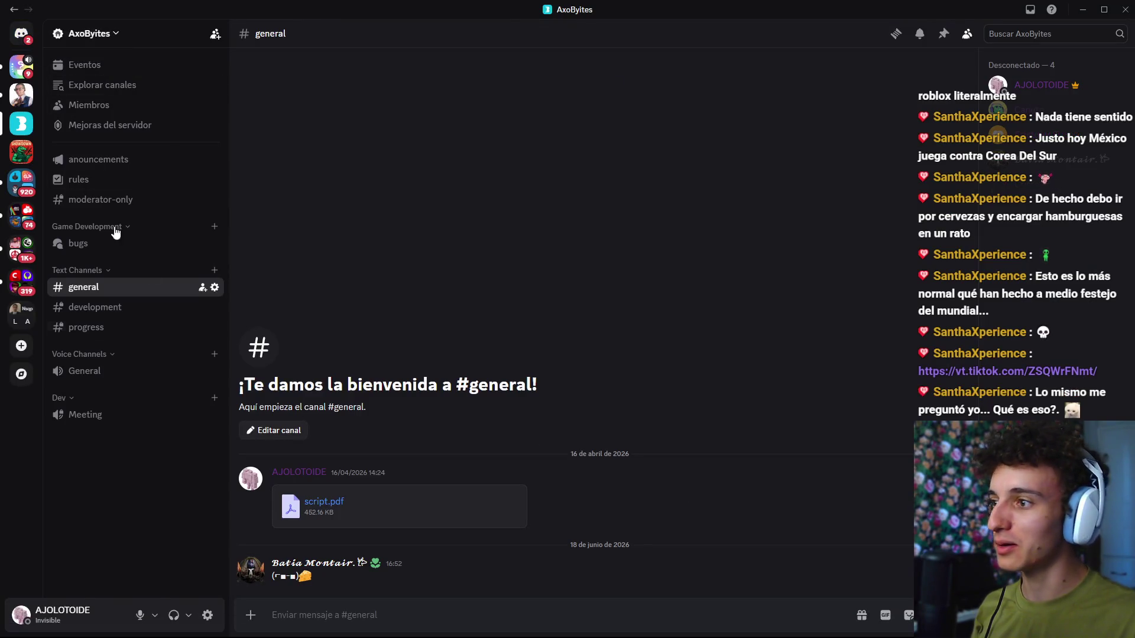
left_click(22, 34)
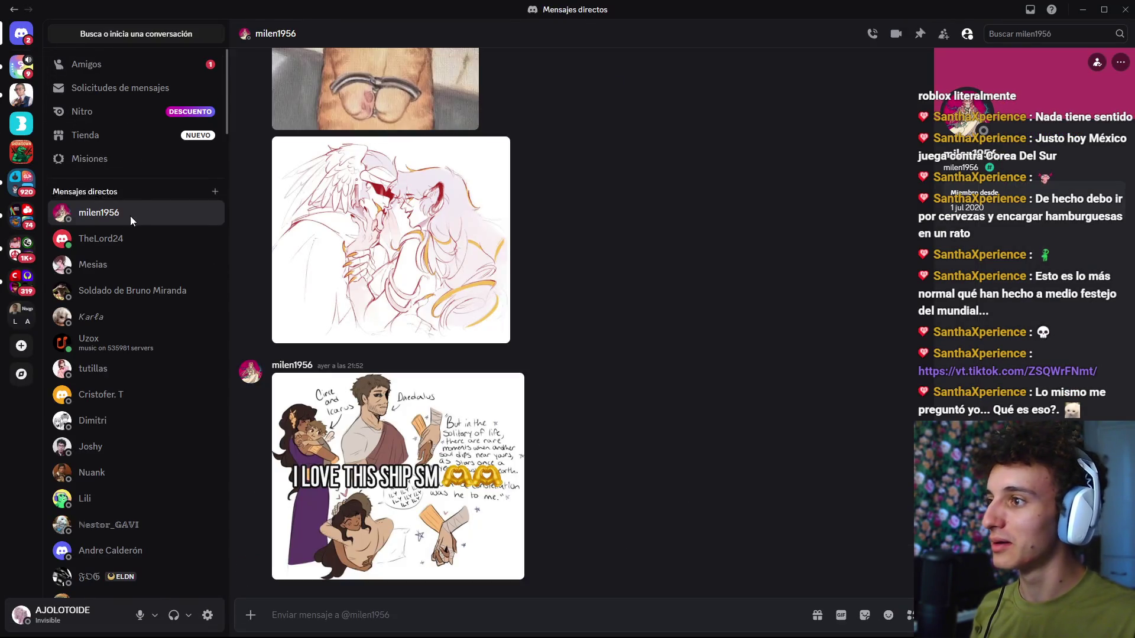
left_click(110, 242)
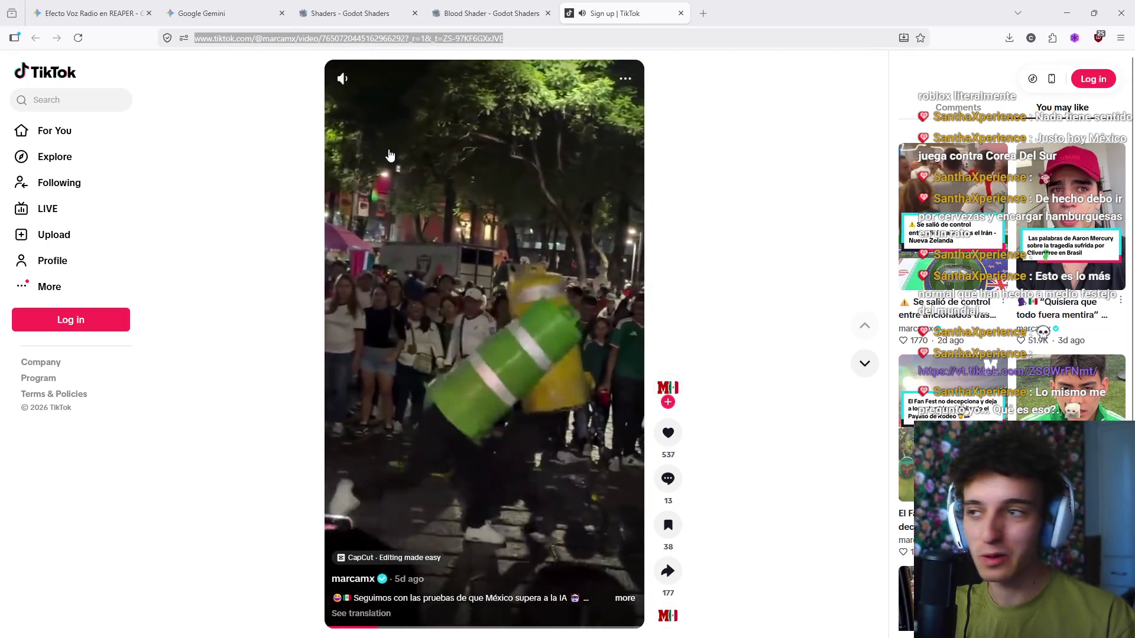
Step: Return to the TikTok video, close its tab, and bring up GitHub Desktop
left_click(714, 118)
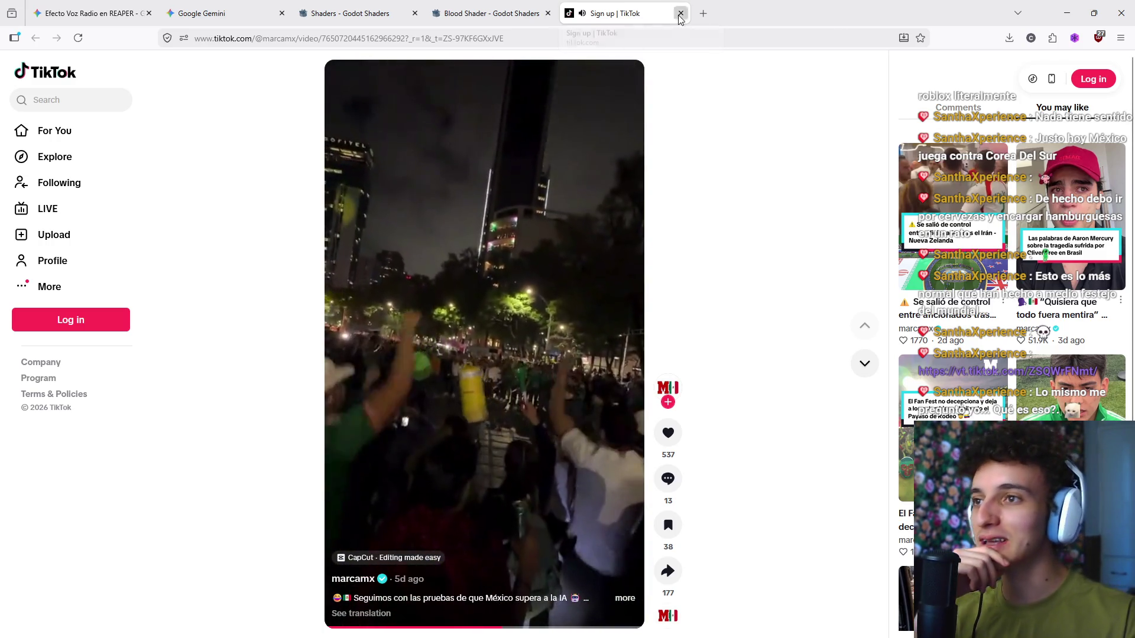
key("ctrl+w")
mouse_move(627, 637)
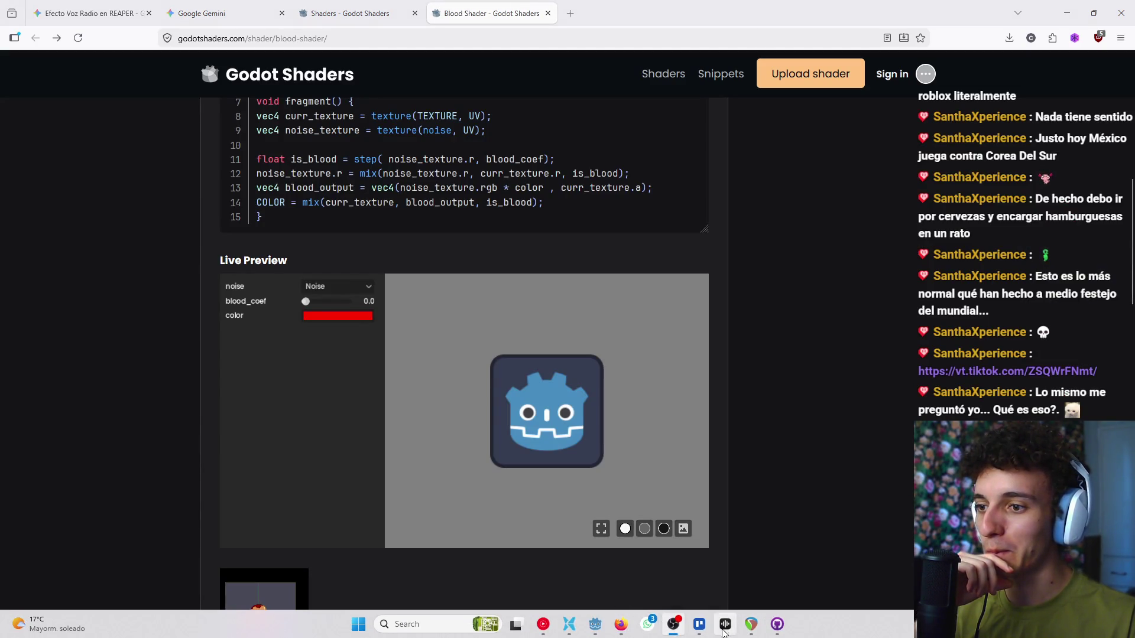
left_click(777, 626)
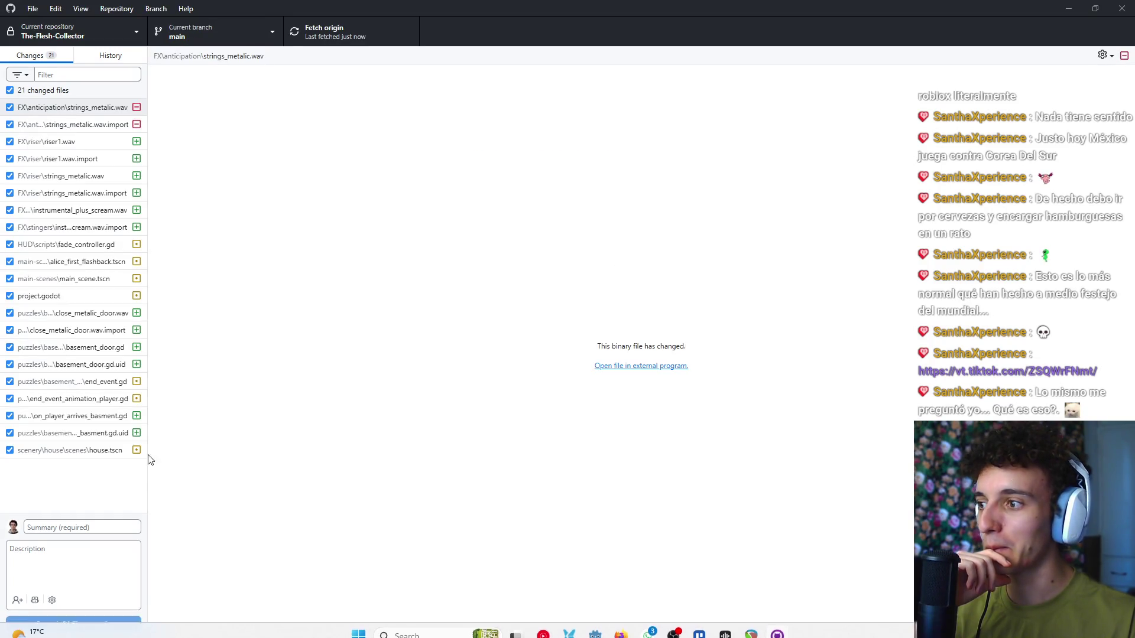
Step: Generate the commit summary and description with Copilot and look over the changes
right_click(107, 521)
left_click(224, 334)
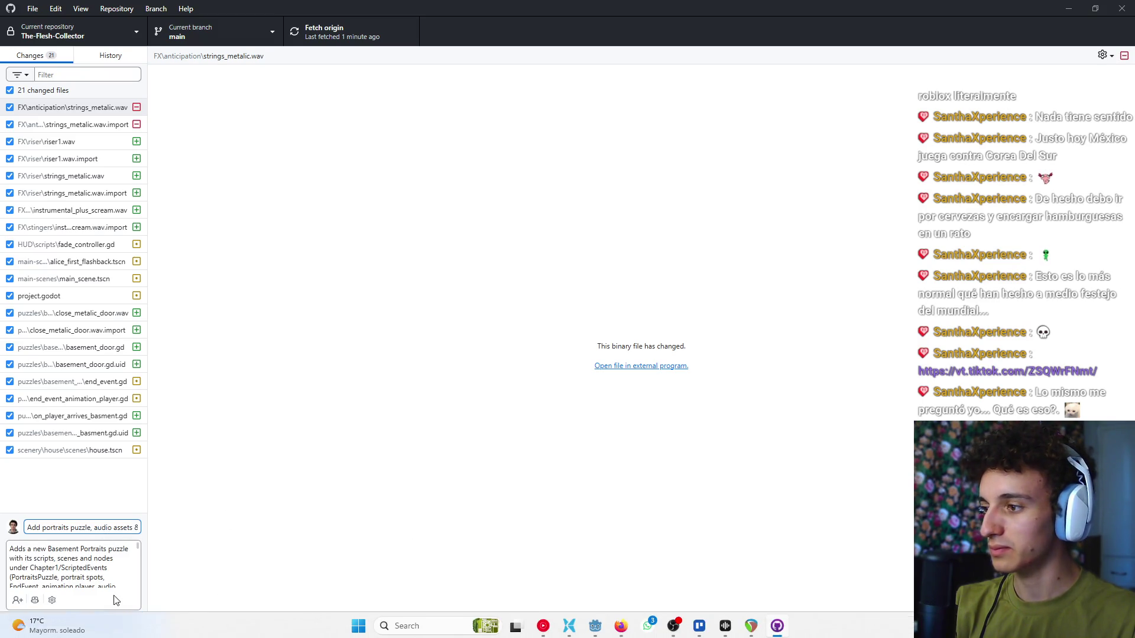
scroll(99, 571, "down", 5)
scroll(99, 571, "up", 2)
scroll(99, 574, "down", 2)
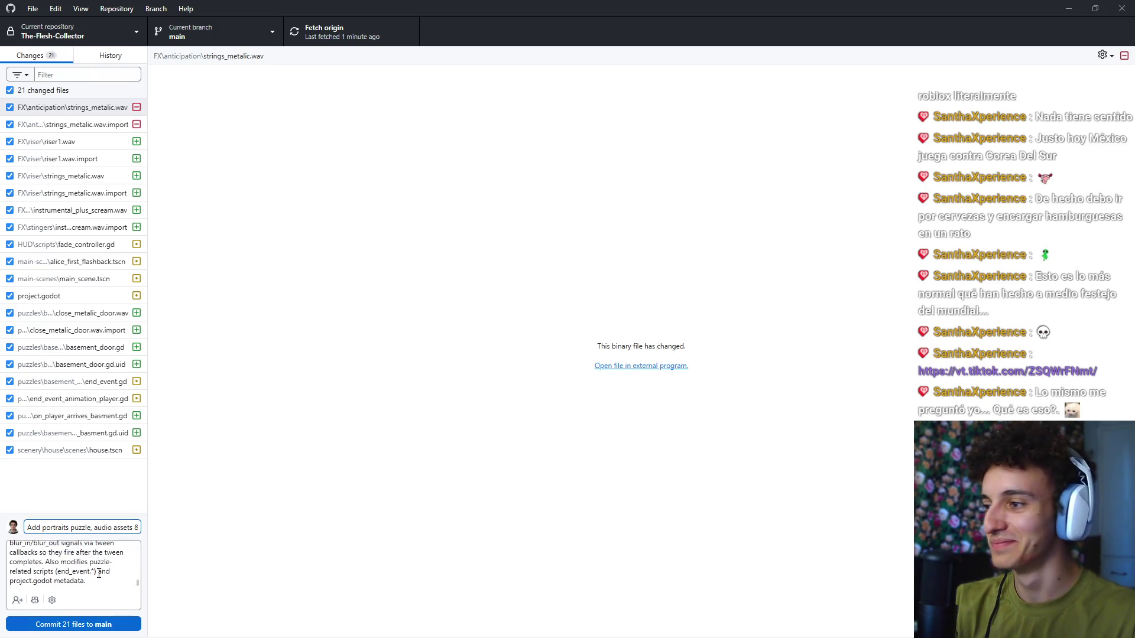
scroll(74, 585, "up", 5)
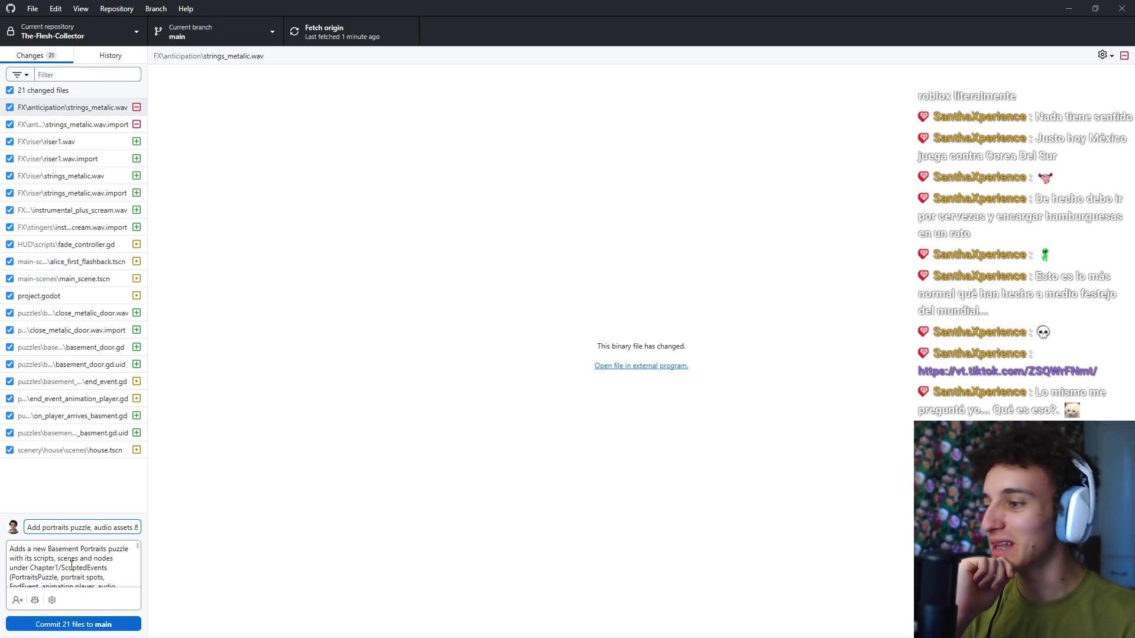
scroll(76, 579, "down", 5)
Step: Commit the 21 changed files to main and push the commit to origin
key("ctrl+Return")
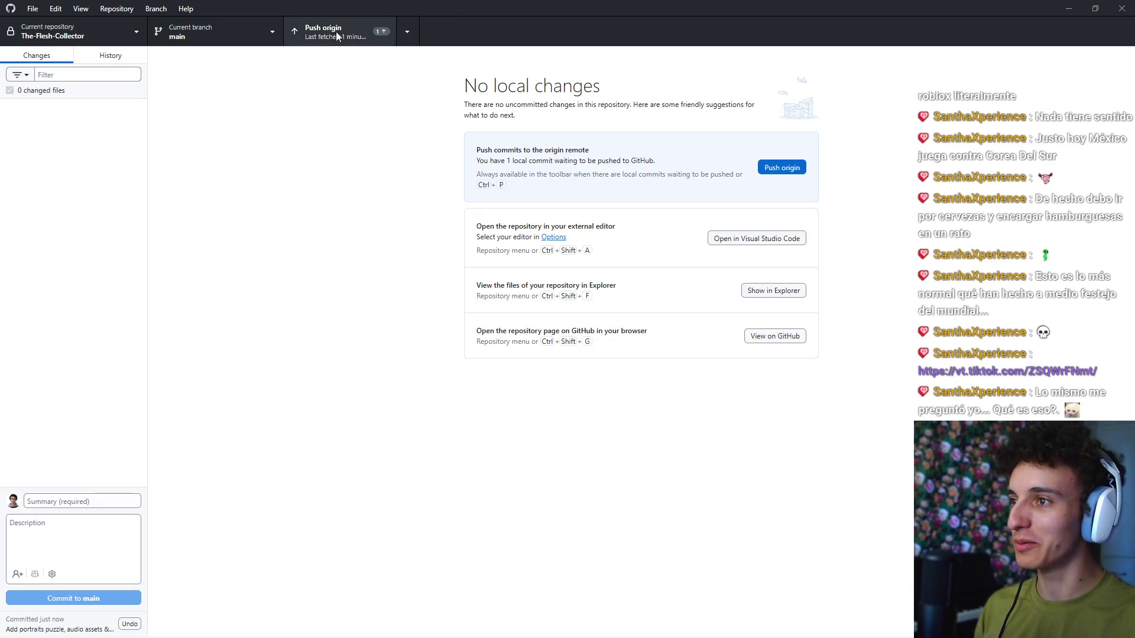
left_click(336, 33)
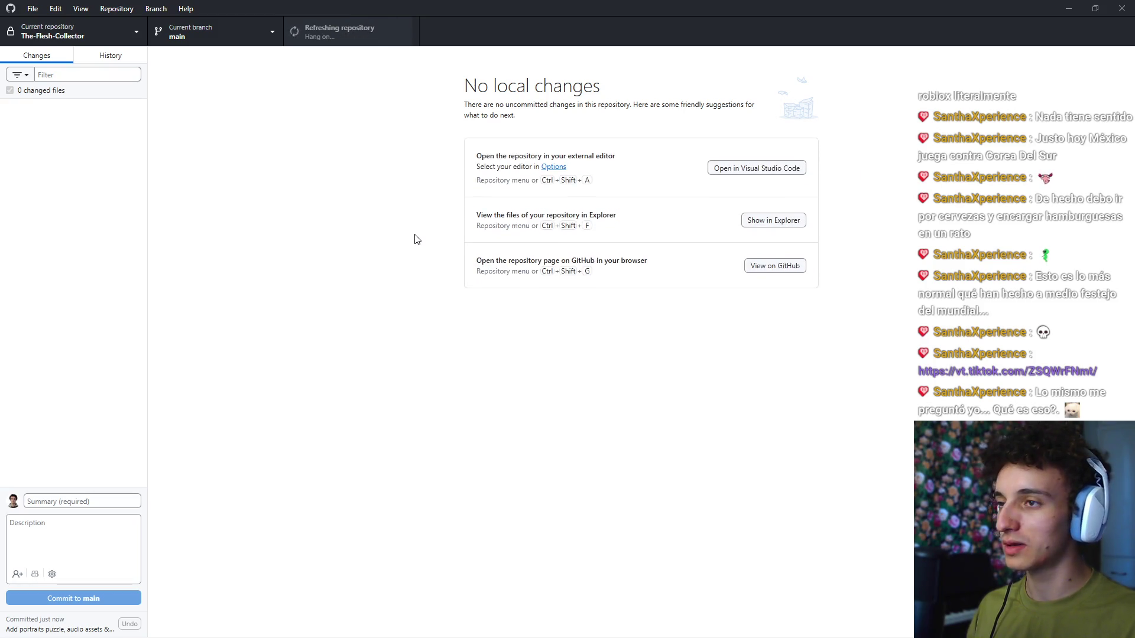
left_click(1120, 10)
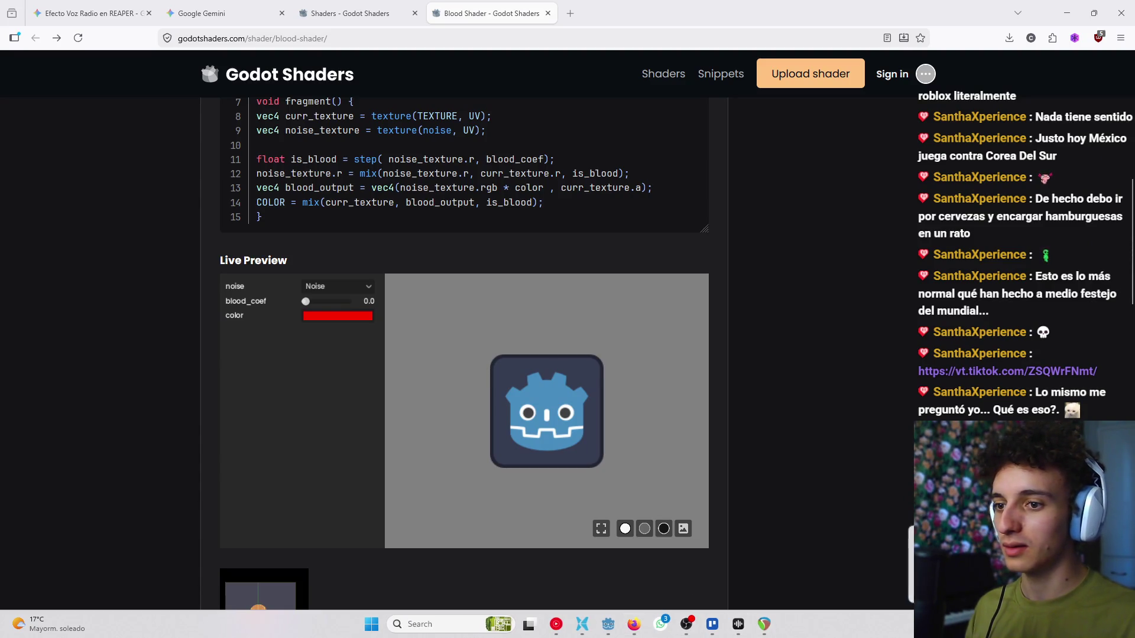
Step: Check the push notification in Discord's AxoBytes #progress channel, then close Discord
key("alt+Tab")
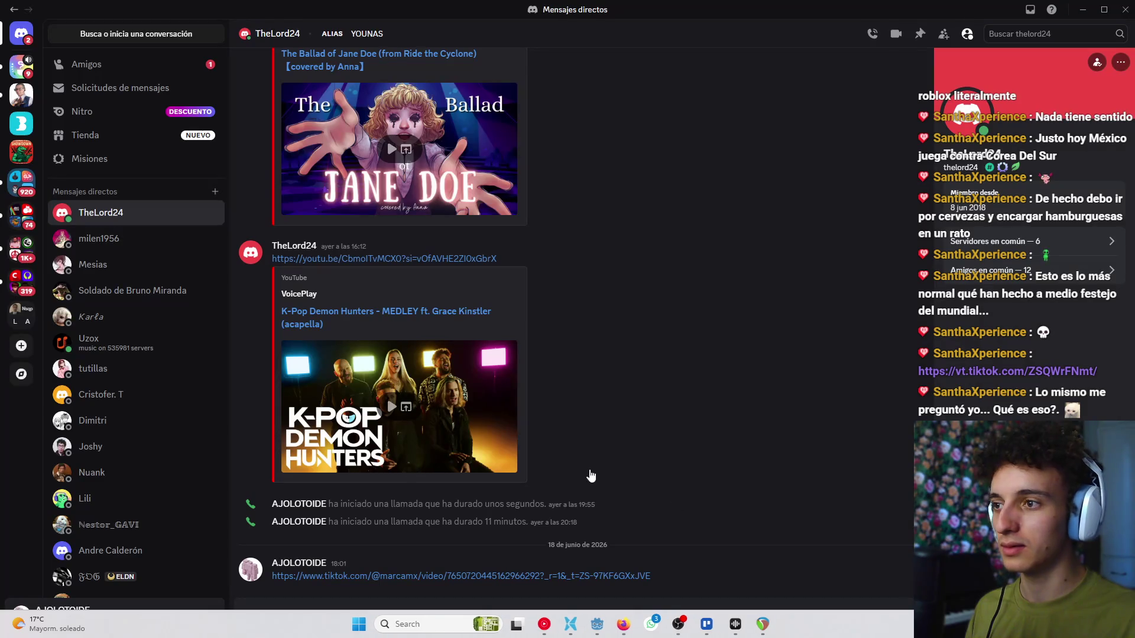
left_click(21, 123)
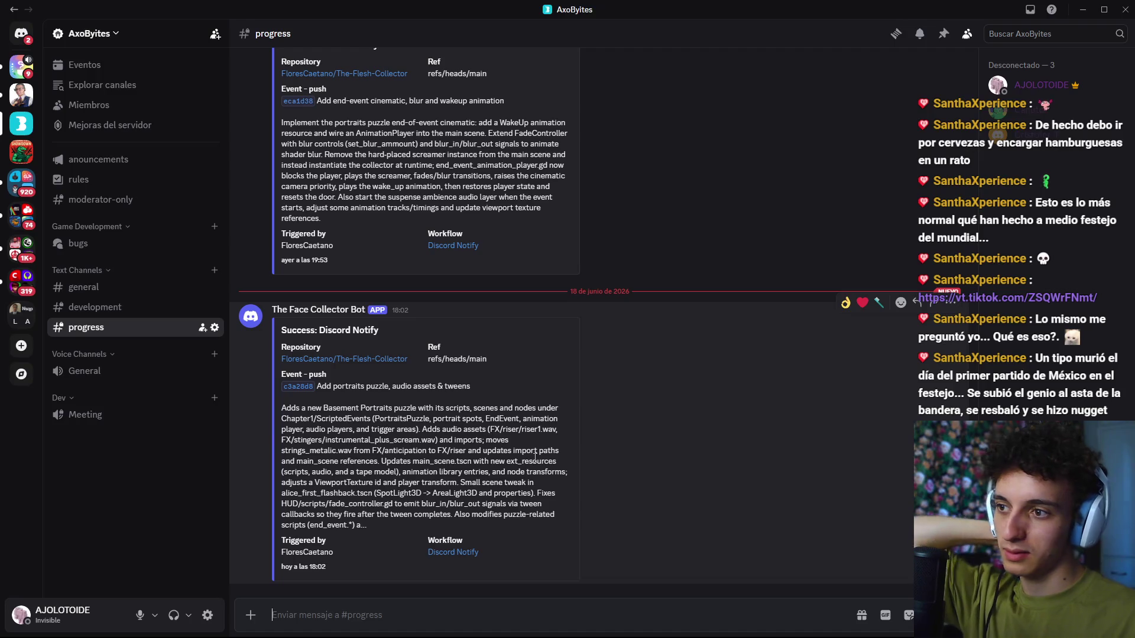
left_click(1119, 8)
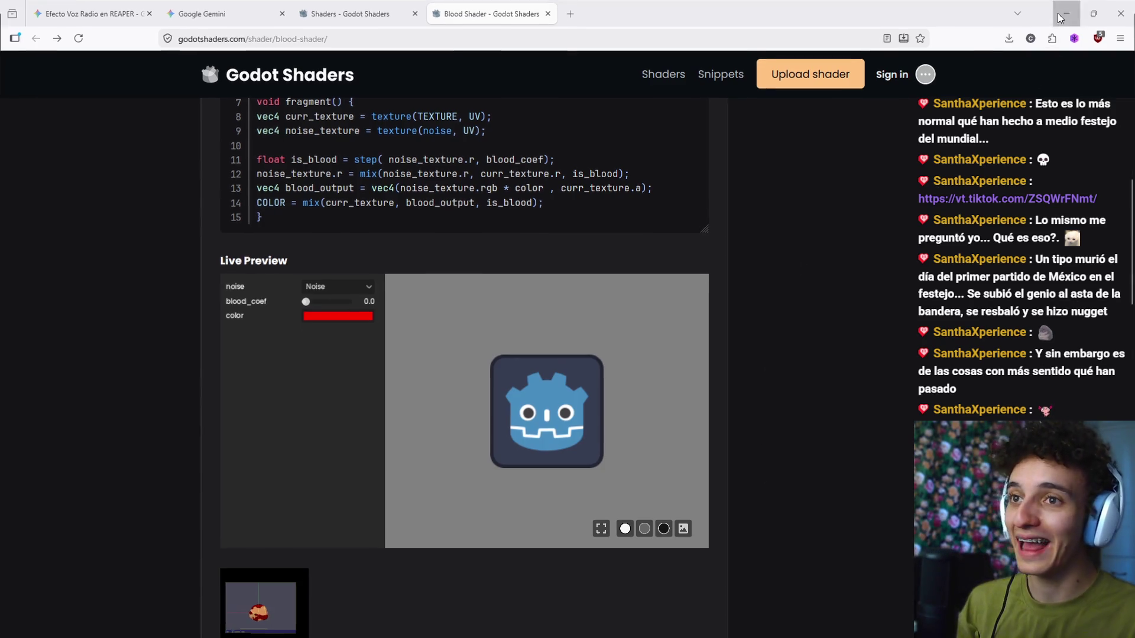
Step: Save main_scene in the Godot editor
key("alt+Tab")
key("ctrl+s")
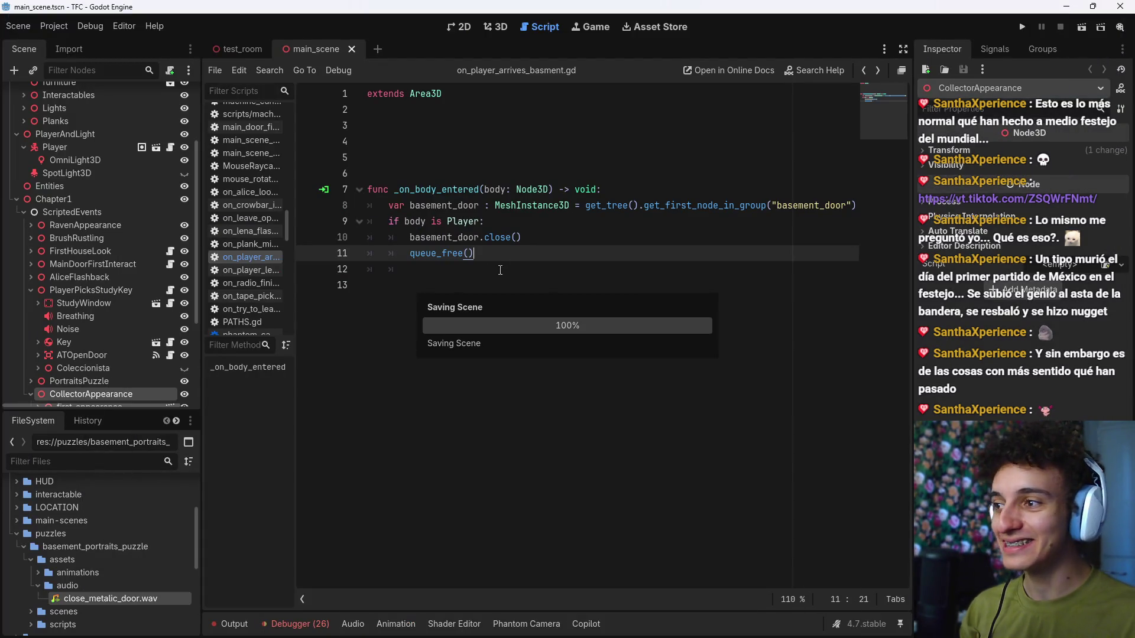
scroll(102, 266, "down", 5)
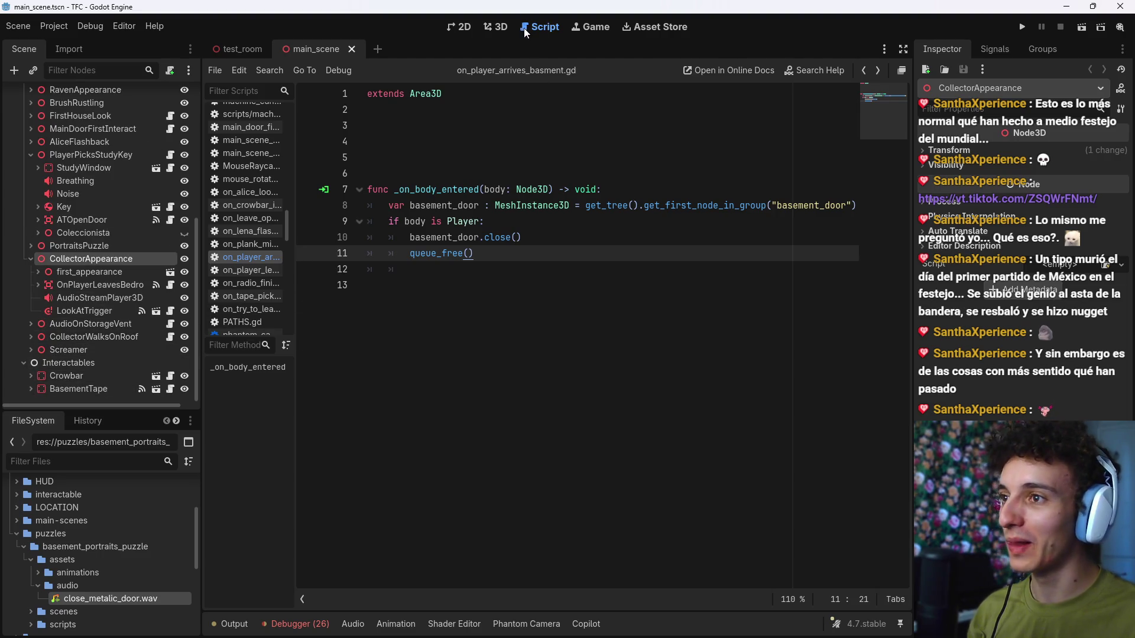
Step: Look around the basement corridor in the 3D view, ending with CollectorAppearance selected
left_click(507, 27)
right_click(489, 188)
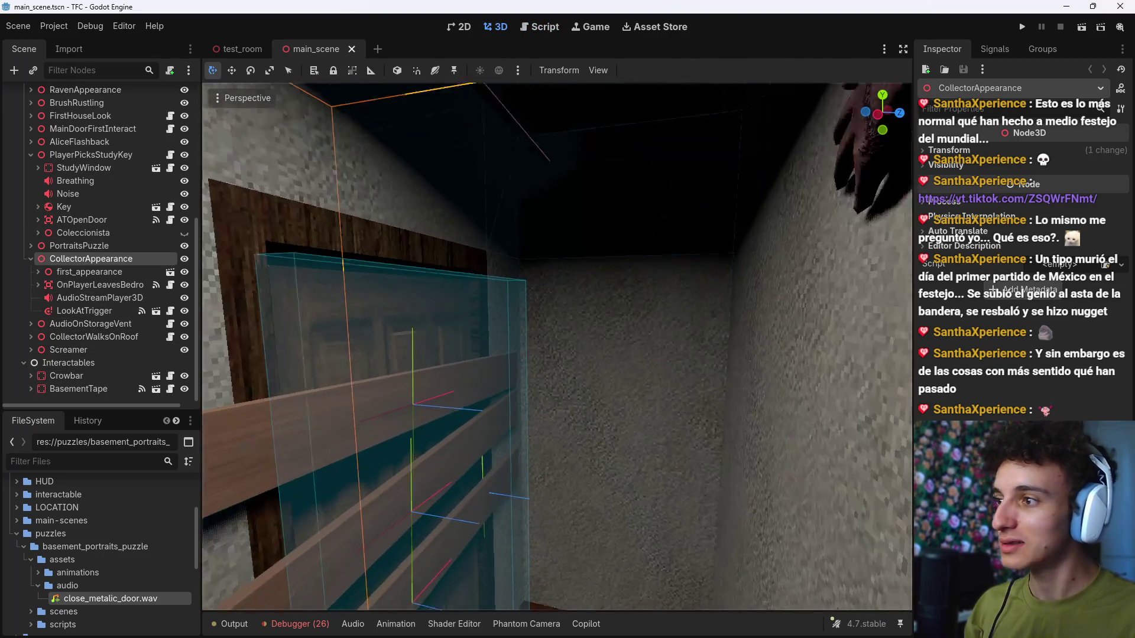
right_click(579, 272)
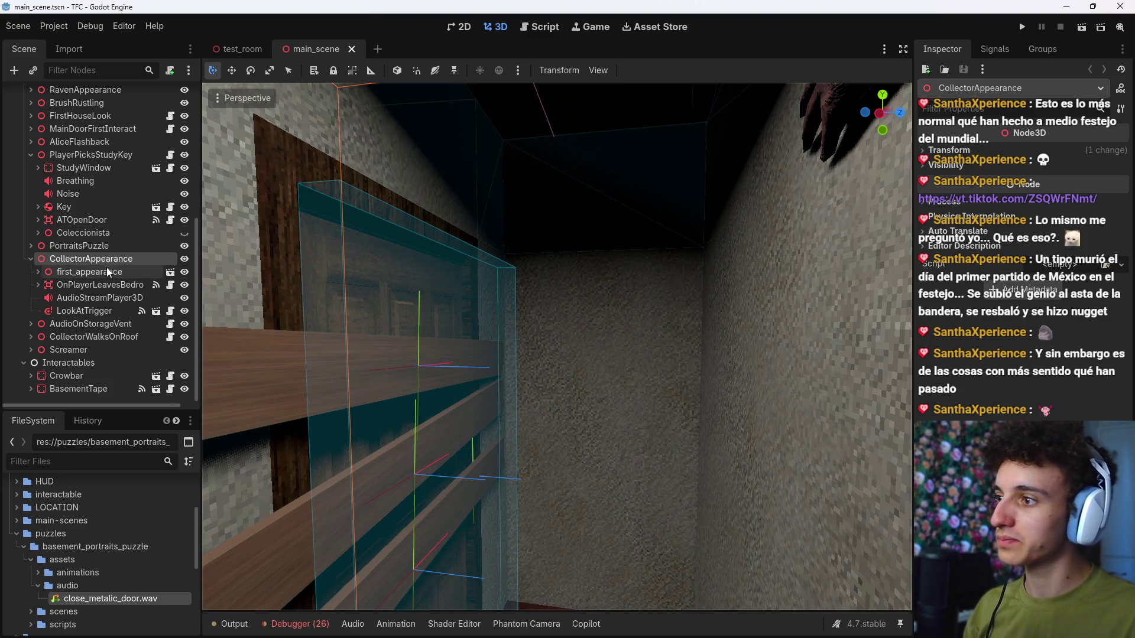
left_click(85, 309)
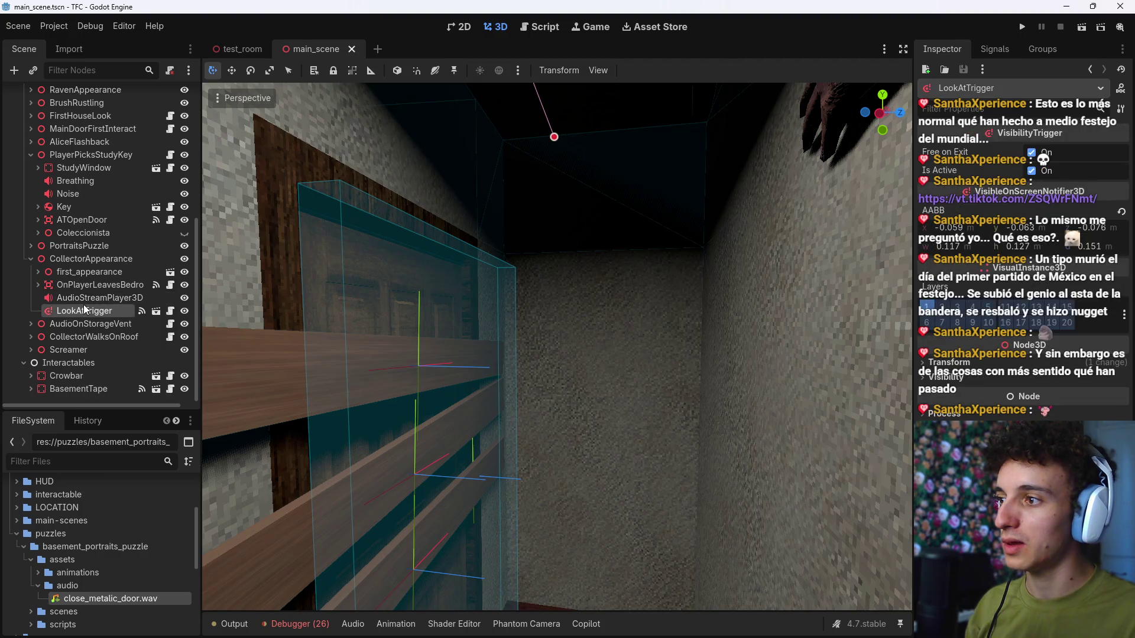
left_click(102, 260)
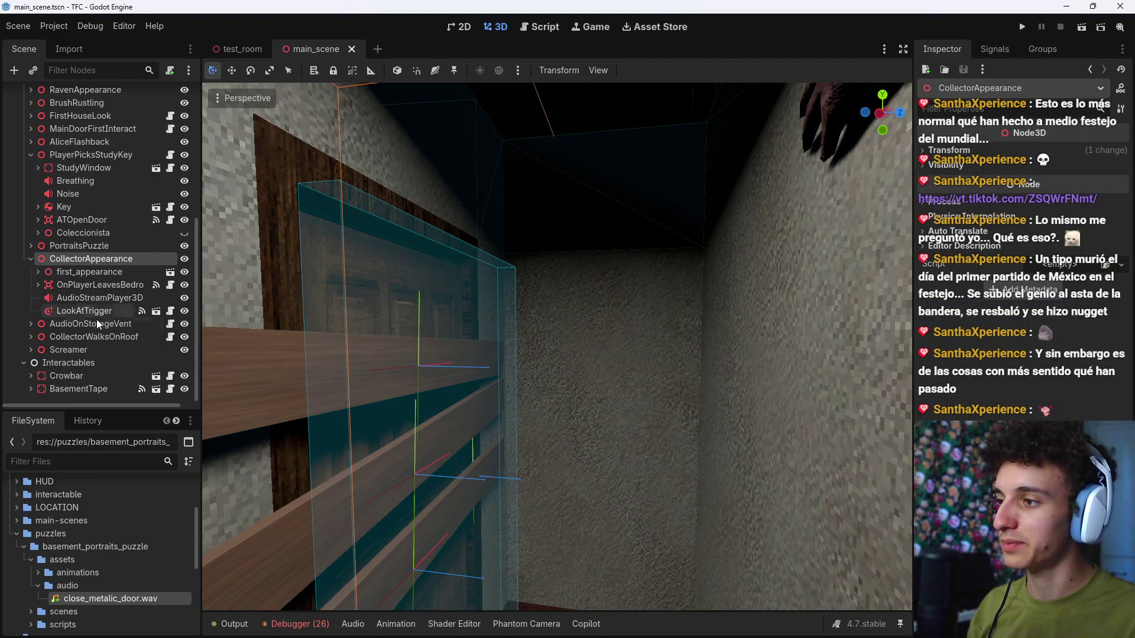
Step: Create a new 3D scene with its Node3D root renamed BloodWall, then return to the browser
key("ctrl+n")
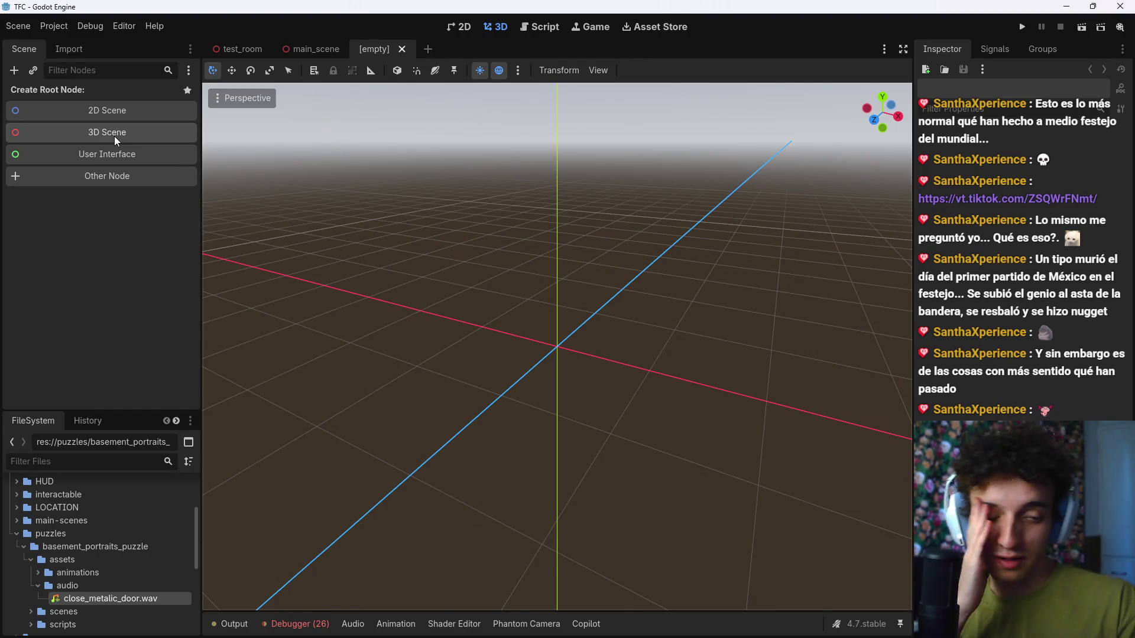
left_click(114, 136)
double_click(84, 94)
key("BackSpace")
type("BloodWall")
key("Return")
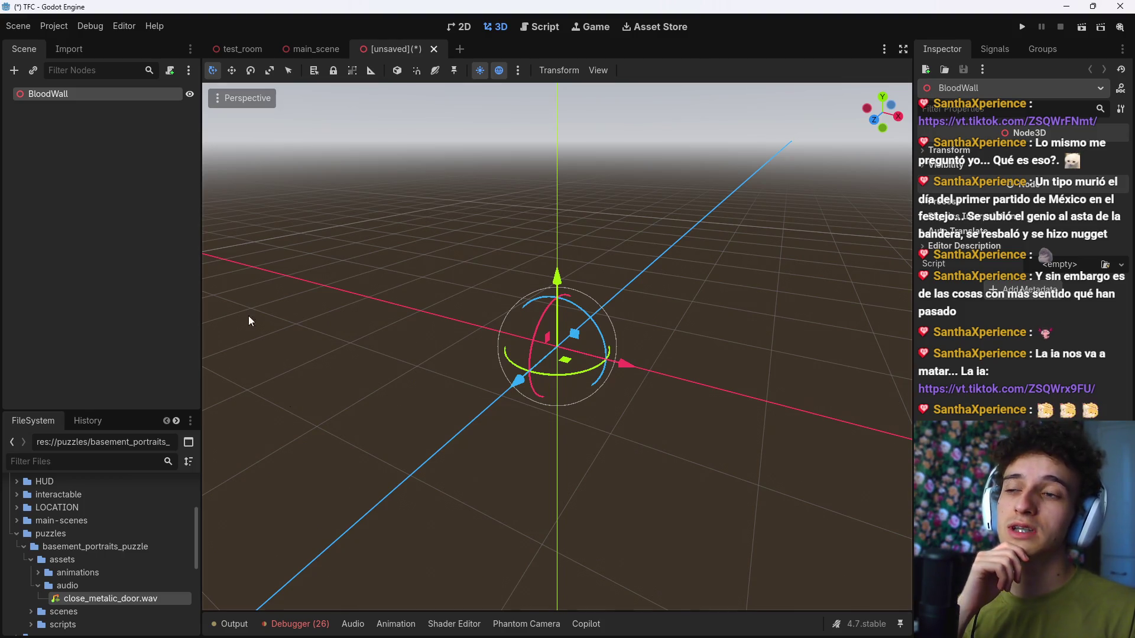
left_click(633, 624)
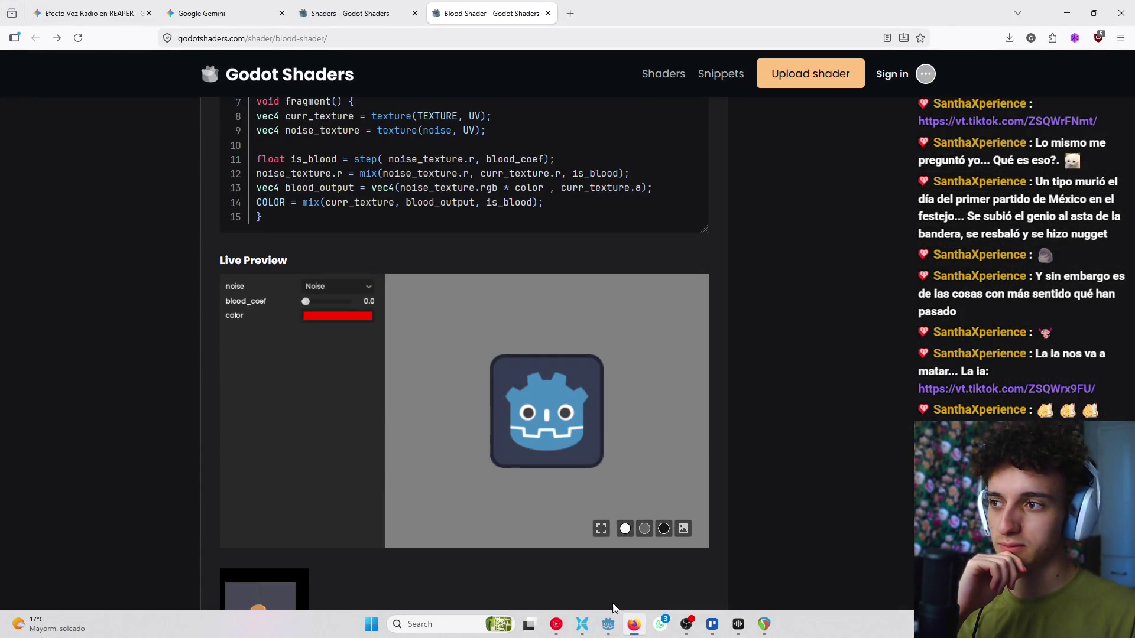
Step: View the blood shader's example animation enlarged, close it, then bring REAPER forward
left_click(263, 590)
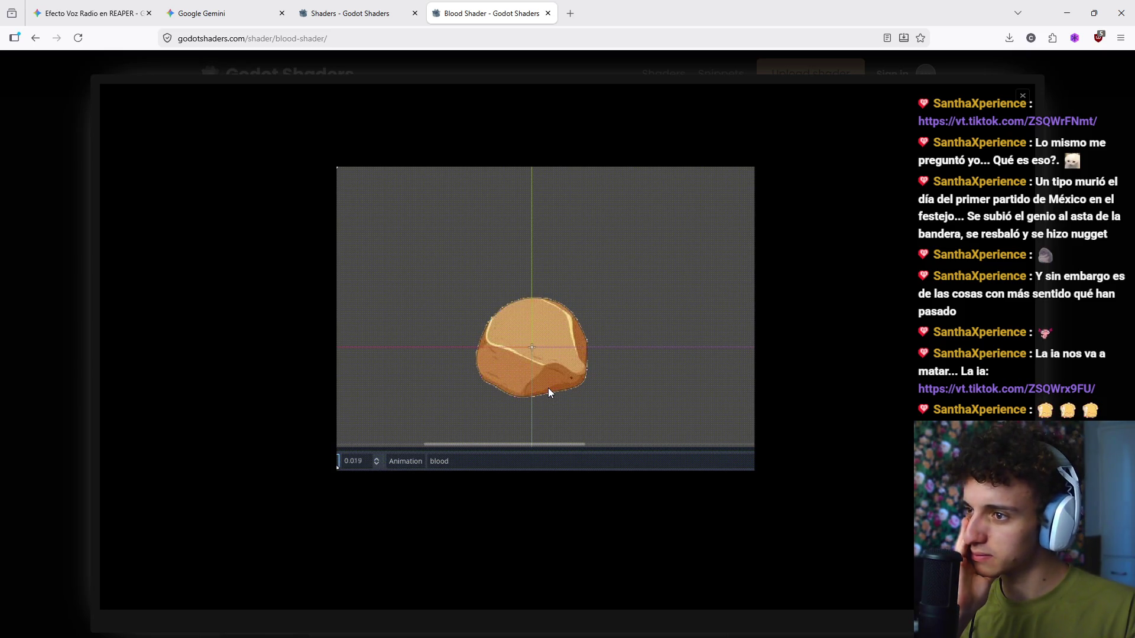
left_click(1021, 96)
scroll(675, 413, "up", 5)
scroll(696, 213, "up", 4)
scroll(671, 245, "down", 9)
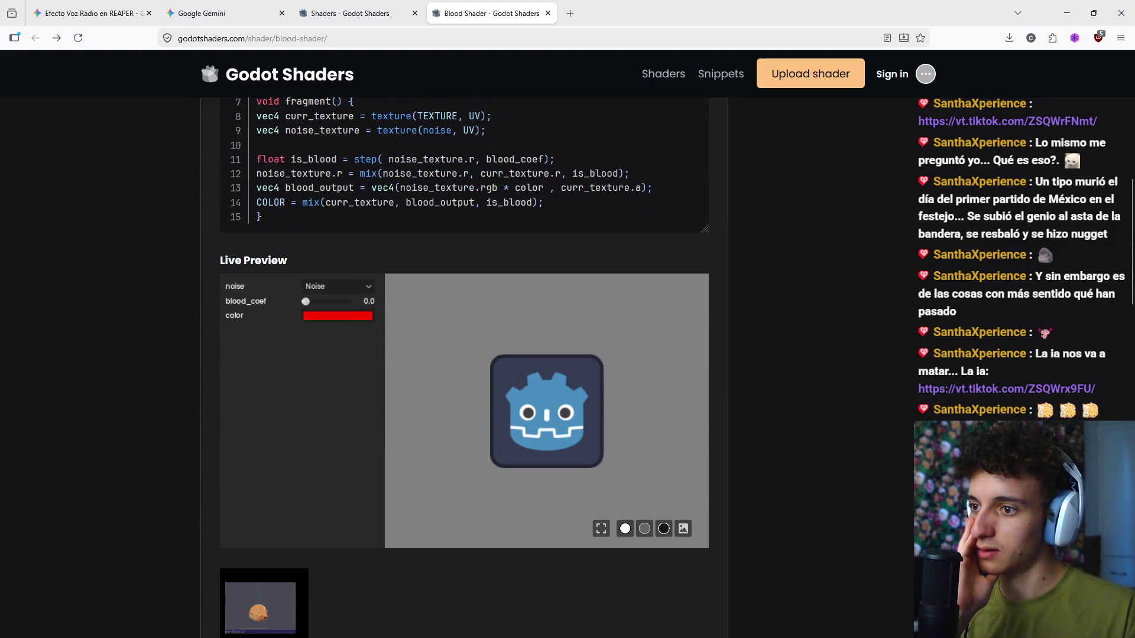
left_click(763, 625)
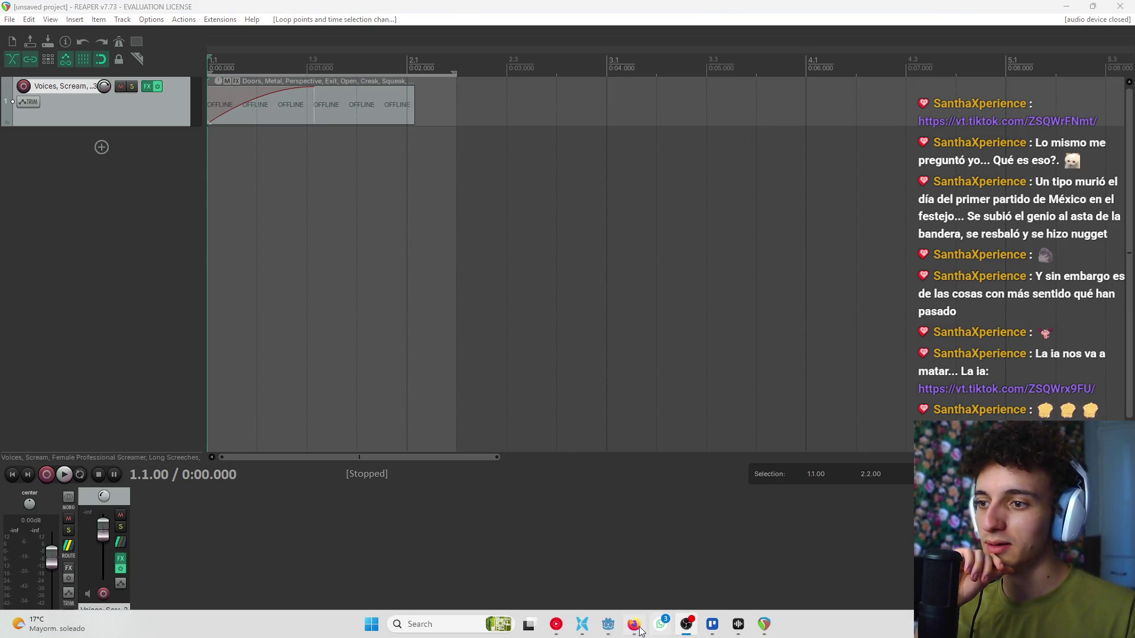
Step: Switch from REAPER back to the Firefox browser
left_click(688, 627)
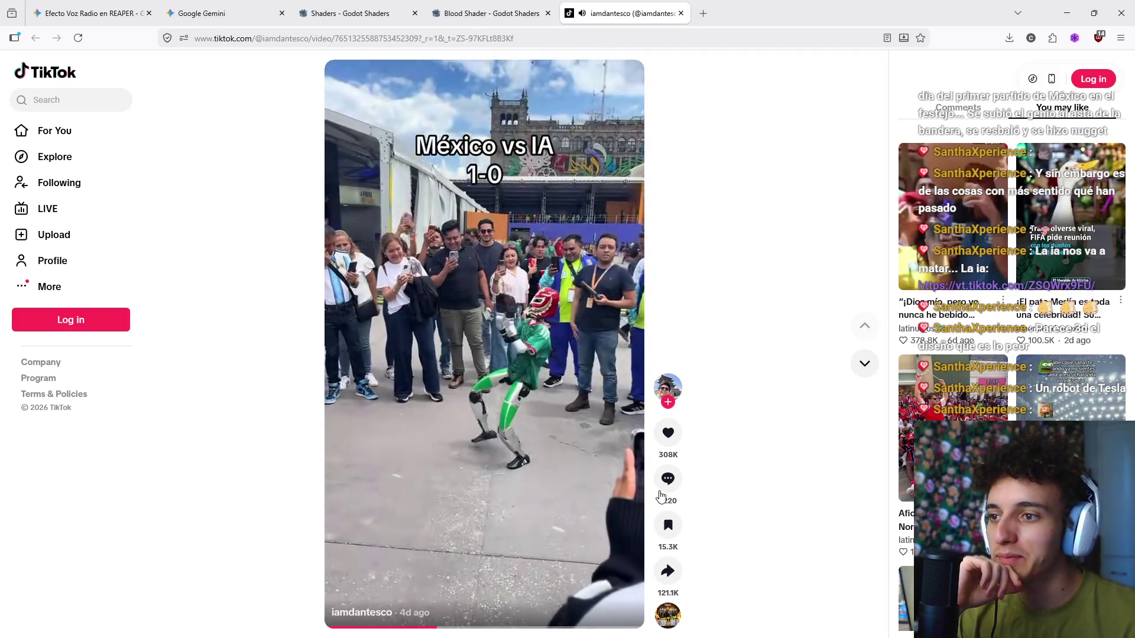
Step: Read through the México vs IA video's comments, then close the TikTok tab
left_click(669, 497)
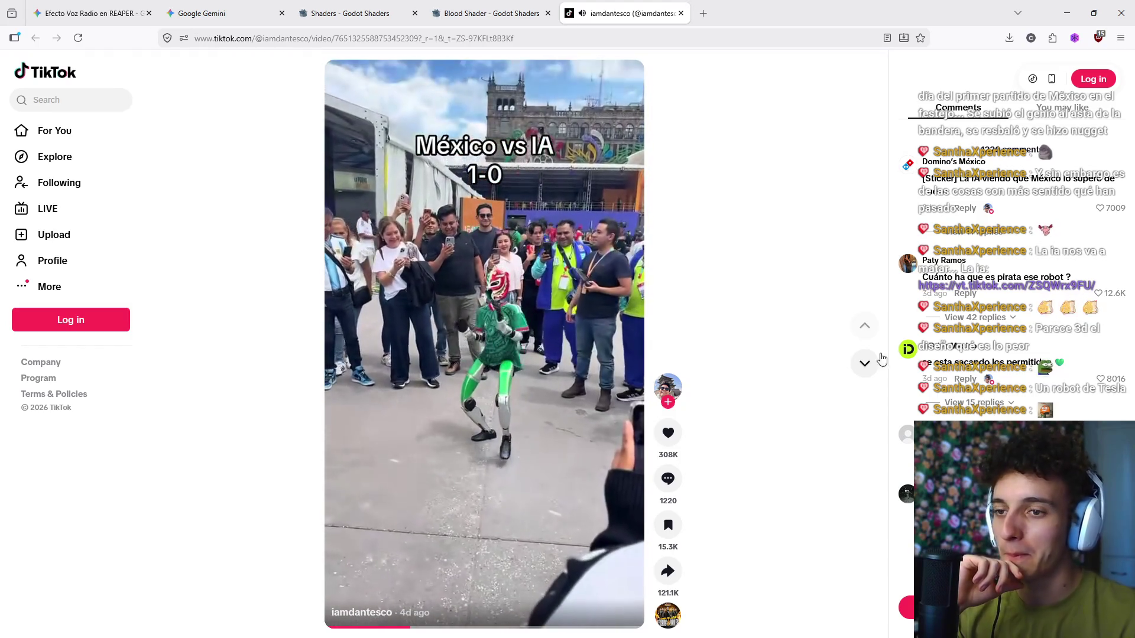
scroll(995, 418, "down", 5)
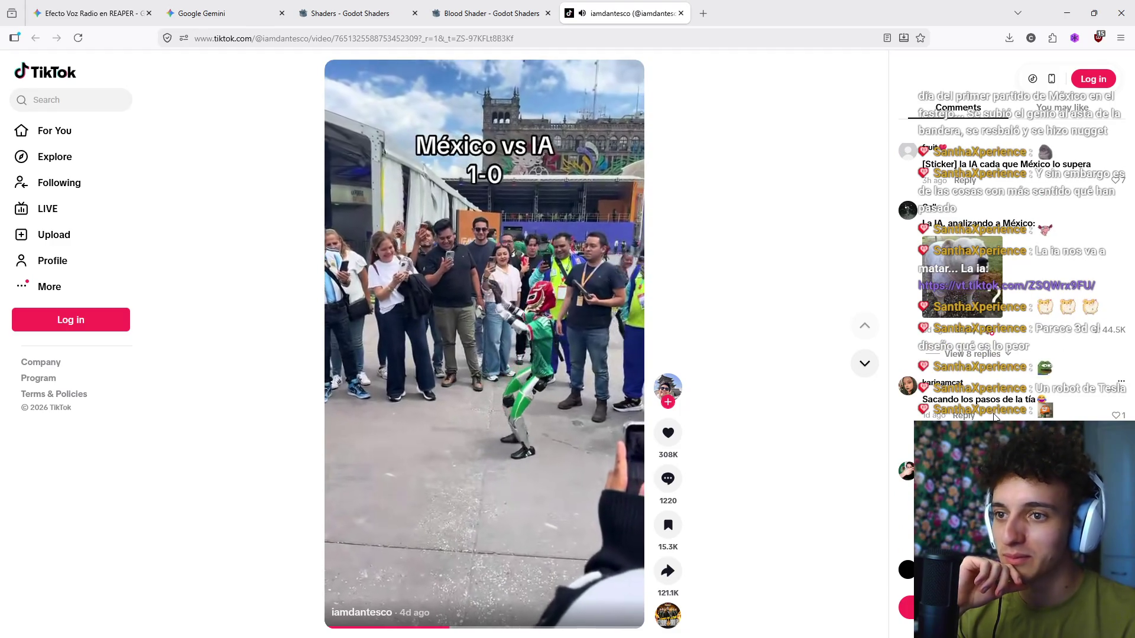
scroll(995, 417, "down", 1)
scroll(1019, 402, "down", 3)
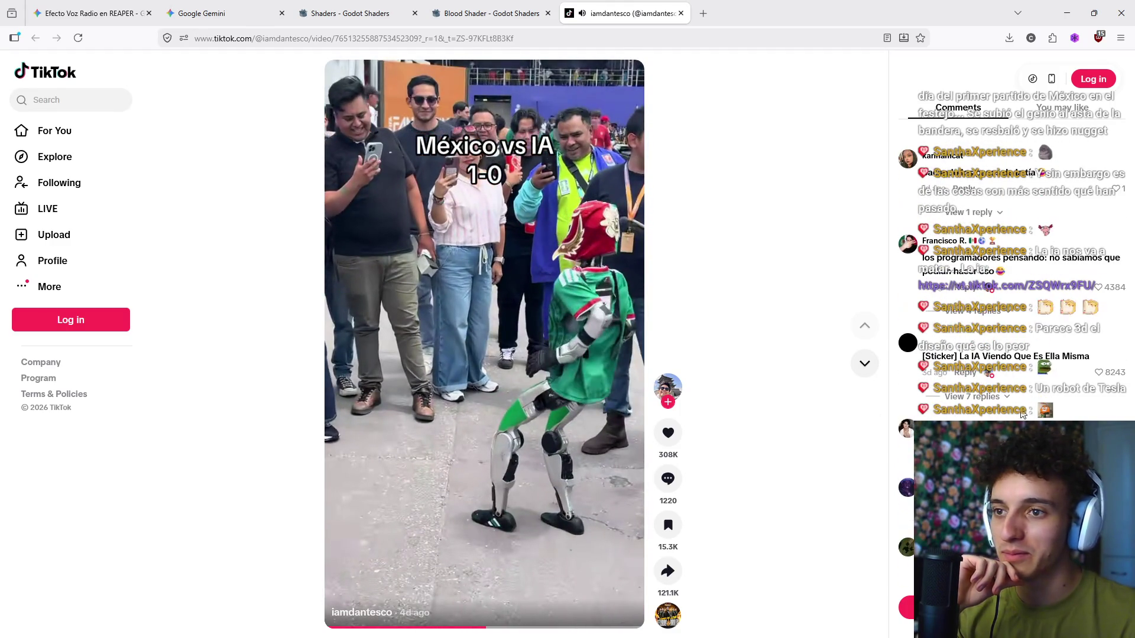
scroll(1021, 415, "down", 3)
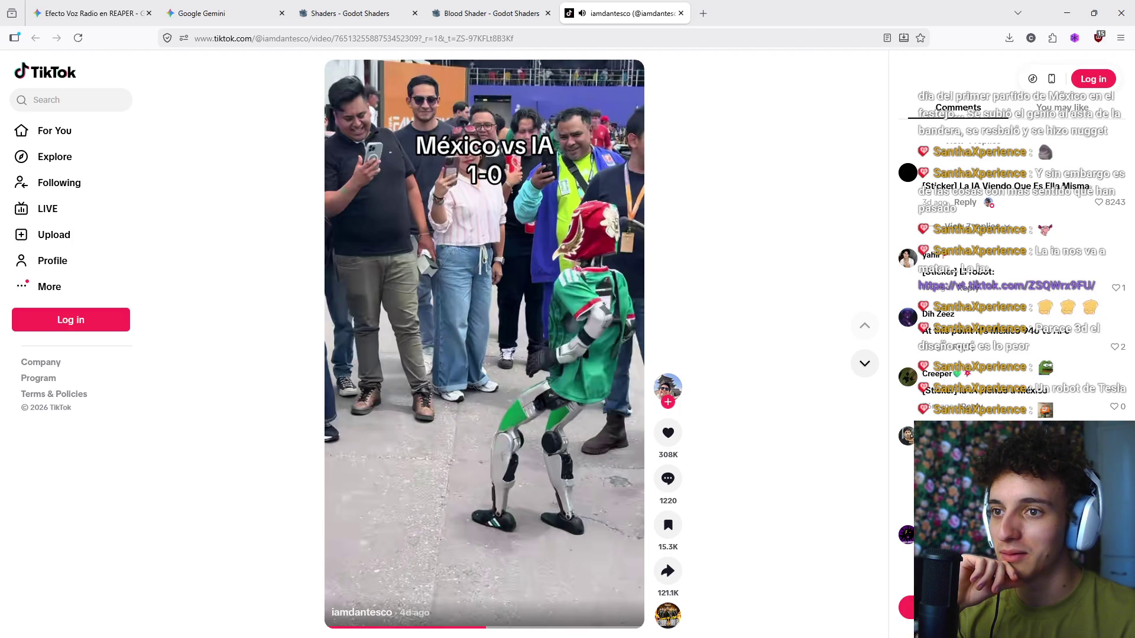
left_click(681, 13)
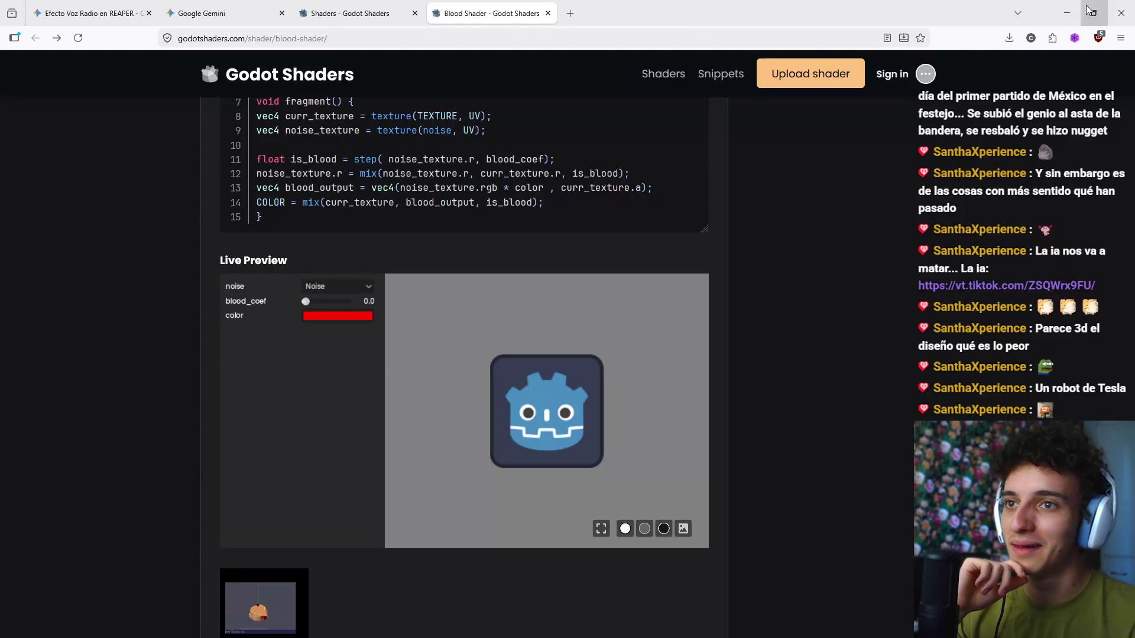
Step: Minimise Firefox, pass through REAPER, and bring the Godot editor to the front
left_click(1067, 13)
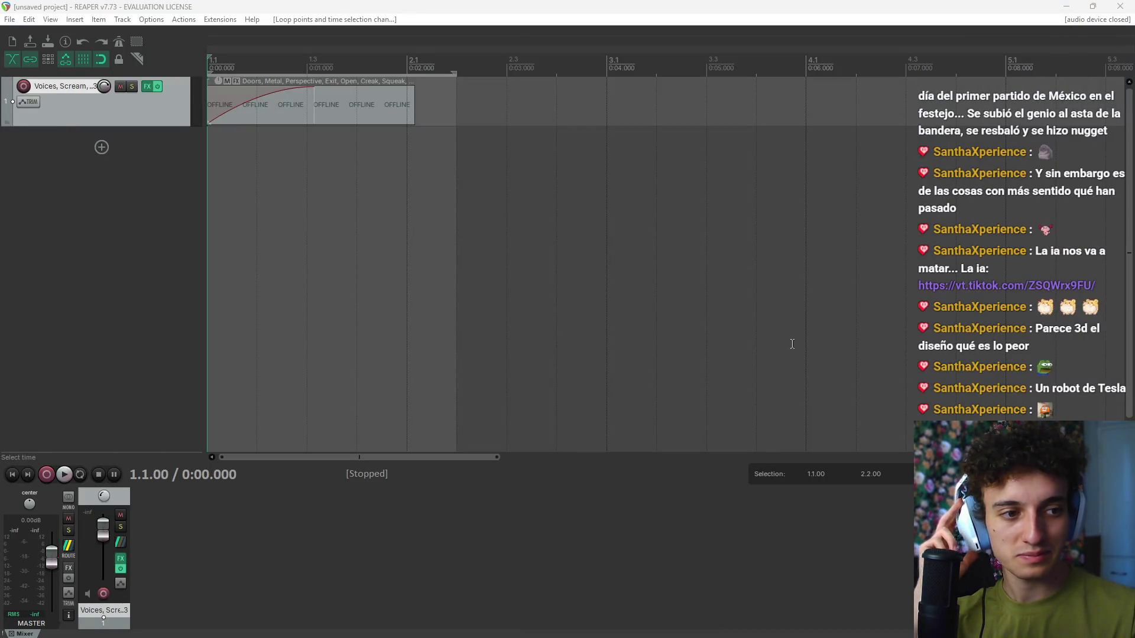
key("alt+Tab")
key("alt+Tab")
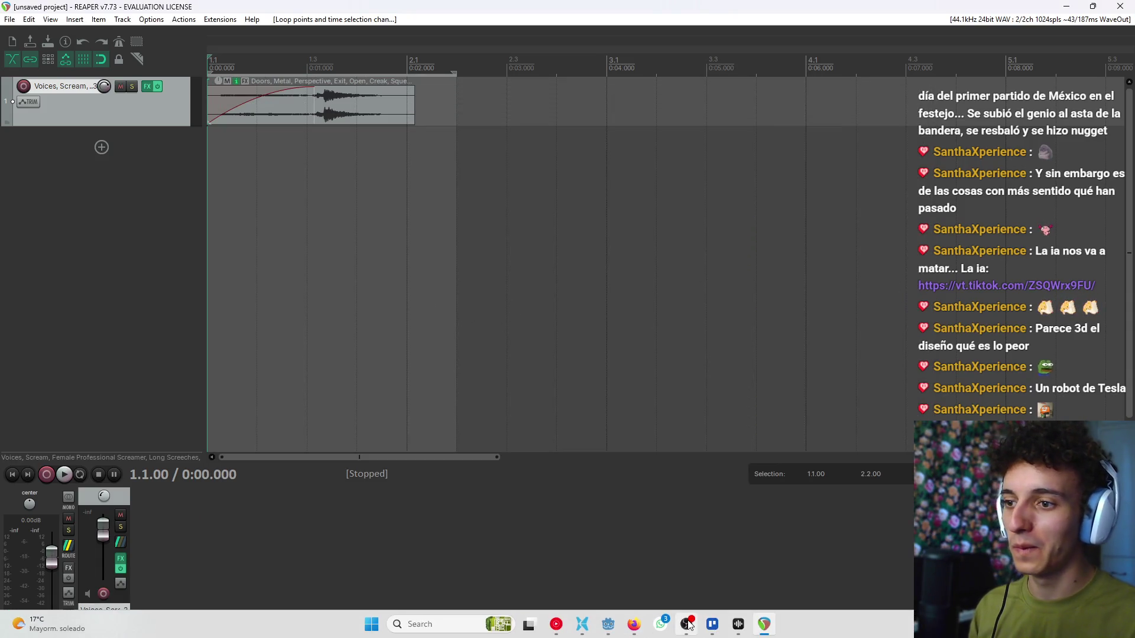
left_click(687, 624)
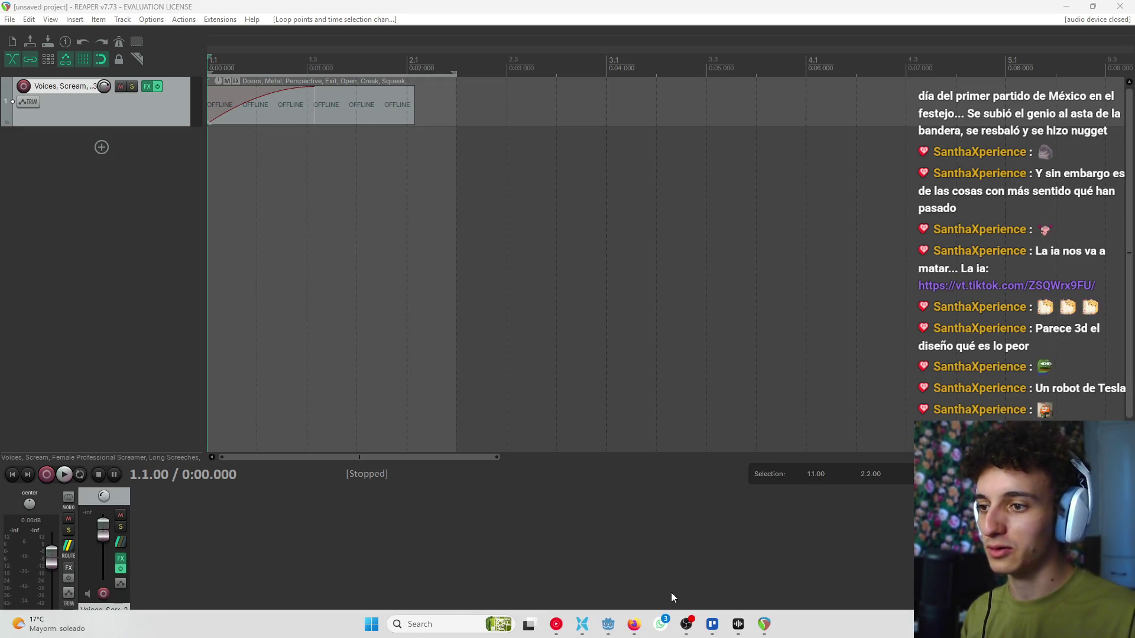
left_click(608, 624)
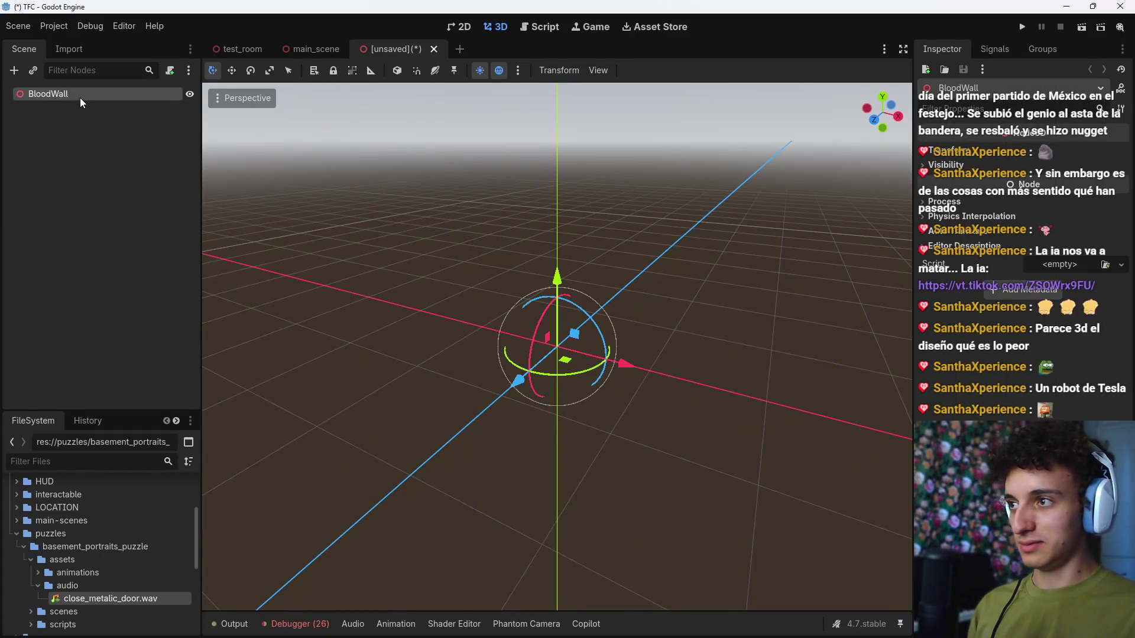
Step: Add a ColorRect under BloodWall, then delete it again
key("ctrl+a")
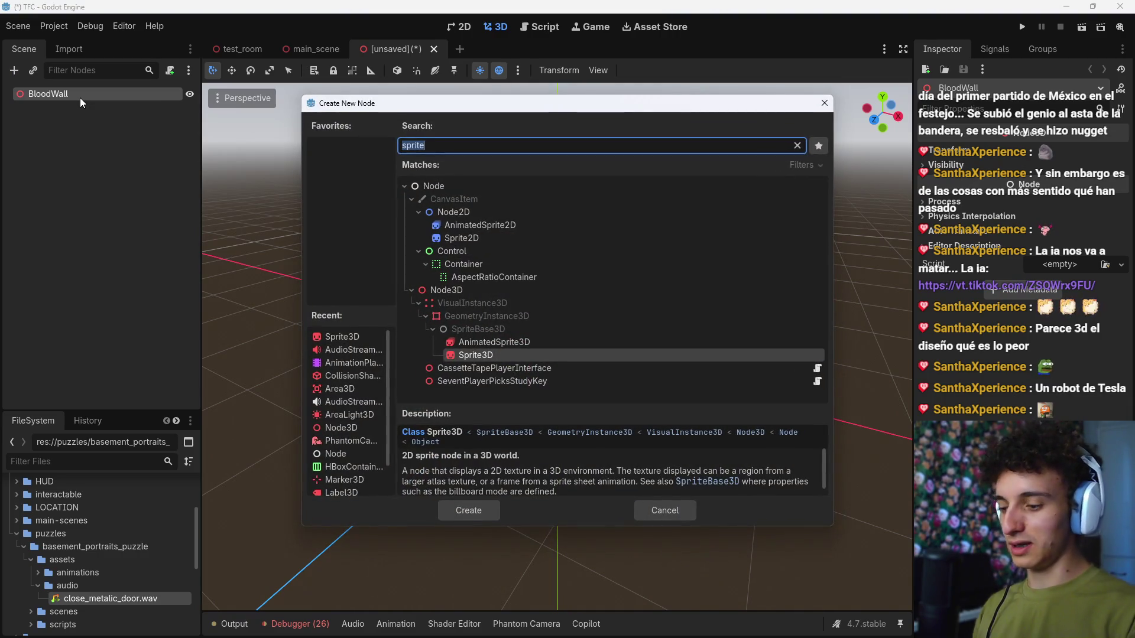
type("color")
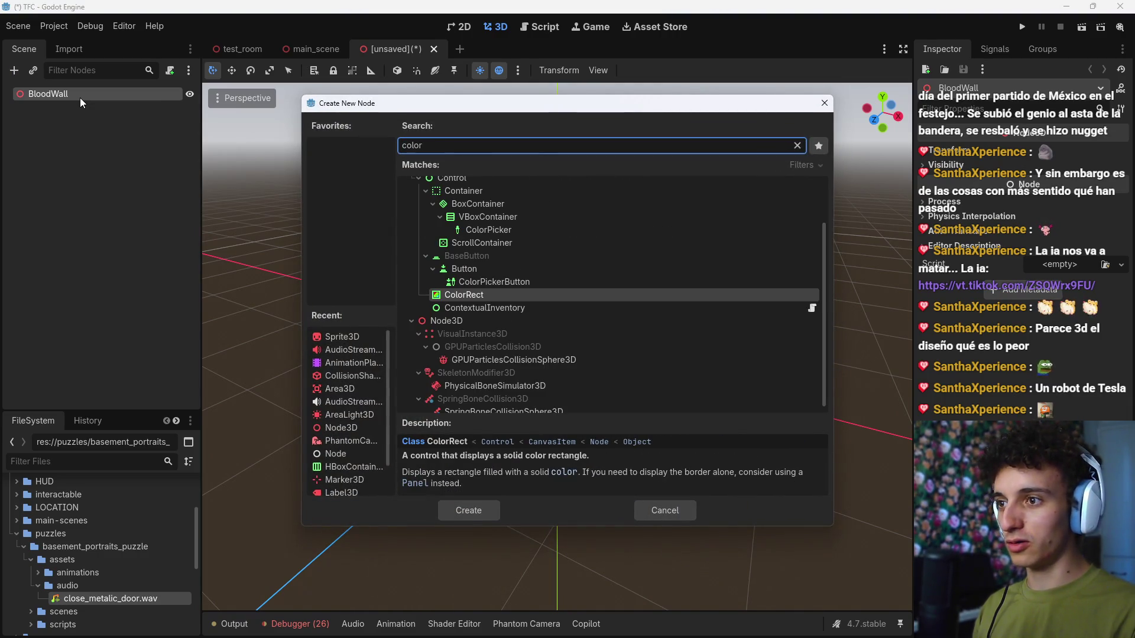
key("Return")
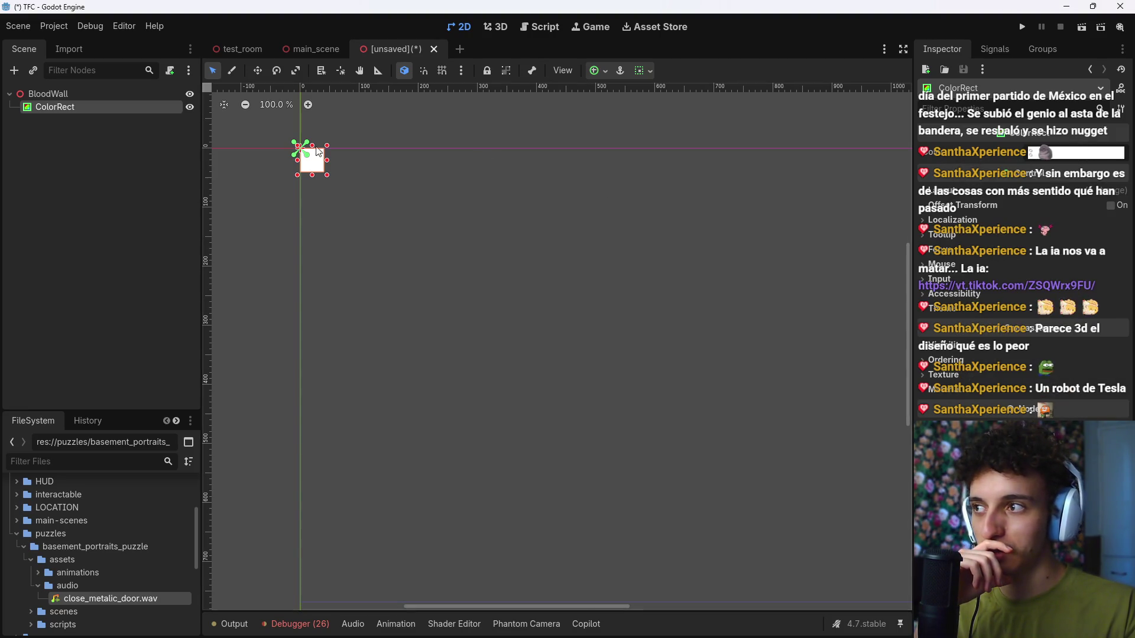
key("Delete")
left_click(534, 326)
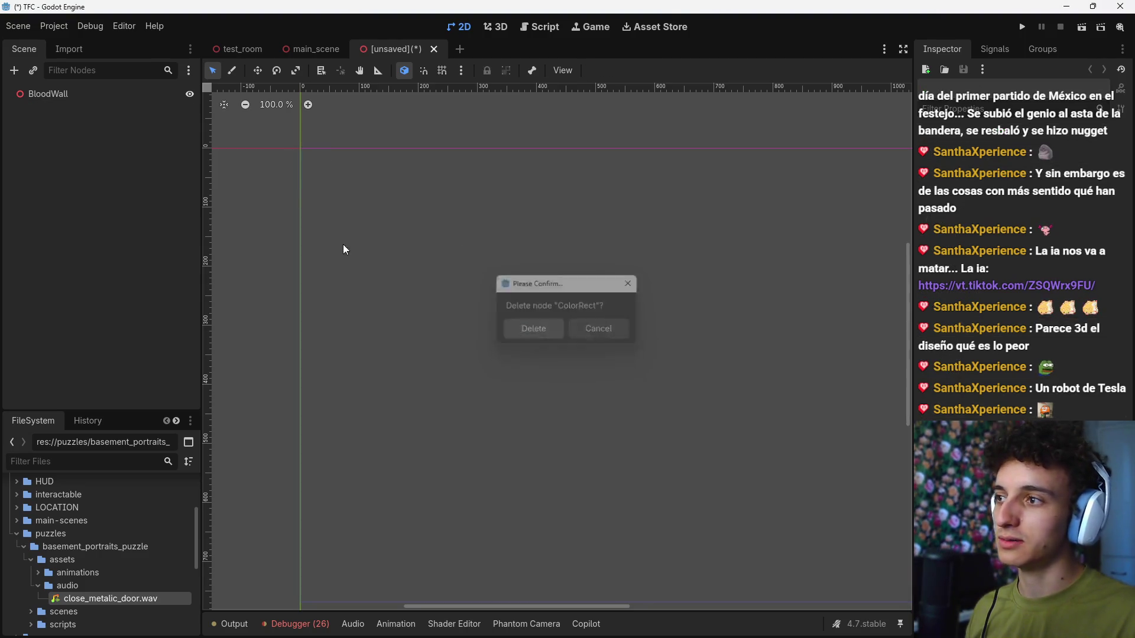
Step: Search 'texture' among node types and add a TextureRect under BloodWall
key("ctrl+a")
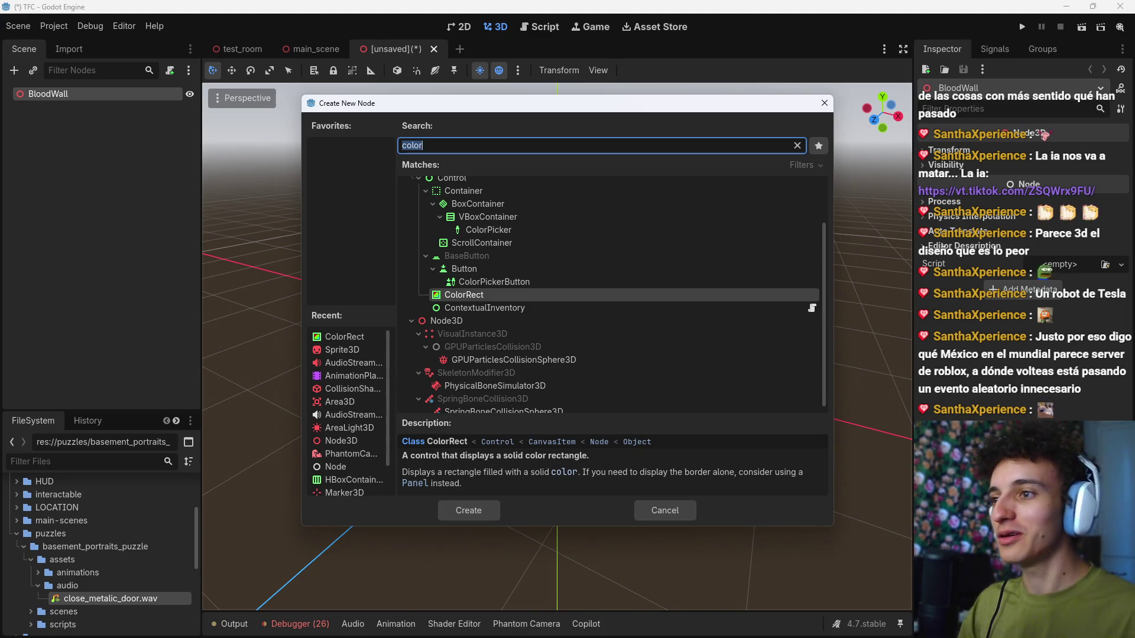
scroll(693, 375, "up", 3)
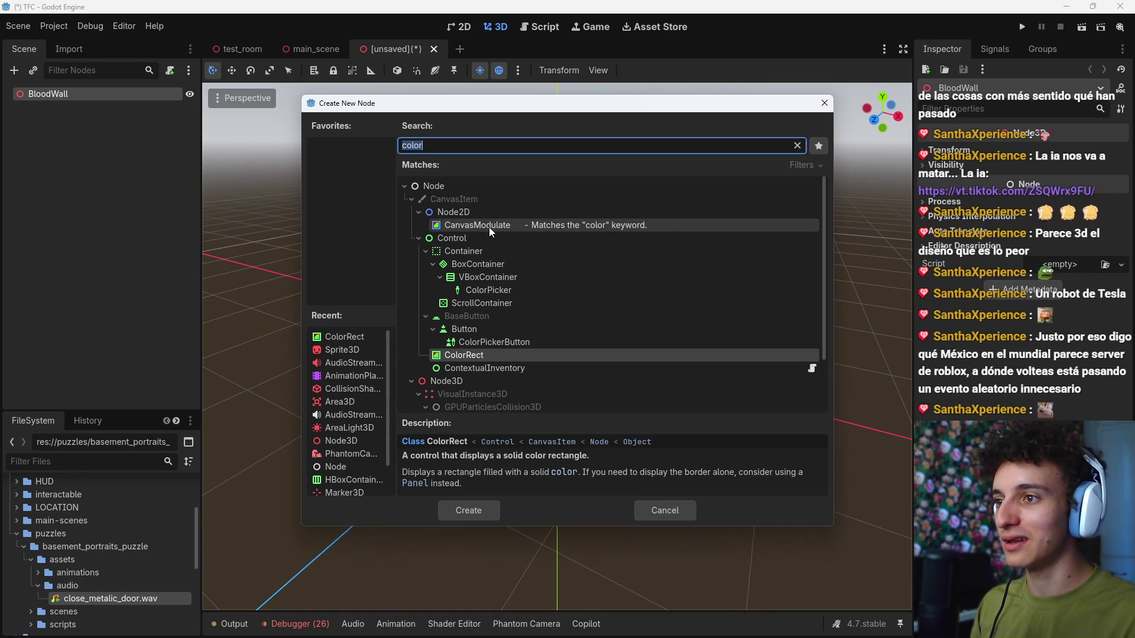
scroll(491, 329, "down", 2)
scroll(509, 336, "up", 2)
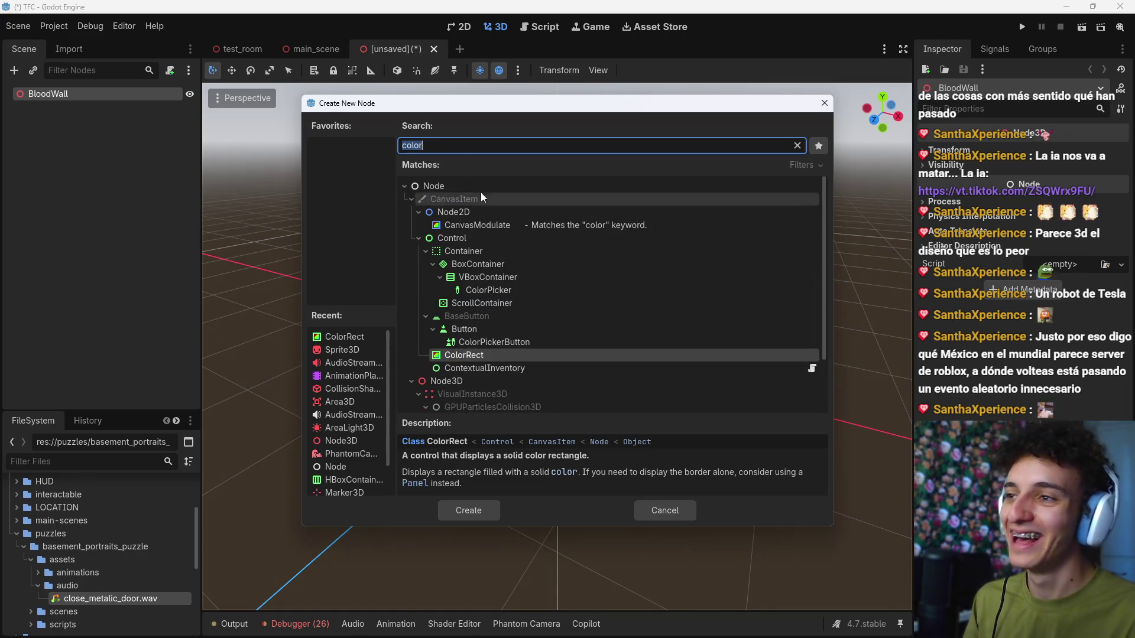
key("BackSpace")
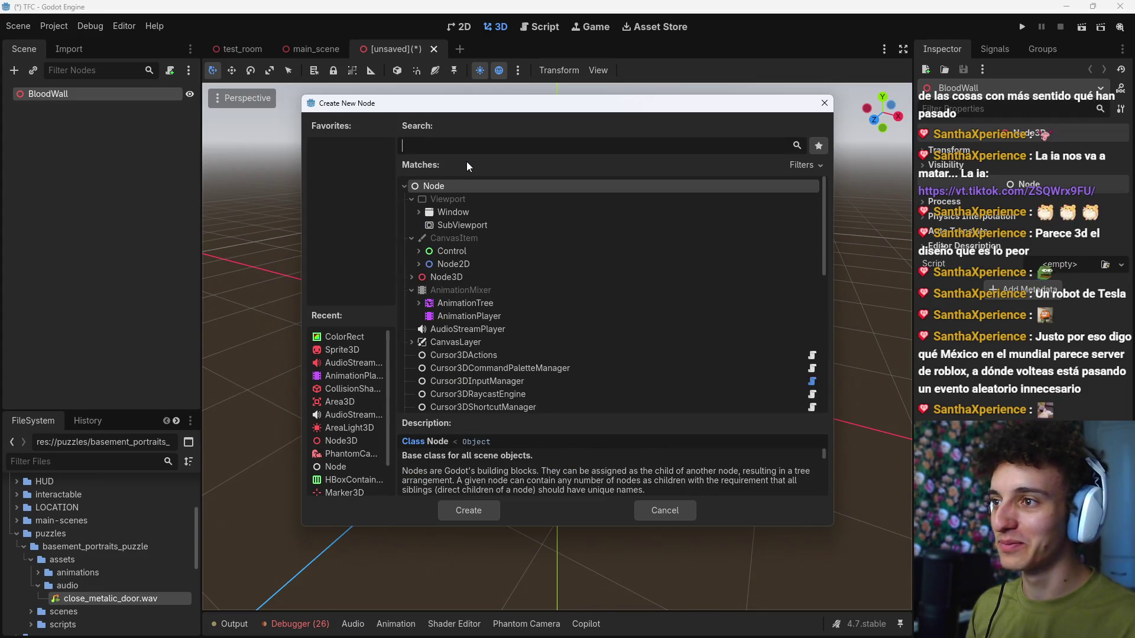
type("image")
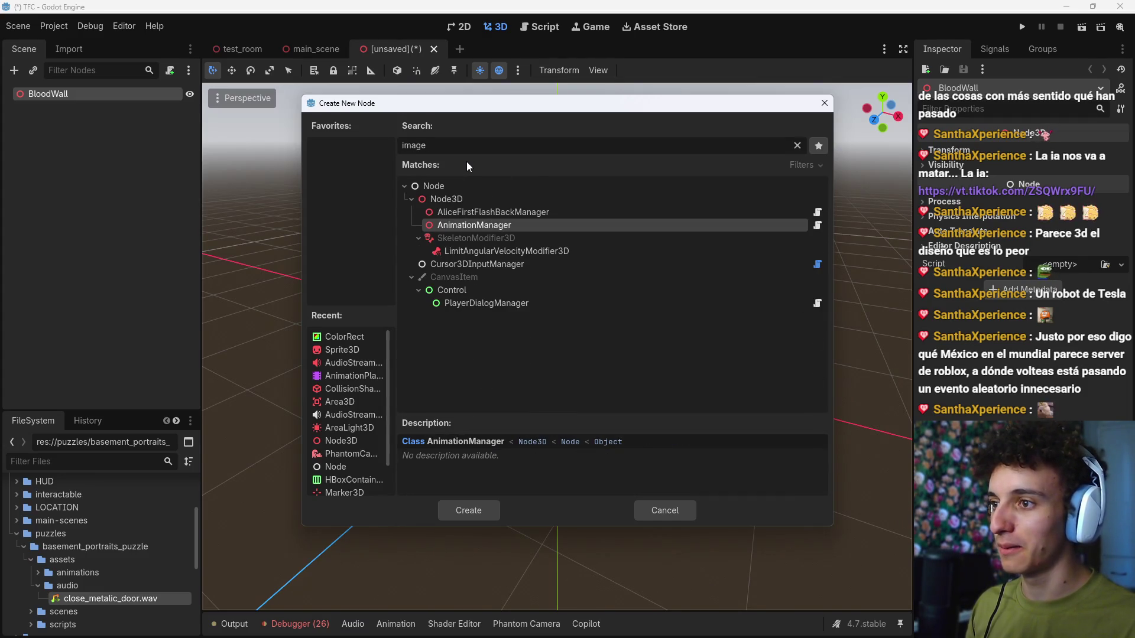
key("ctrl+a")
key("BackSpace")
type("texture")
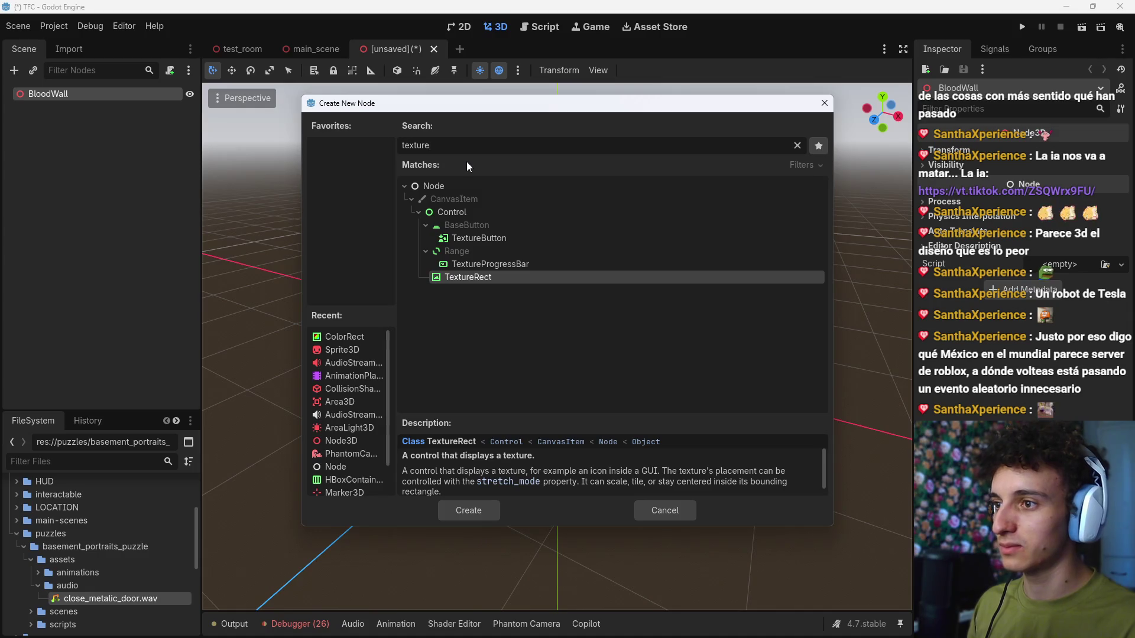
key("Return")
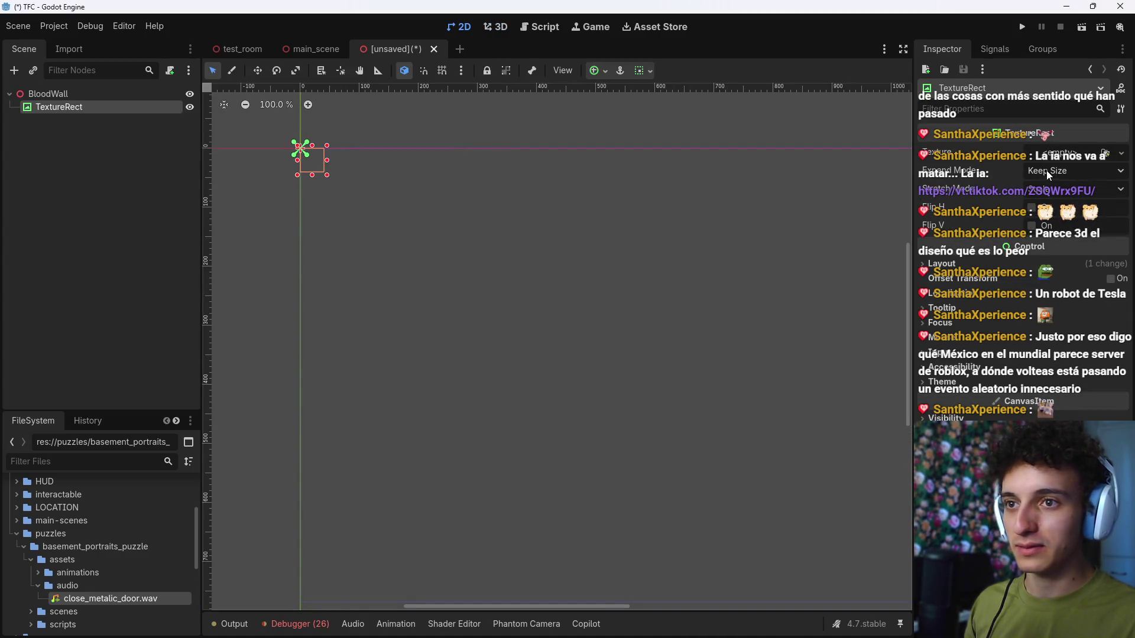
Step: Apply the Full Rect anchor preset to the TextureRect
left_click(597, 70)
left_click(675, 179)
scroll(541, 289, "down", 4)
left_click(639, 307)
left_click(48, 158)
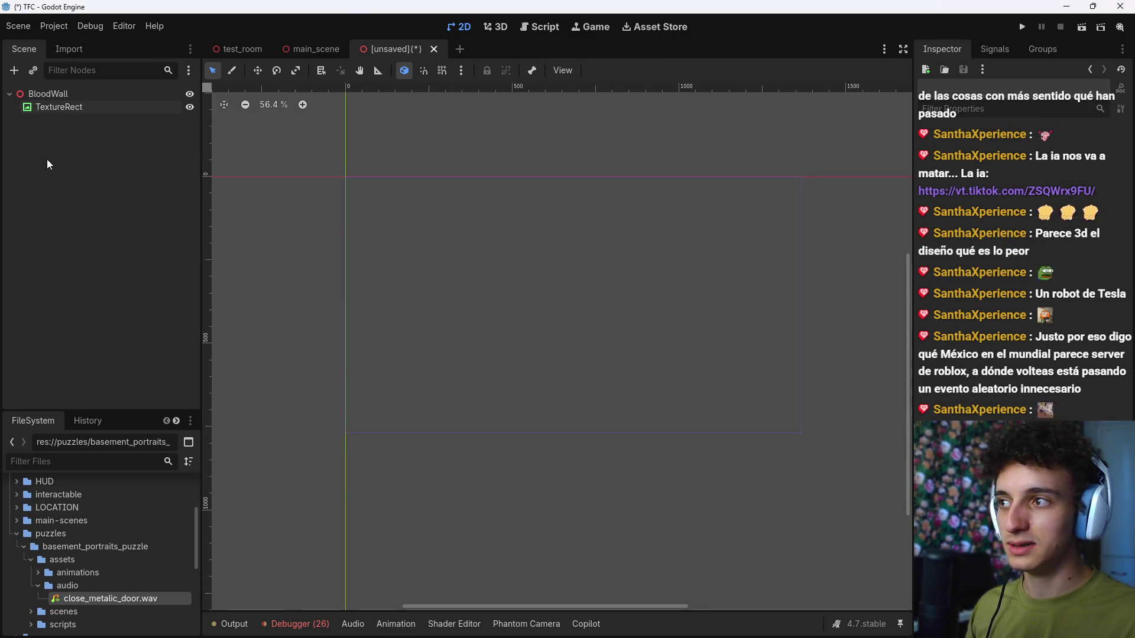
Step: Narrow the TextureRect to about half the frame width and start a new Shader in its Material
left_click(83, 108)
left_click_drag(805, 304, 557, 305)
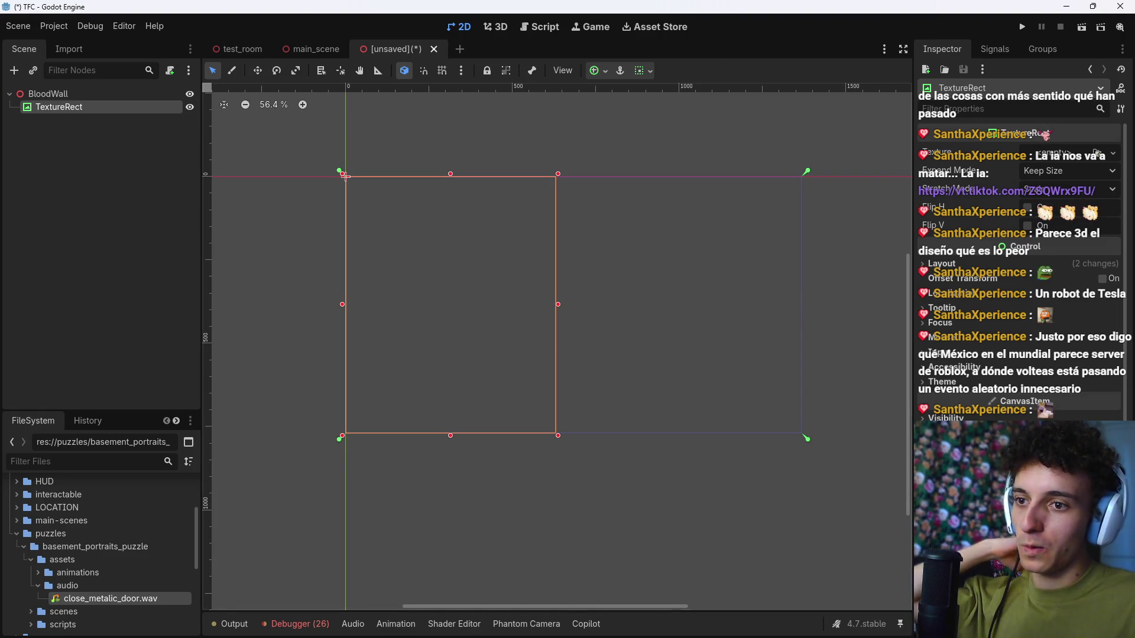
scroll(1016, 265, "down", 3)
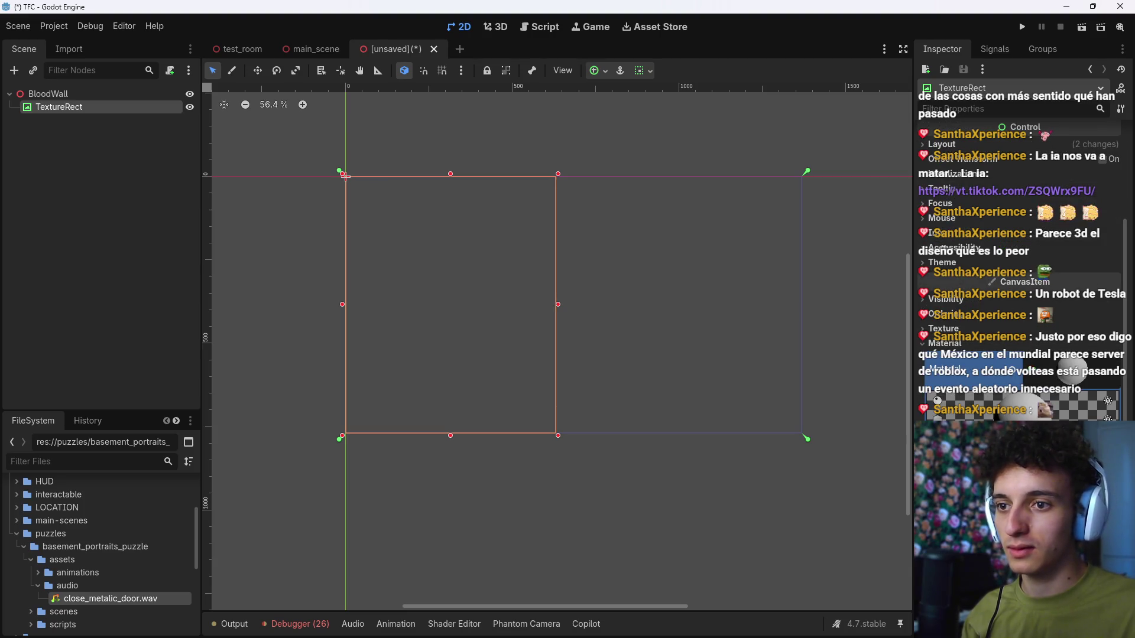
left_click(668, 314)
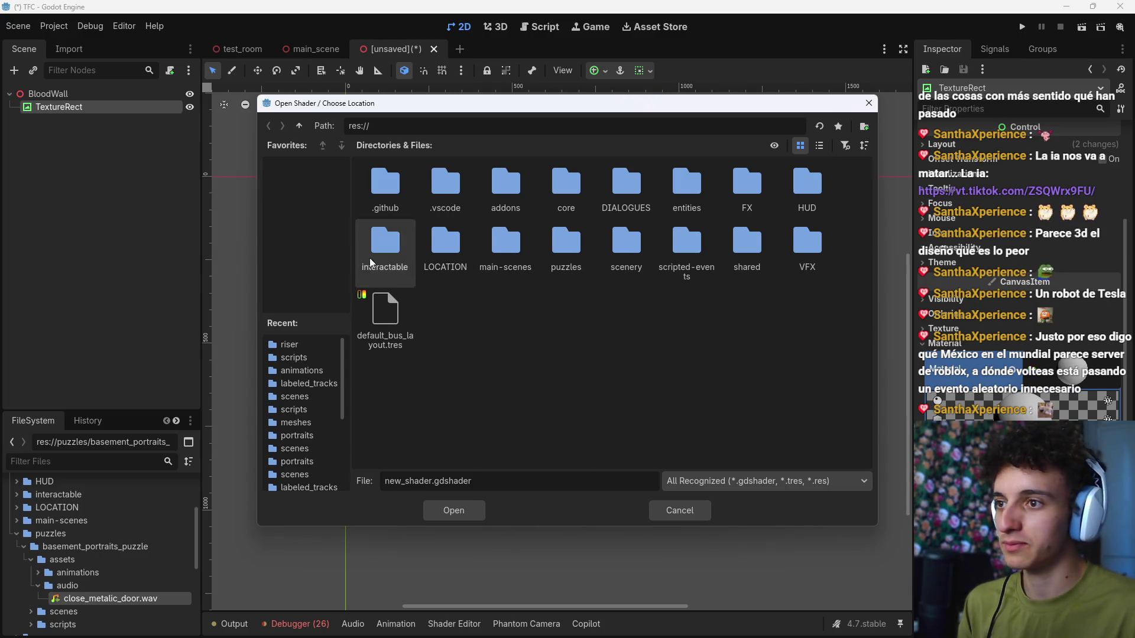
Step: Create the shader as blood.gdshader in res://VFX/shaders
double_click(807, 239)
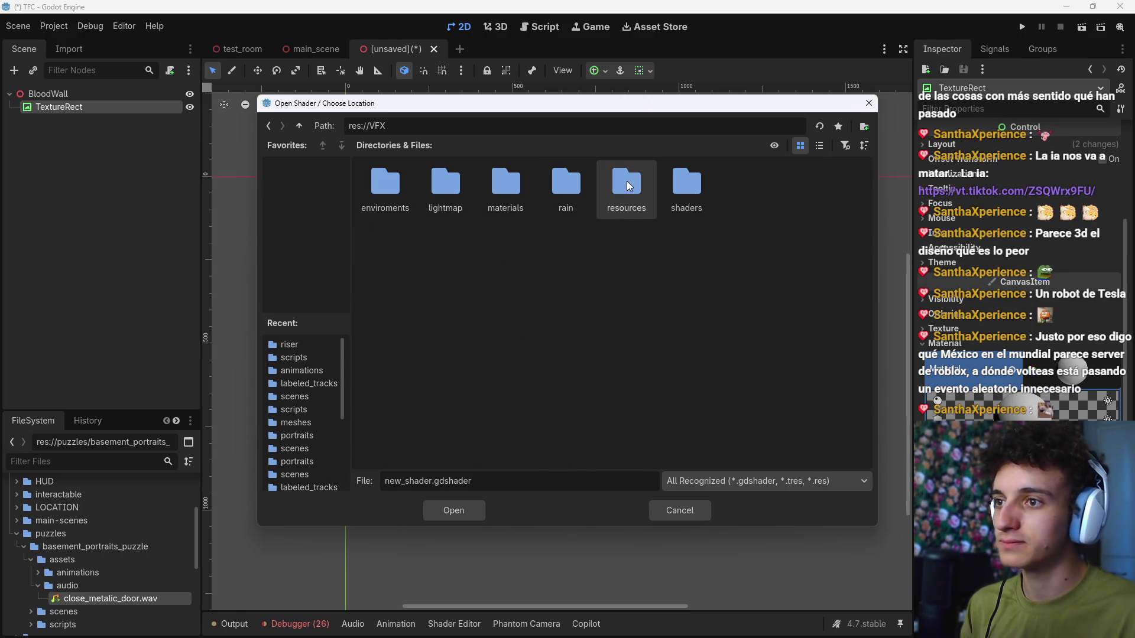
double_click(686, 184)
double_click(428, 480)
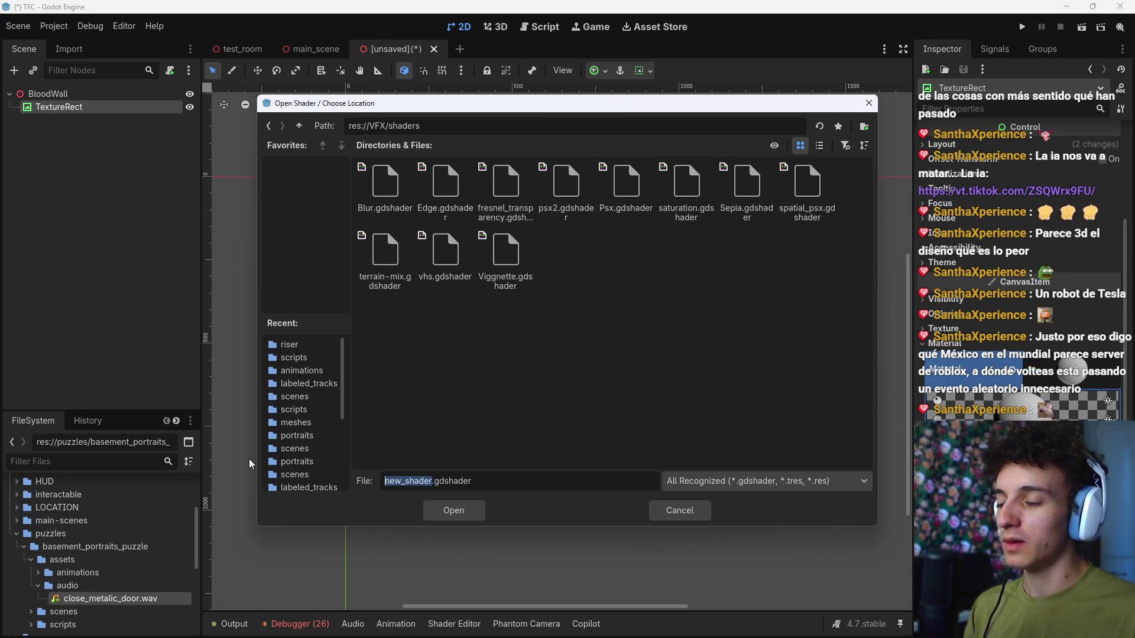
key("BackSpace")
type("blood")
key("alt+Tab")
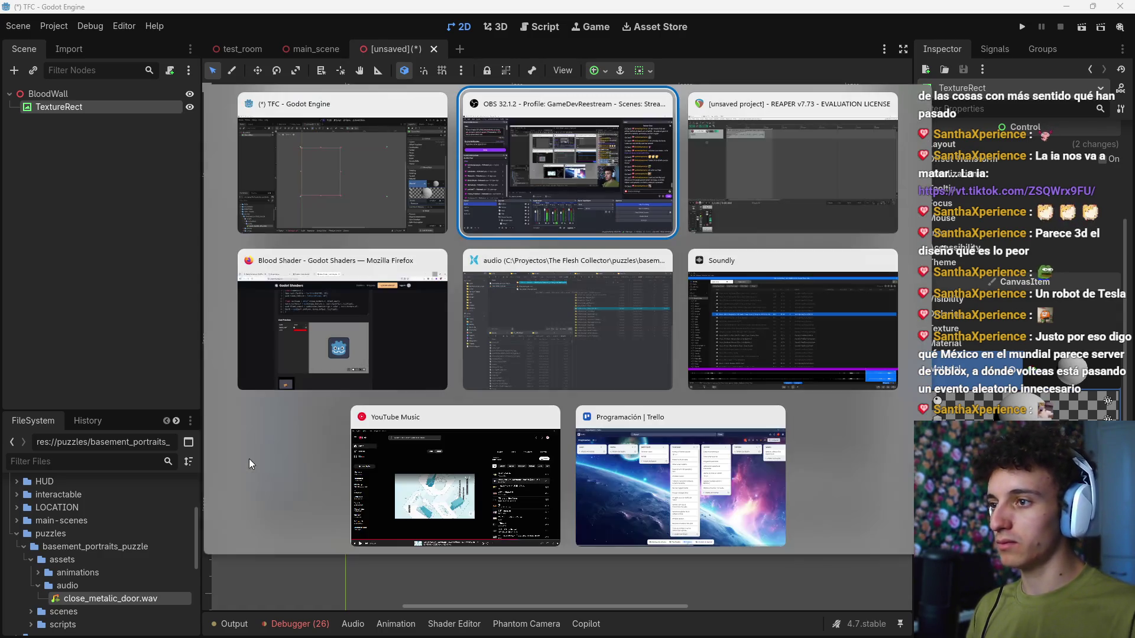
key("Tab")
key("Tab")
left_click(400, 299)
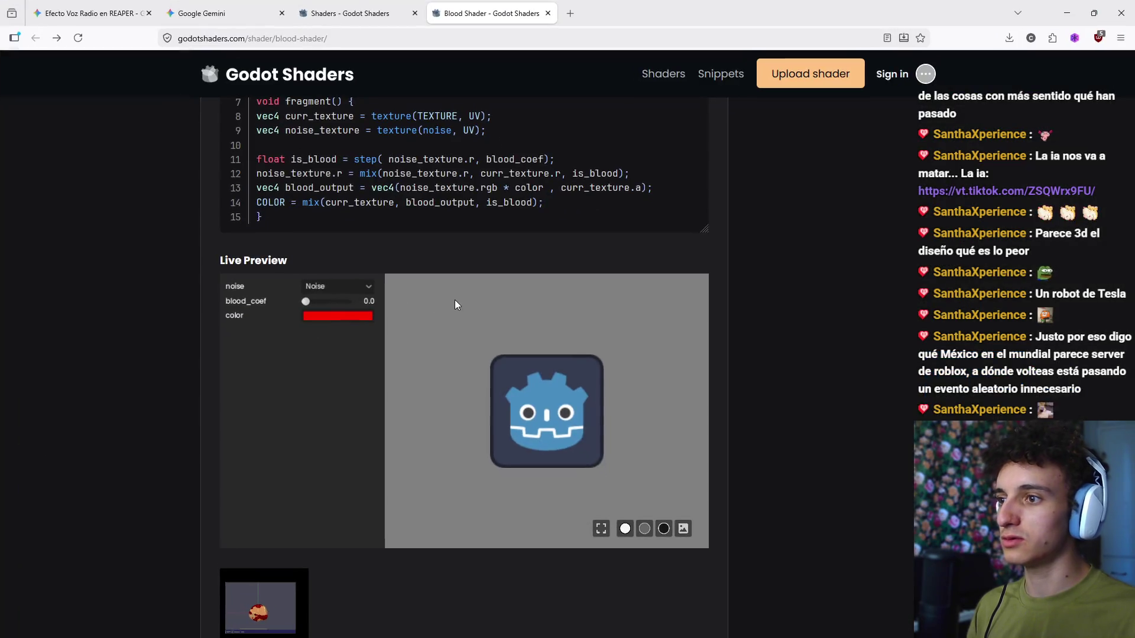
key("alt+Tab")
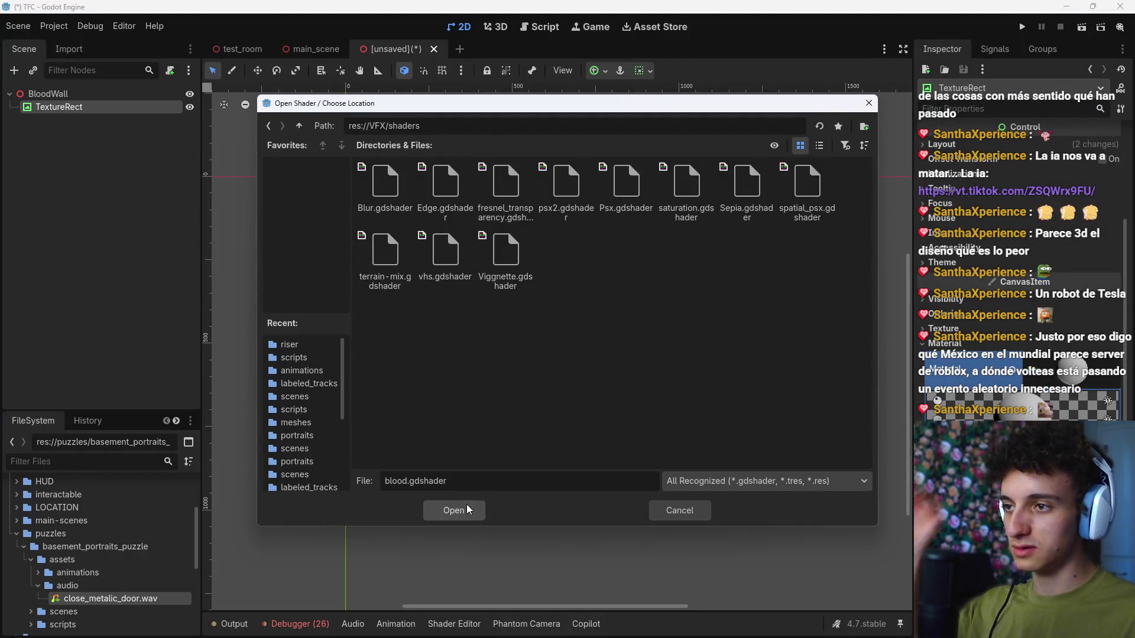
left_click(470, 513)
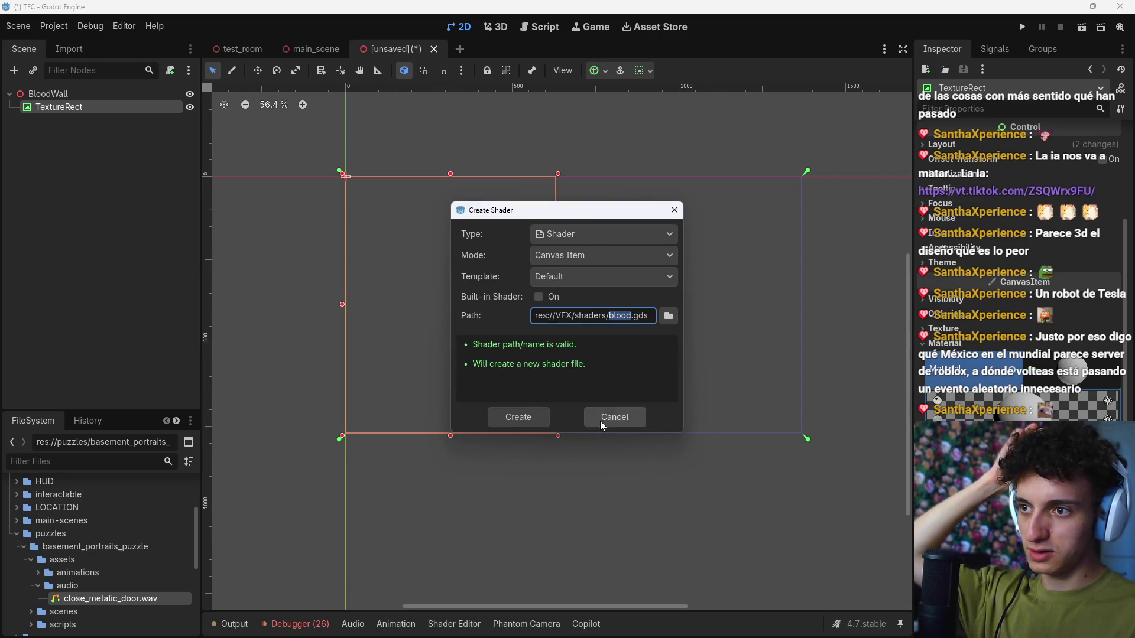
left_click(522, 419)
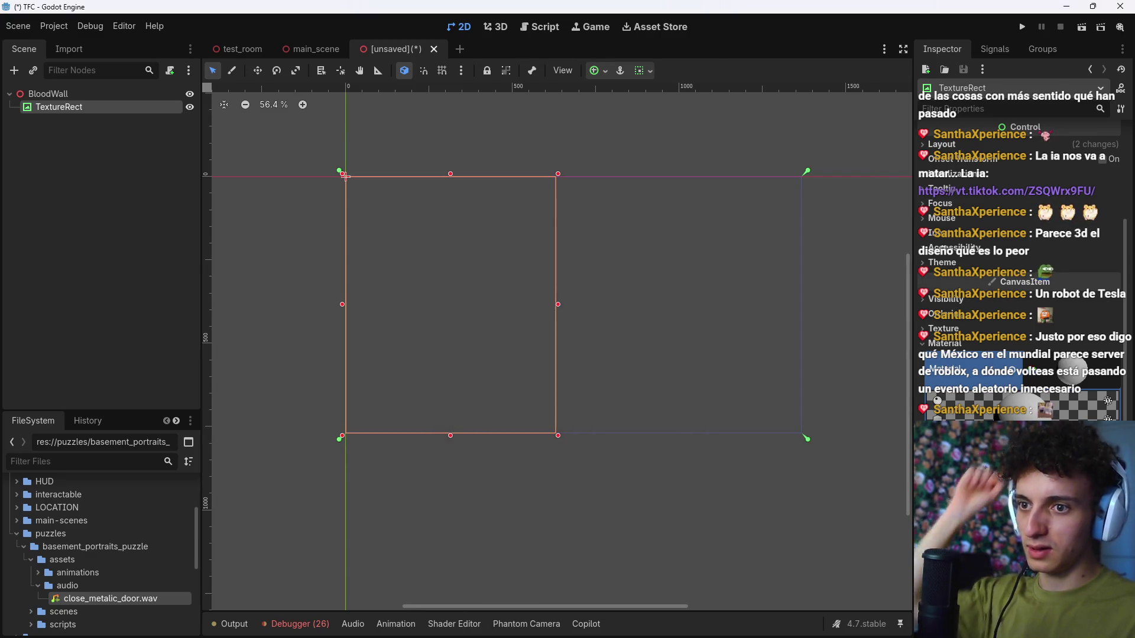
Step: Copy the Blood Shader code from the web page and paste it over the new shader's code
key("alt+Tab")
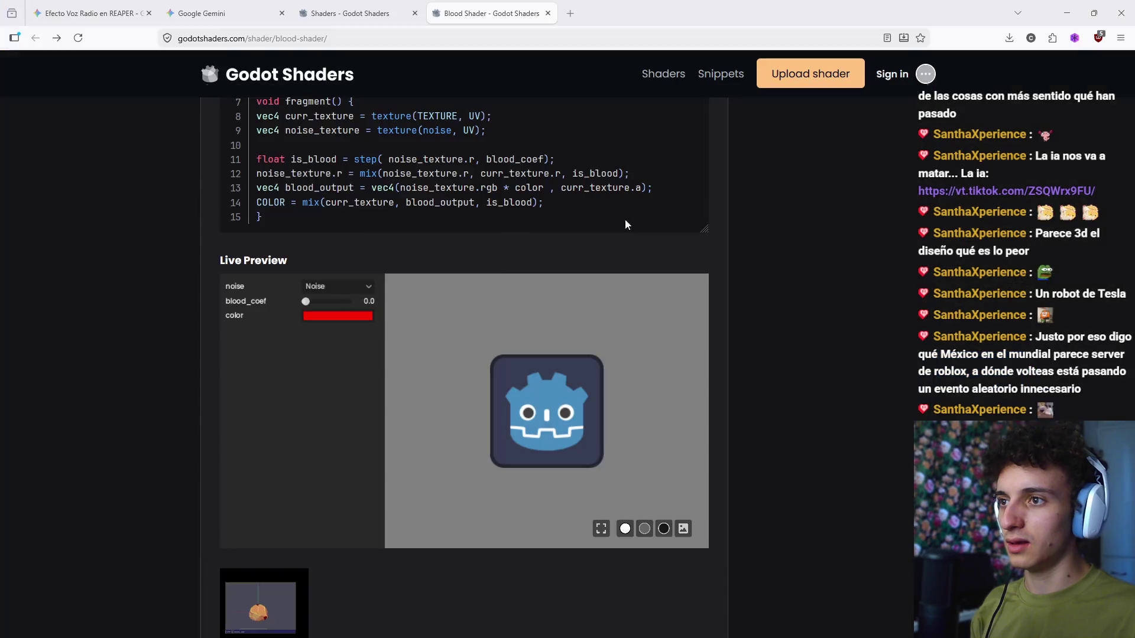
left_click(673, 200)
key("alt+Tab")
key("ctrl+a")
key("ctrl+v")
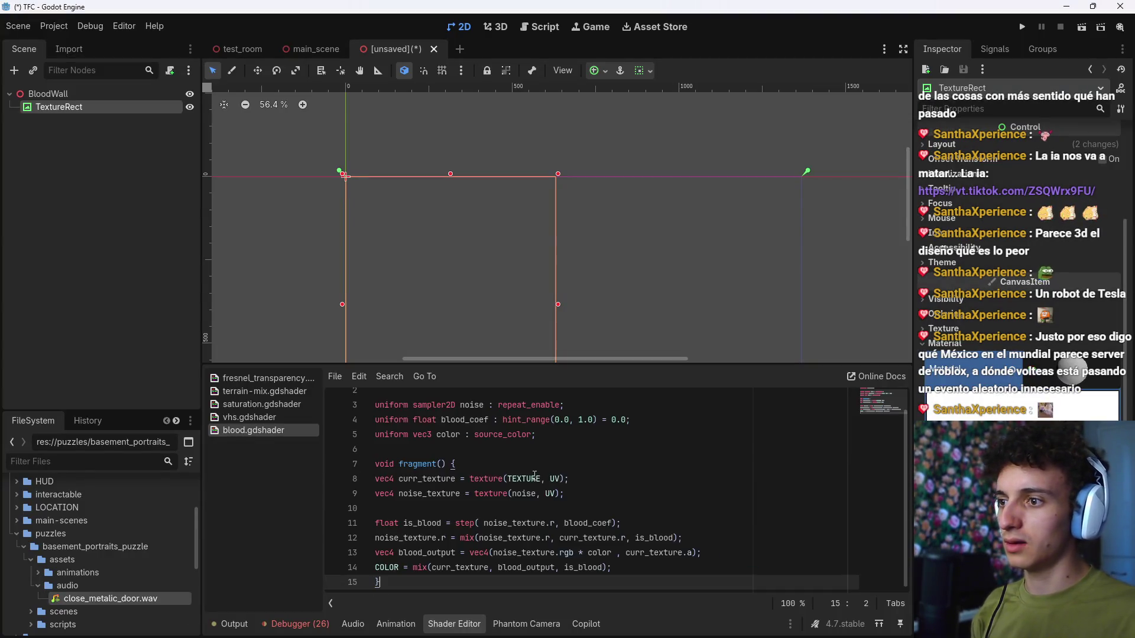
Step: Dismiss the save scene dialog and set the shader's blood colour to a dark red
key("ctrl+s")
left_click(684, 513)
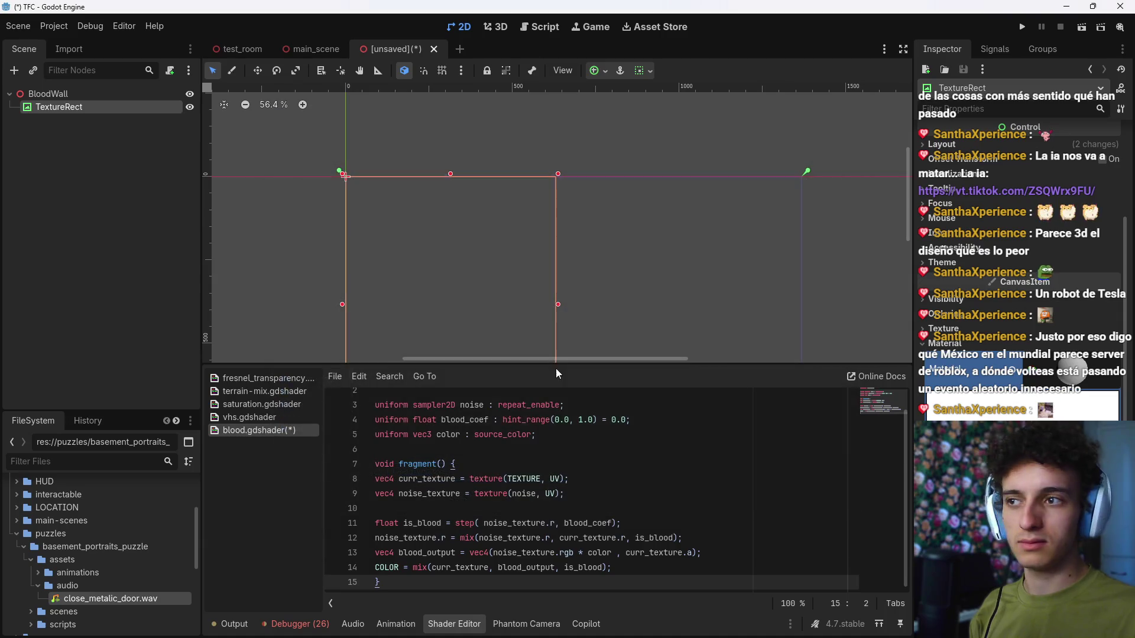
scroll(529, 285, "down", 3)
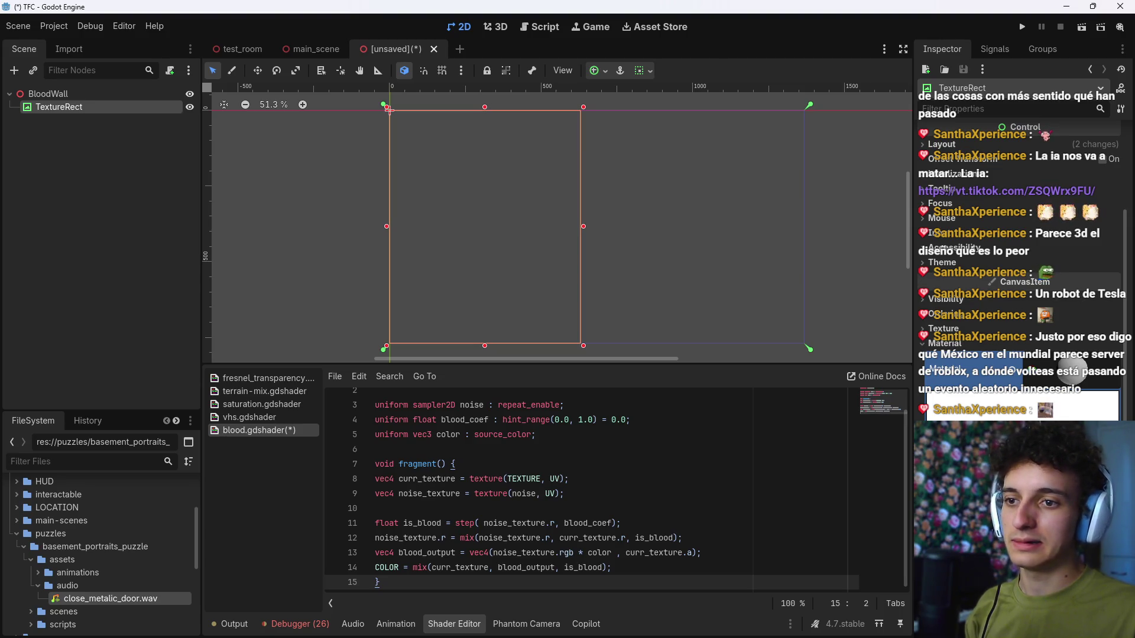
left_click(1071, 367)
mouse_move(1113, 306)
left_mouse_down()
mouse_move(1121, 192)
mouse_move(1121, 260)
left_mouse_up()
left_click(1077, 407)
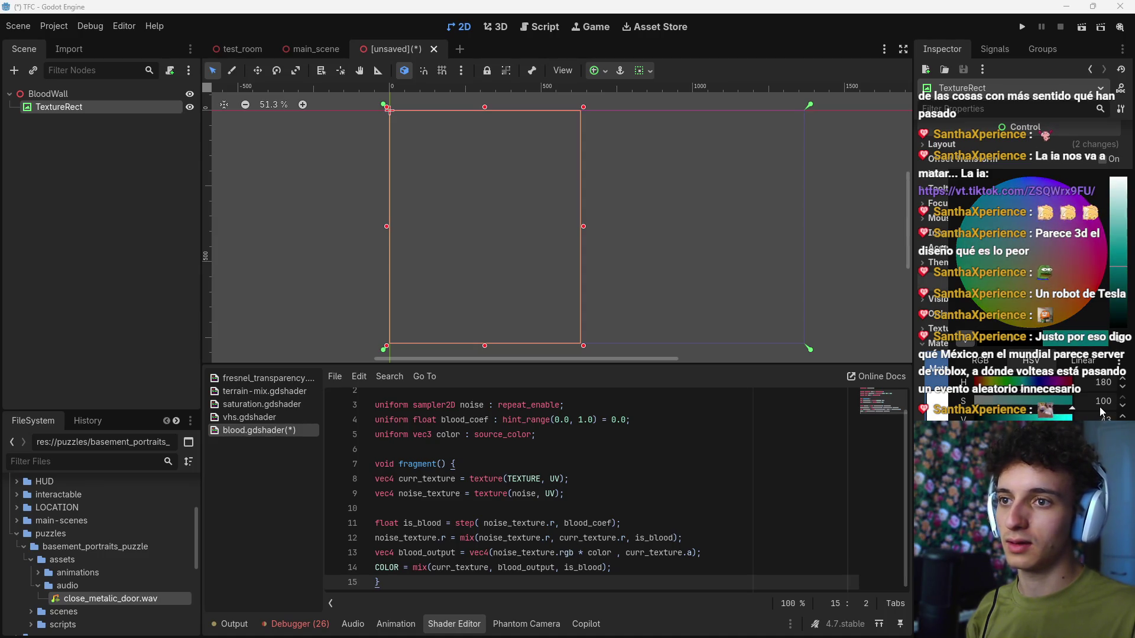
mouse_move(1083, 416)
left_mouse_down()
mouse_move(1005, 421)
mouse_move(1064, 417)
left_mouse_up()
left_click_drag(1090, 260, 1118, 273)
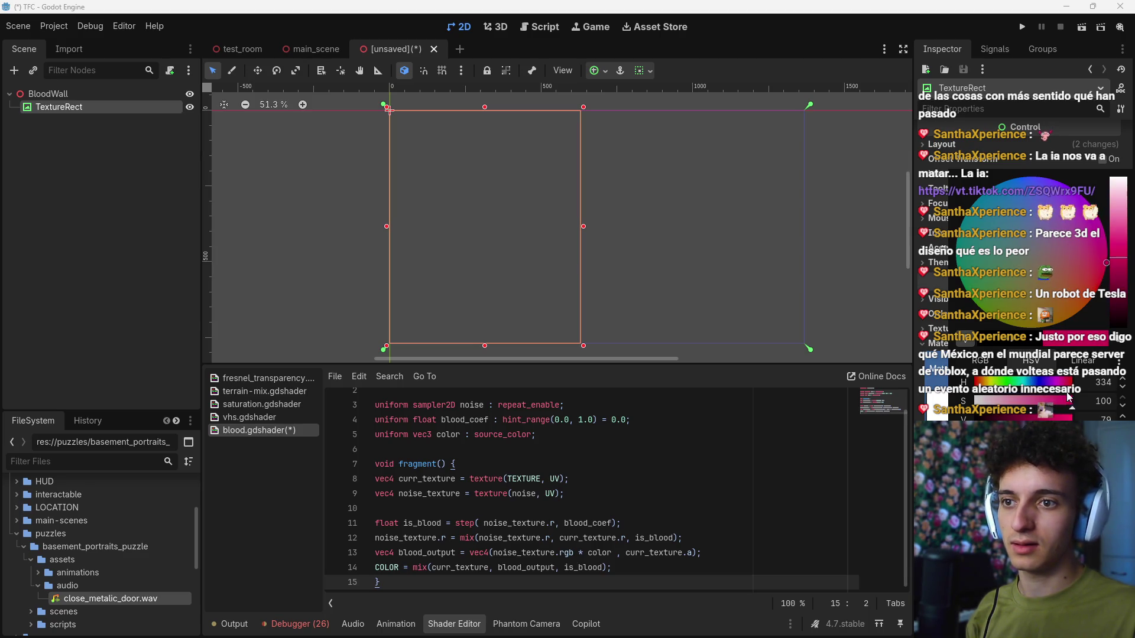
left_click_drag(999, 384, 973, 384)
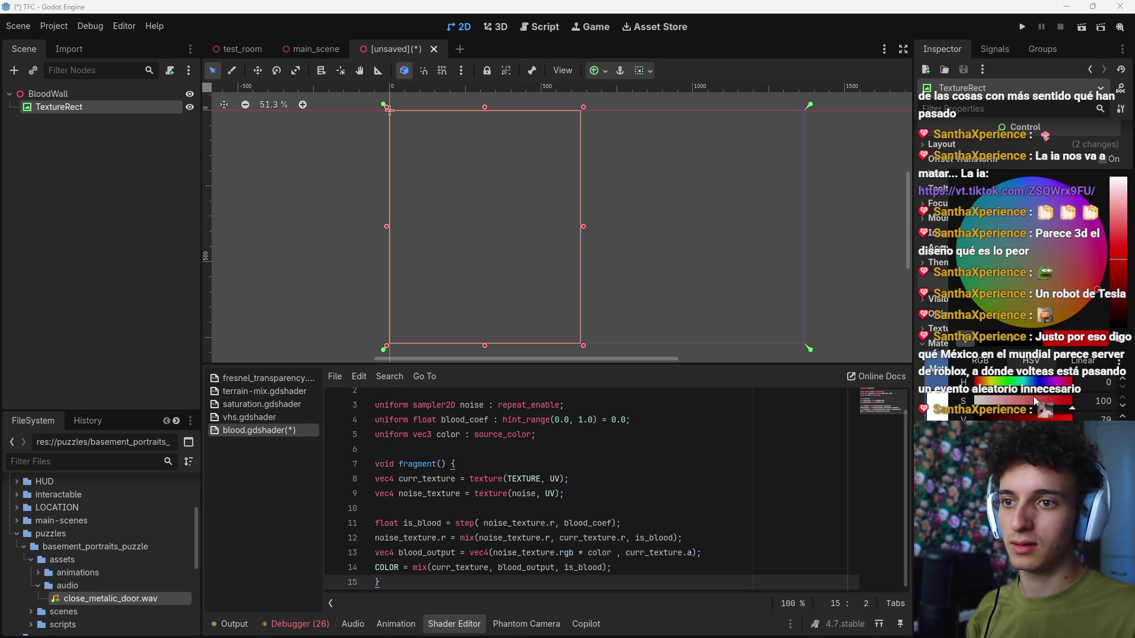
left_click_drag(1069, 418, 1040, 418)
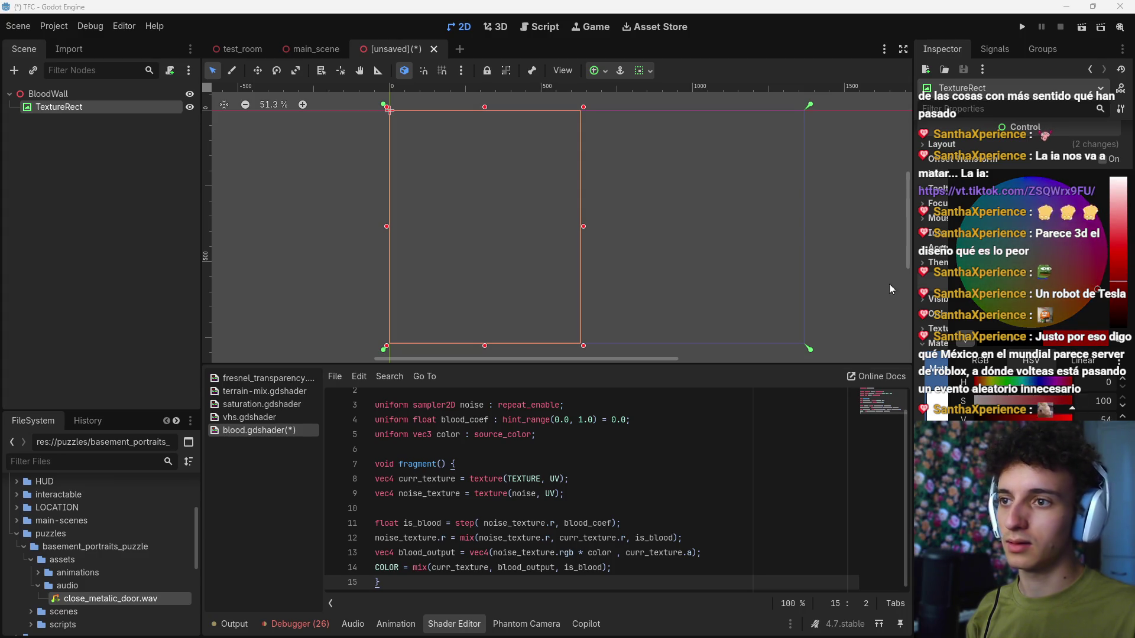
left_click(120, 287)
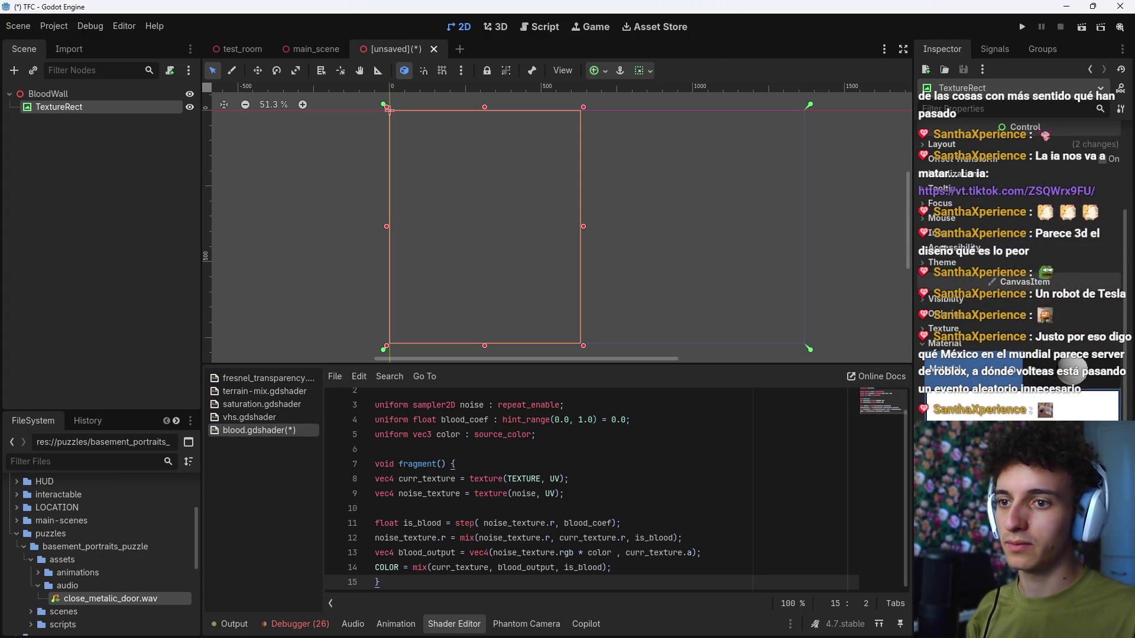
Step: Assign a NoiseTexture2D to the TextureRect's Texture
left_click(1015, 314)
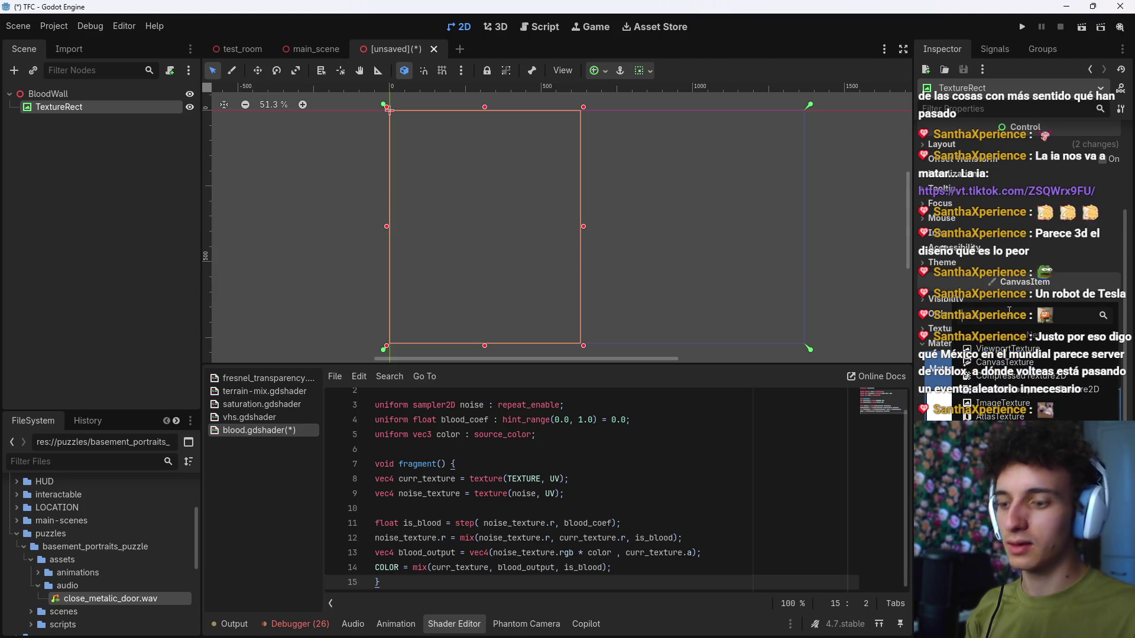
type("noise")
key("Return")
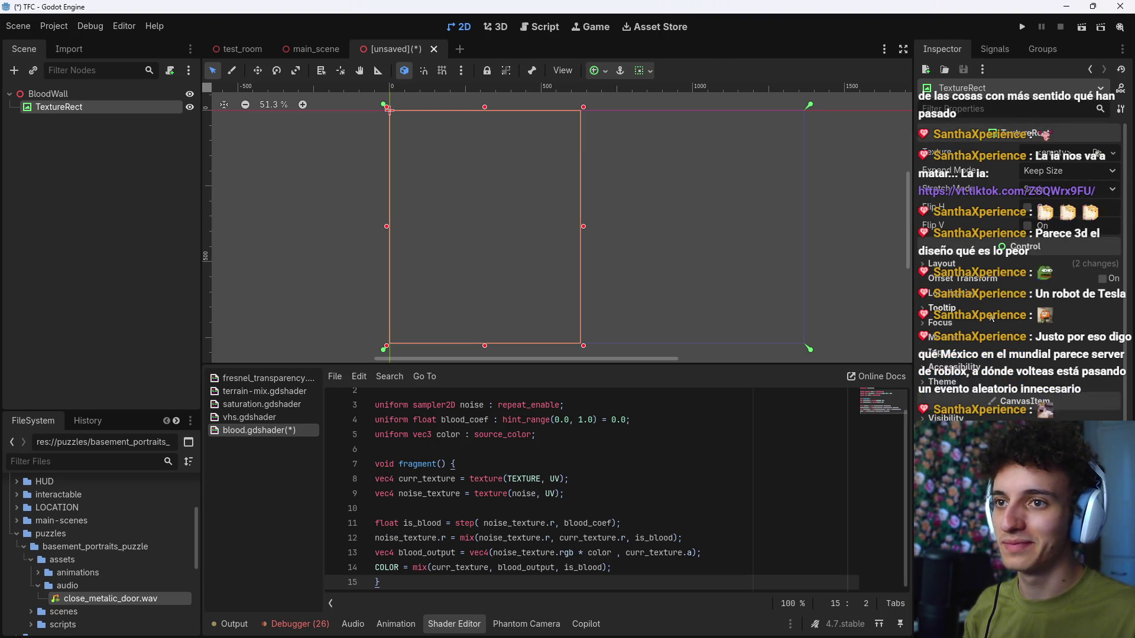
right_click(956, 366)
key("Escape")
Step: Add a ColorRect as a child of BloodWall
left_click(69, 94)
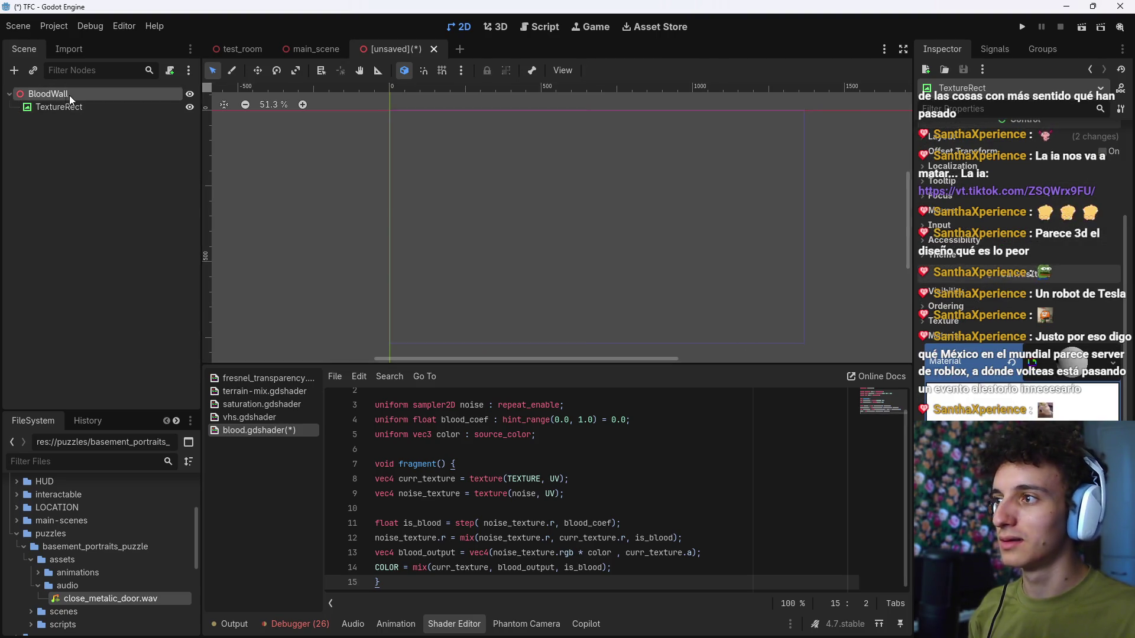
key("ctrl+a")
type("color")
key("Return")
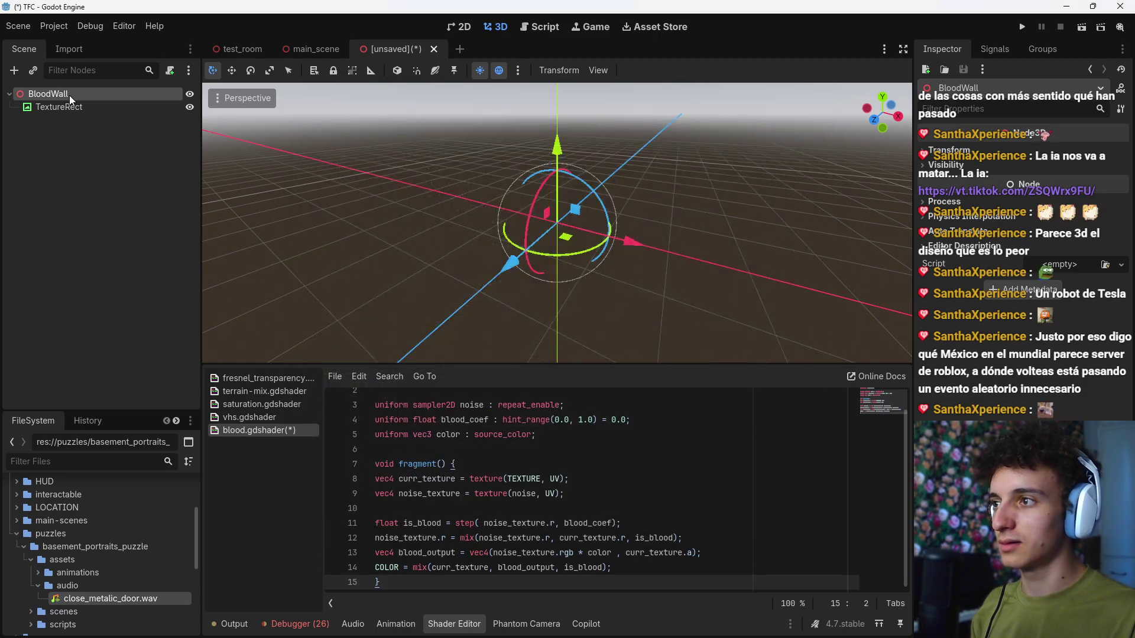
left_click(604, 72)
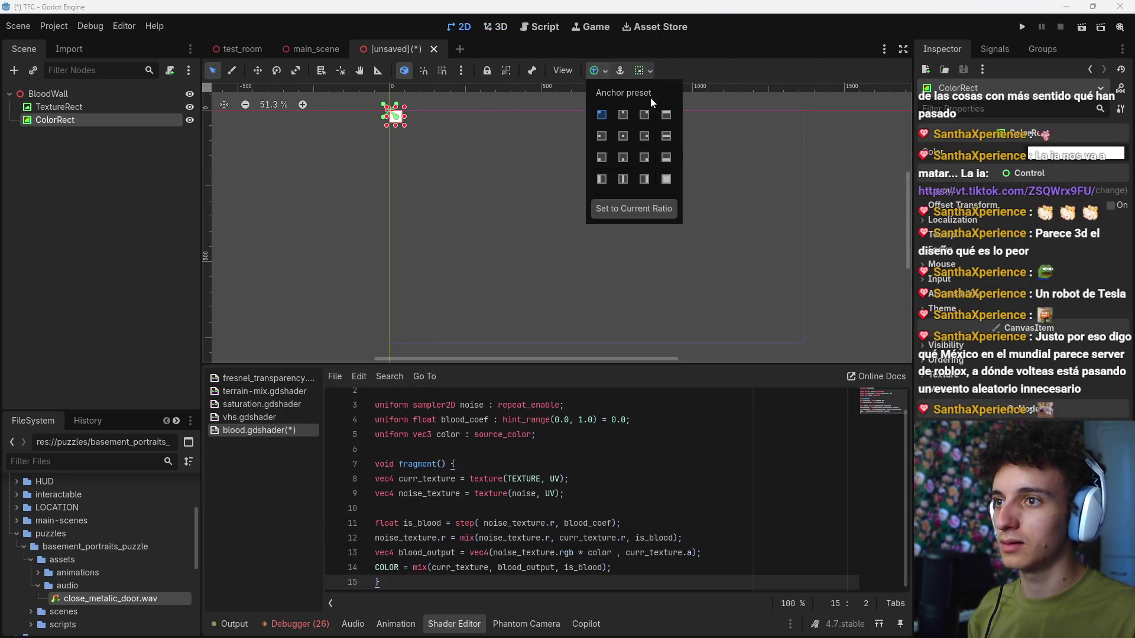
Step: Make the ColorRect Full Rect, paste the shader material, and give its noise a NoiseTexture2D
left_click(812, 203)
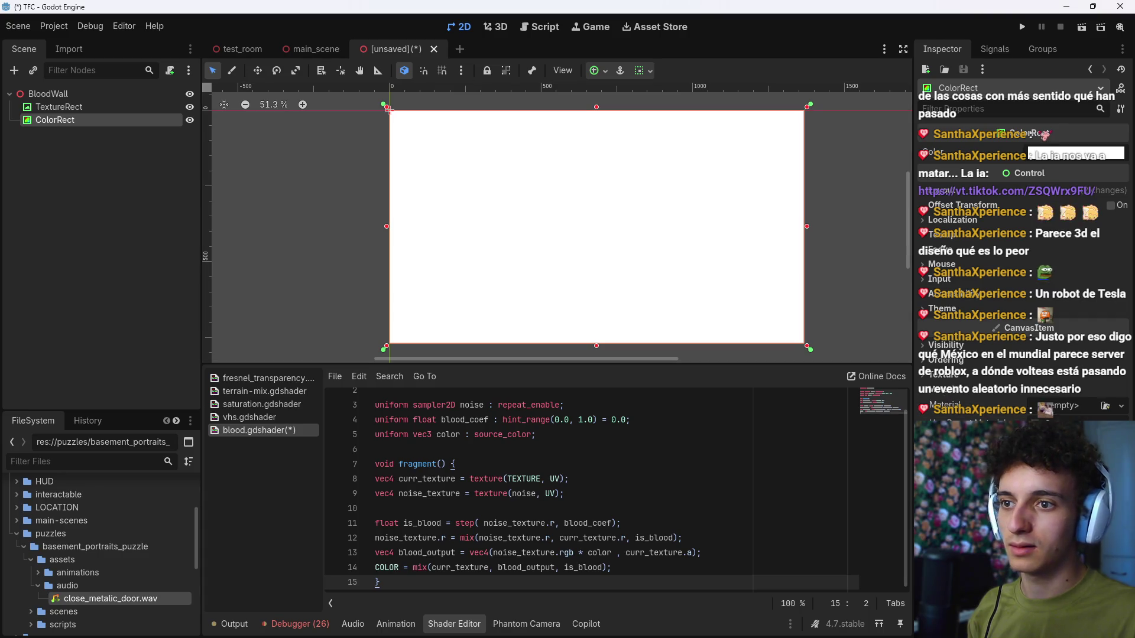
key("Escape")
left_click(1059, 412)
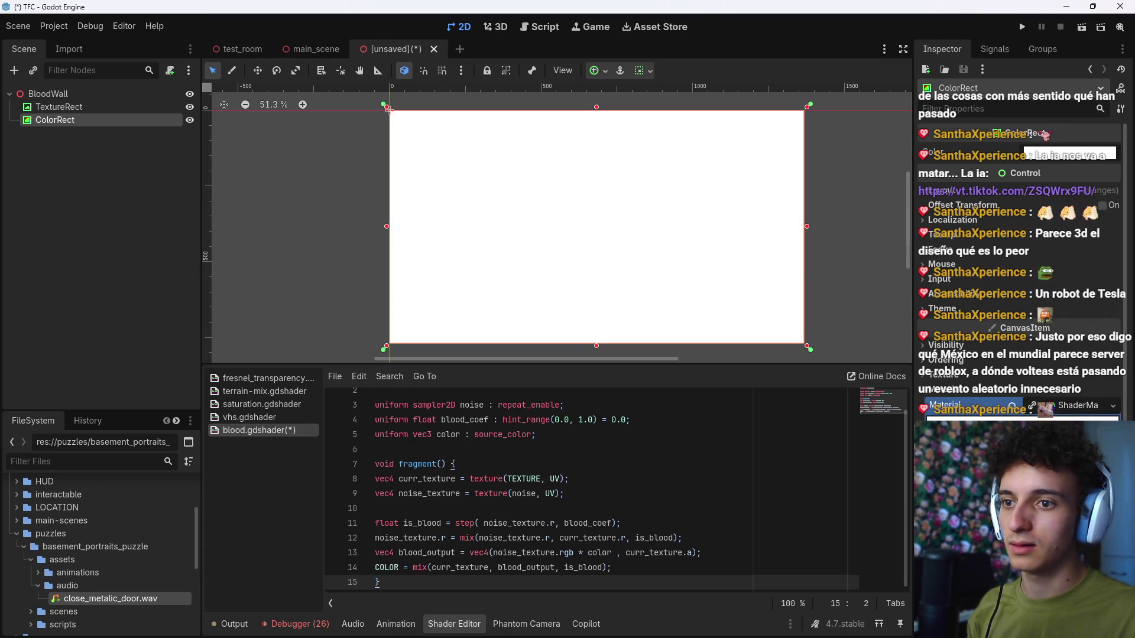
left_click(1018, 319)
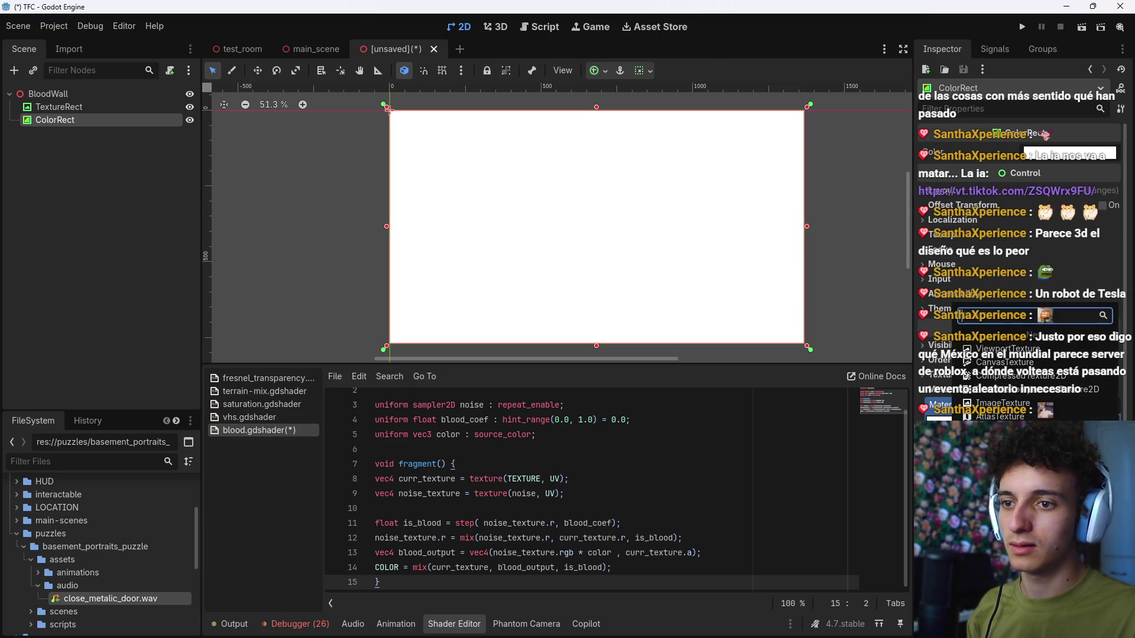
left_click(1016, 318)
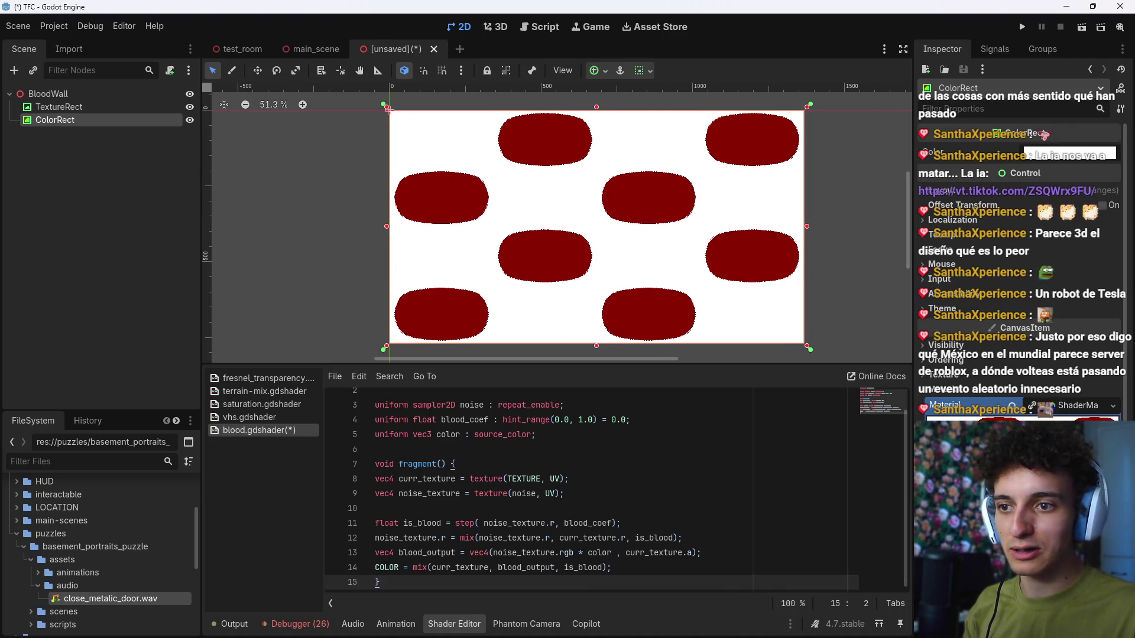
Step: Set the noise texture's Noise to a new FastNoiseLite and briefly inspect its settings
scroll(1017, 266, "down", 3)
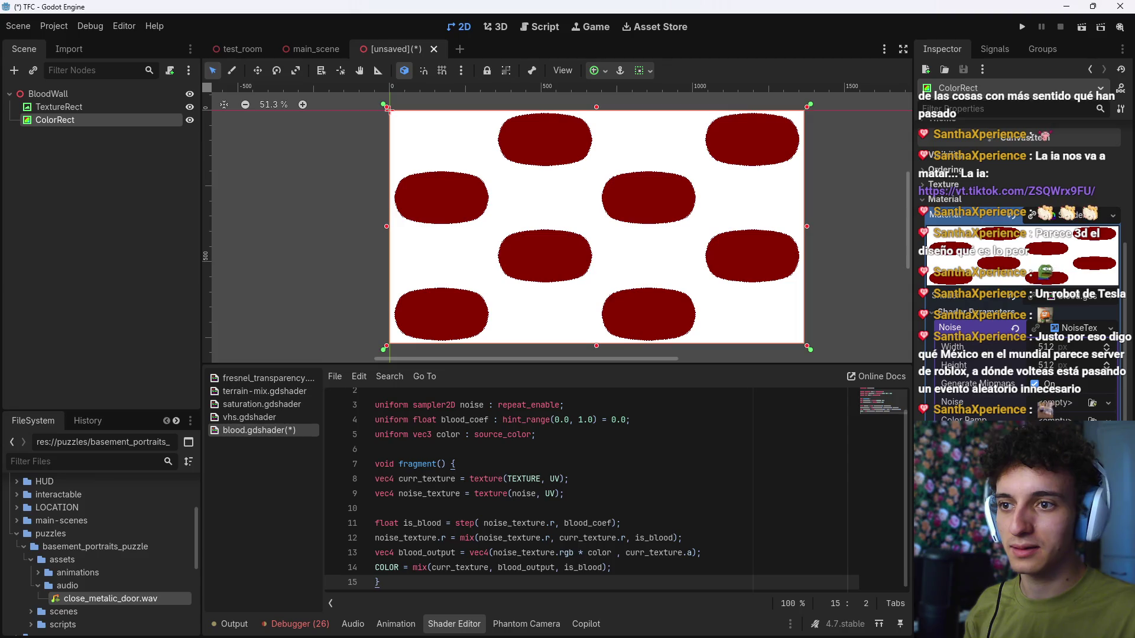
left_click(1071, 408)
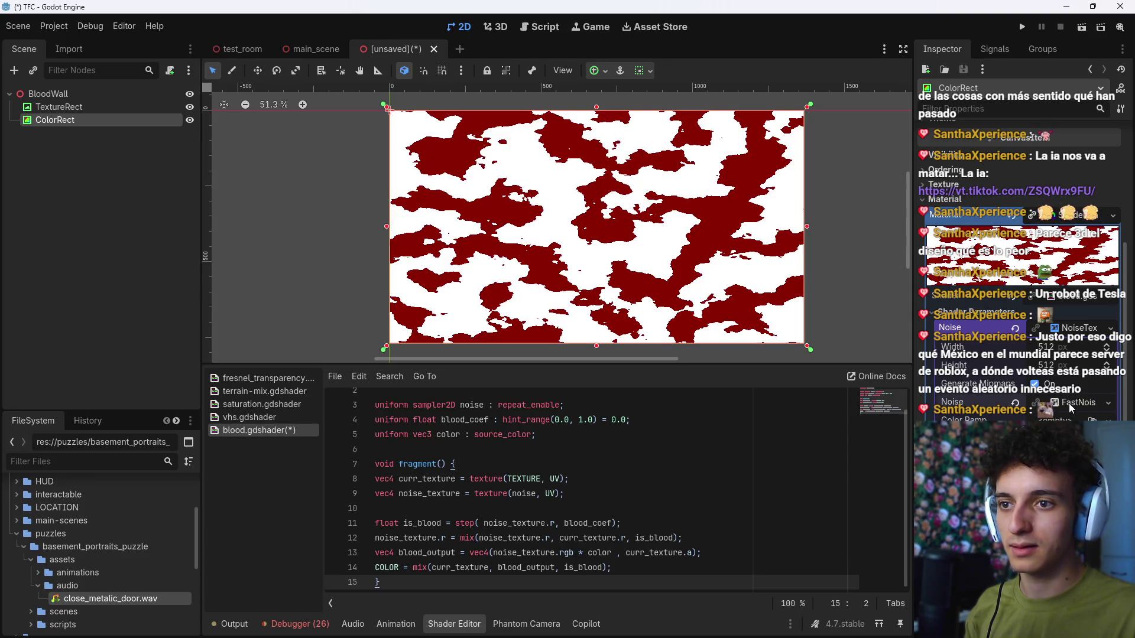
left_click(1068, 406)
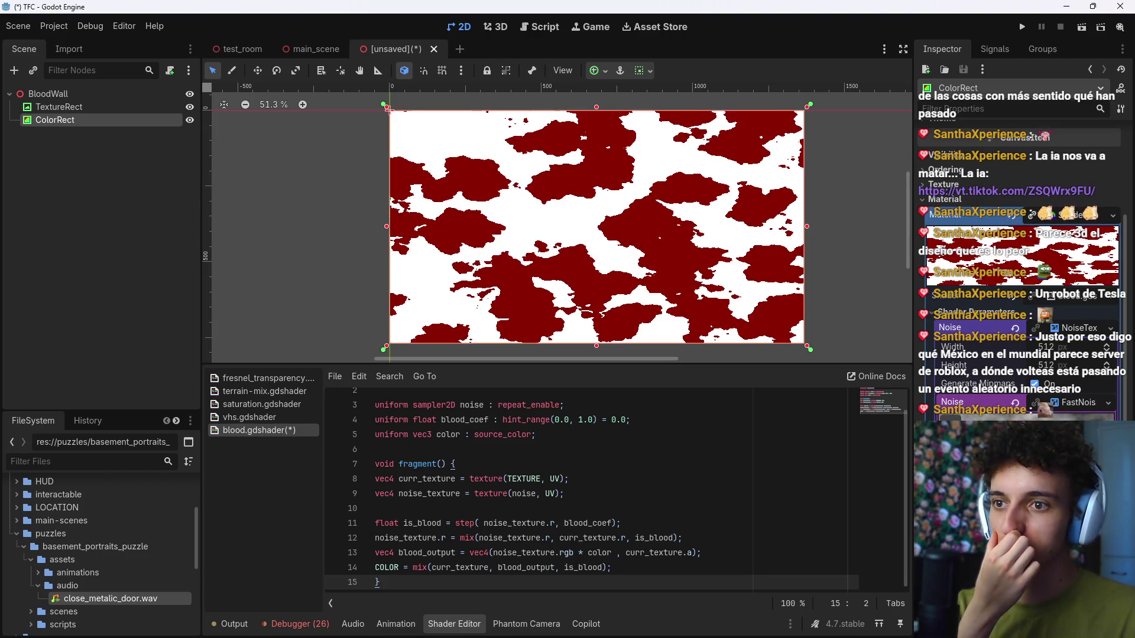
left_click(1068, 406)
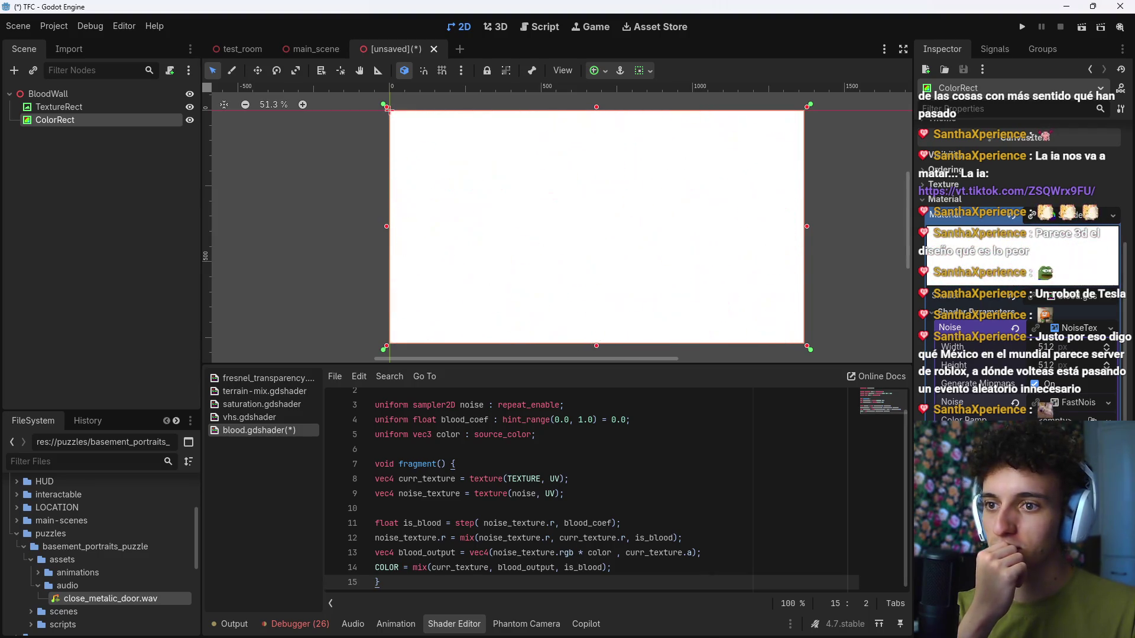
Step: Drag the ColorRect's Color alpha down to 0
scroll(1063, 342, "up", 3)
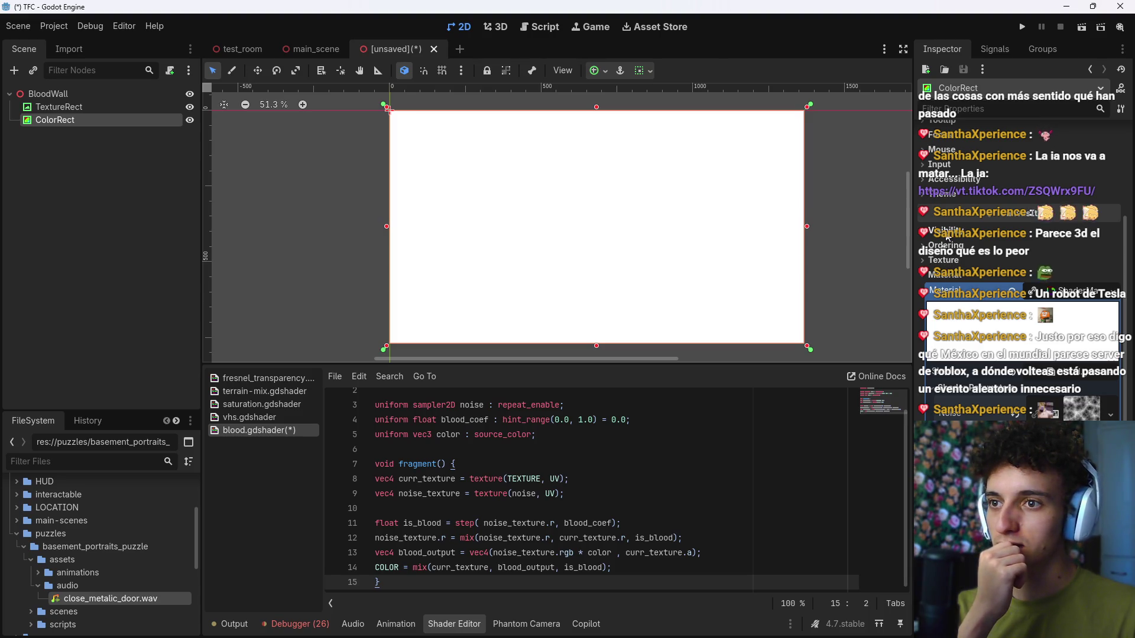
scroll(1001, 301, "up", 4)
left_click(1066, 152)
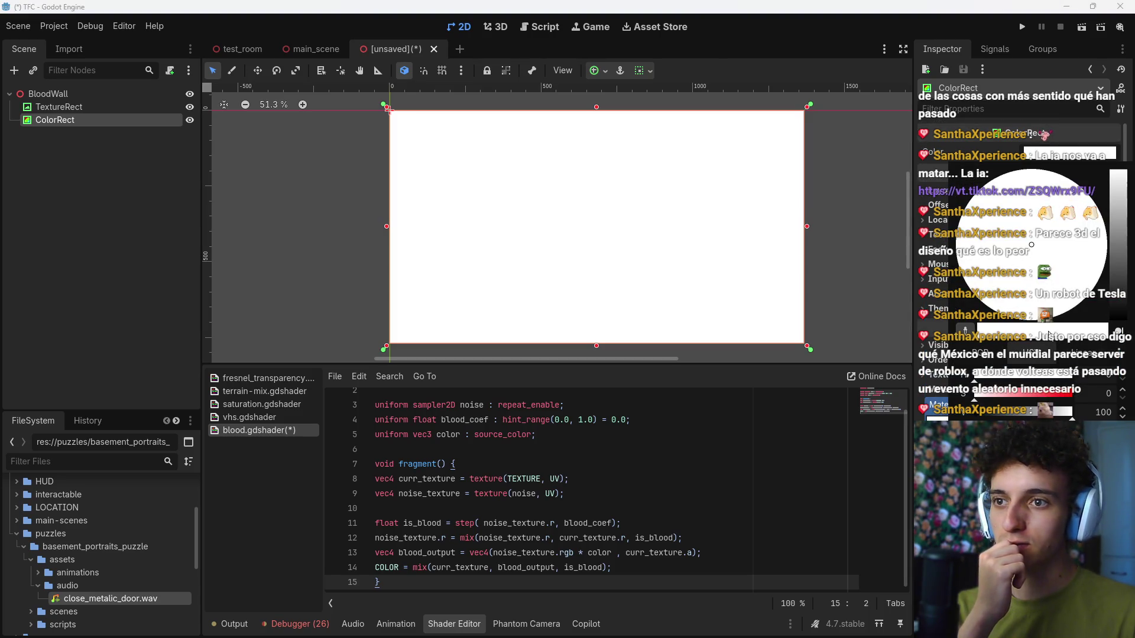
left_click_drag(1034, 428, 954, 428)
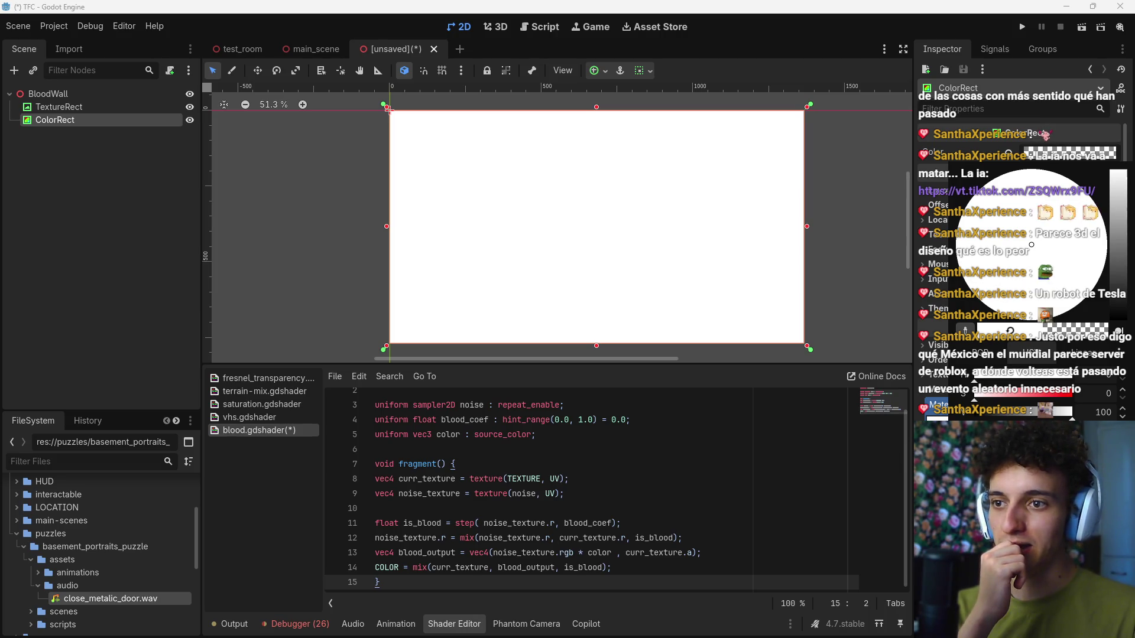
key("Escape")
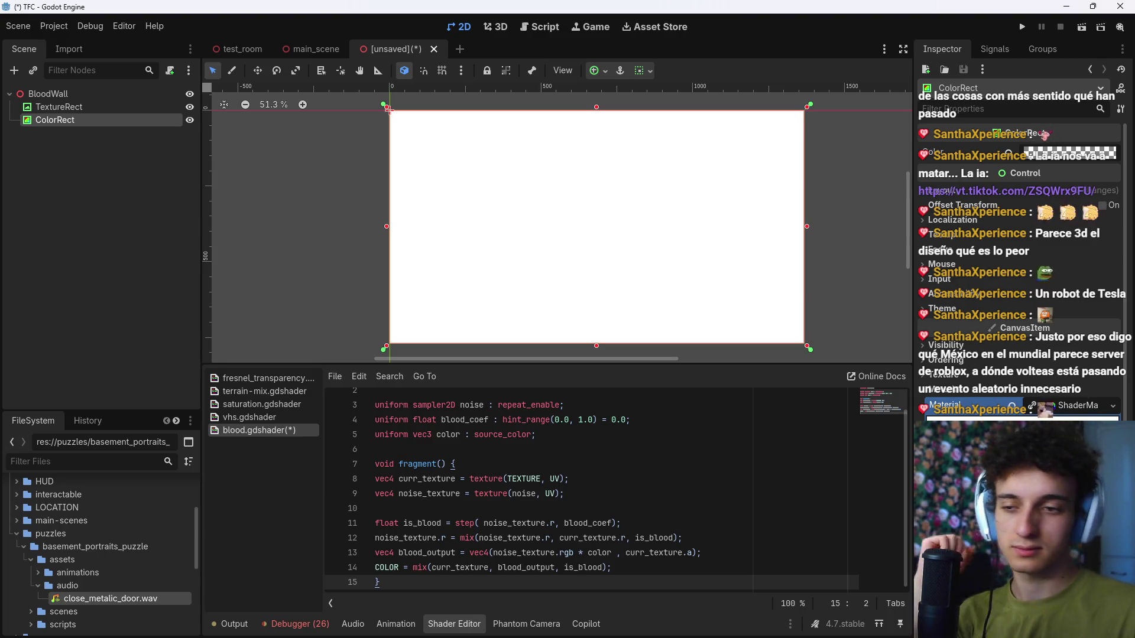
Step: Collapse the ShaderMaterial settings and go to the blood threshold line in the shader
scroll(1017, 266, "down", 4)
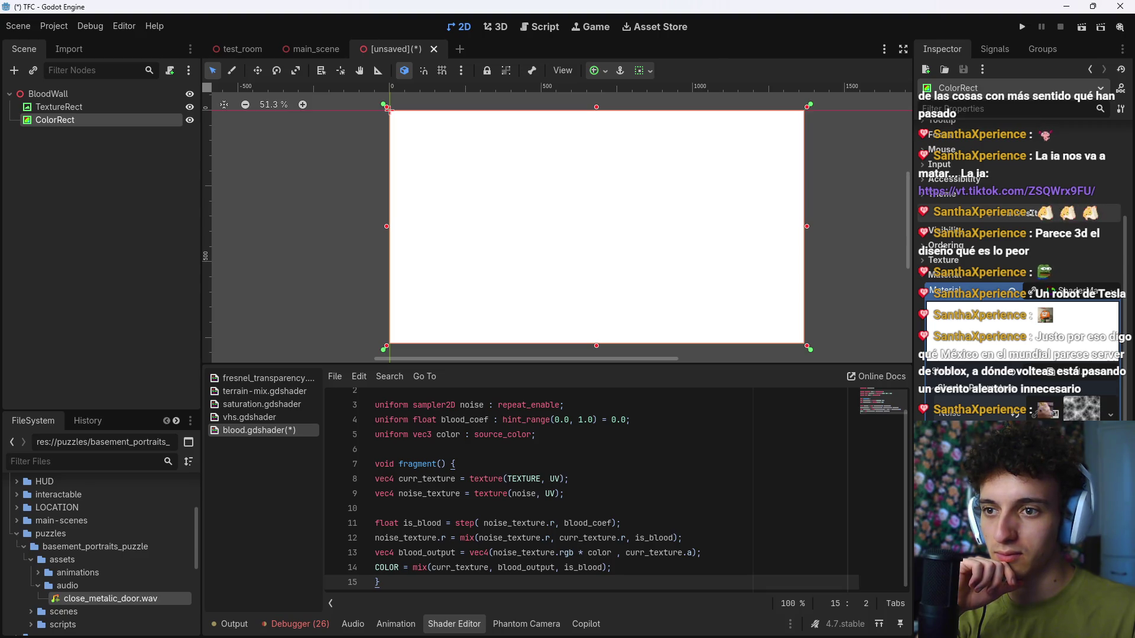
left_click(1080, 375)
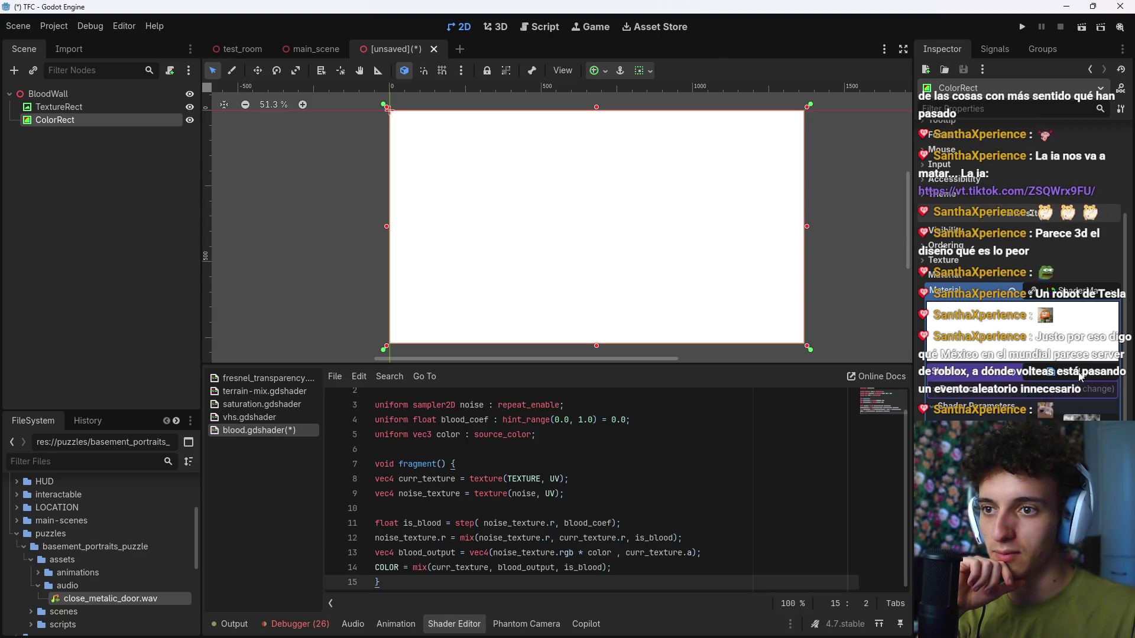
left_click(1083, 374)
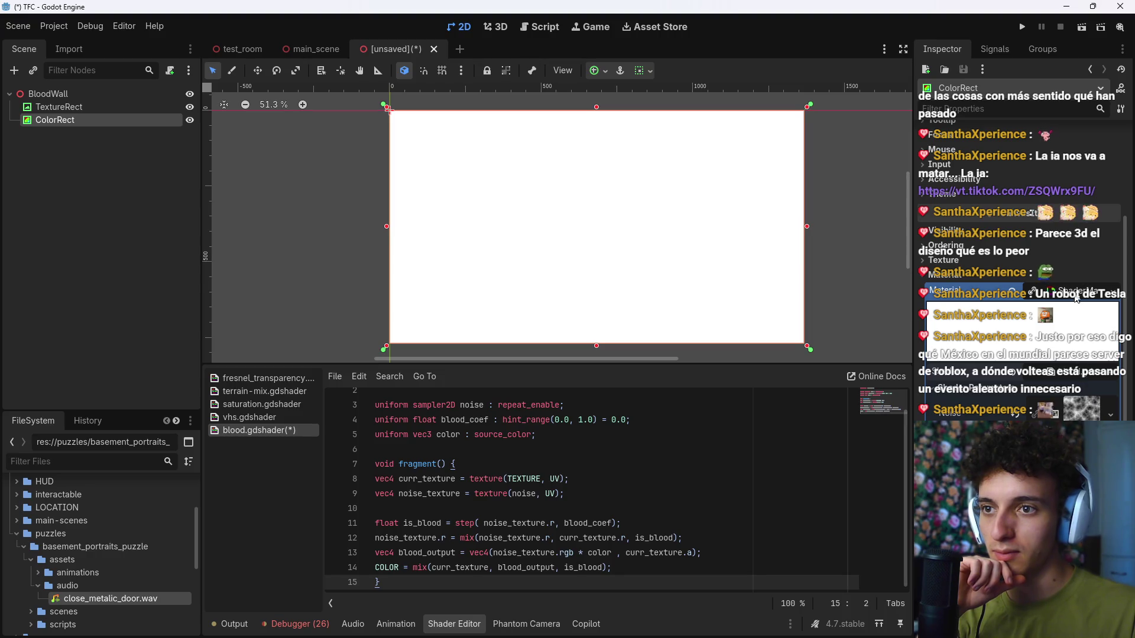
left_click(1076, 298)
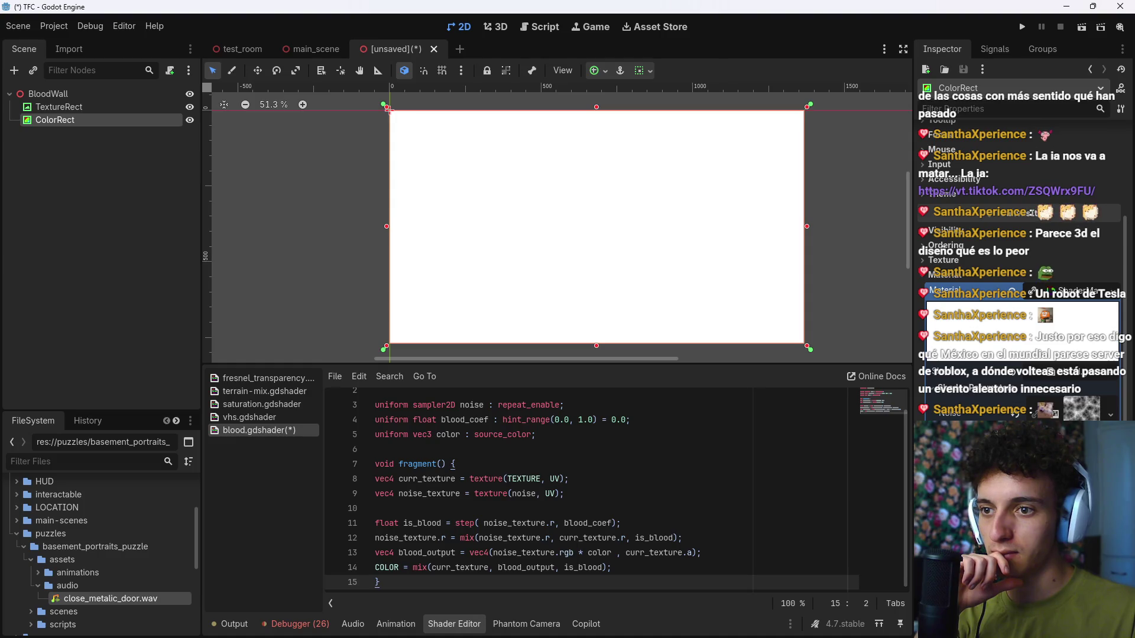
scroll(1016, 265, "up", 3)
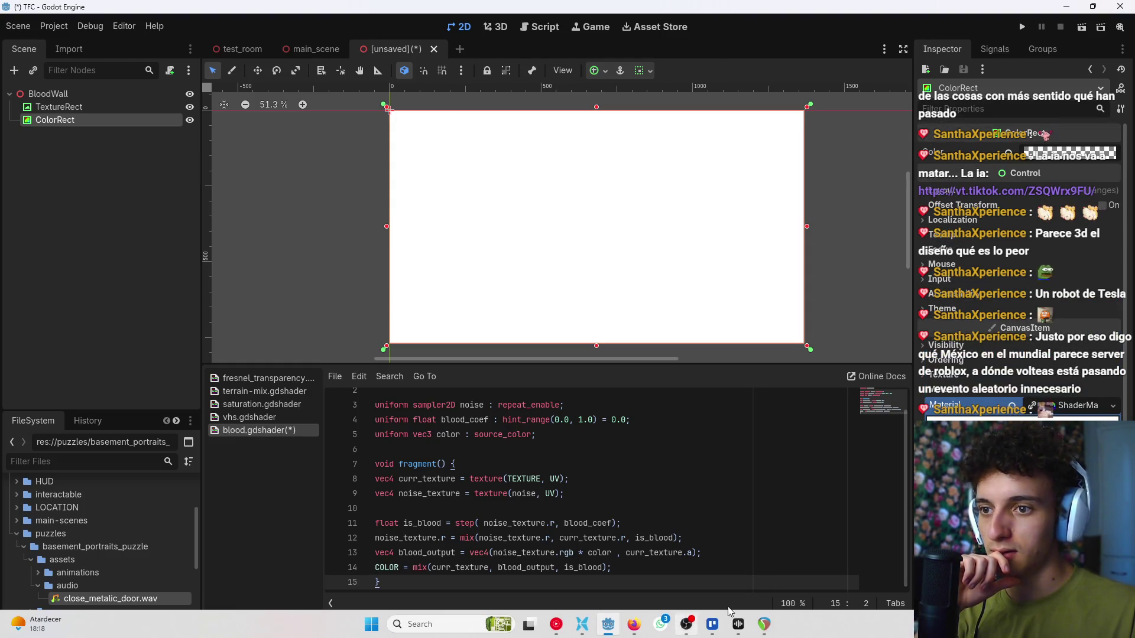
left_click(637, 525)
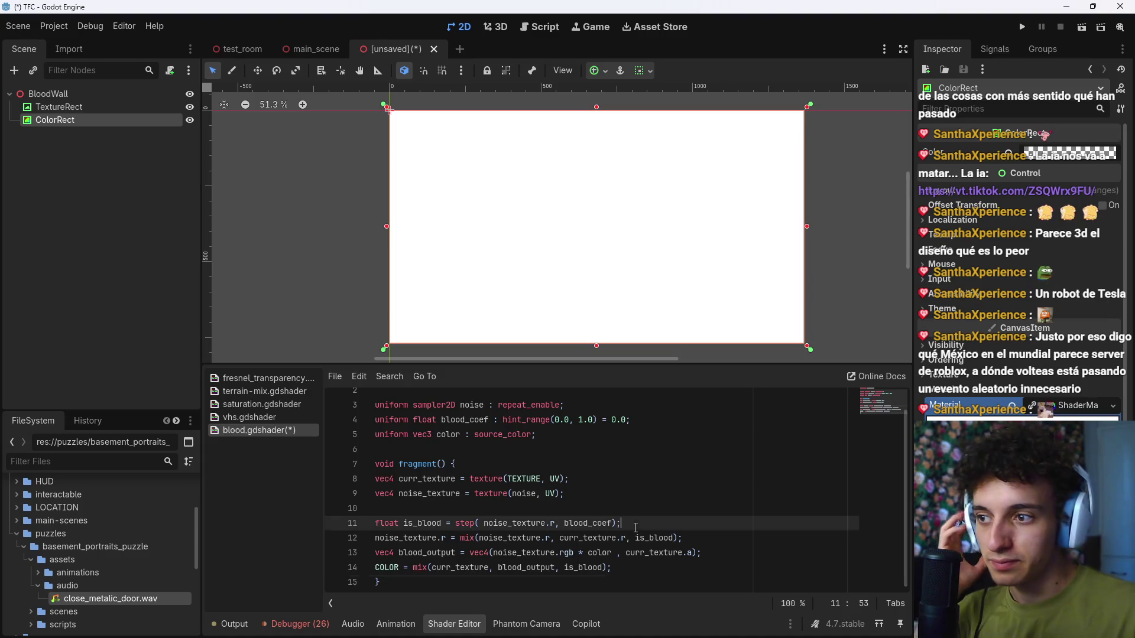
left_click(585, 481)
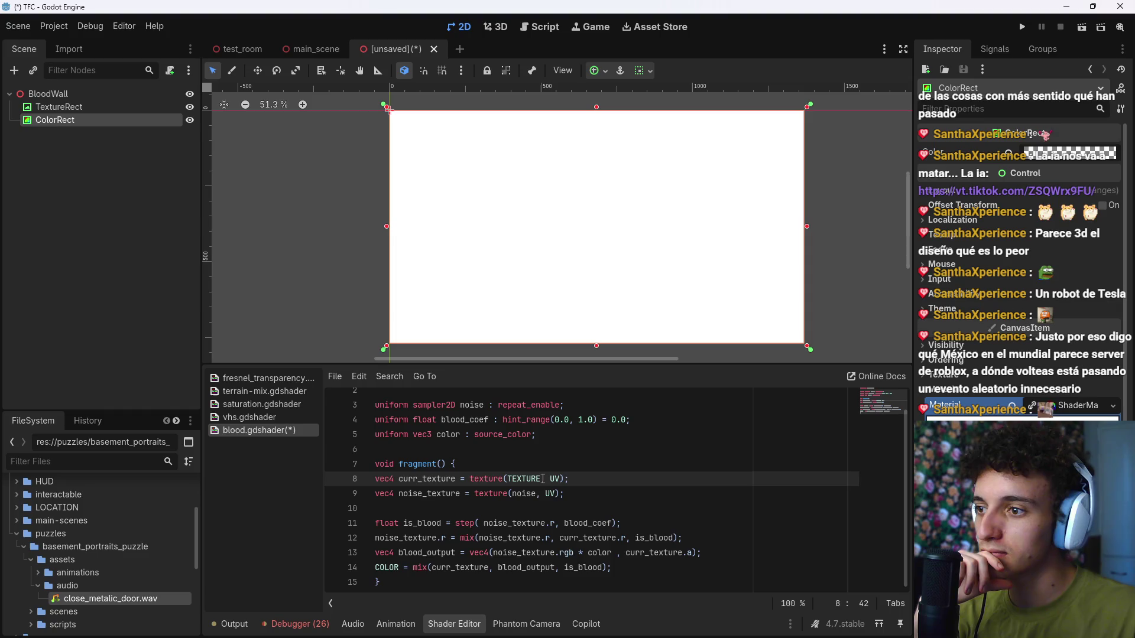
key("Down")
key("Down")
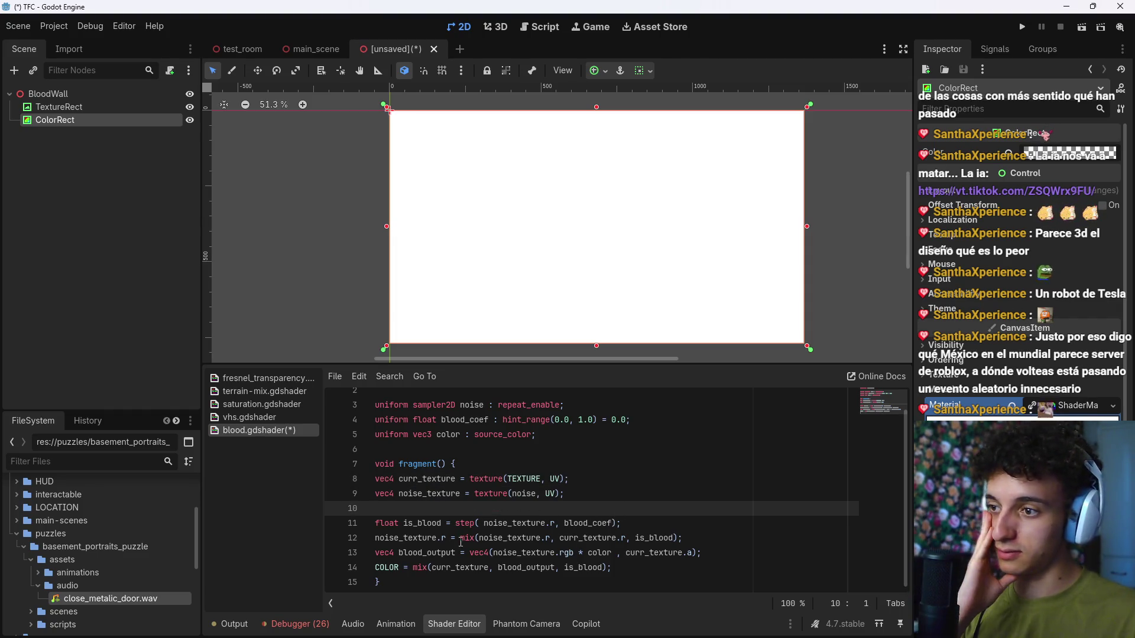
left_click(545, 537)
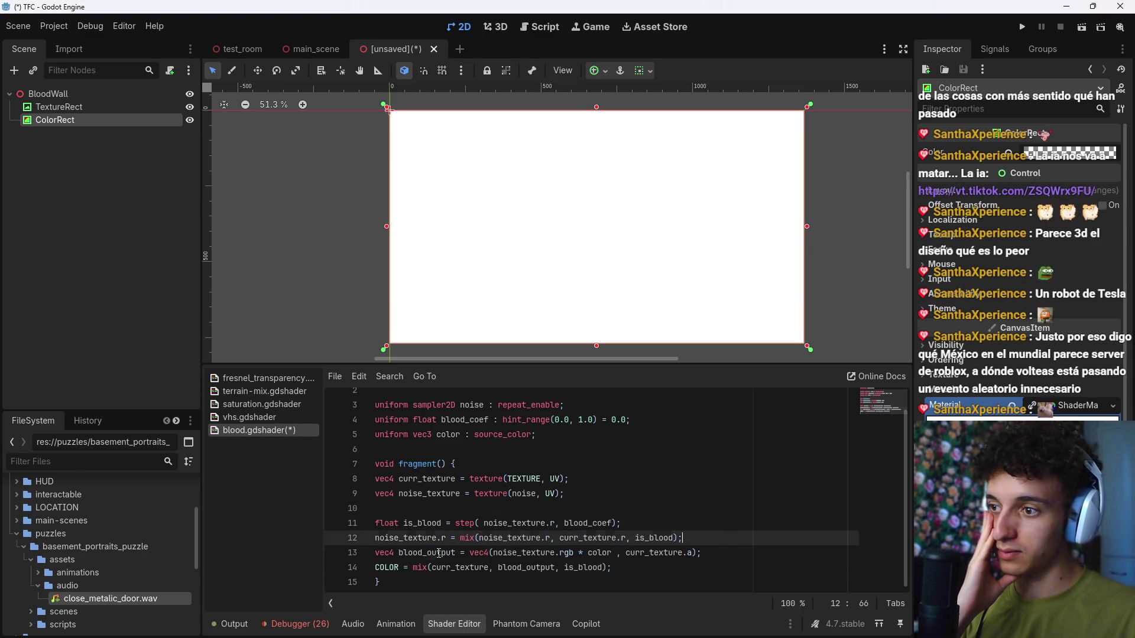
key("Down")
key("Down")
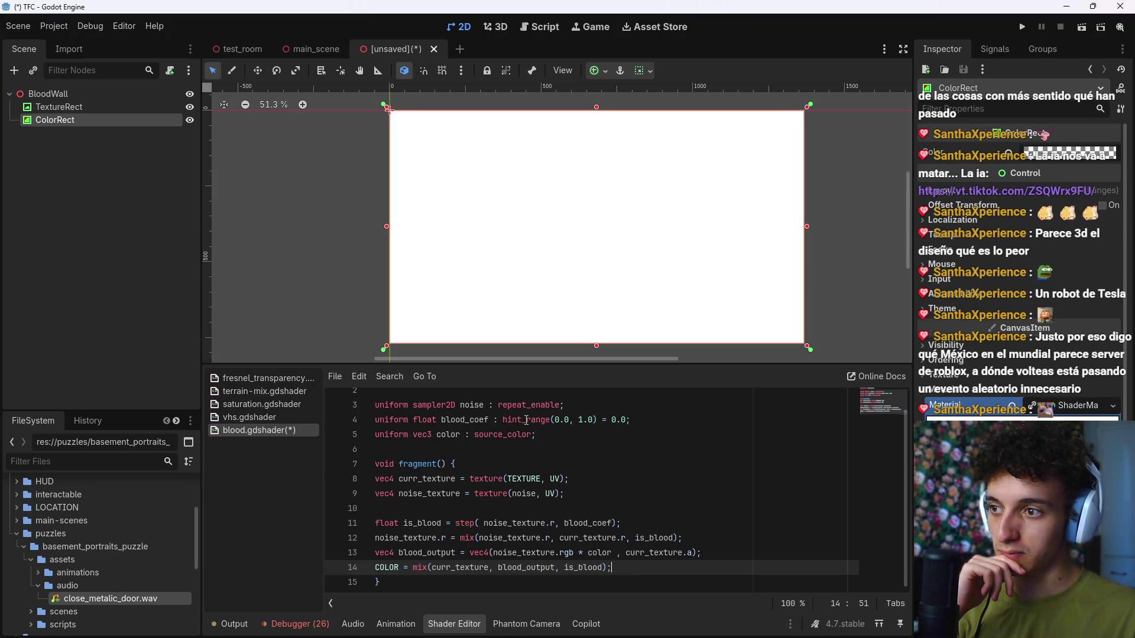
left_click_drag(1040, 550, 1064, 549)
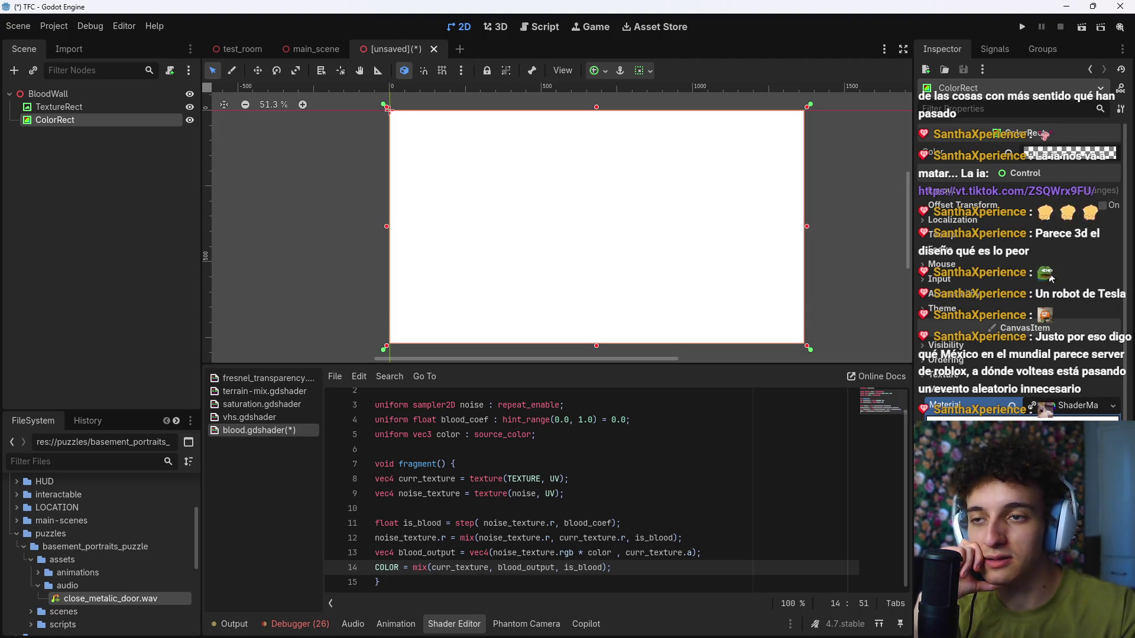
Step: Try out the blood colour and the ColorRect's colour in their pickers without keeping changes
left_click(1058, 579)
left_click(1029, 394)
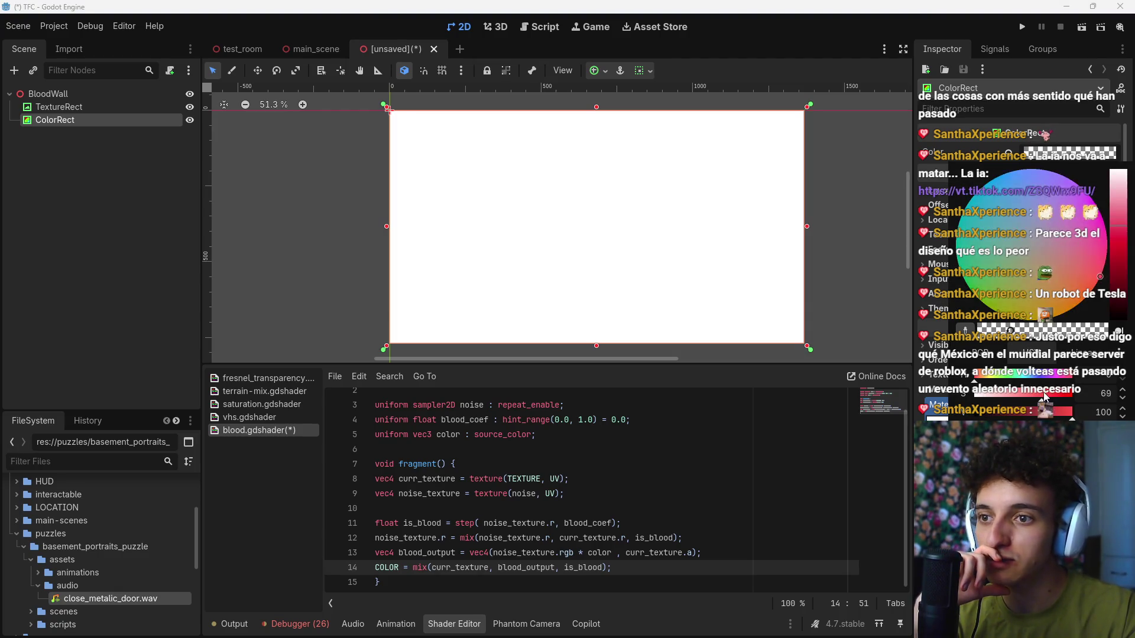
left_click_drag(997, 400, 953, 390)
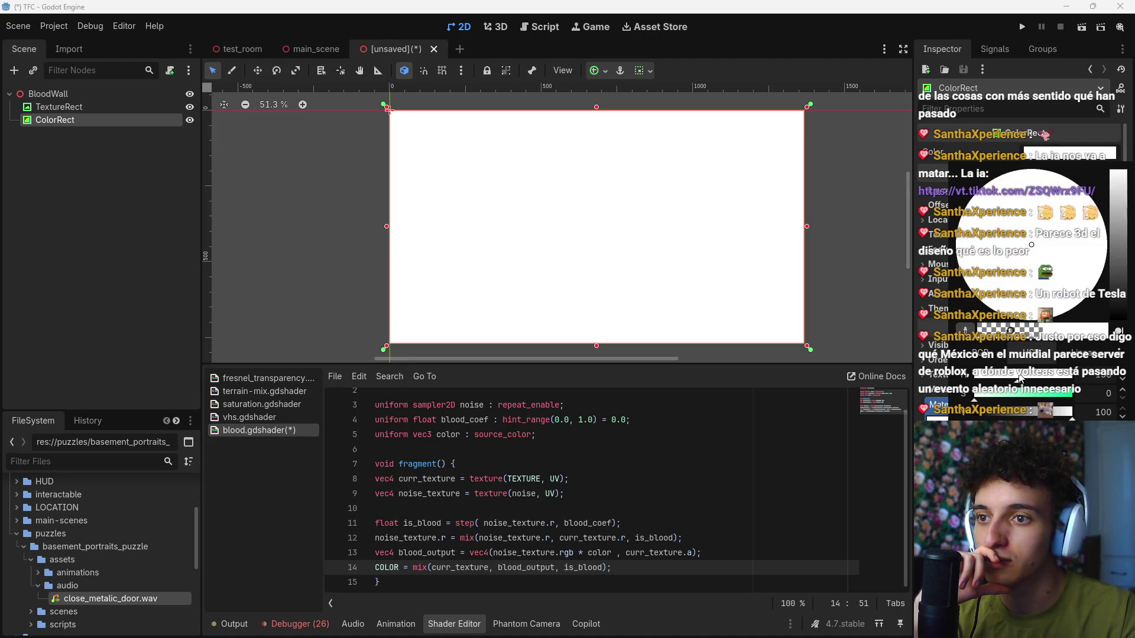
left_click_drag(1120, 238, 1120, 218)
key("Escape")
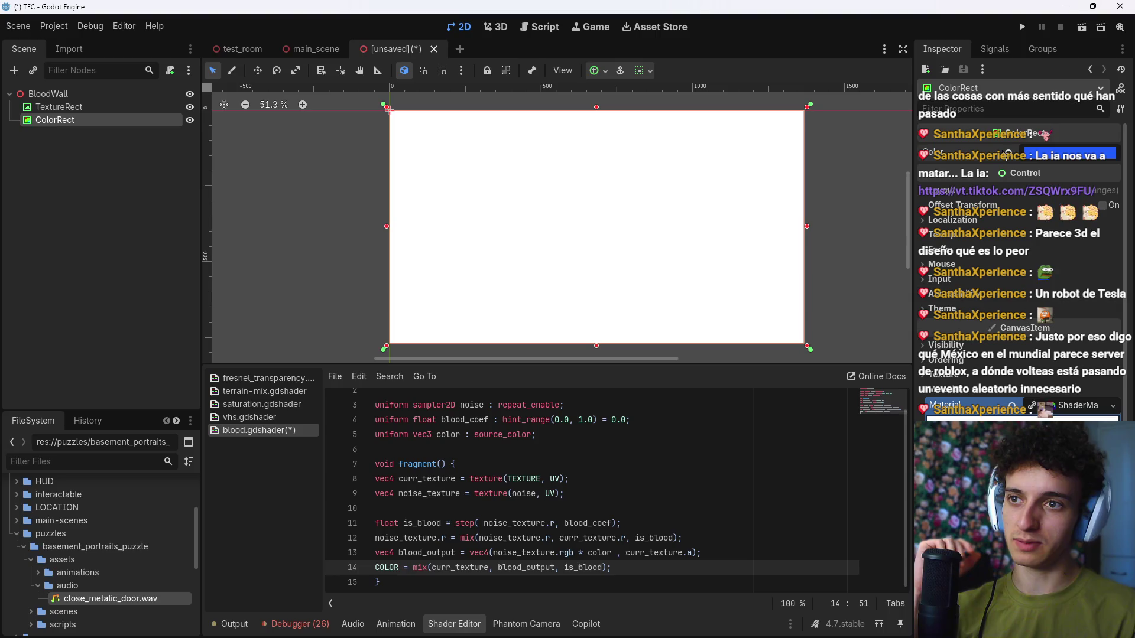
left_click(1049, 155)
key("Escape")
Step: Select all of the blood shader code in the Shader Editor for copying
scroll(1021, 369, "down", 3)
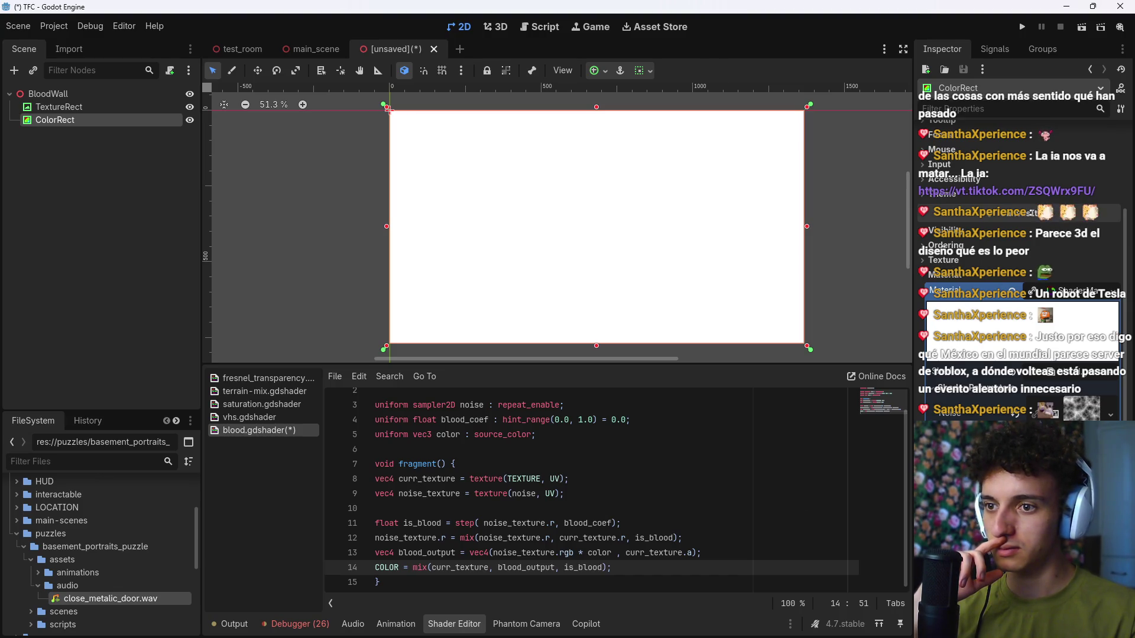
left_click(595, 576)
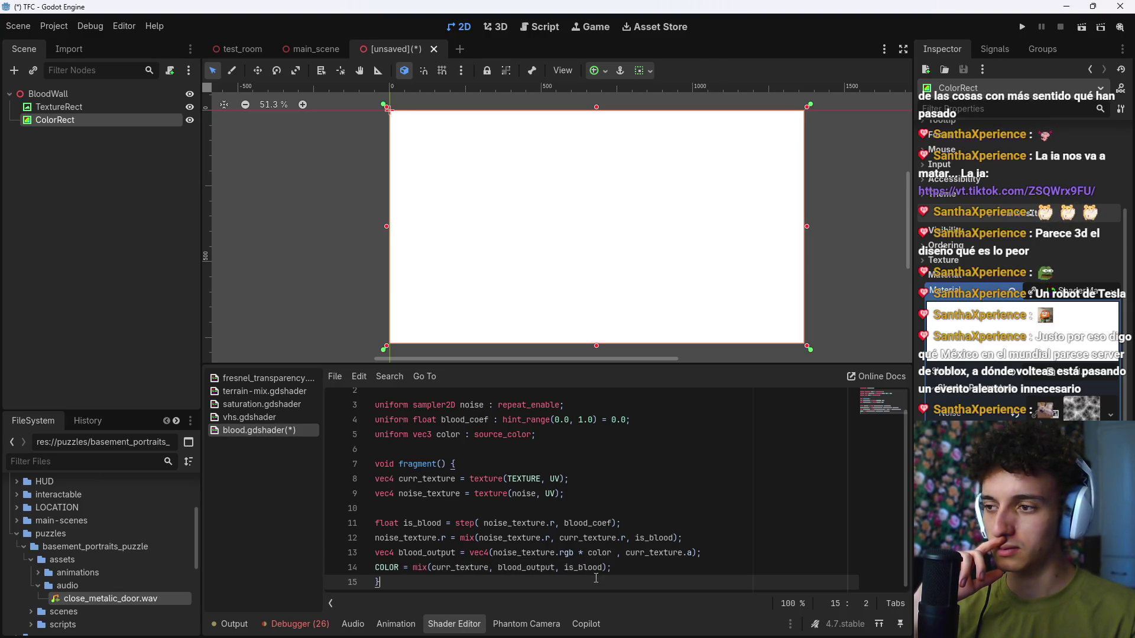
key("ctrl+a")
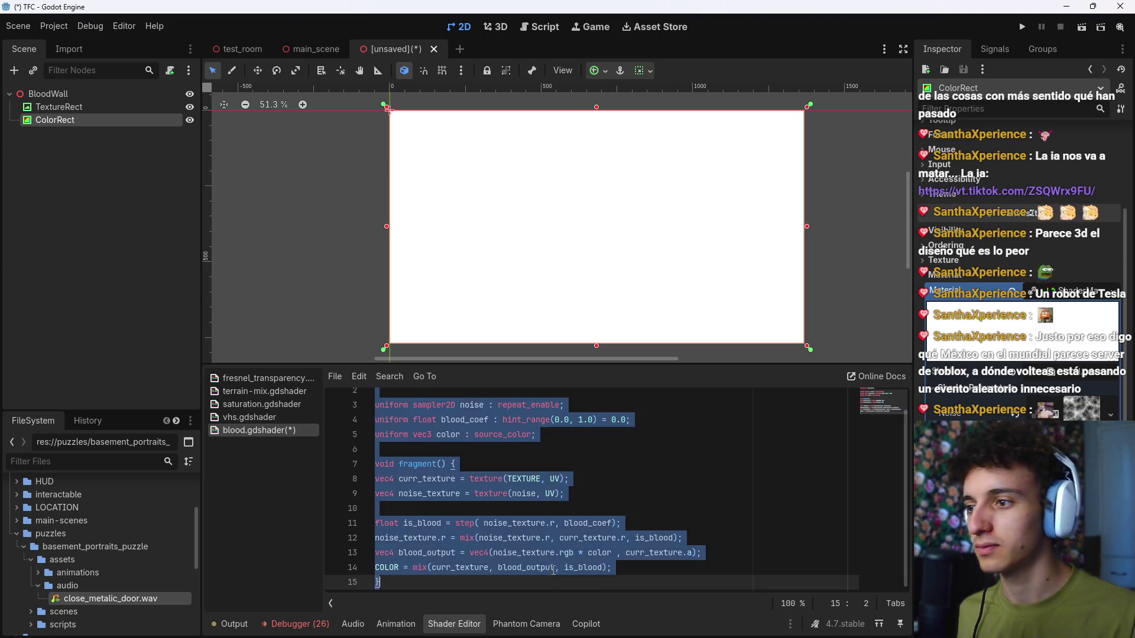
Step: Switch to a fresh Gemini chat in Firefox and clear the old drafted prompt
left_click(739, 538)
left_click(633, 624)
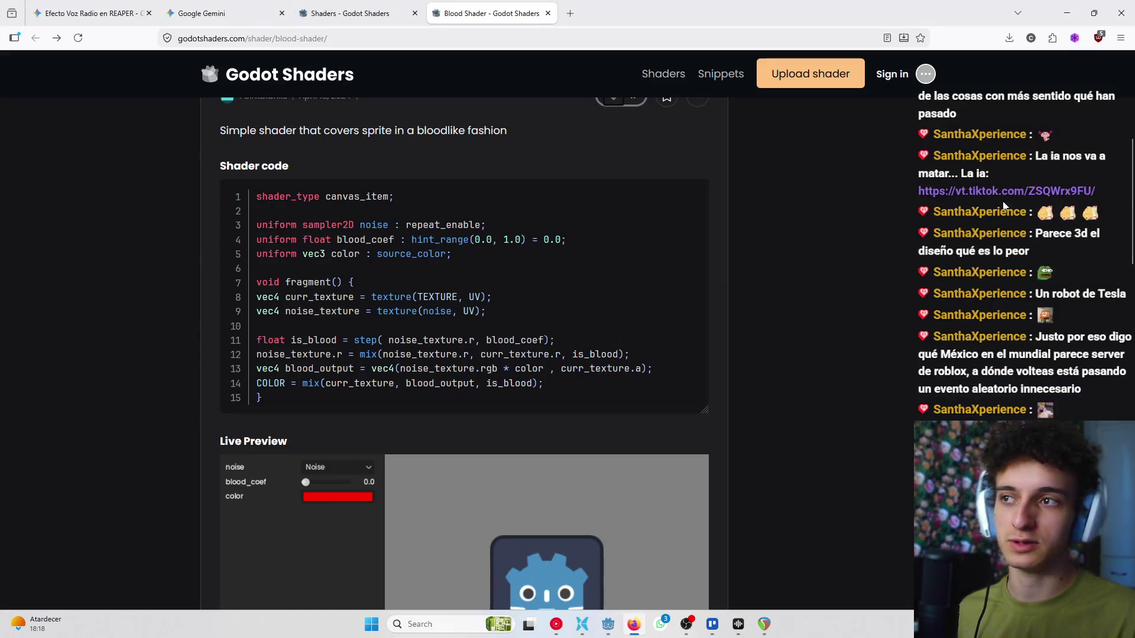
left_click(142, 15)
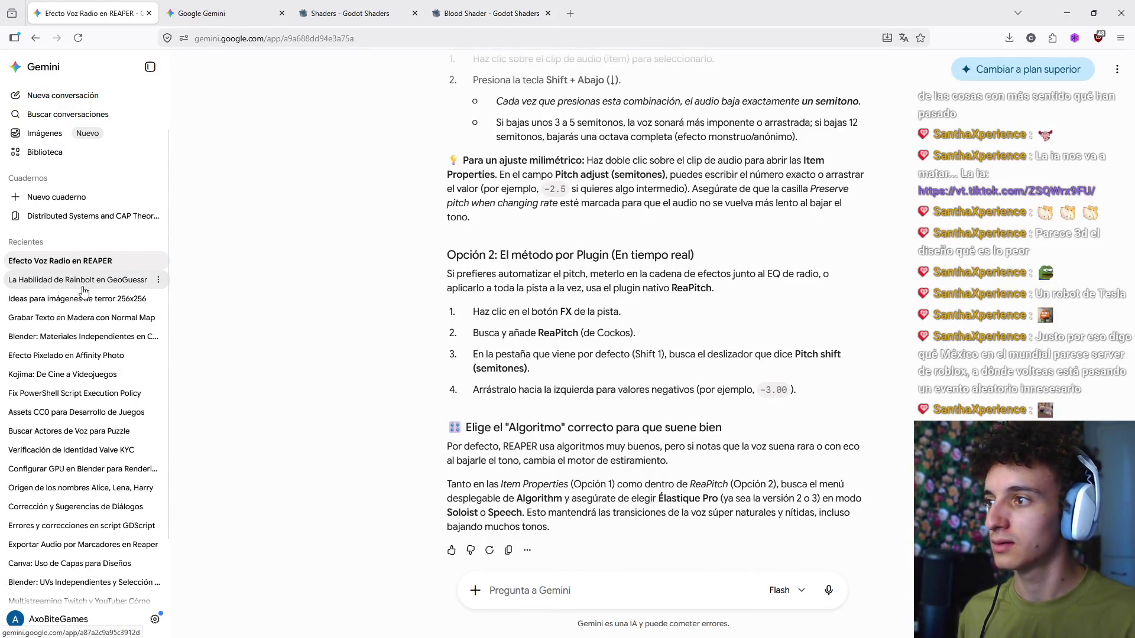
key("ctrl+Tab")
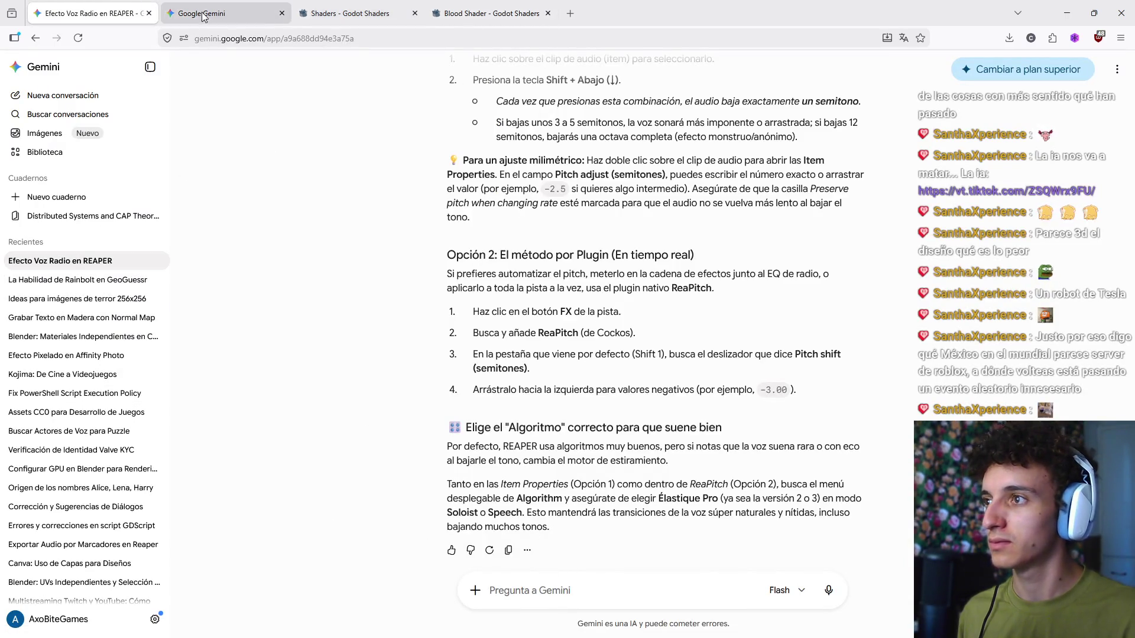
left_click_drag(769, 336, 218, 339)
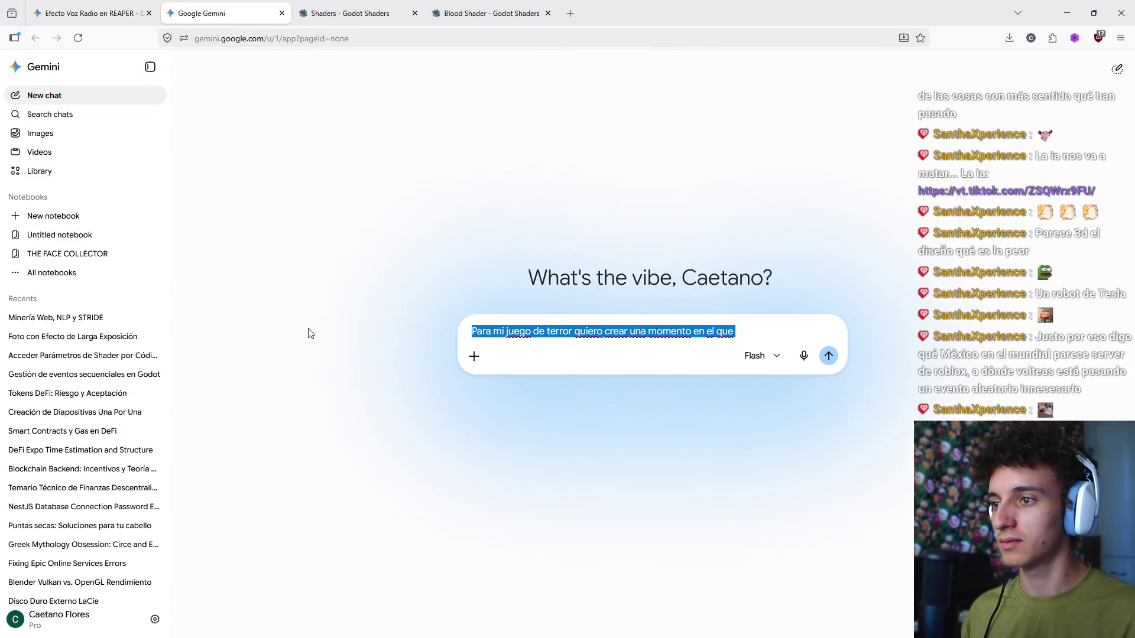
key("BackSpace")
Step: Paste the shader code and ask, in Spanish, how to make its background transparent
key("ctrl+v")
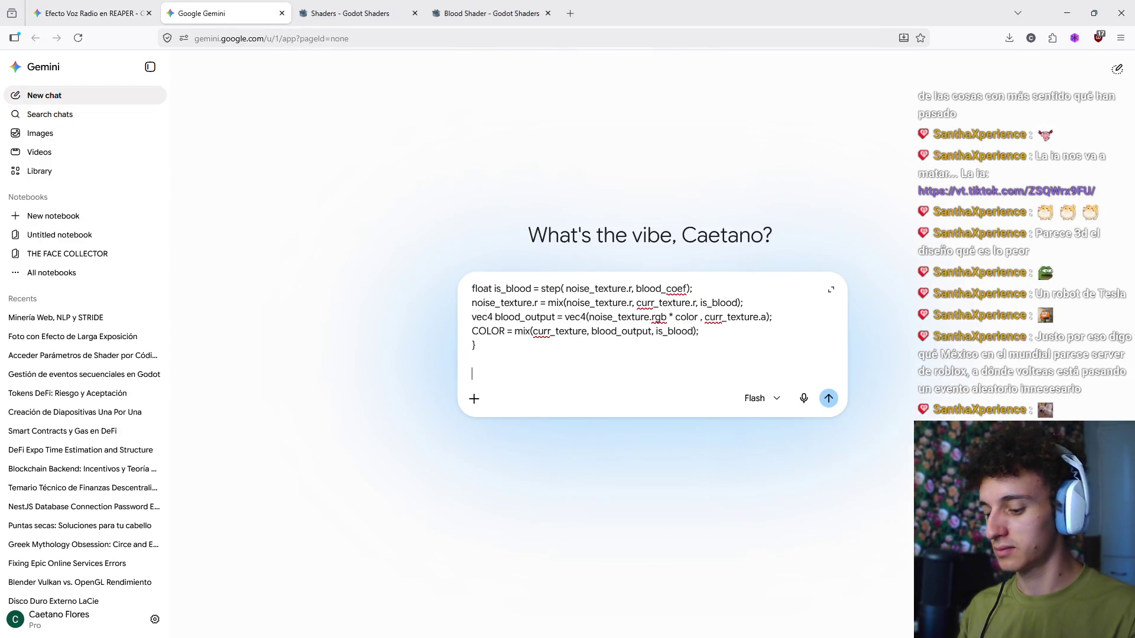
type("Sabes")
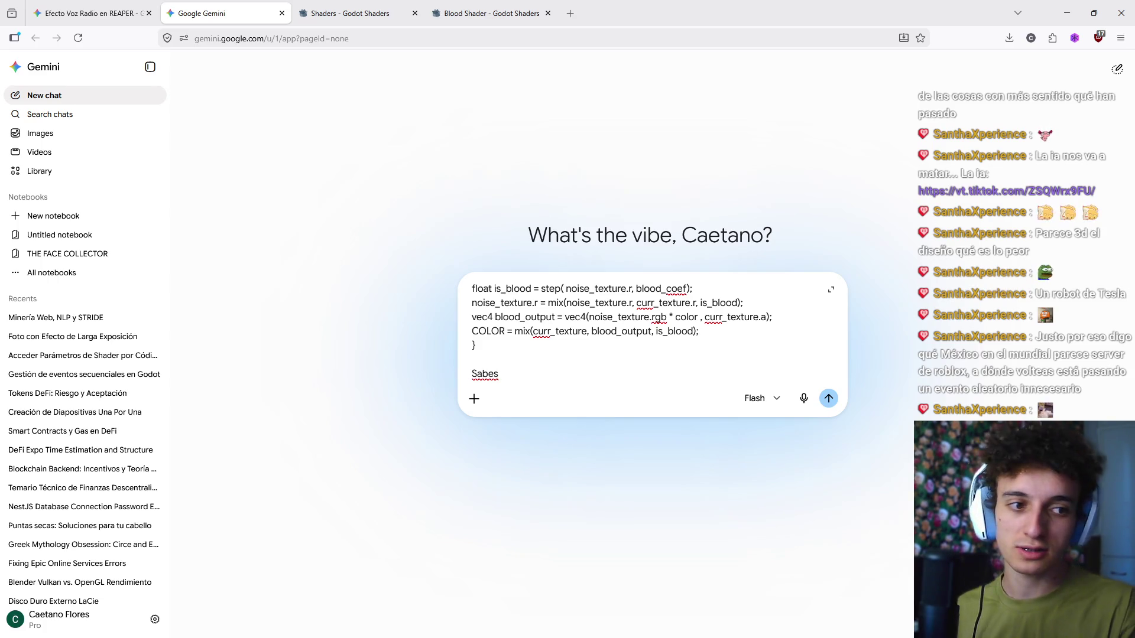
type(" como hacer para")
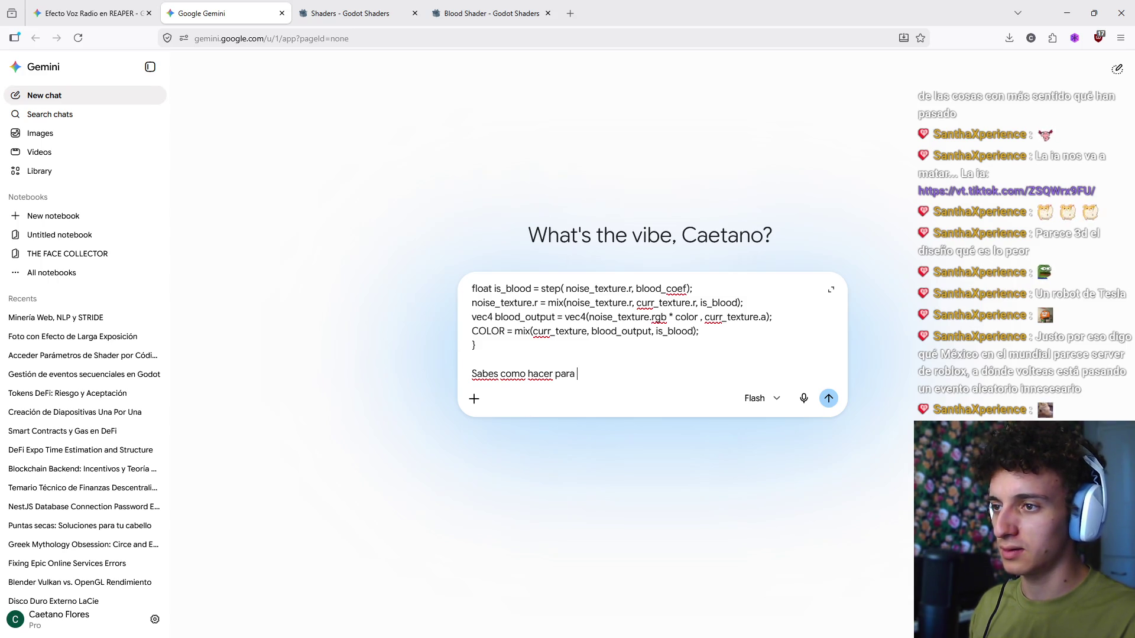
key("BackSpace")
key("BackSpace")
key("BackSpace")
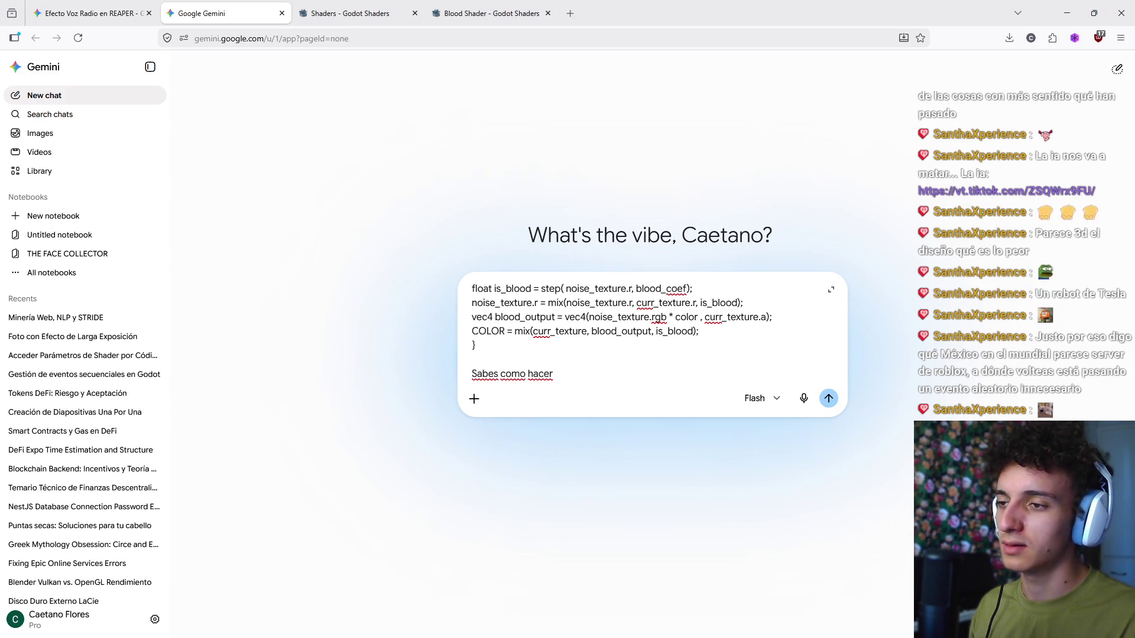
type("ue el fondo de este shader (la te")
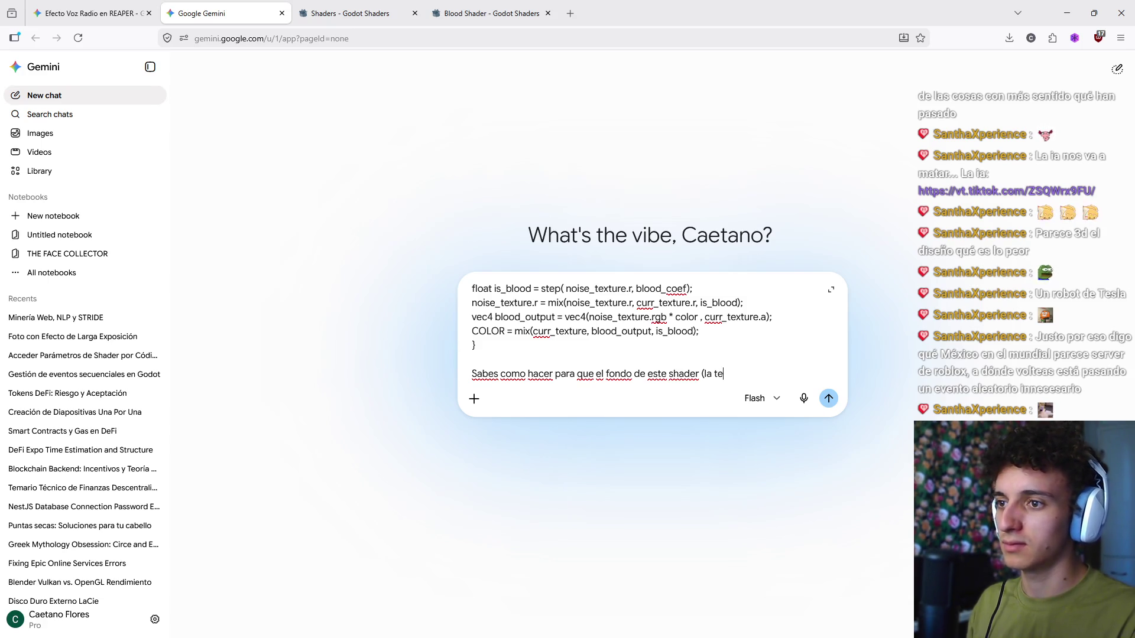
type("xtura de fondo) sea")
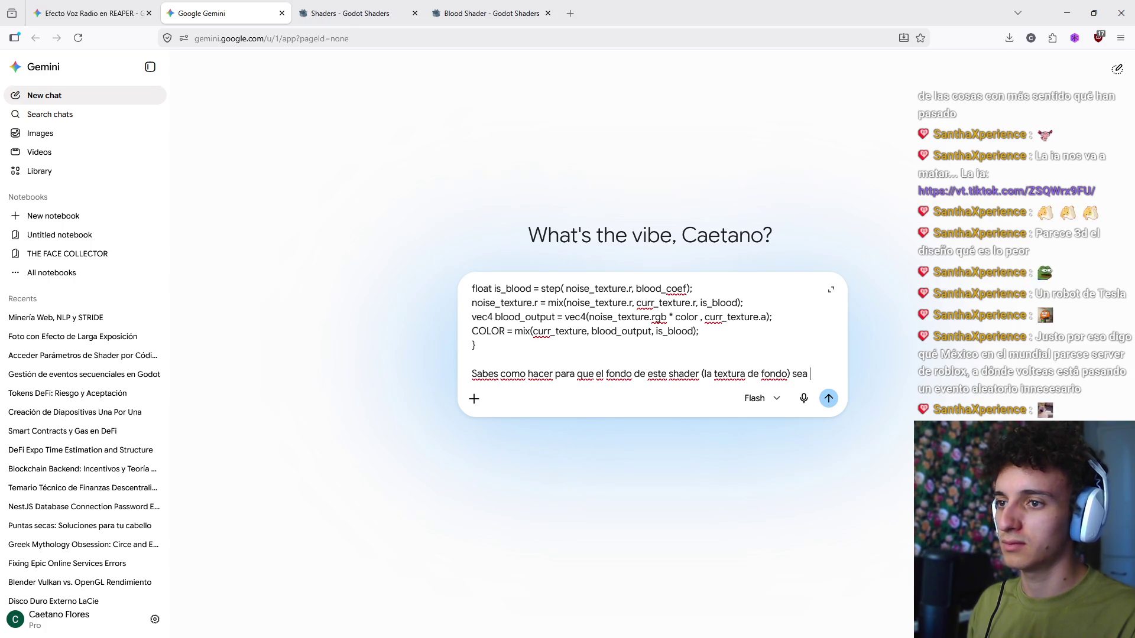
type("transparente y solo se vean las manchas rojas")
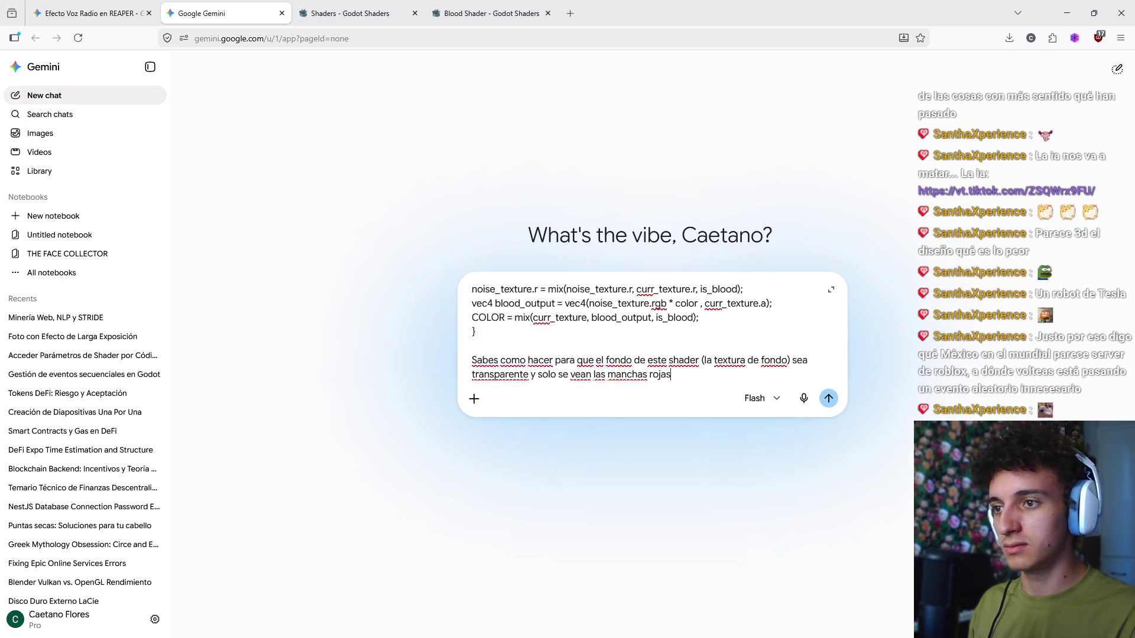
key("Return")
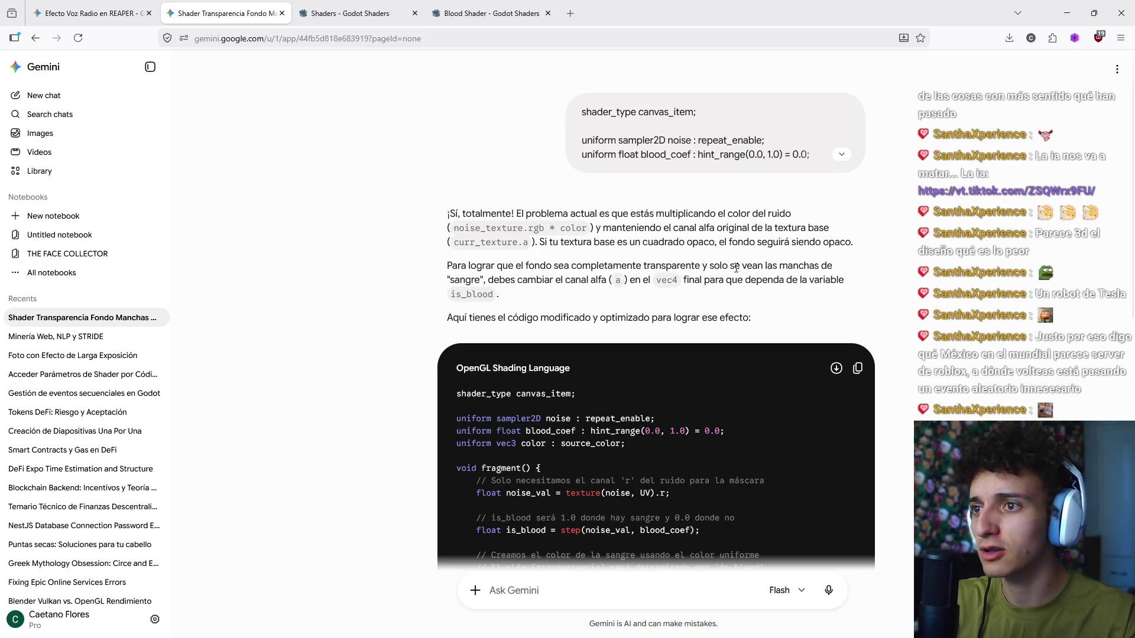
Step: Replace blood.gdshader's code with Gemini's revised transparent-background shader and save
scroll(705, 267, "down", 2)
scroll(705, 267, "down", 4)
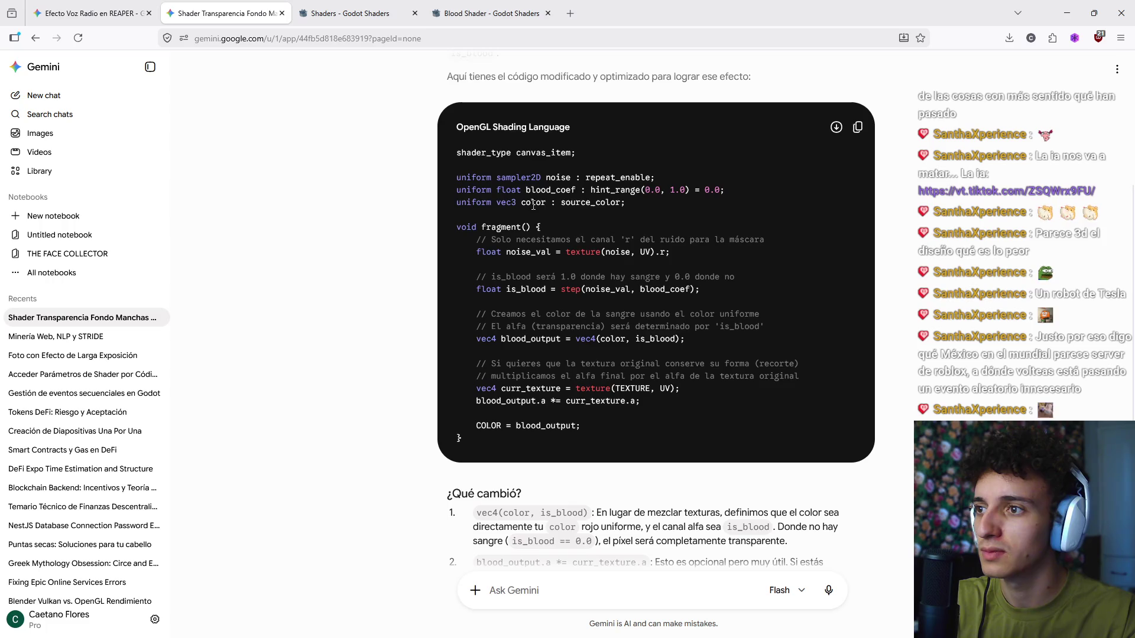
left_click(857, 127)
key("alt+Tab")
key("ctrl+a")
key("ctrl+v")
key("ctrl+s")
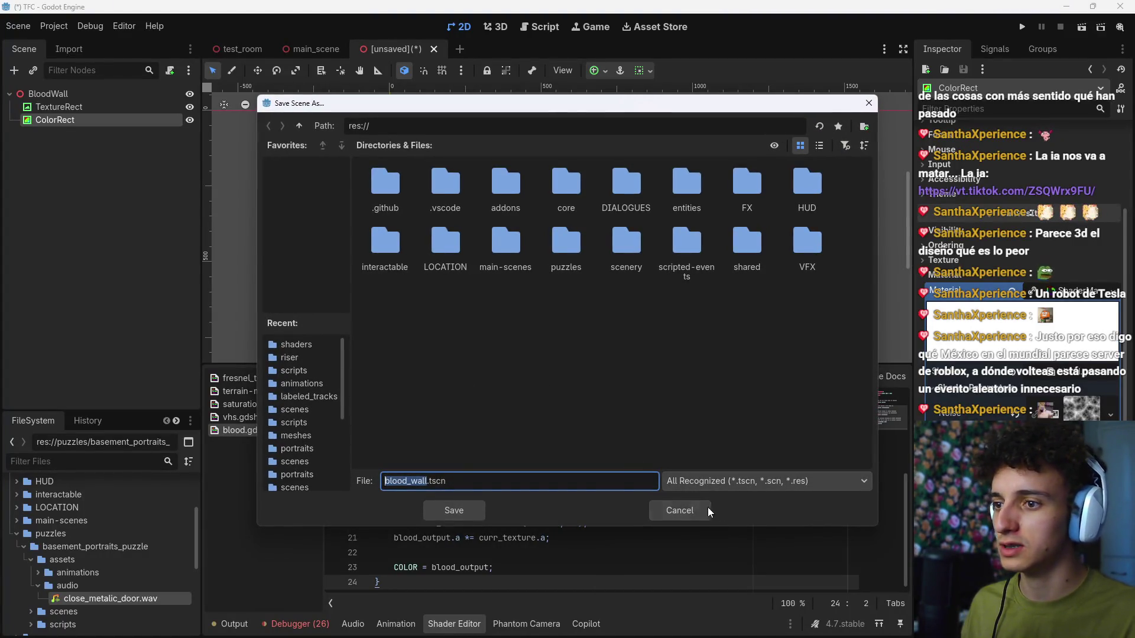
Step: Cancel the Save Scene As dialog and check the ColorRect's Color picker
left_click(707, 509)
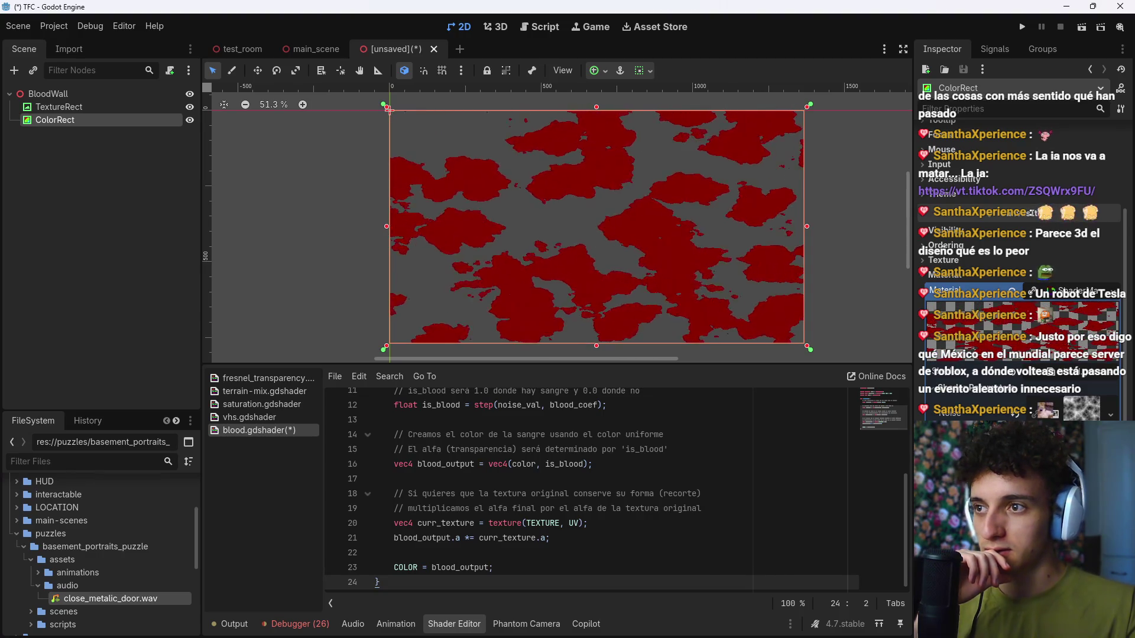
scroll(1058, 237, "up", 5)
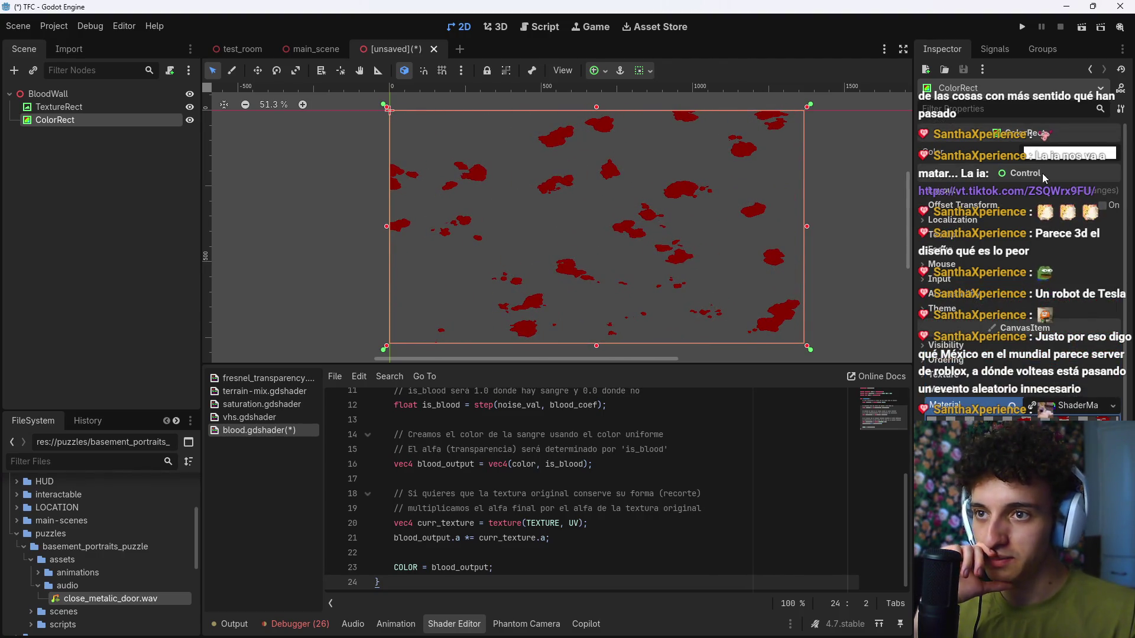
left_click(1059, 150)
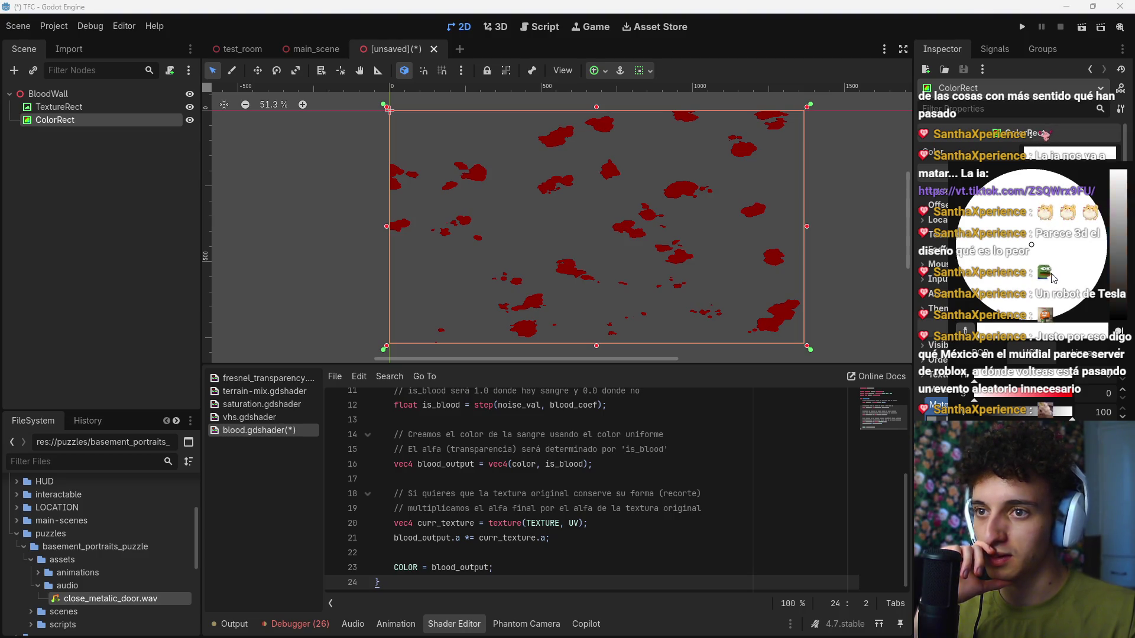
left_click(1087, 152)
Step: Nudge blood_coef under Material to show scattered blood patches, then return to the browser
scroll(1087, 152, "down", 5)
mouse_move(1047, 406)
left_mouse_down()
mouse_move(1081, 406)
mouse_move(1052, 405)
left_mouse_up()
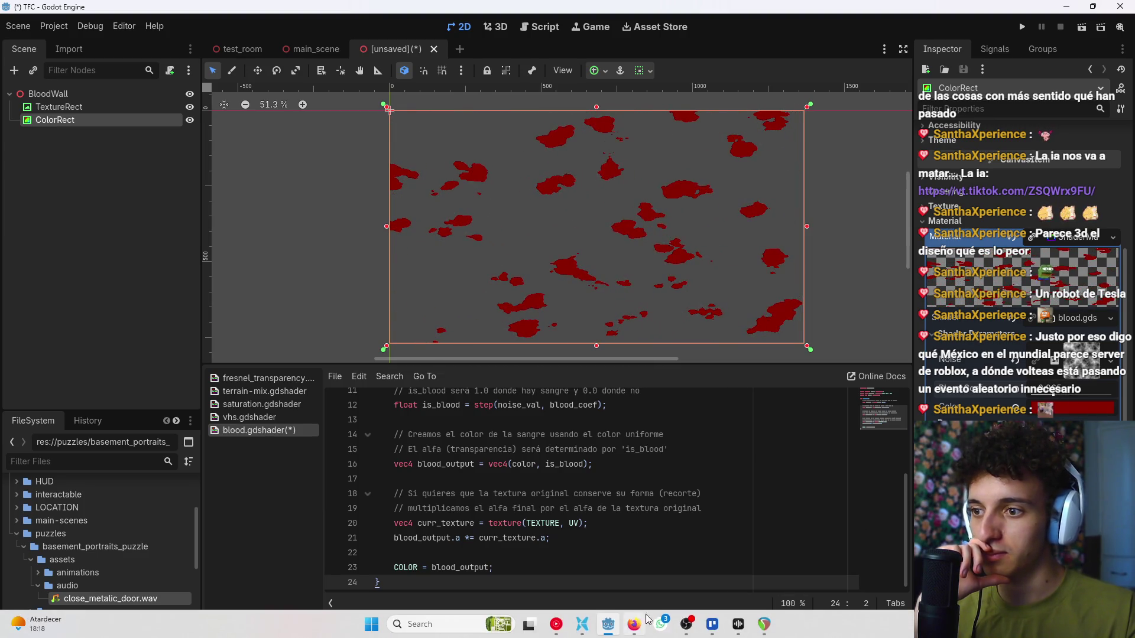
left_click(634, 624)
Step: Open the Blood Shader's animated example on Godot Shaders, then minimize Firefox
left_click(354, 13)
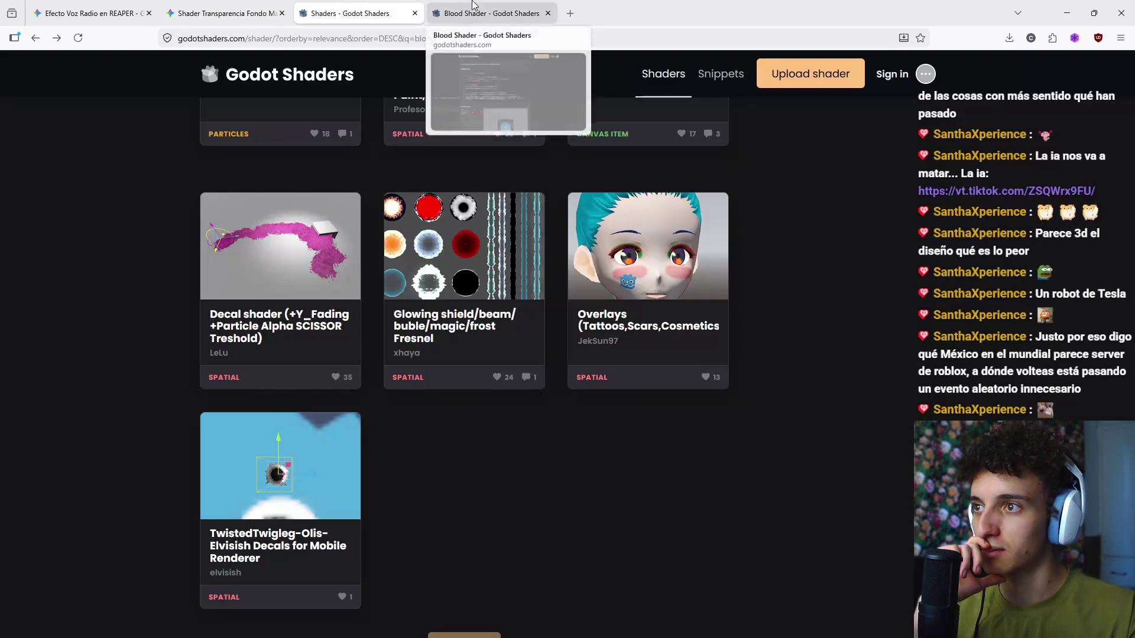
left_click(473, 11)
scroll(547, 430, "down", 3)
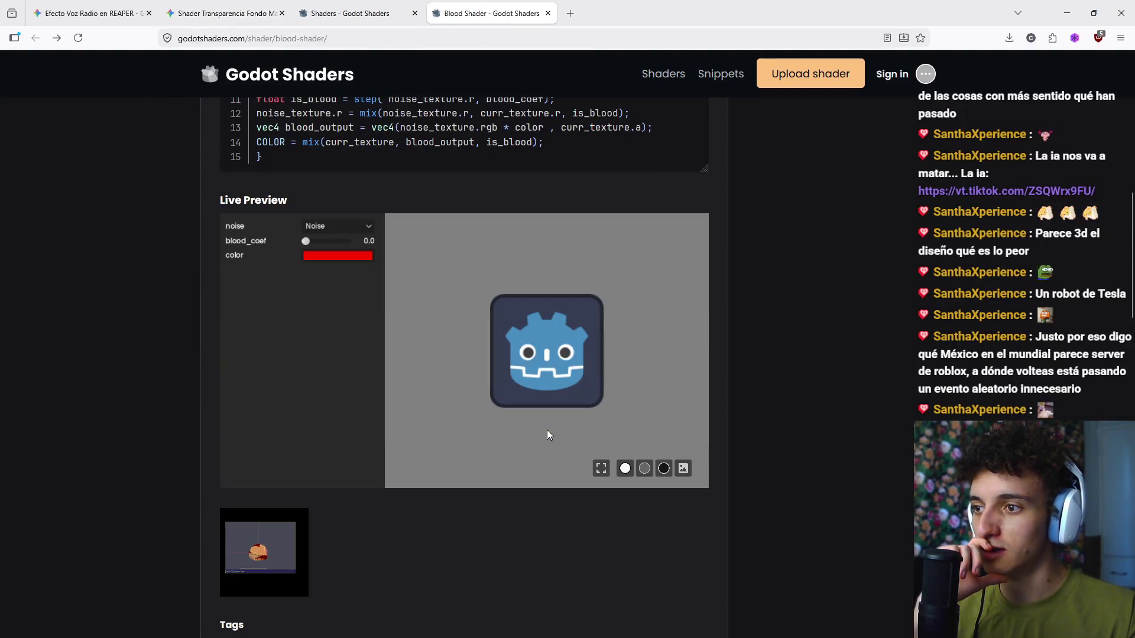
left_click(264, 558)
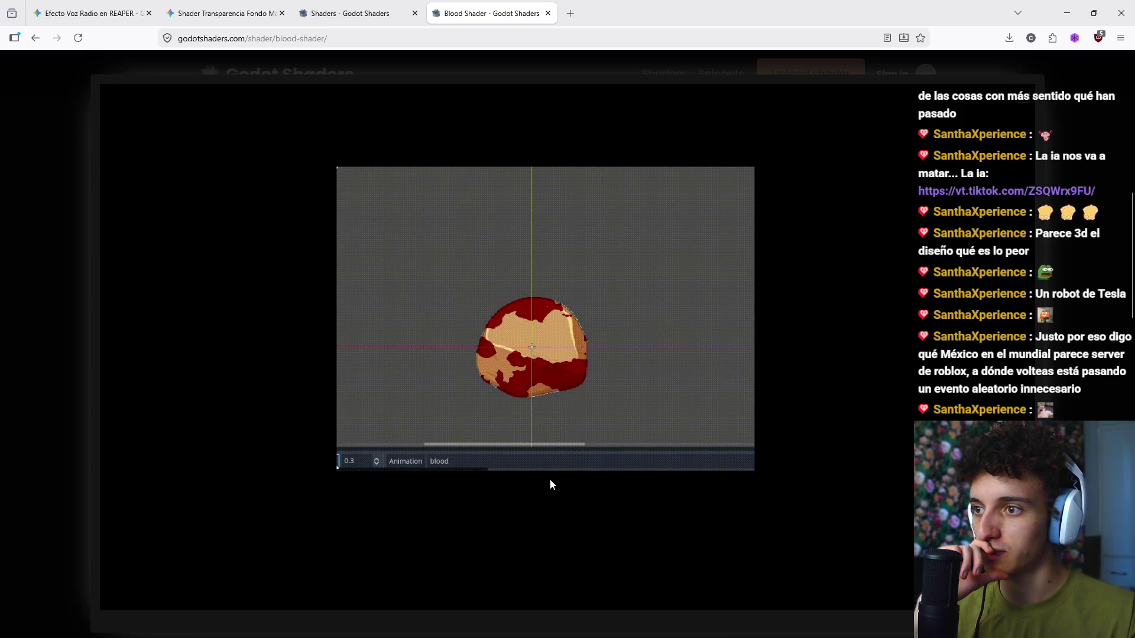
left_click(1068, 7)
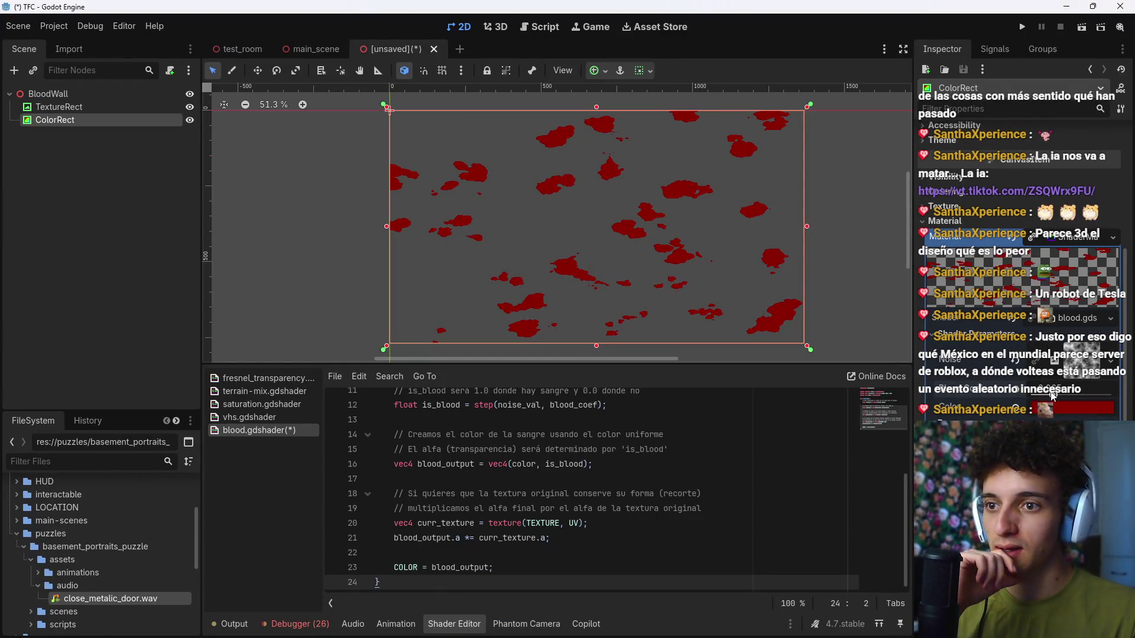
left_click(941, 177)
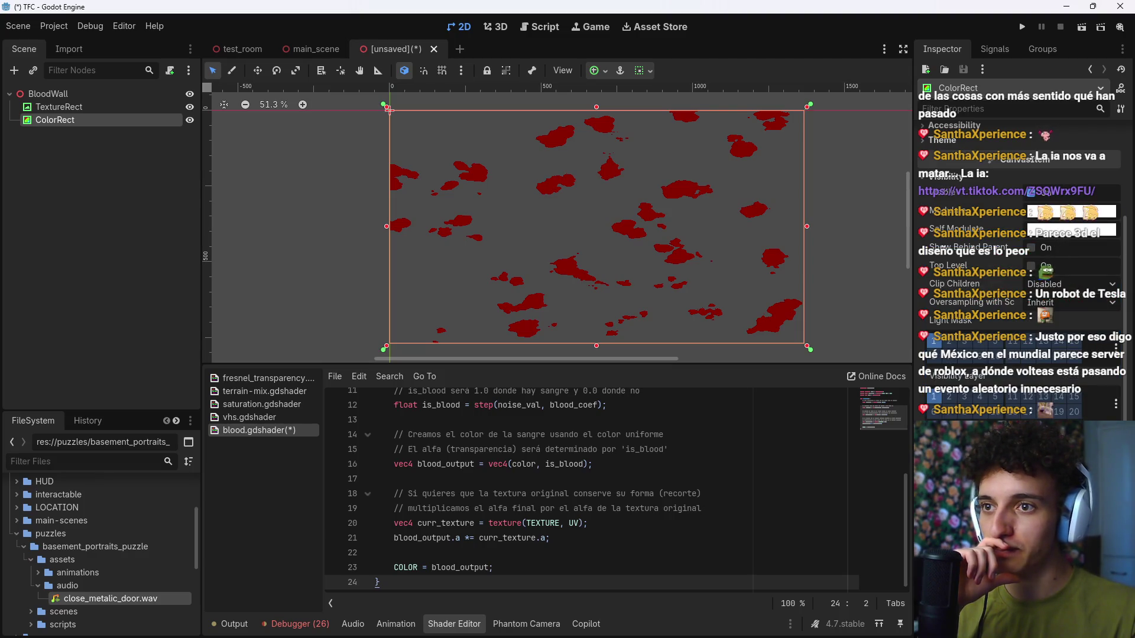
left_click(1072, 213)
left_click_drag(1093, 485, 1040, 484)
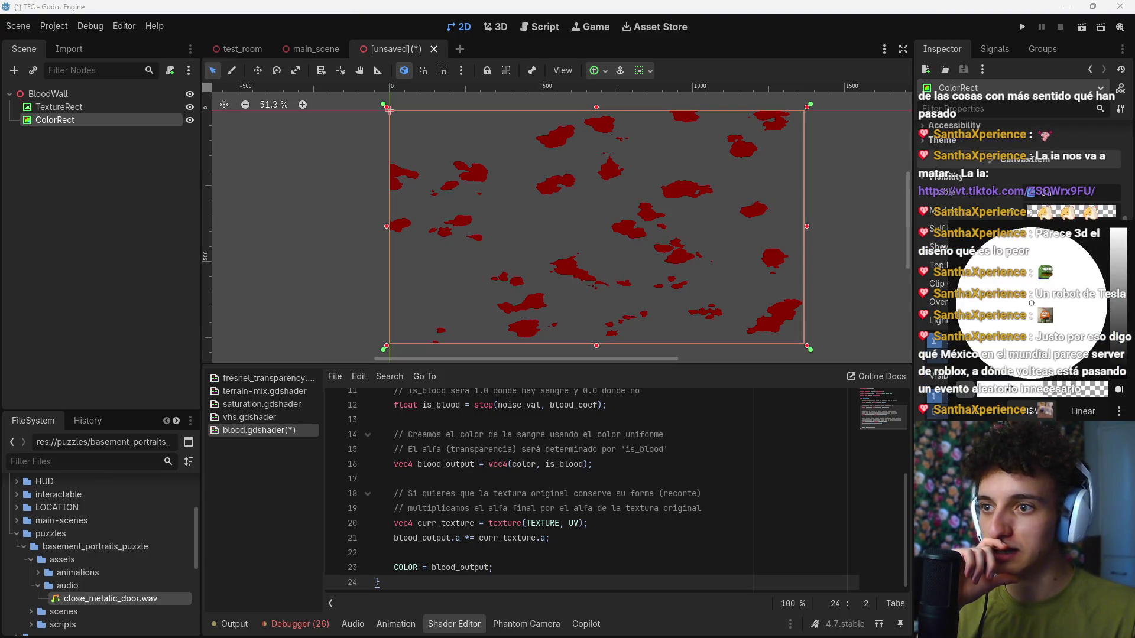
mouse_move(1040, 389)
left_mouse_down()
mouse_move(975, 389)
mouse_move(1116, 389)
left_mouse_up()
key("Escape")
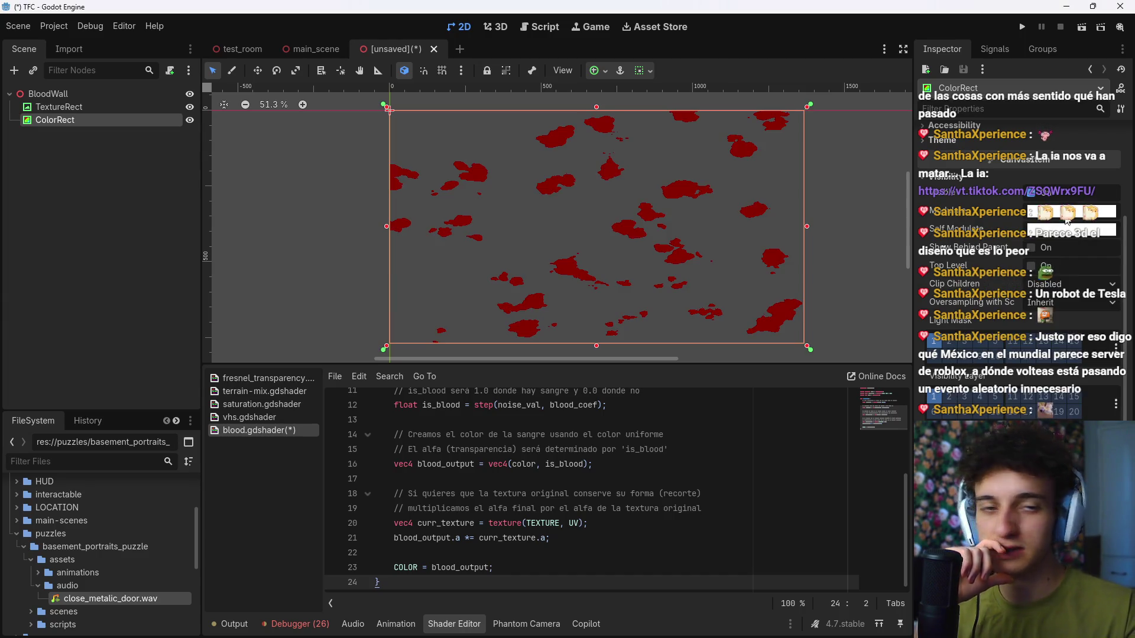
scroll(558, 518, "up", 4)
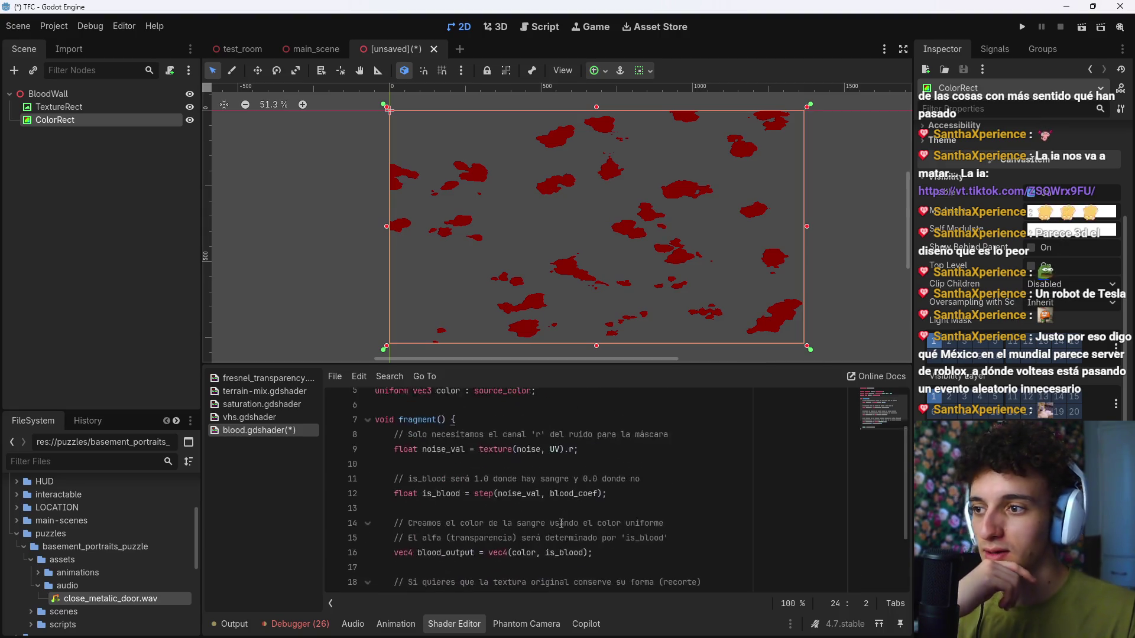
scroll(557, 518, "down", 3)
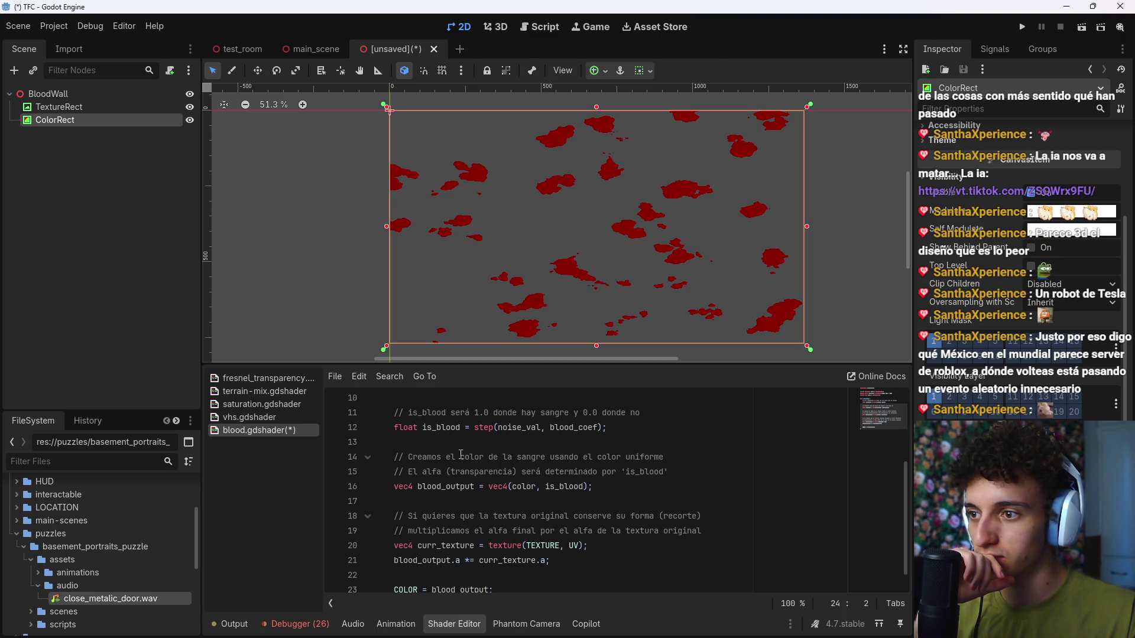
left_click_drag(585, 456, 663, 457)
key("Right")
left_click(635, 478)
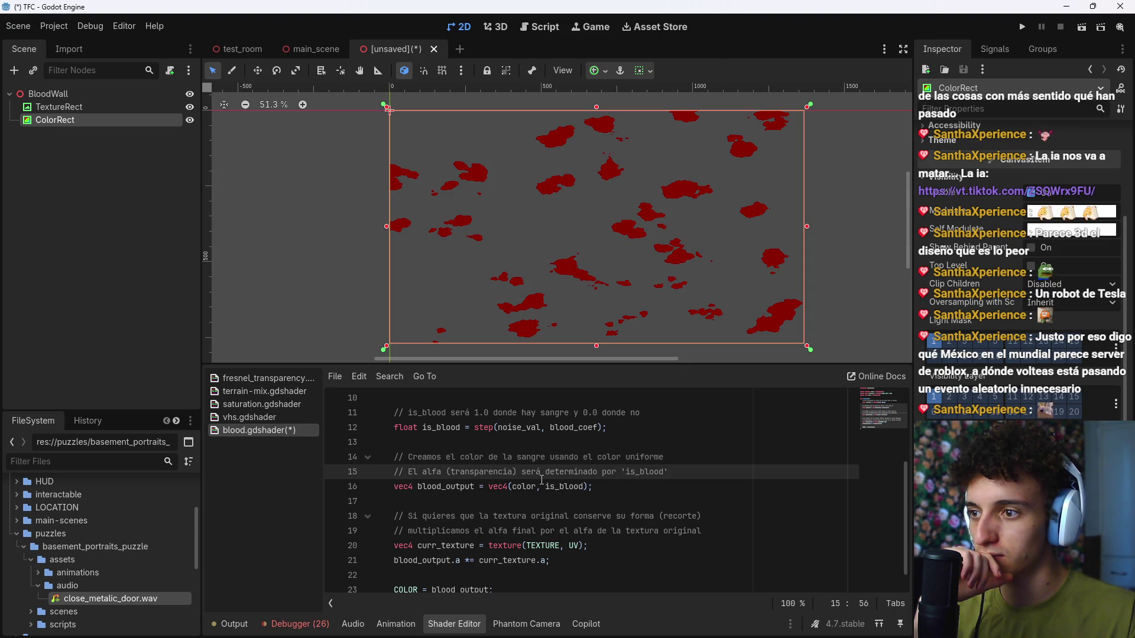
left_click(634, 486)
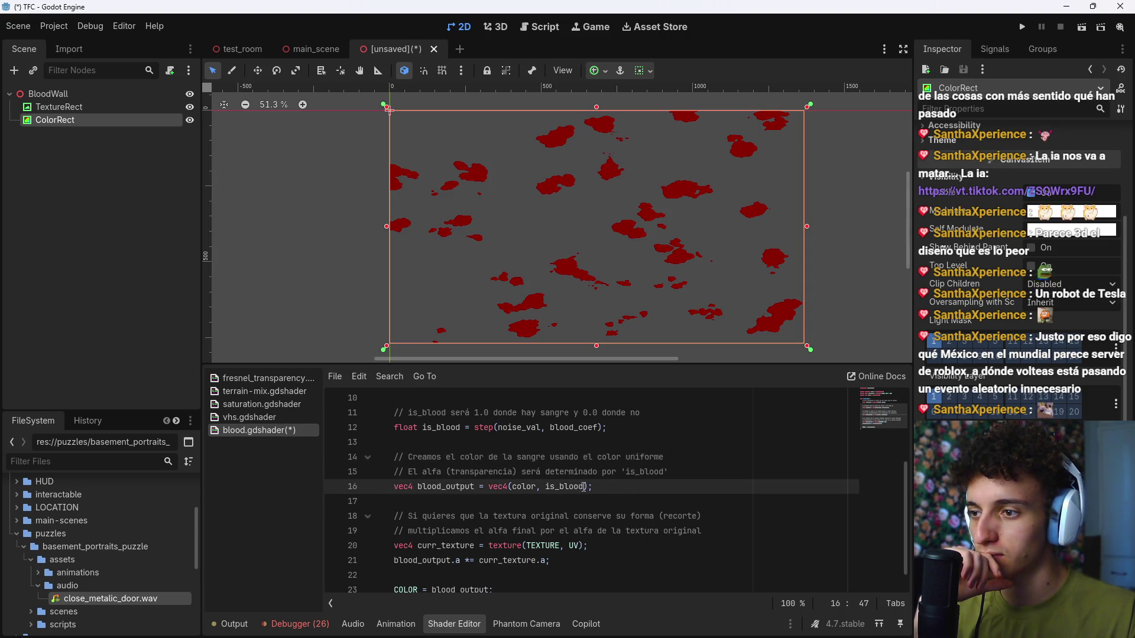
left_click_drag(584, 486, 546, 487)
scroll(604, 515, "up", 3)
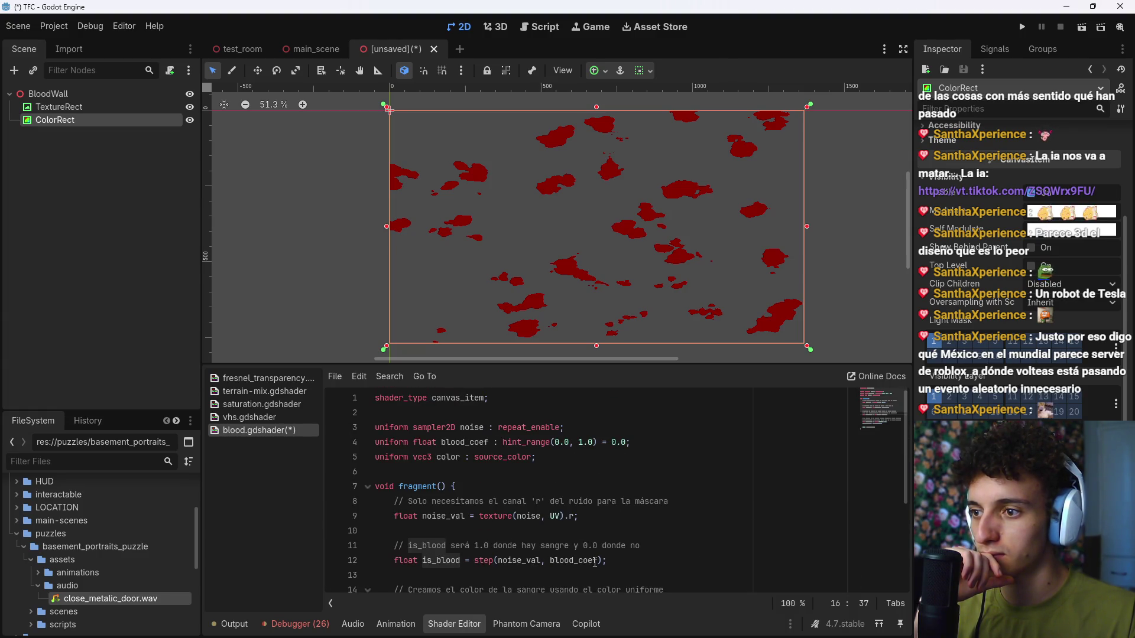
left_click(622, 561)
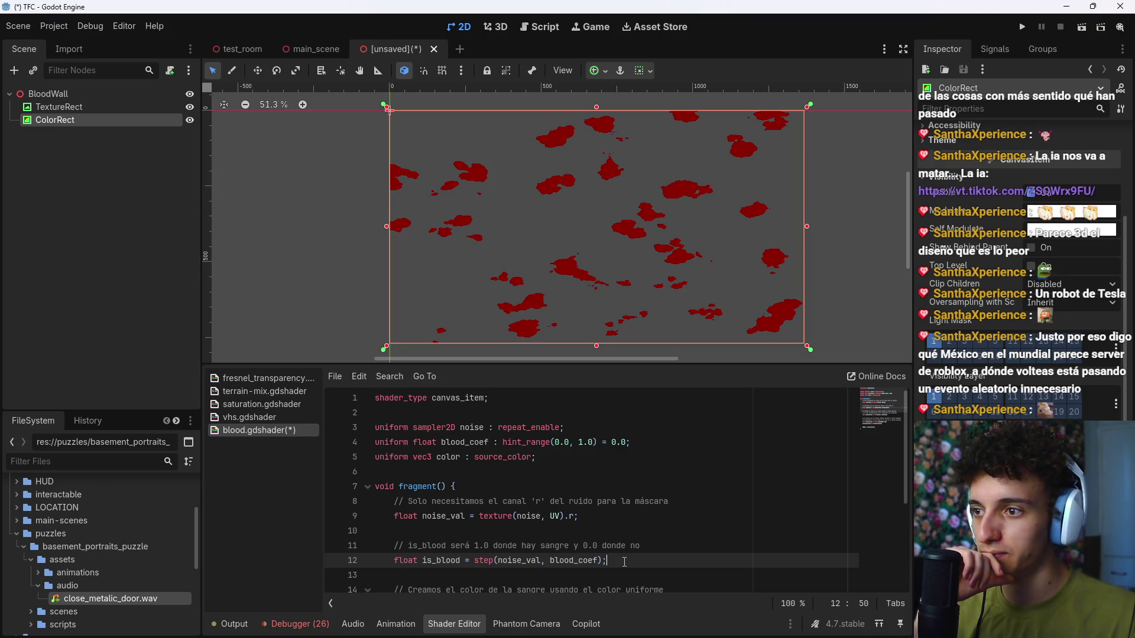
scroll(617, 561, "down", 2)
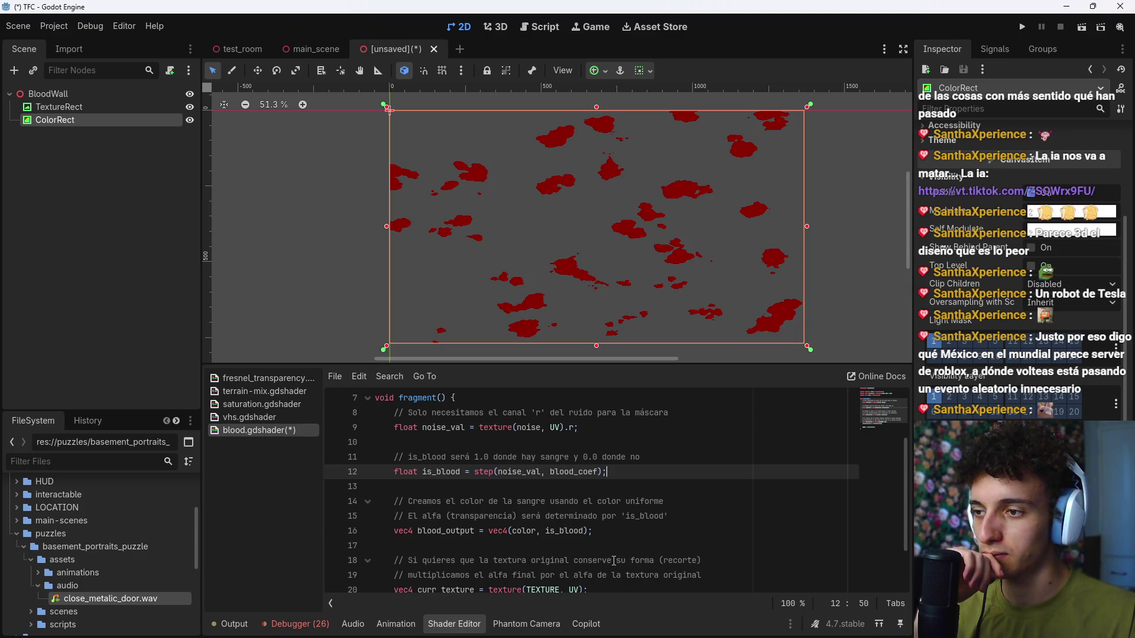
scroll(613, 560, "down", 2)
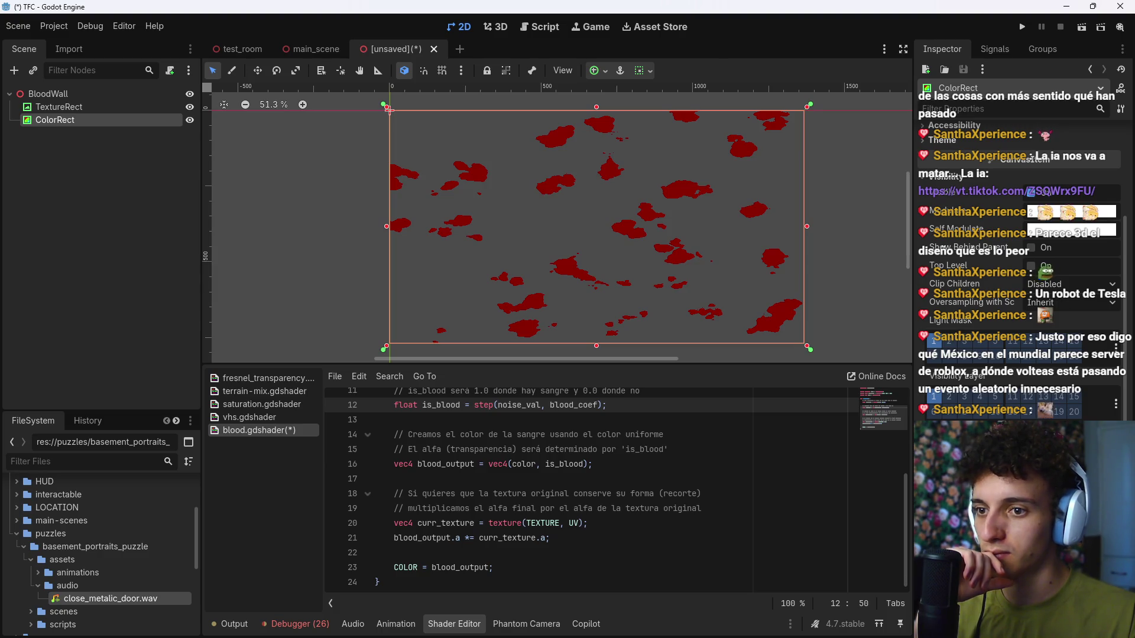
scroll(1016, 266, "down", 5)
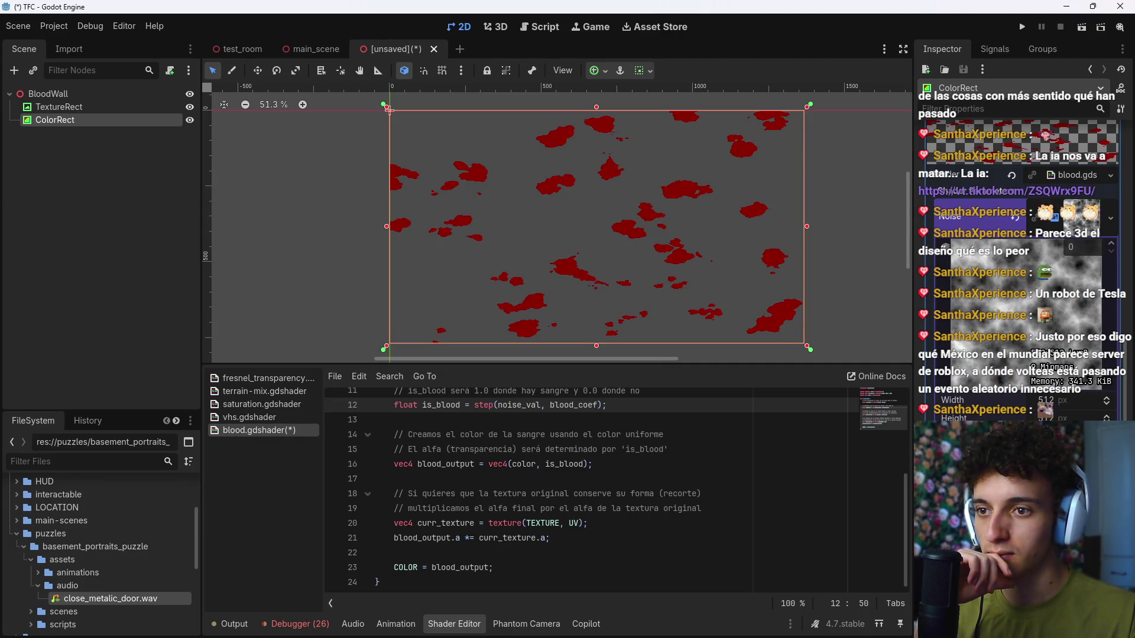
scroll(1017, 271, "down", 5)
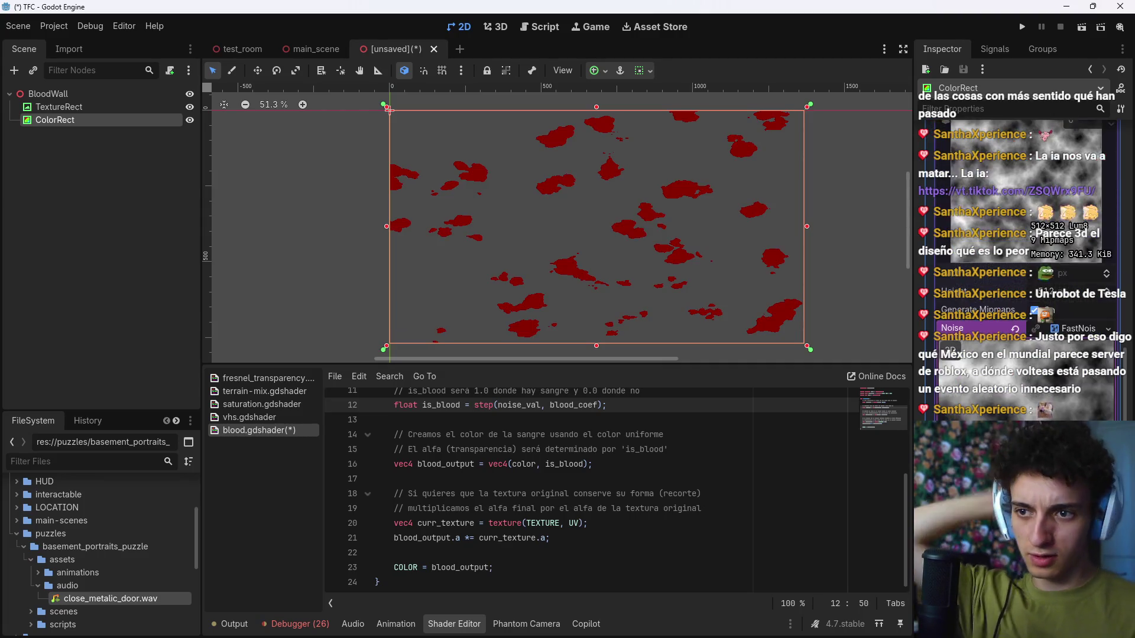
scroll(1017, 272, "down", 2)
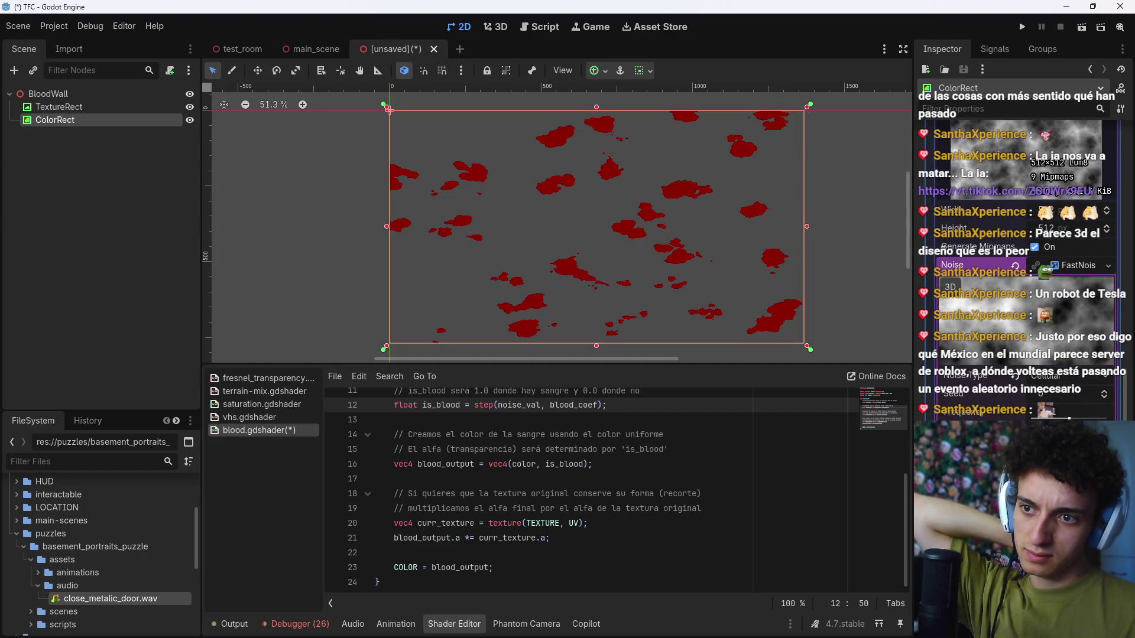
left_click(1078, 267)
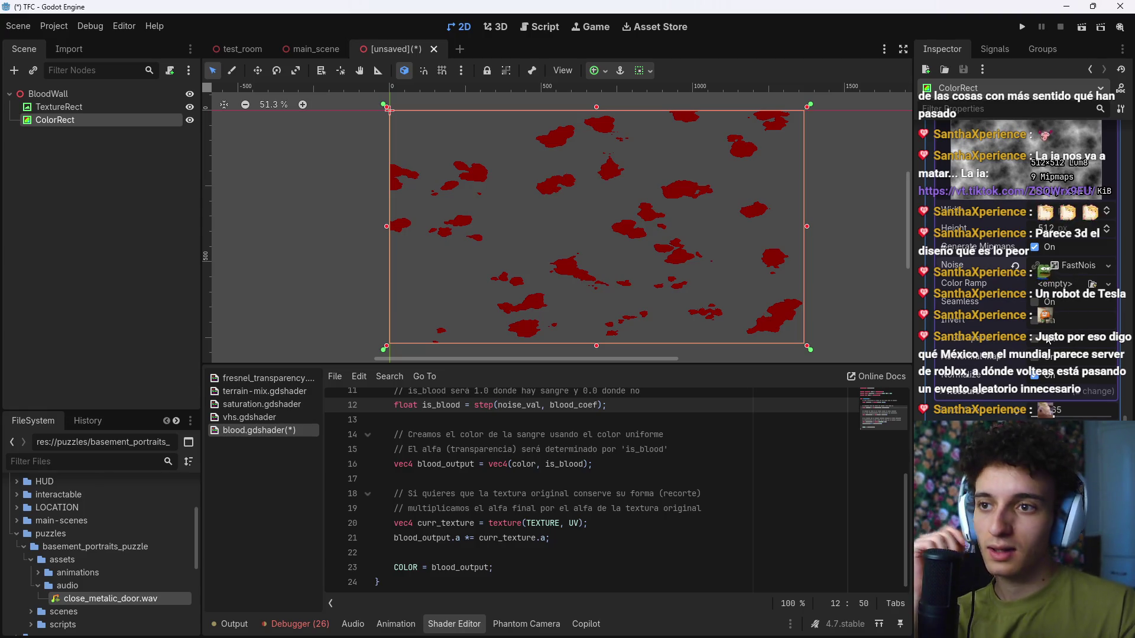
scroll(1047, 339, "up", 5)
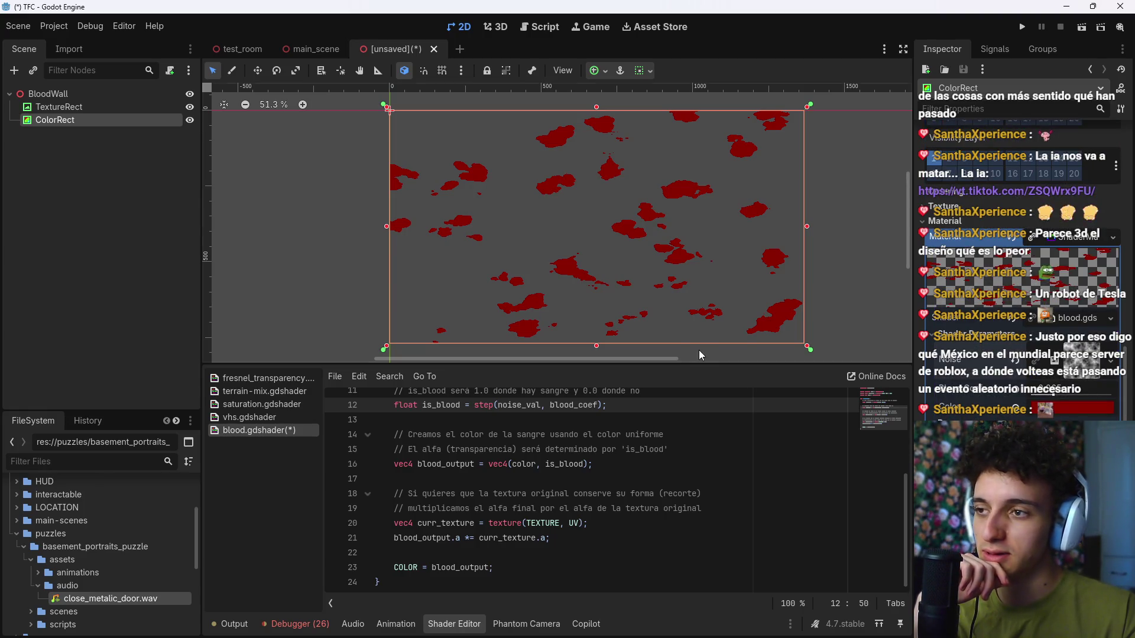
left_click(1061, 399)
Step: Spread the blood with the Blood Coef slider and inspect the blood_output.a line 21
mouse_move(1061, 399)
left_mouse_down()
mouse_move(1108, 402)
mouse_move(1055, 398)
left_mouse_up()
left_click(585, 539)
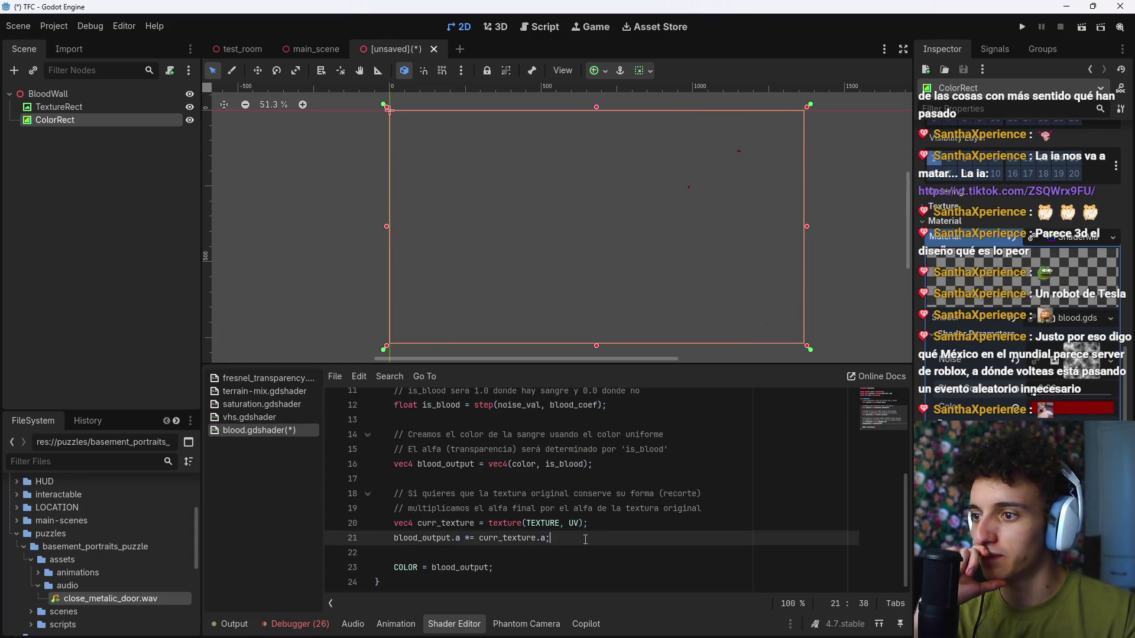
left_click(461, 538)
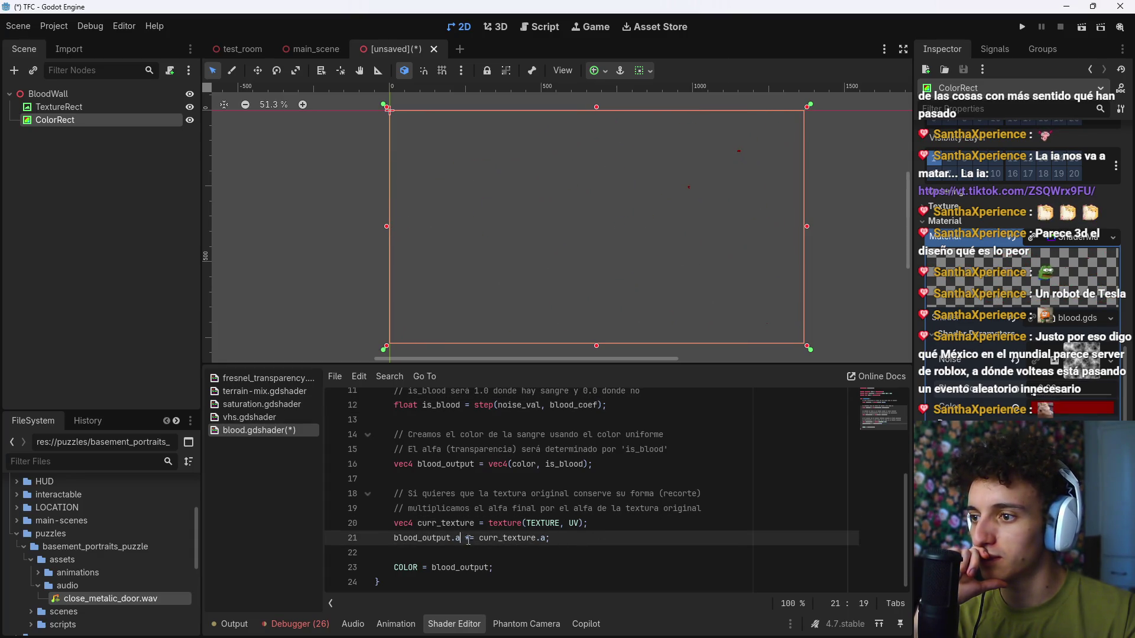
double_click(488, 539)
left_click(553, 539)
scroll(581, 550, "up", 1)
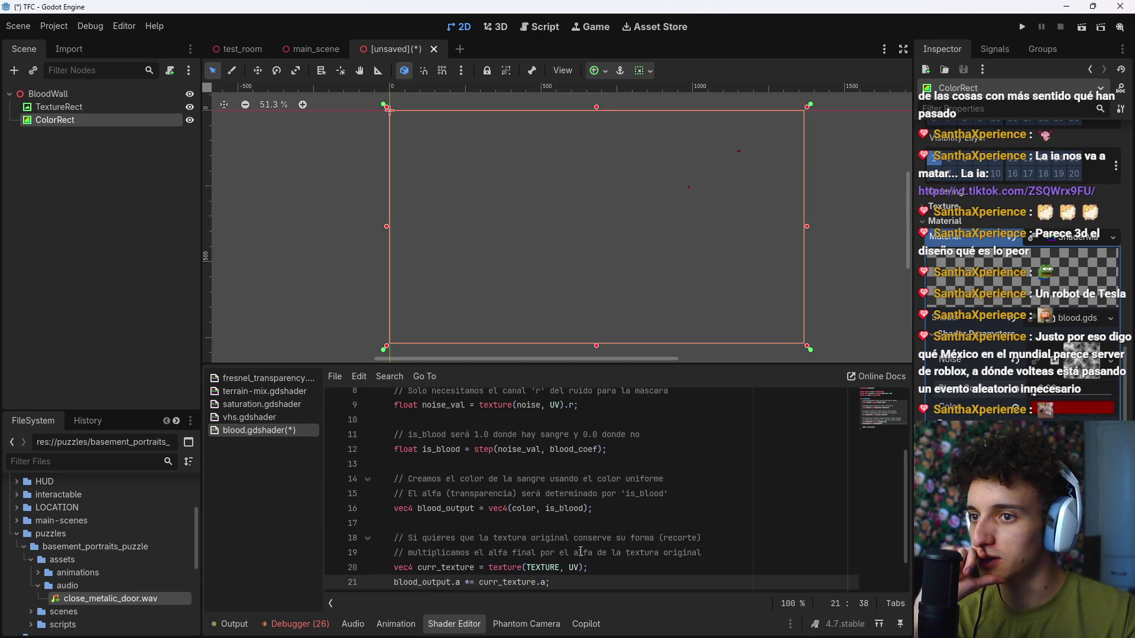
scroll(579, 552, "up", 3)
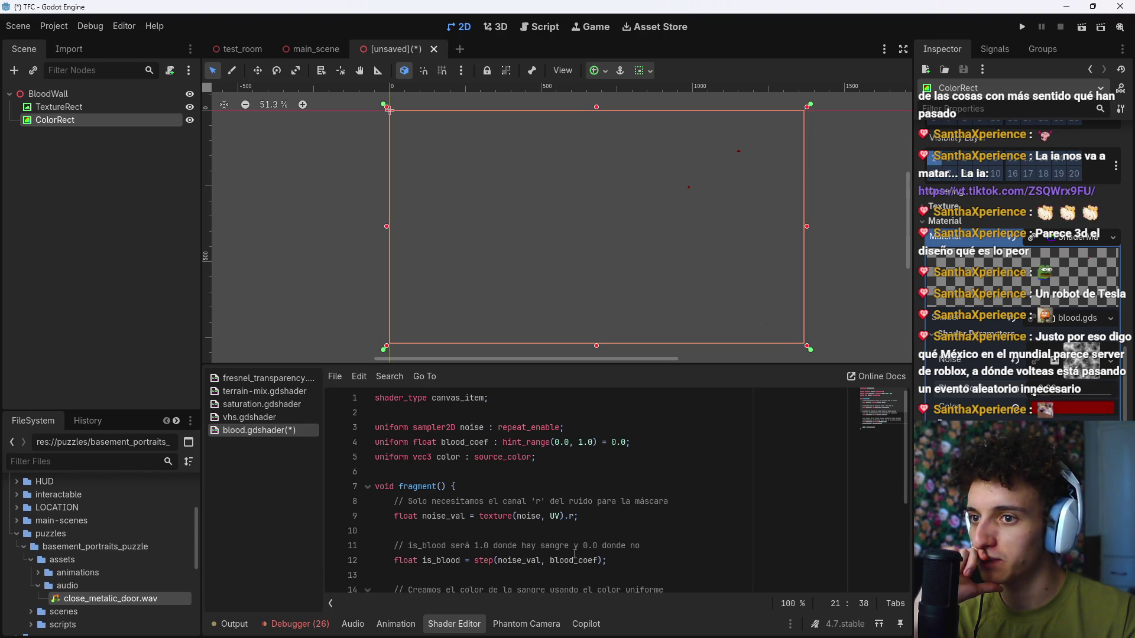
scroll(575, 555, "down", 1)
scroll(575, 554, "up", 1)
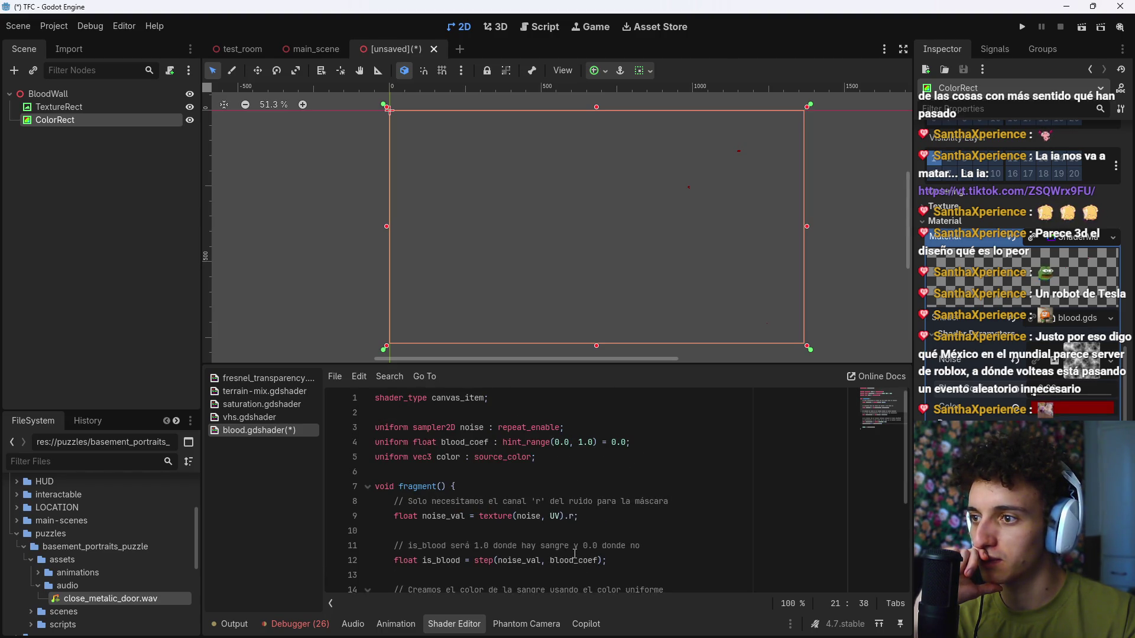
scroll(575, 554, "down", 4)
Step: Put Gemini's revised shader, multiplying is_blood by blood_opacity, into blood.gdshader and save
key("alt+Tab")
key("alt+Tab")
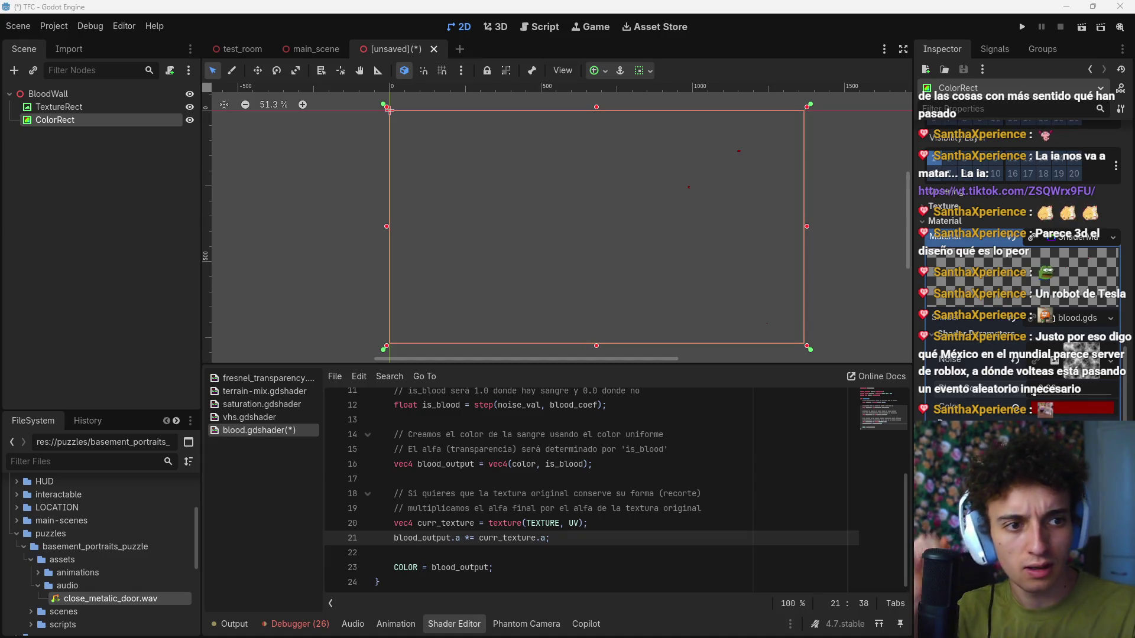
key("ctrl+z")
key("ctrl+s")
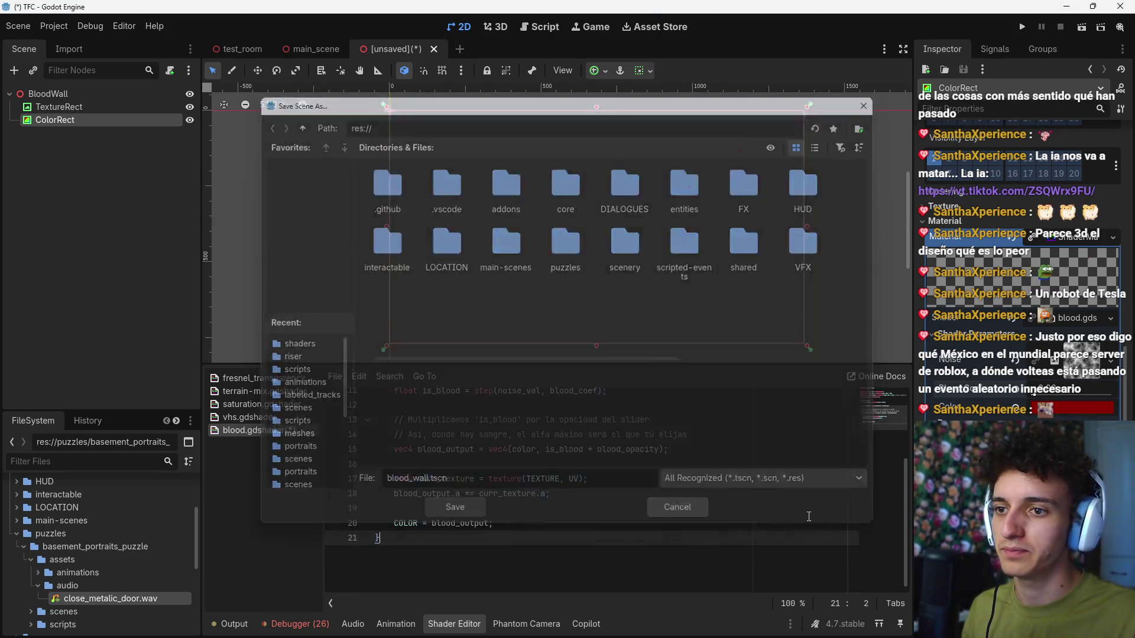
Step: Dismiss Save Scene As and raise Blood Coef to 0.486 so blood covers more
left_click(669, 514)
mouse_move(1044, 396)
left_mouse_down()
mouse_move(1070, 394)
mouse_move(1073, 408)
mouse_move(1042, 408)
mouse_move(1077, 394)
left_mouse_up()
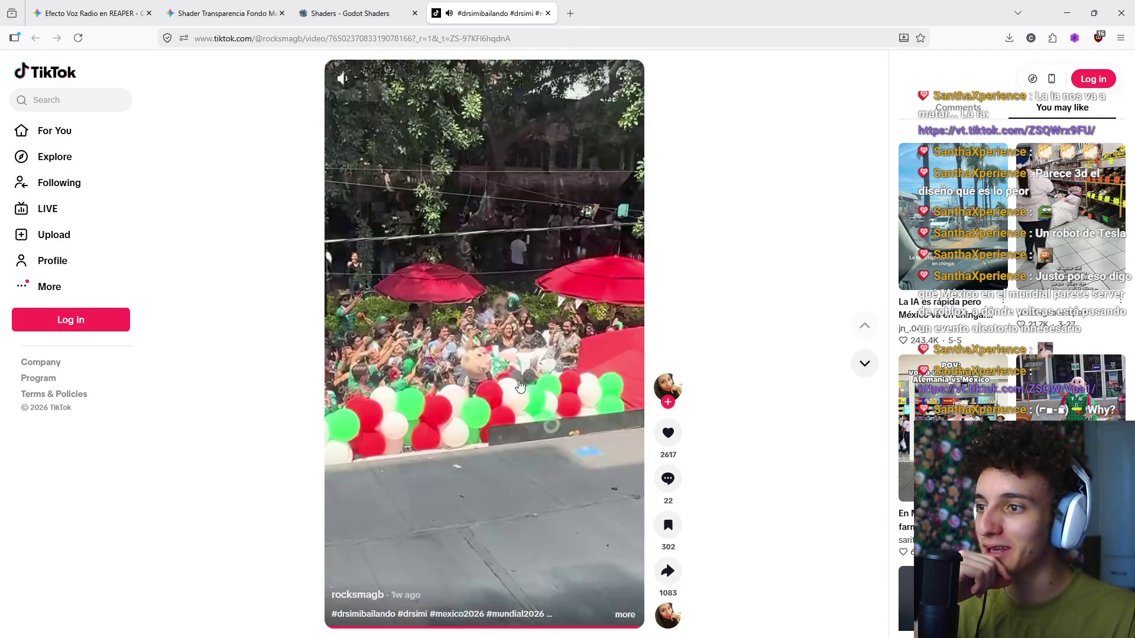
Step: Glance at the next TikTok video and back, then return to the Godot editor
scroll(526, 389, "down", 2)
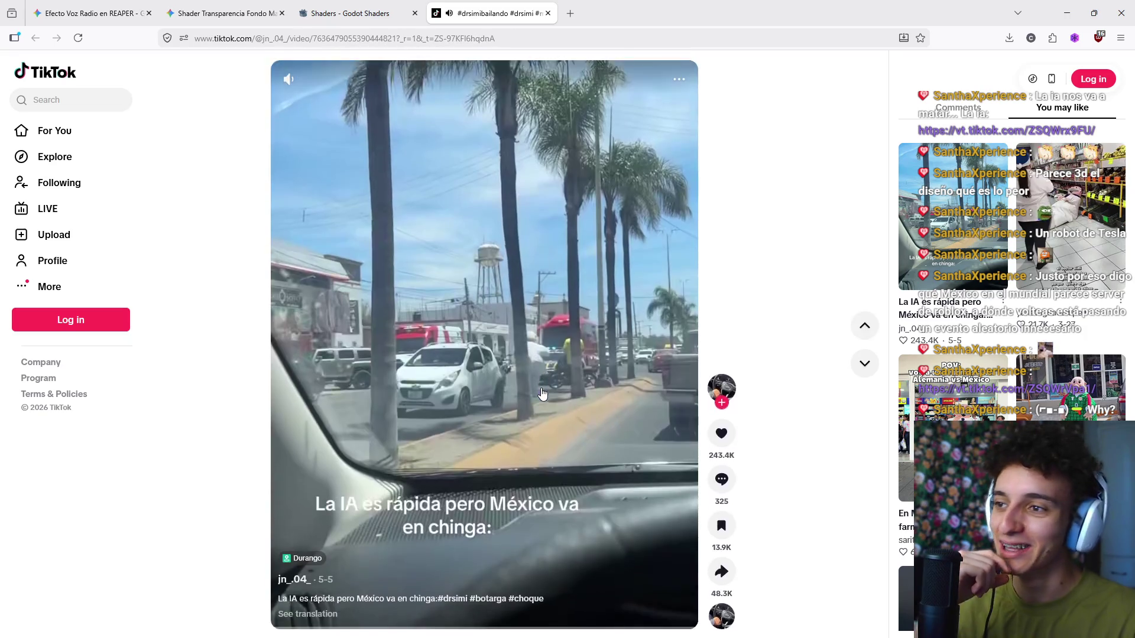
scroll(543, 394, "up", 2)
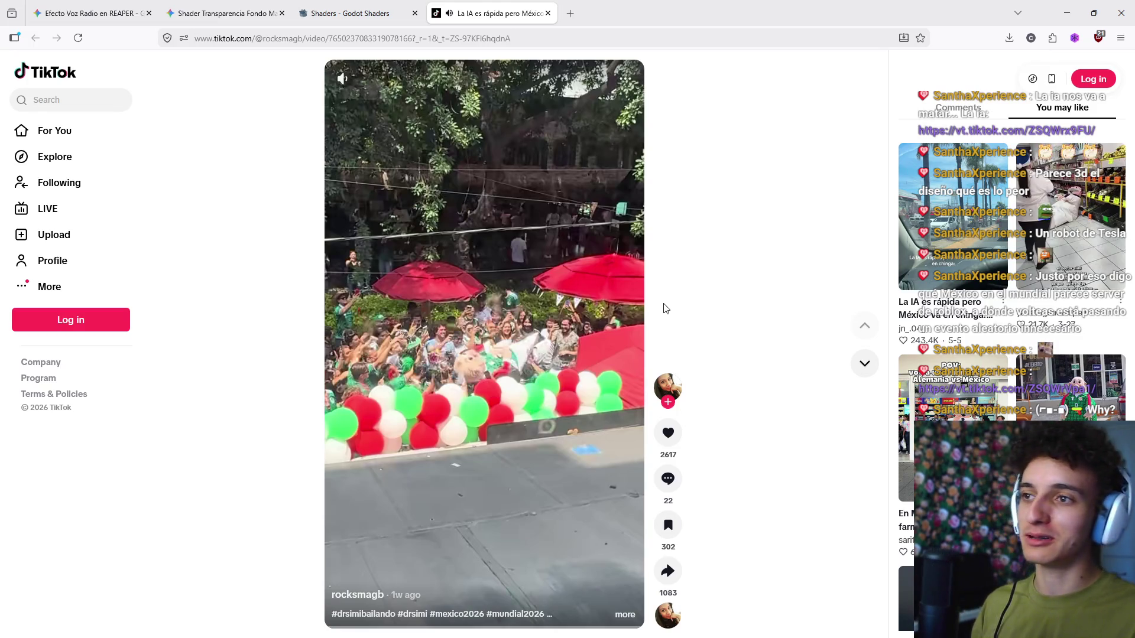
key("alt+Tab")
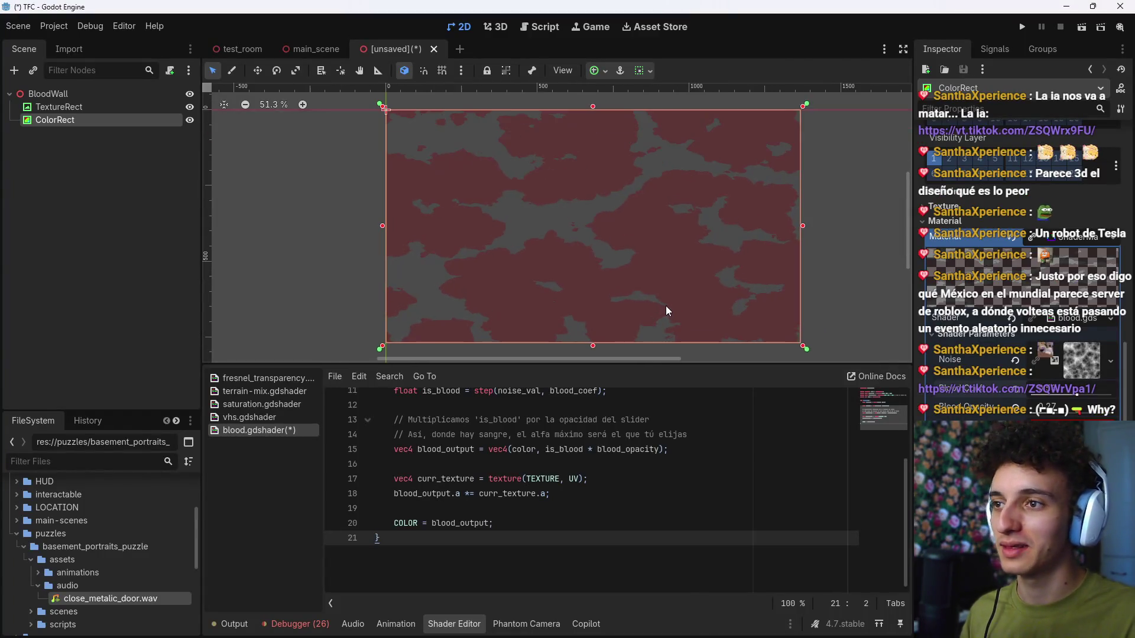
scroll(666, 307, "down", 1)
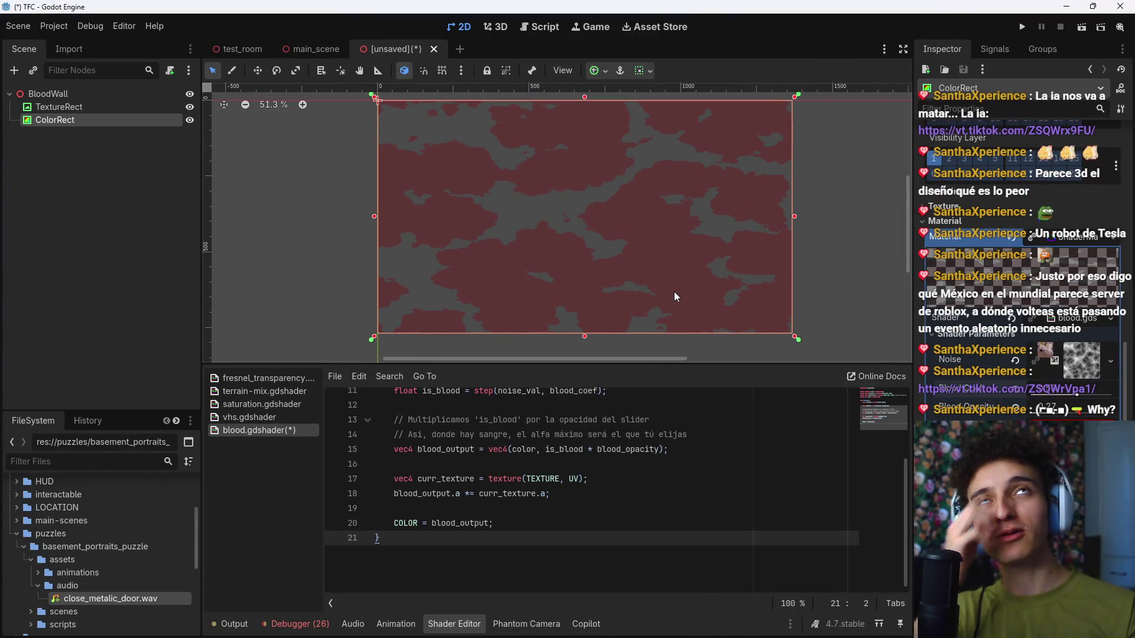